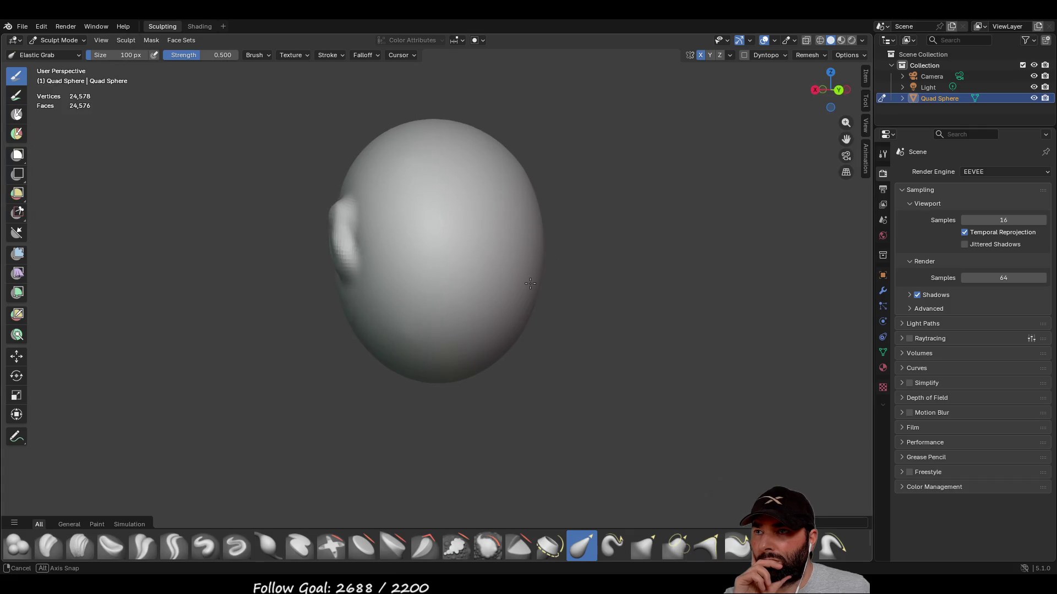
- Pull out ear bumps on both sides of the sphere with Elastic Grab
{"action": "mouse_move", "coordinate": [389, 254]}
{"action": "left_mouse_down"}
{"action": "mouse_move", "coordinate": [468, 258]}
{"action": "mouse_move", "coordinate": [453, 236]}
{"action": "left_mouse_up"}
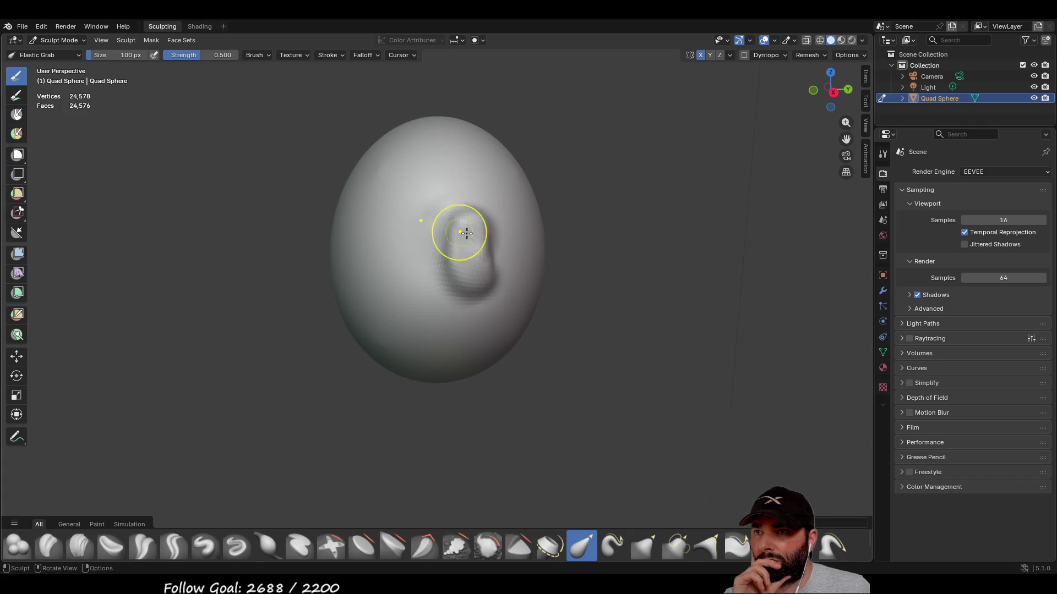
{"action": "middle_click_drag", "start_coordinate": [484, 258], "coordinate": [449, 262]}
{"action": "mouse_move", "coordinate": [401, 288]}
{"action": "left_mouse_down"}
{"action": "mouse_move", "coordinate": [392, 291]}
{"action": "mouse_move", "coordinate": [406, 286]}
{"action": "left_mouse_up"}
{"action": "mouse_move", "coordinate": [411, 281]}
{"action": "middle_mouse_down"}
{"action": "mouse_move", "coordinate": [331, 294]}
{"action": "mouse_move", "coordinate": [335, 279]}
{"action": "middle_mouse_up"}
{"action": "mouse_move", "coordinate": [439, 257]}
{"action": "middle_mouse_down"}
{"action": "mouse_move", "coordinate": [463, 312]}
{"action": "mouse_move", "coordinate": [469, 299]}
{"action": "mouse_move", "coordinate": [420, 311]}
{"action": "mouse_move", "coordinate": [451, 297]}
{"action": "mouse_move", "coordinate": [465, 309]}
{"action": "mouse_move", "coordinate": [450, 317]}
{"action": "middle_mouse_up"}
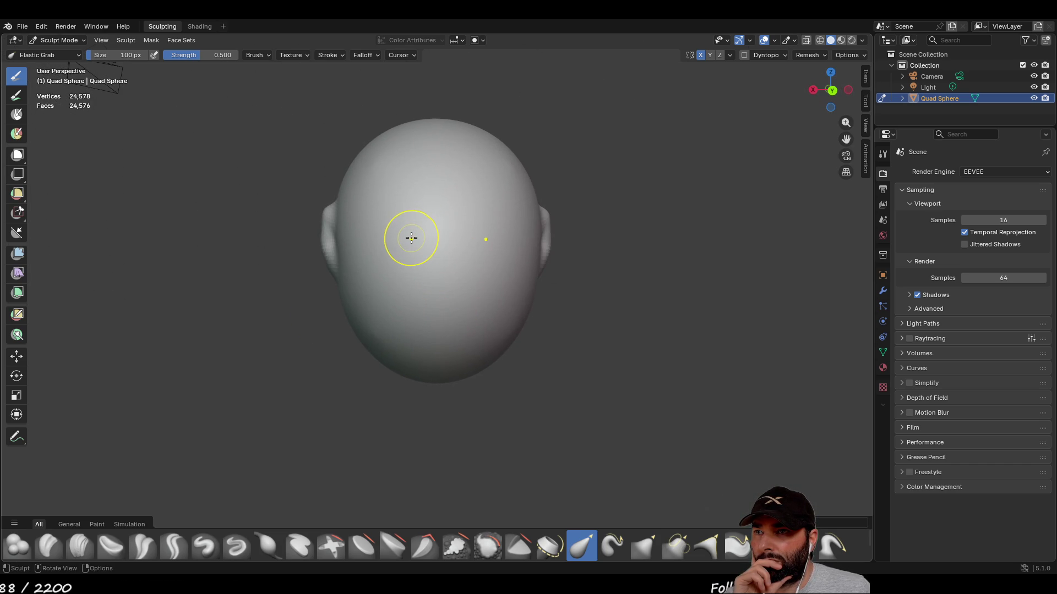
{"action": "left_click_drag", "start_coordinate": [391, 252], "coordinate": [429, 221]}
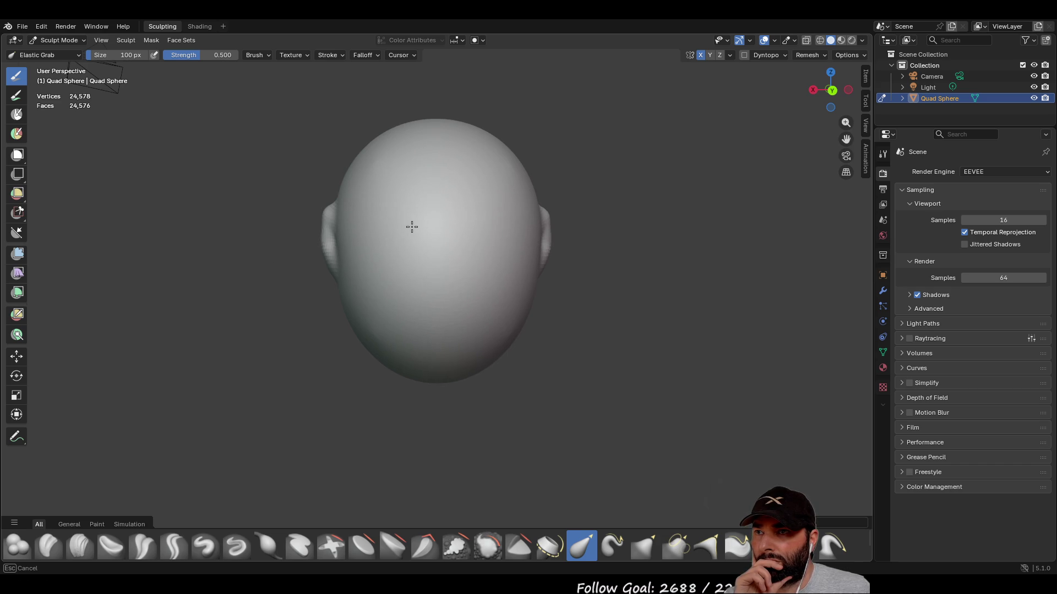
- Pull a crease into the side of the head and drag the brow area downward
{"action": "middle_click_drag", "start_coordinate": [415, 207], "coordinate": [457, 275]}
{"action": "mouse_move", "coordinate": [474, 307]}
{"action": "left_mouse_down"}
{"action": "mouse_move", "coordinate": [417, 259]}
{"action": "mouse_move", "coordinate": [424, 269]}
{"action": "mouse_move", "coordinate": [381, 265]}
{"action": "mouse_move", "coordinate": [388, 253]}
{"action": "left_mouse_up"}
{"action": "mouse_move", "coordinate": [519, 306]}
{"action": "middle_mouse_down"}
{"action": "mouse_move", "coordinate": [497, 226]}
{"action": "mouse_move", "coordinate": [446, 330]}
{"action": "mouse_move", "coordinate": [511, 269]}
{"action": "mouse_move", "coordinate": [448, 271]}
{"action": "middle_mouse_up"}
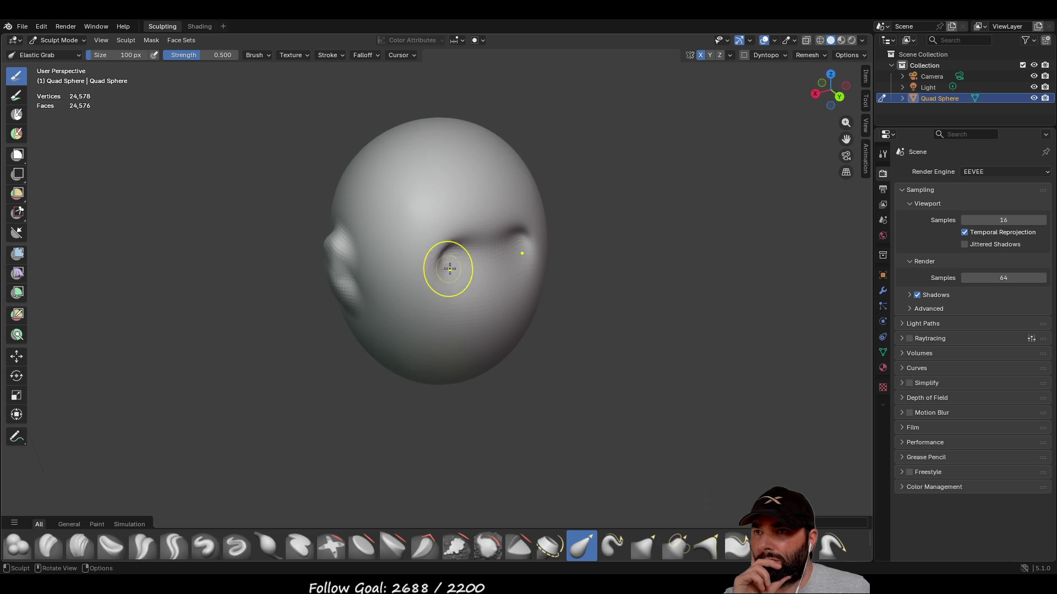
{"action": "mouse_move", "coordinate": [451, 263]}
{"action": "left_mouse_down"}
{"action": "mouse_move", "coordinate": [455, 285]}
{"action": "mouse_move", "coordinate": [423, 295]}
{"action": "left_mouse_up"}
{"action": "middle_click_drag", "start_coordinate": [512, 303], "coordinate": [479, 276]}
{"action": "left_click_drag", "start_coordinate": [446, 253], "coordinate": [450, 275]}
{"action": "middle_click_drag", "start_coordinate": [455, 279], "coordinate": [532, 276]}
{"action": "left_click_drag", "start_coordinate": [533, 276], "coordinate": [537, 264]}
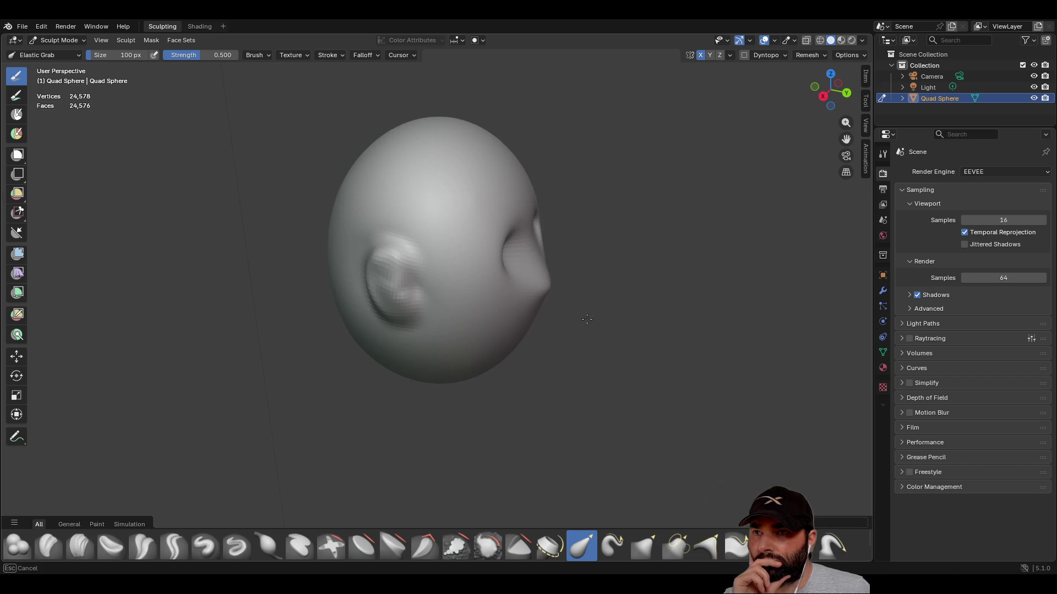
- Check the head from the front and side, then select the Draw brush
{"action": "left_click_drag", "start_coordinate": [598, 323], "coordinate": [597, 322]}
{"action": "mouse_move", "coordinate": [597, 322]}
{"action": "middle_mouse_down"}
{"action": "mouse_move", "coordinate": [538, 248]}
{"action": "mouse_move", "coordinate": [552, 268]}
{"action": "middle_mouse_up"}
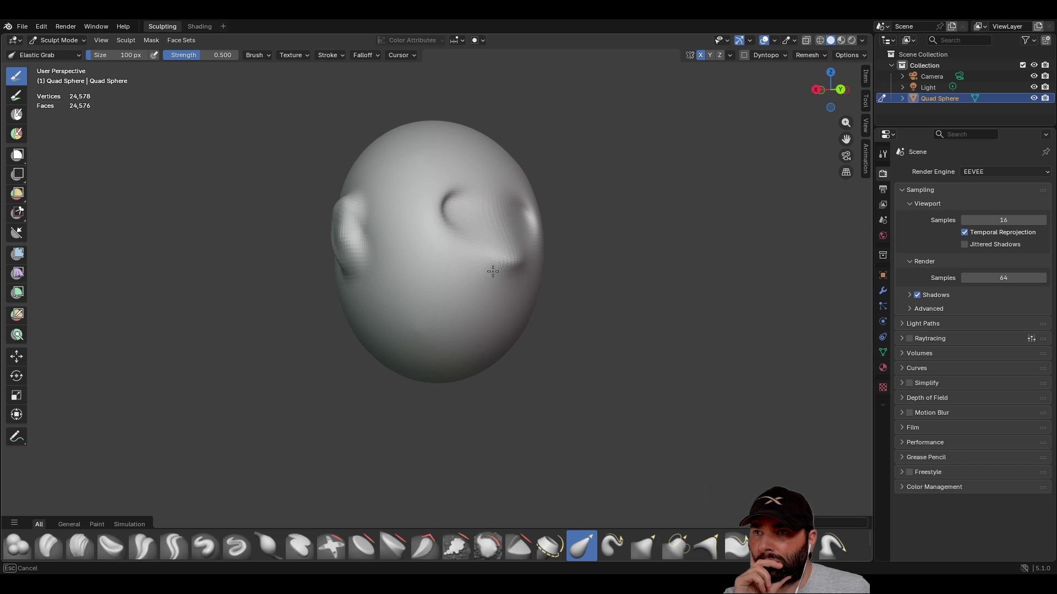
{"action": "middle_click_drag", "start_coordinate": [493, 266], "coordinate": [432, 326]}
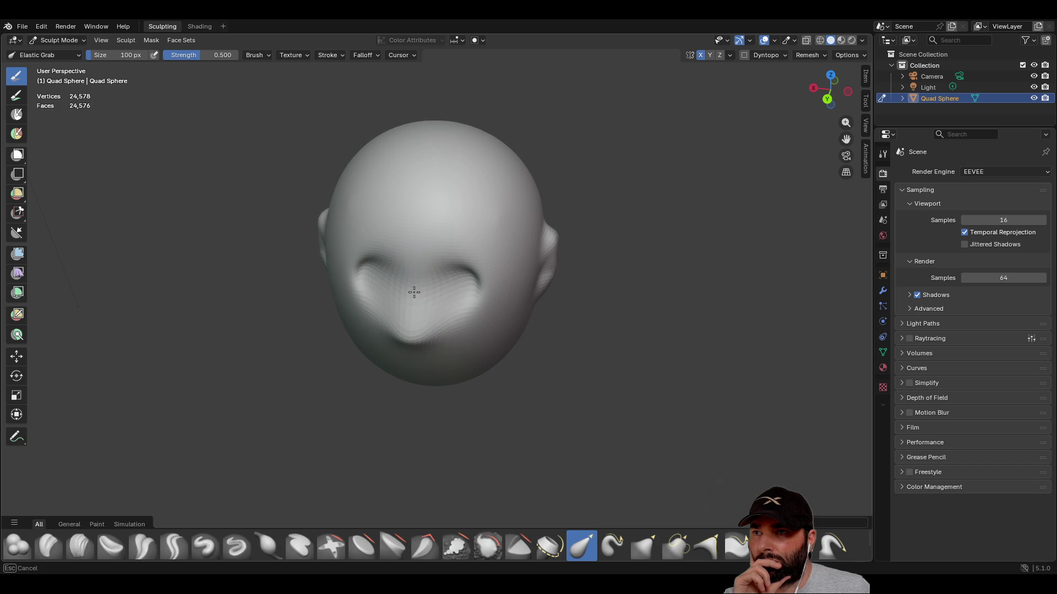
{"action": "mouse_move", "coordinate": [410, 315]}
{"action": "middle_mouse_down"}
{"action": "mouse_move", "coordinate": [483, 259]}
{"action": "mouse_move", "coordinate": [517, 276]}
{"action": "mouse_move", "coordinate": [484, 281]}
{"action": "mouse_move", "coordinate": [480, 257]}
{"action": "middle_mouse_up"}
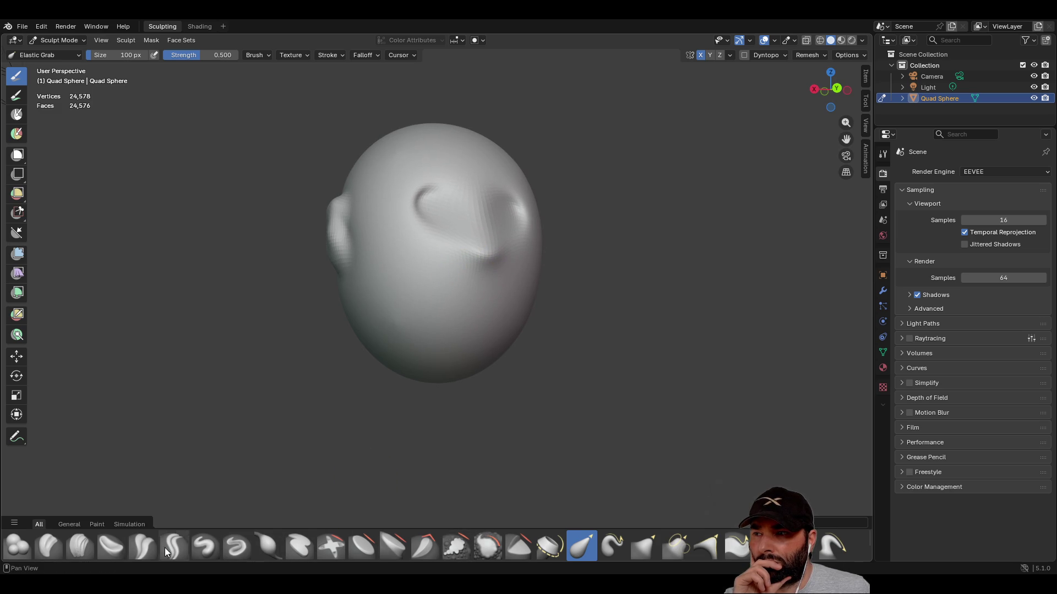
{"action": "left_click", "coordinate": [206, 547]}
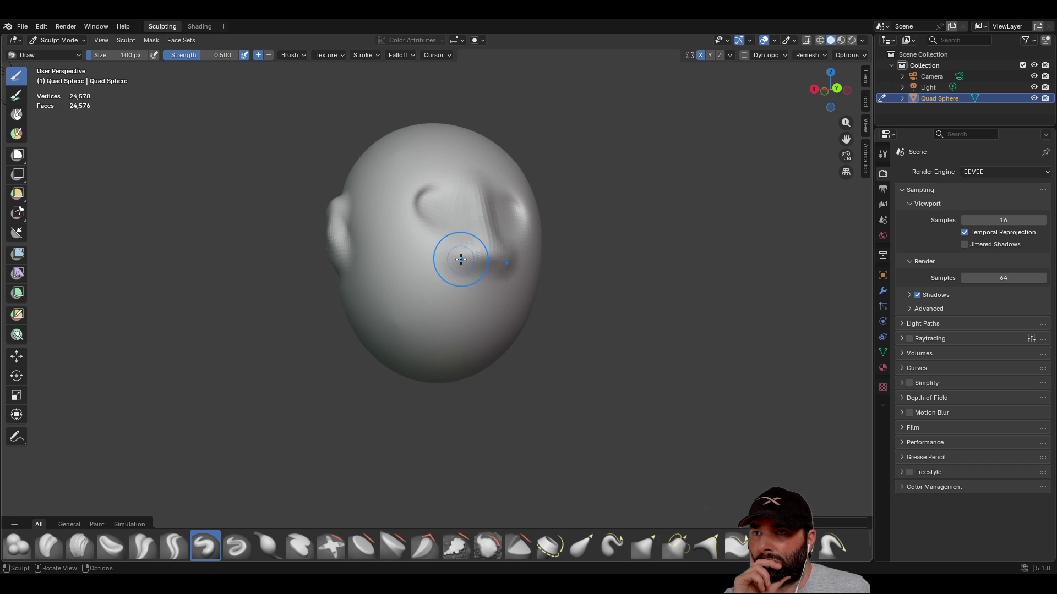
- Orbit to face the head straight on, then select the Crease Polish brush
{"action": "middle_click_drag", "start_coordinate": [527, 276], "coordinate": [435, 330]}
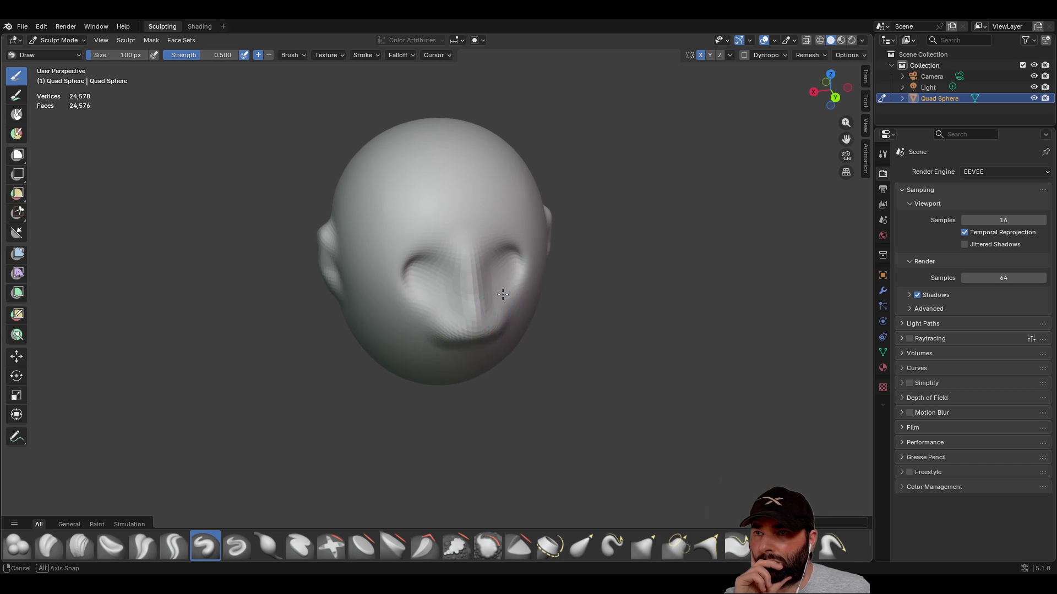
{"action": "middle_click_drag", "start_coordinate": [502, 302], "coordinate": [451, 283]}
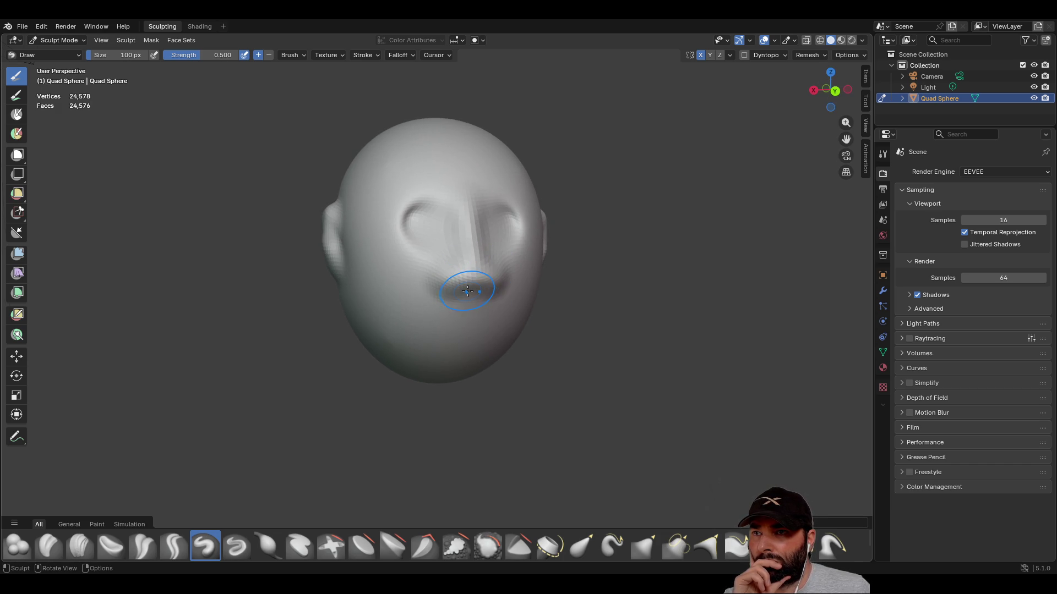
{"action": "middle_click_drag", "start_coordinate": [599, 315], "coordinate": [573, 281]}
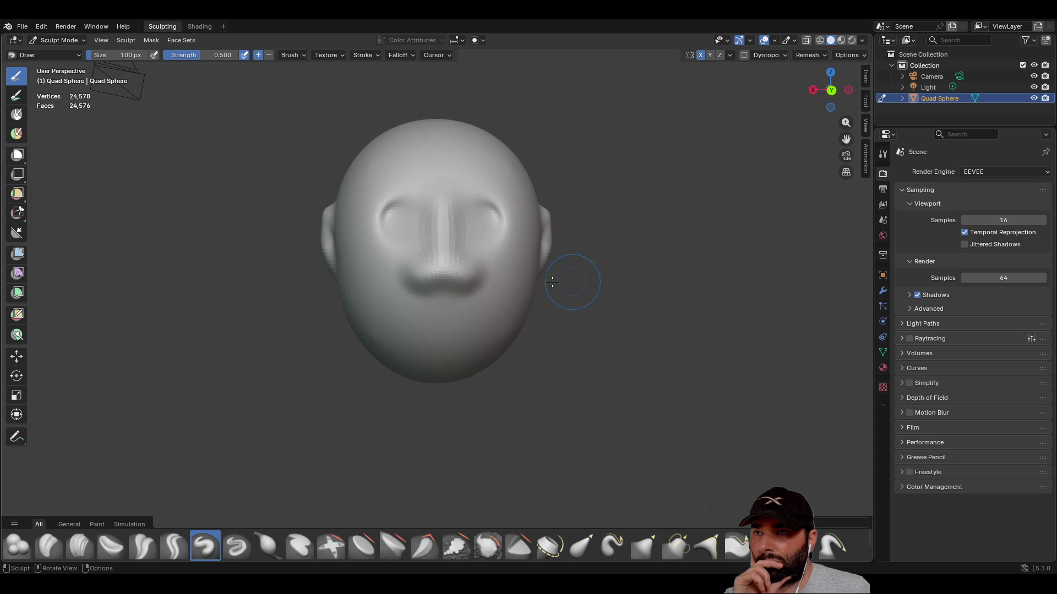
{"action": "mouse_move", "coordinate": [489, 313]}
{"action": "middle_mouse_down"}
{"action": "mouse_move", "coordinate": [523, 308]}
{"action": "mouse_move", "coordinate": [352, 319]}
{"action": "mouse_move", "coordinate": [373, 307]}
{"action": "middle_mouse_up"}
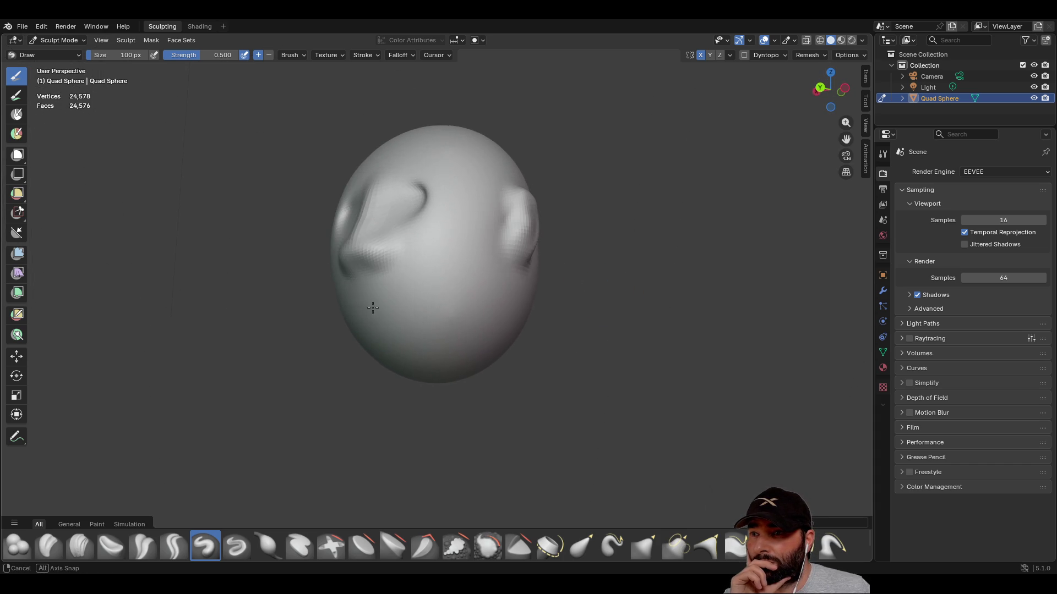
{"action": "left_click", "coordinate": [146, 545]}
- Sharpen a crease across the lower cheek with Crease Polish
{"action": "middle_click_drag", "start_coordinate": [394, 347], "coordinate": [428, 341]}
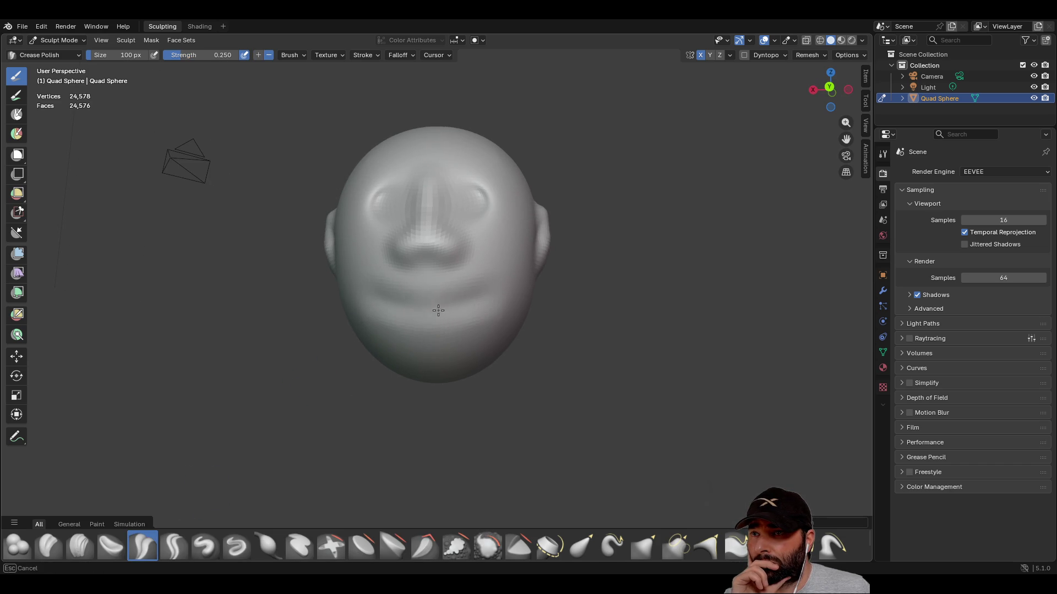
{"action": "mouse_move", "coordinate": [450, 314]}
{"action": "middle_mouse_down"}
{"action": "mouse_move", "coordinate": [523, 324]}
{"action": "mouse_move", "coordinate": [327, 378]}
{"action": "middle_mouse_up"}
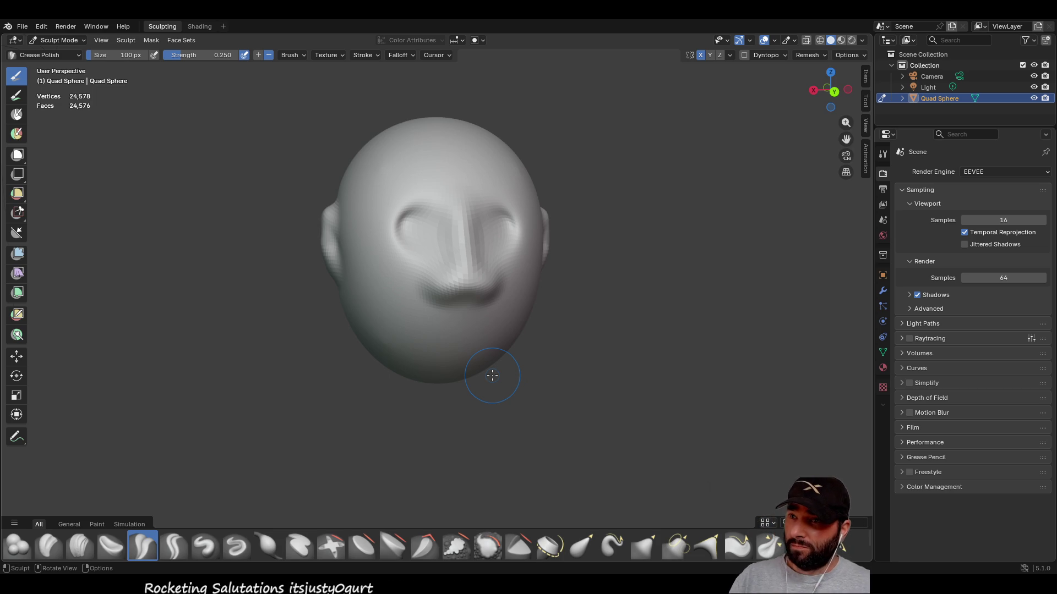
{"action": "middle_click_drag", "start_coordinate": [488, 356], "coordinate": [484, 330]}
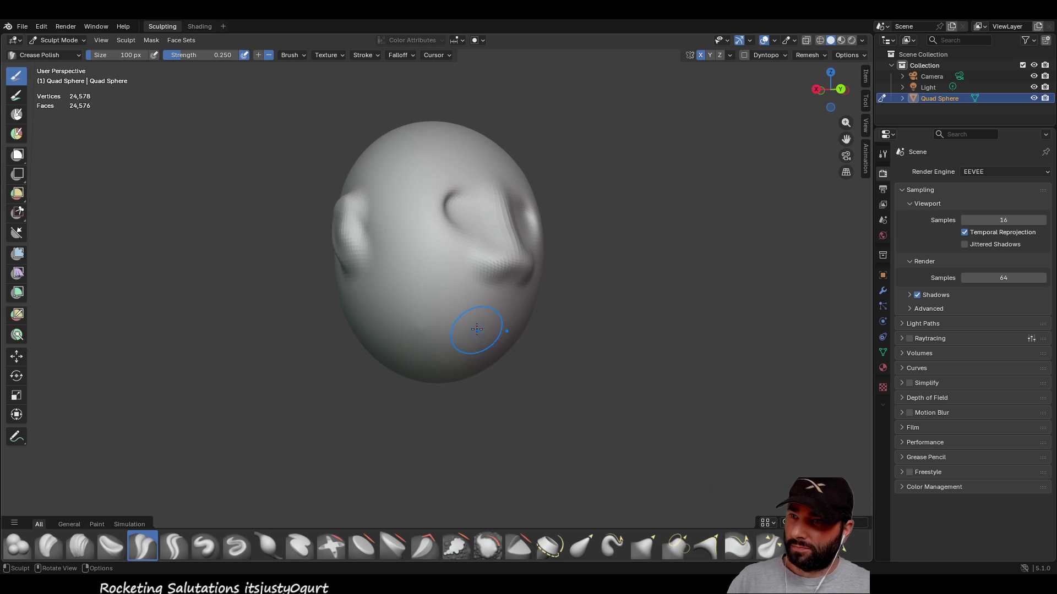
{"action": "mouse_move", "coordinate": [484, 330]}
{"action": "left_mouse_down"}
{"action": "mouse_move", "coordinate": [441, 312]}
{"action": "mouse_move", "coordinate": [519, 328]}
{"action": "mouse_move", "coordinate": [477, 322]}
{"action": "left_mouse_up"}
{"action": "middle_click_drag", "start_coordinate": [477, 322], "coordinate": [454, 333]}
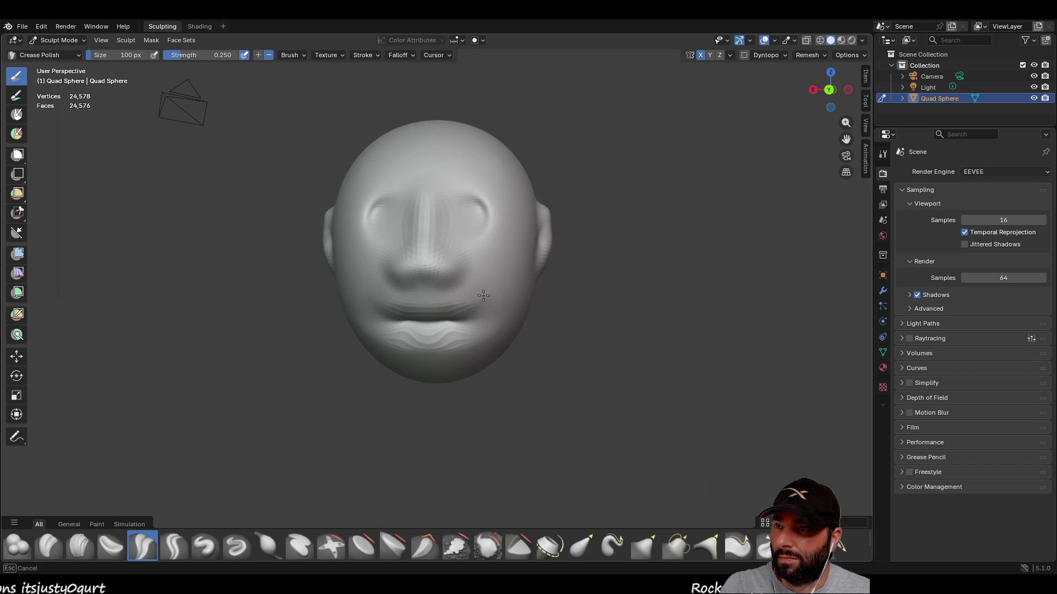
- Deepen the eye-socket crease and sharpen the ear folds, then pick the Layer brush
{"action": "mouse_move", "coordinate": [475, 345]}
{"action": "middle_mouse_down"}
{"action": "mouse_move", "coordinate": [247, 352]}
{"action": "mouse_move", "coordinate": [688, 377]}
{"action": "mouse_move", "coordinate": [512, 341]}
{"action": "mouse_move", "coordinate": [443, 301]}
{"action": "middle_mouse_up"}
{"action": "left_click_drag", "start_coordinate": [442, 262], "coordinate": [454, 262]}
{"action": "middle_click_drag", "start_coordinate": [662, 292], "coordinate": [464, 234]}
{"action": "left_click_drag", "start_coordinate": [458, 232], "coordinate": [447, 235]}
{"action": "mouse_move", "coordinate": [451, 242]}
{"action": "middle_mouse_down"}
{"action": "mouse_move", "coordinate": [817, 396]}
{"action": "mouse_move", "coordinate": [649, 430]}
{"action": "middle_mouse_up"}
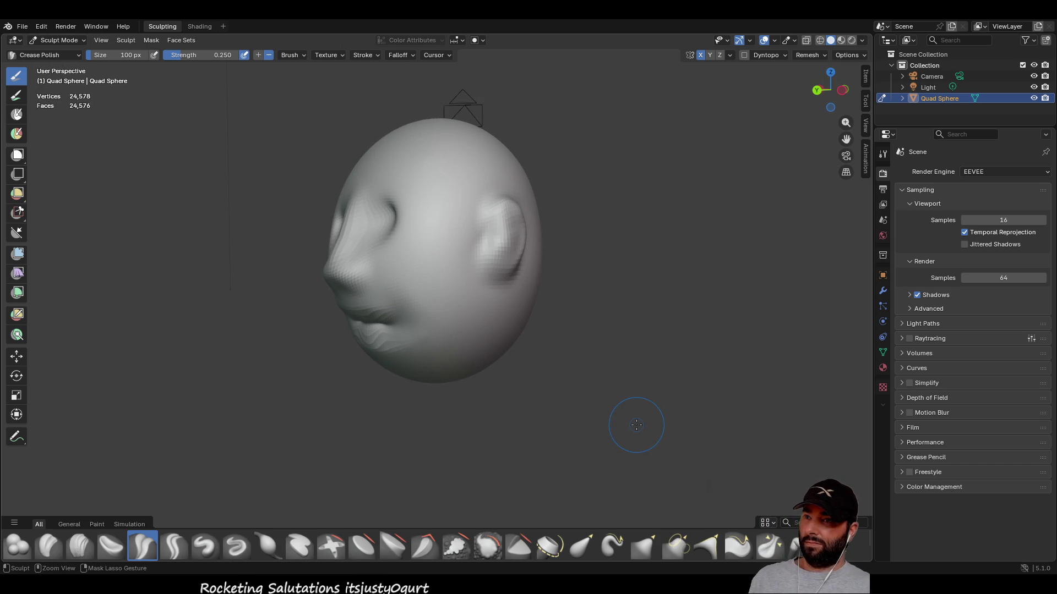
{"action": "mouse_move", "coordinate": [467, 350]}
{"action": "middle_mouse_down"}
{"action": "mouse_move", "coordinate": [597, 330]}
{"action": "mouse_move", "coordinate": [545, 358]}
{"action": "mouse_move", "coordinate": [582, 382]}
{"action": "mouse_move", "coordinate": [419, 378]}
{"action": "mouse_move", "coordinate": [463, 405]}
{"action": "middle_mouse_up"}
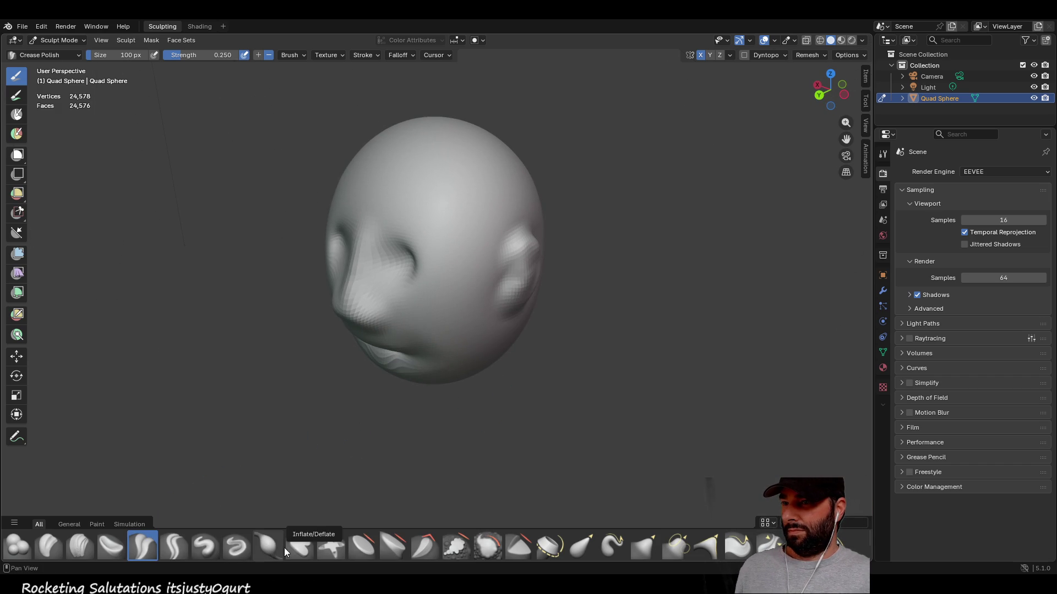
{"action": "left_click", "coordinate": [305, 544]}
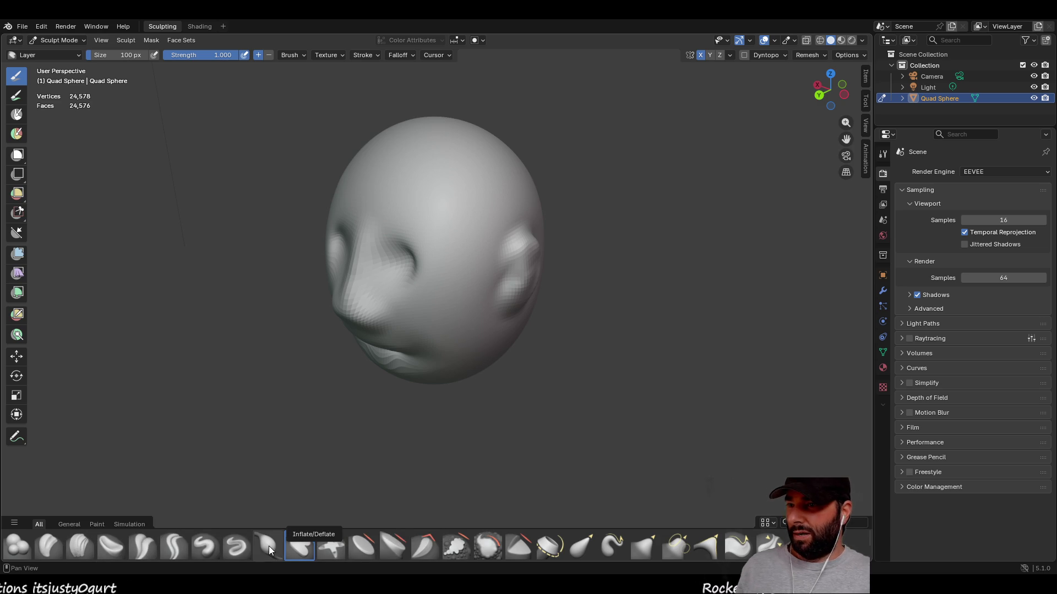
- Set the Draw brush to 20 px and raise a short ridge on the forehead
{"action": "left_click", "coordinate": [210, 543]}
{"action": "middle_click_drag", "start_coordinate": [373, 197], "coordinate": [177, 76]}
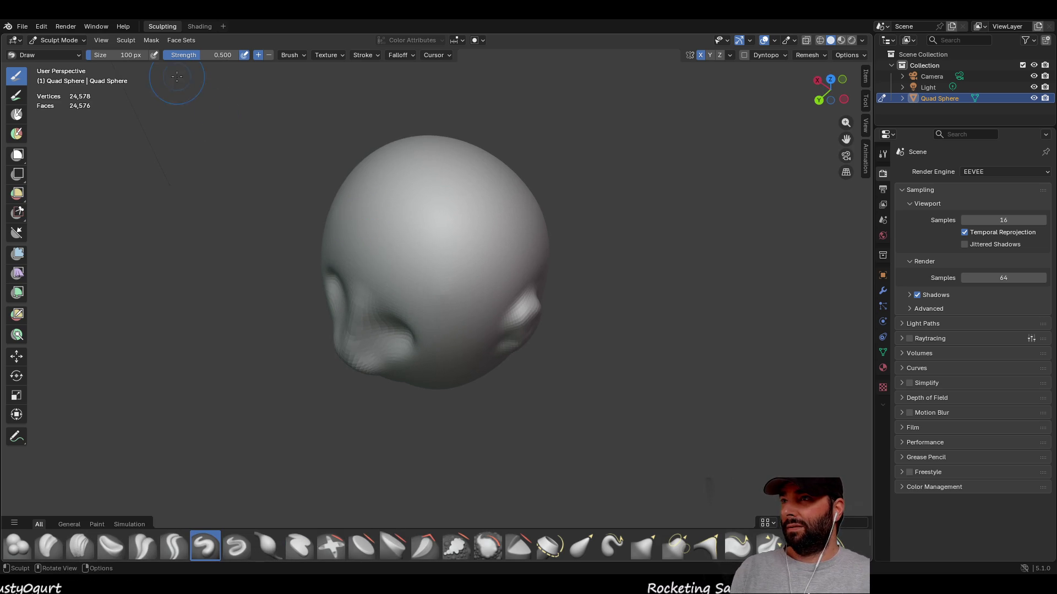
{"action": "left_click", "coordinate": [133, 53]}
{"action": "type", "text": "20"}
{"action": "key", "text": "Return"}
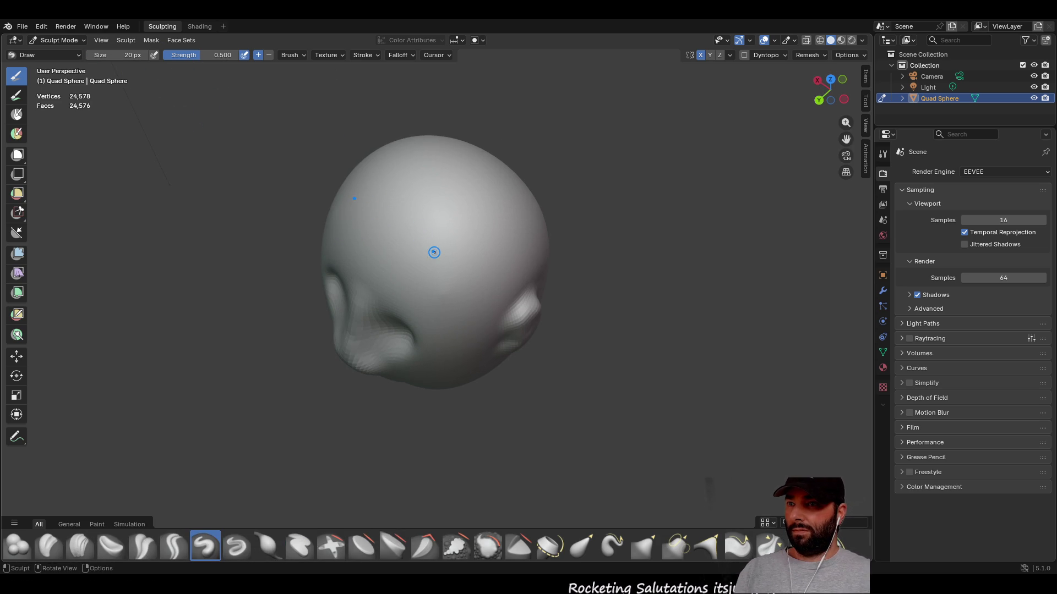
{"action": "middle_click_drag", "start_coordinate": [407, 273], "coordinate": [438, 165]}
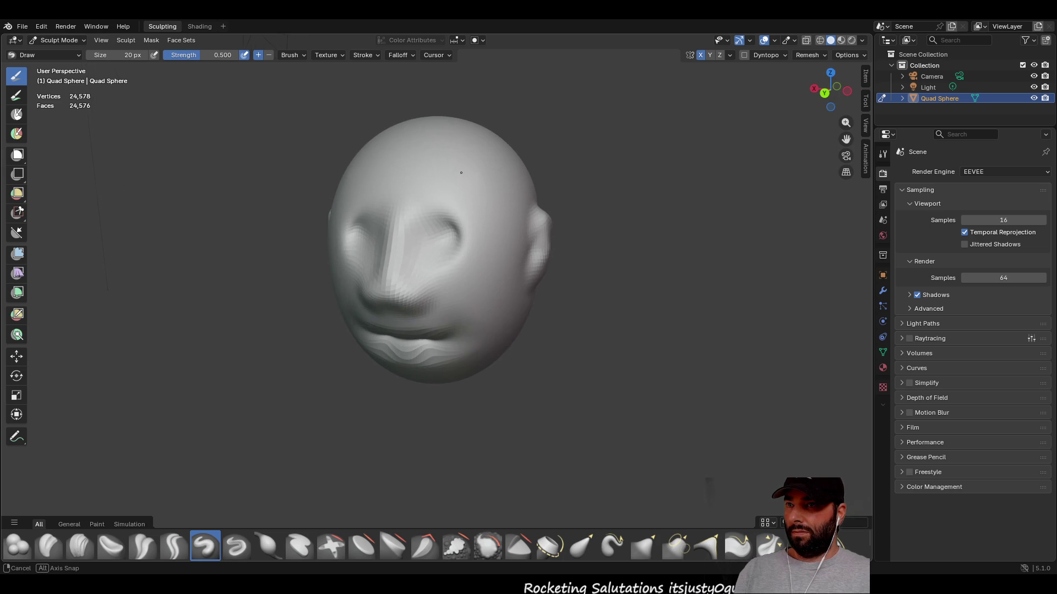
{"action": "left_click_drag", "start_coordinate": [413, 156], "coordinate": [438, 157]}
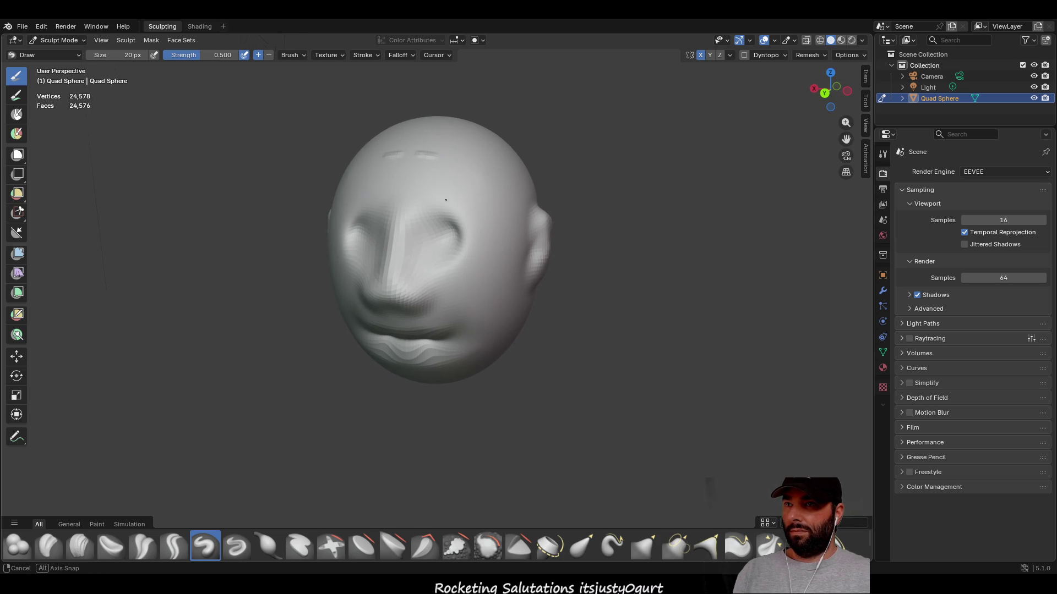
- Raise a brow ridge across the forehead and a strand-like line over the head
{"action": "middle_click_drag", "start_coordinate": [449, 217], "coordinate": [465, 198]}
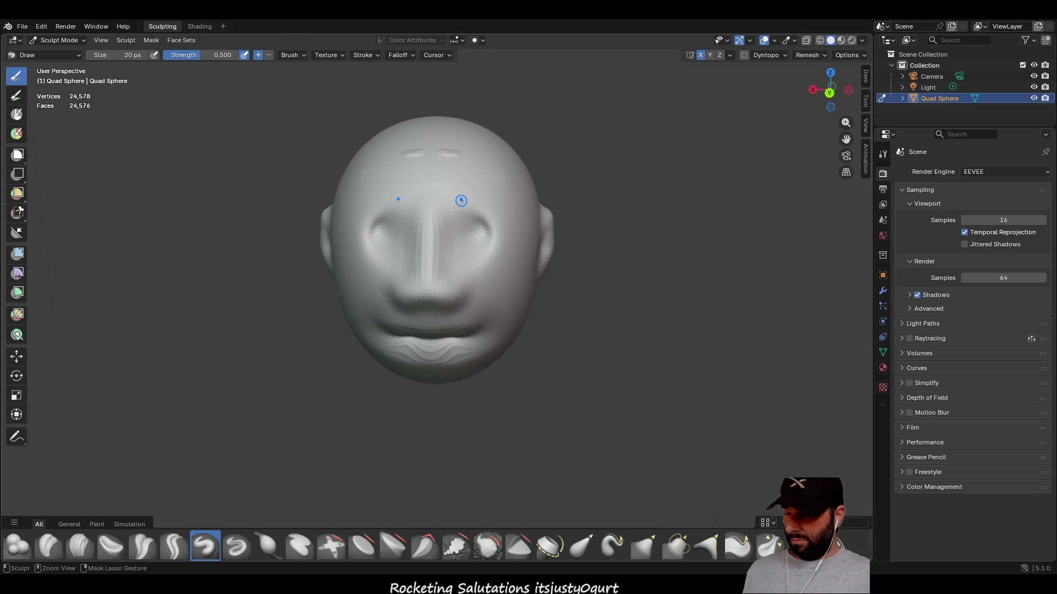
{"action": "mouse_move", "coordinate": [449, 191]}
{"action": "left_mouse_down"}
{"action": "mouse_move", "coordinate": [492, 200]}
{"action": "mouse_move", "coordinate": [451, 190]}
{"action": "left_mouse_up"}
{"action": "mouse_move", "coordinate": [451, 190]}
{"action": "left_mouse_down"}
{"action": "mouse_move", "coordinate": [487, 196]}
{"action": "mouse_move", "coordinate": [498, 216]}
{"action": "left_mouse_up"}
{"action": "mouse_move", "coordinate": [498, 216]}
{"action": "middle_mouse_down"}
{"action": "mouse_move", "coordinate": [566, 229]}
{"action": "mouse_move", "coordinate": [576, 318]}
{"action": "mouse_move", "coordinate": [448, 354]}
{"action": "middle_mouse_up"}
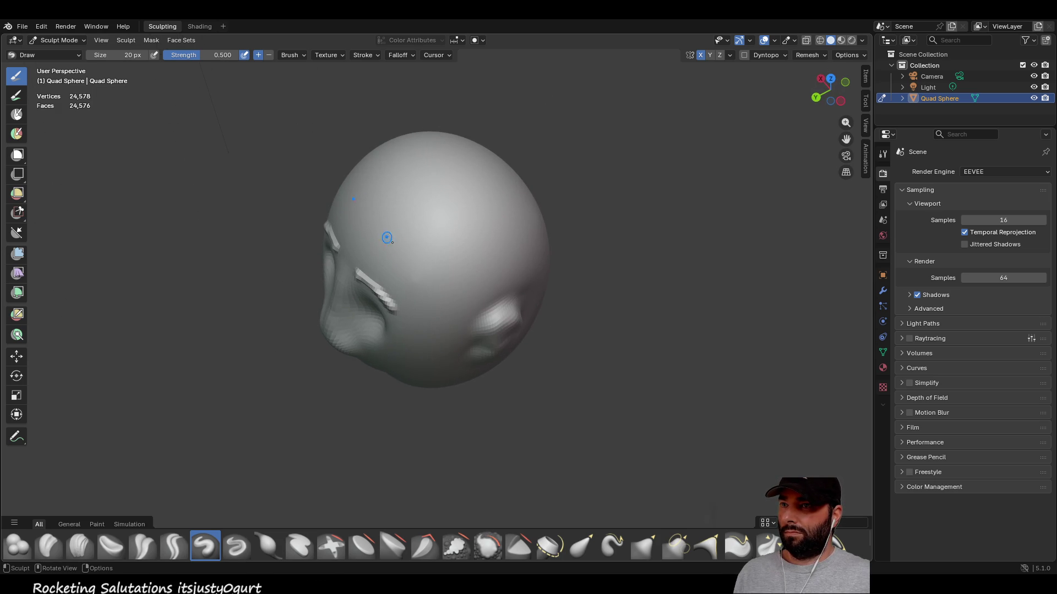
{"action": "left_click_drag", "start_coordinate": [371, 229], "coordinate": [479, 195]}
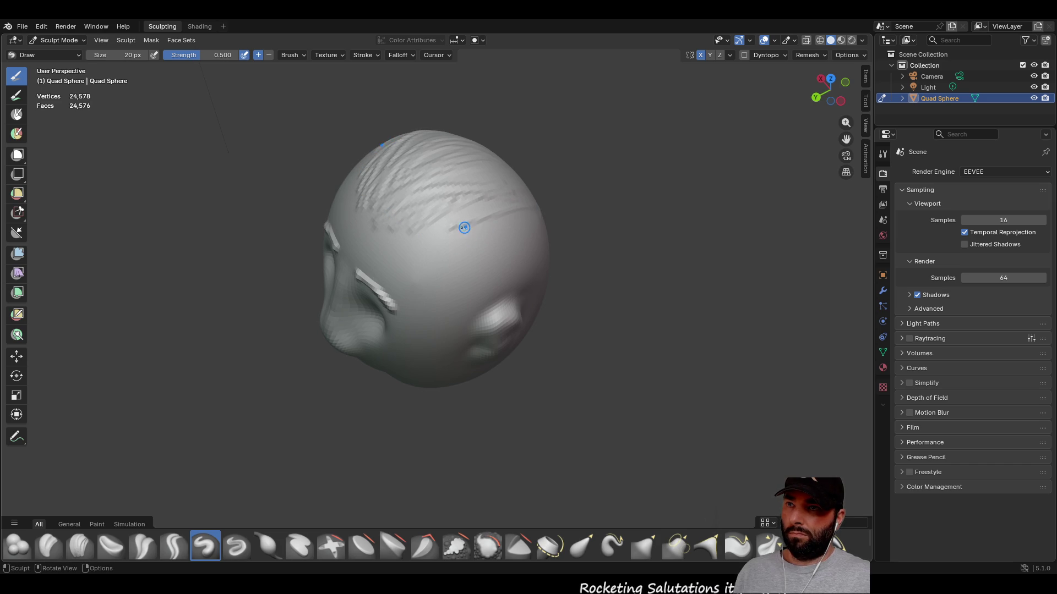
{"action": "middle_click_drag", "start_coordinate": [515, 262], "coordinate": [438, 208]}
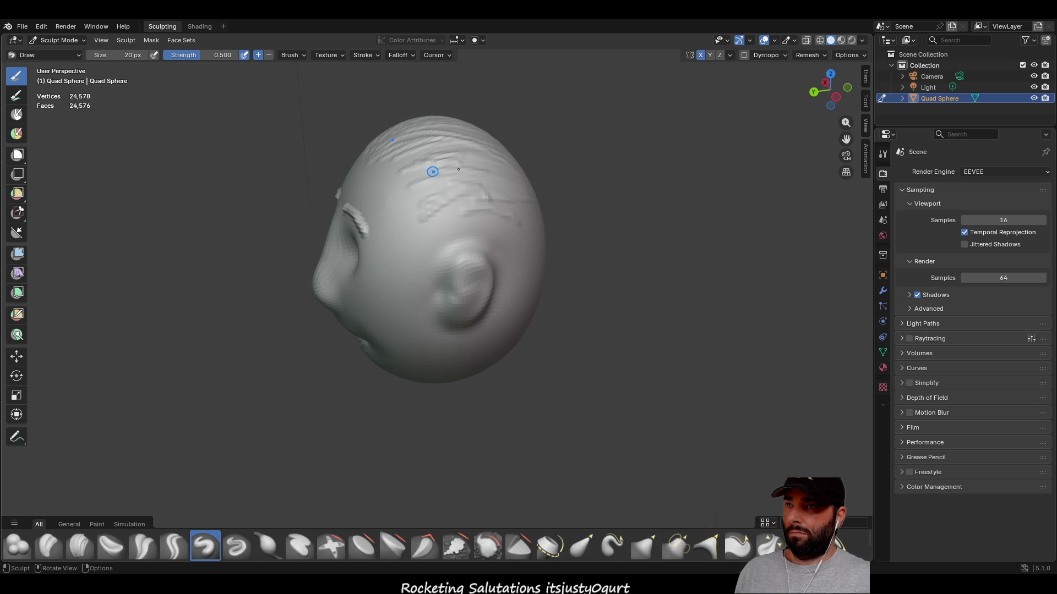
{"action": "mouse_move", "coordinate": [476, 188]}
{"action": "middle_mouse_down"}
{"action": "mouse_move", "coordinate": [399, 184]}
{"action": "mouse_move", "coordinate": [447, 199]}
{"action": "mouse_move", "coordinate": [463, 184]}
{"action": "mouse_move", "coordinate": [497, 220]}
{"action": "mouse_move", "coordinate": [449, 220]}
{"action": "middle_mouse_up"}
- Draw hair strands over the top and back of the head down to the hairline
{"action": "left_click_drag", "start_coordinate": [407, 160], "coordinate": [344, 283]}
{"action": "mouse_move", "coordinate": [477, 173]}
{"action": "left_mouse_down"}
{"action": "mouse_move", "coordinate": [477, 245]}
{"action": "mouse_move", "coordinate": [471, 233]}
{"action": "mouse_move", "coordinate": [450, 250]}
{"action": "left_mouse_up"}
{"action": "left_click_drag", "start_coordinate": [419, 176], "coordinate": [424, 261]}
{"action": "left_click_drag", "start_coordinate": [476, 216], "coordinate": [477, 260]}
{"action": "left_click_drag", "start_coordinate": [397, 240], "coordinate": [397, 276]}
{"action": "left_click_drag", "start_coordinate": [505, 222], "coordinate": [506, 279]}
{"action": "left_click_drag", "start_coordinate": [466, 249], "coordinate": [466, 292]}
{"action": "left_click_drag", "start_coordinate": [397, 259], "coordinate": [398, 298]}
{"action": "left_click_drag", "start_coordinate": [493, 278], "coordinate": [493, 315]}
{"action": "left_click_drag", "start_coordinate": [414, 267], "coordinate": [414, 311]}
{"action": "left_click_drag", "start_coordinate": [447, 272], "coordinate": [451, 300]}
{"action": "middle_click_drag", "start_coordinate": [451, 301], "coordinate": [407, 275]}
{"action": "left_click_drag", "start_coordinate": [385, 238], "coordinate": [392, 270]}
{"action": "left_click_drag", "start_coordinate": [428, 231], "coordinate": [429, 267]}
{"action": "left_click_drag", "start_coordinate": [449, 214], "coordinate": [445, 264]}
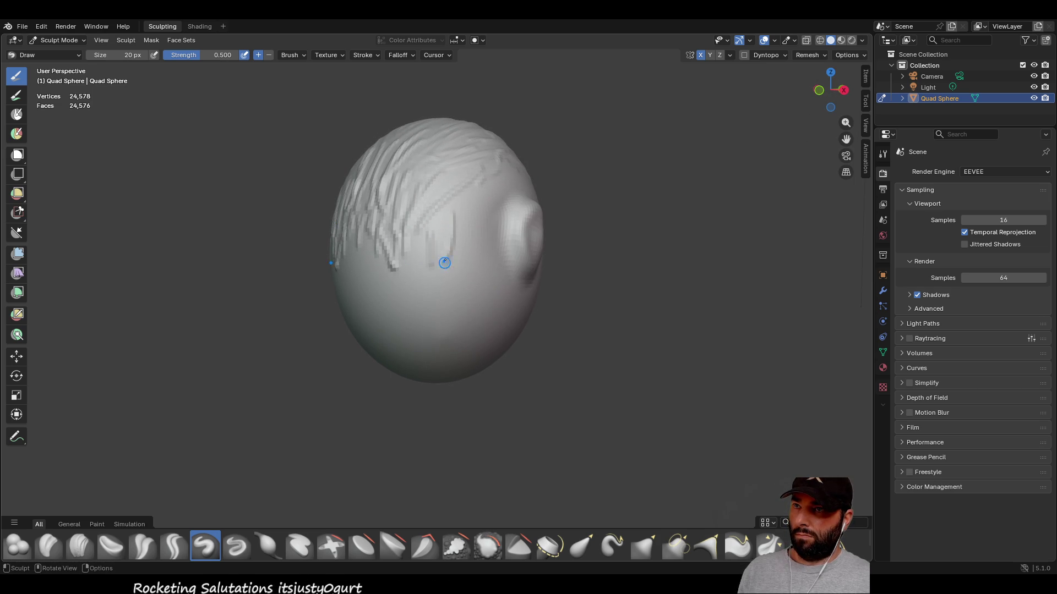
- Add hair strokes on the back of the head and a brow stroke on the forehead
{"action": "middle_click_drag", "start_coordinate": [472, 240], "coordinate": [408, 233]}
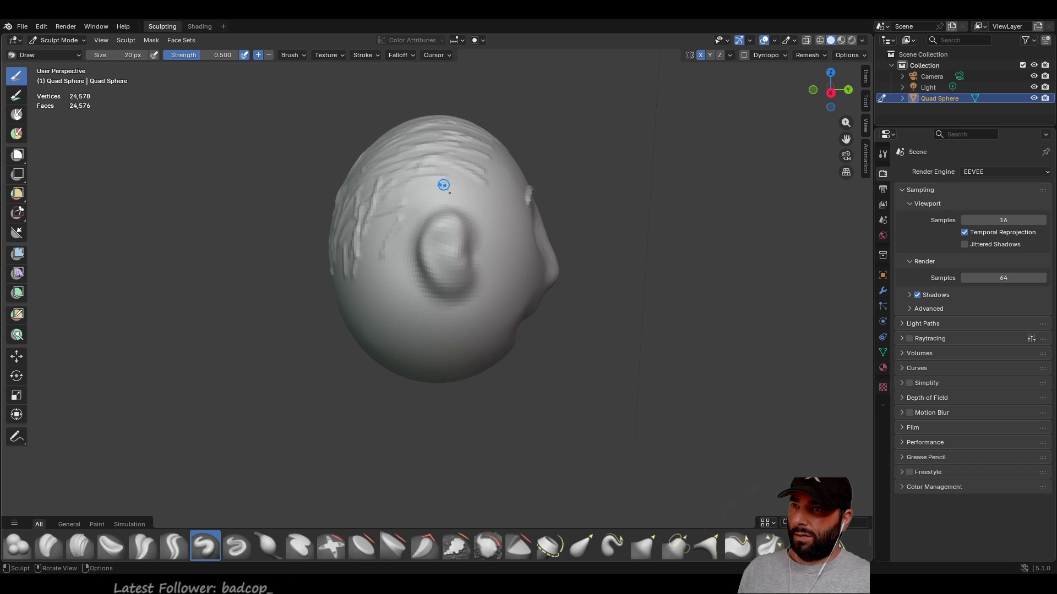
{"action": "mouse_move", "coordinate": [435, 189]}
{"action": "left_mouse_down"}
{"action": "mouse_move", "coordinate": [460, 208]}
{"action": "mouse_move", "coordinate": [408, 204]}
{"action": "left_mouse_up"}
{"action": "mouse_move", "coordinate": [409, 203]}
{"action": "middle_mouse_down"}
{"action": "mouse_move", "coordinate": [442, 225]}
{"action": "mouse_move", "coordinate": [394, 229]}
{"action": "middle_mouse_up"}
{"action": "left_click_drag", "start_coordinate": [395, 229], "coordinate": [386, 213]}
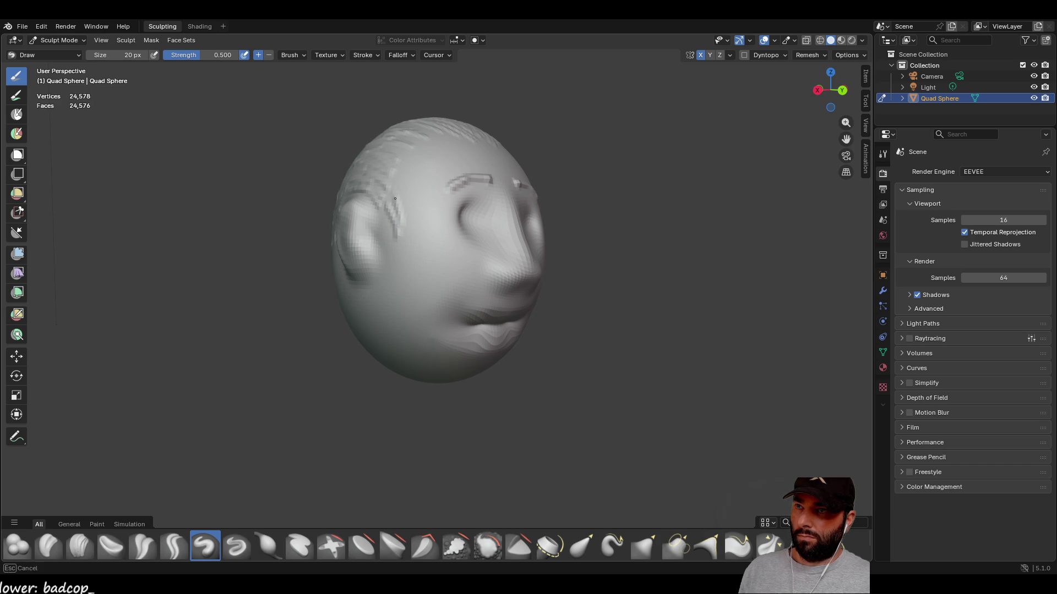
{"action": "middle_click_drag", "start_coordinate": [413, 171], "coordinate": [400, 206]}
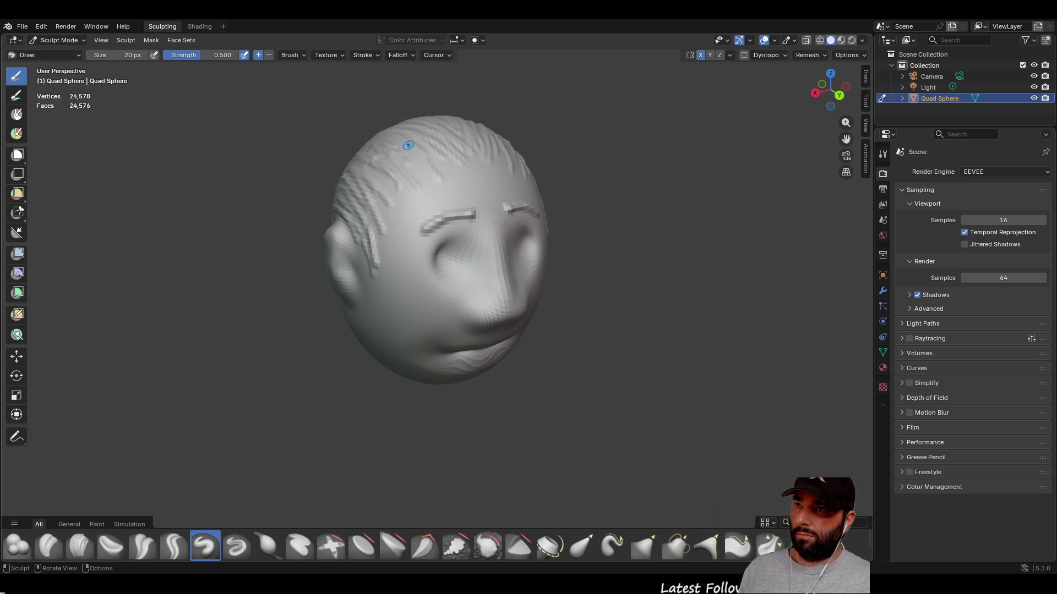
{"action": "left_click_drag", "start_coordinate": [467, 178], "coordinate": [478, 191]}
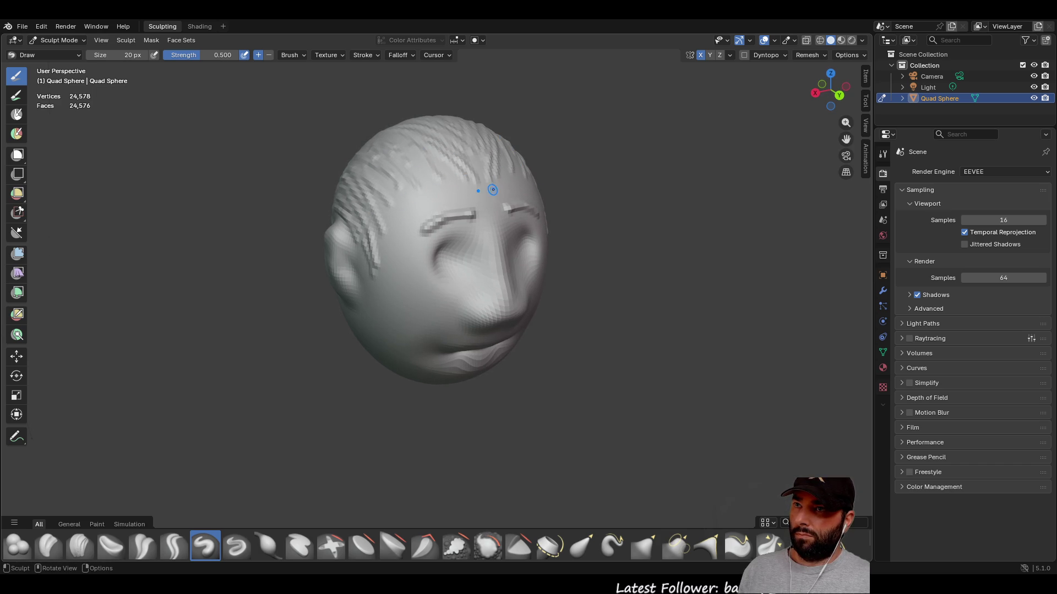
- Draw thin hair strands down the right side of the head
{"action": "middle_click_drag", "start_coordinate": [506, 217], "coordinate": [408, 210]}
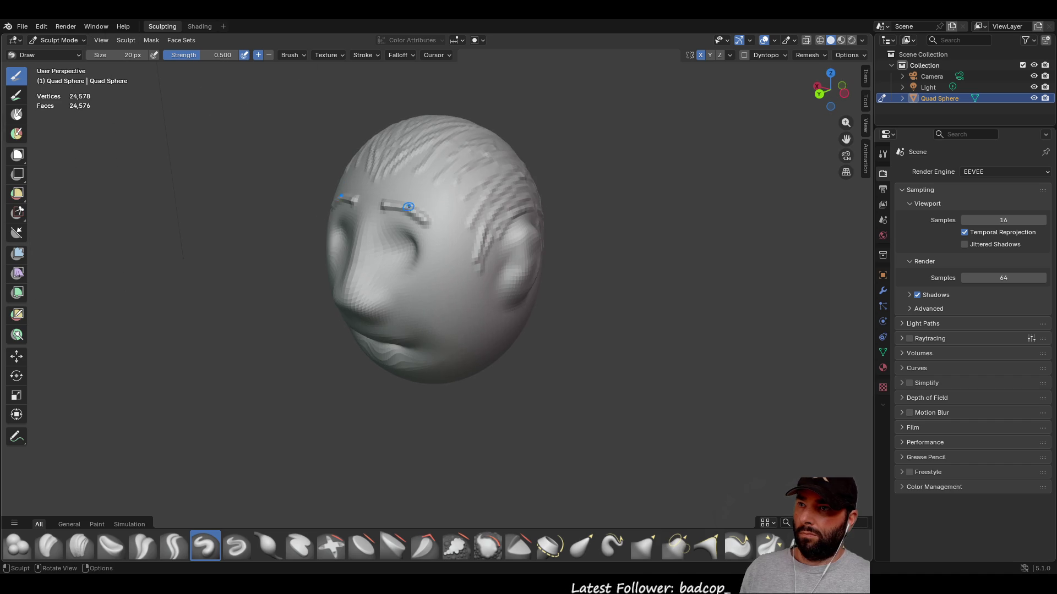
{"action": "middle_click_drag", "start_coordinate": [487, 216], "coordinate": [392, 237]}
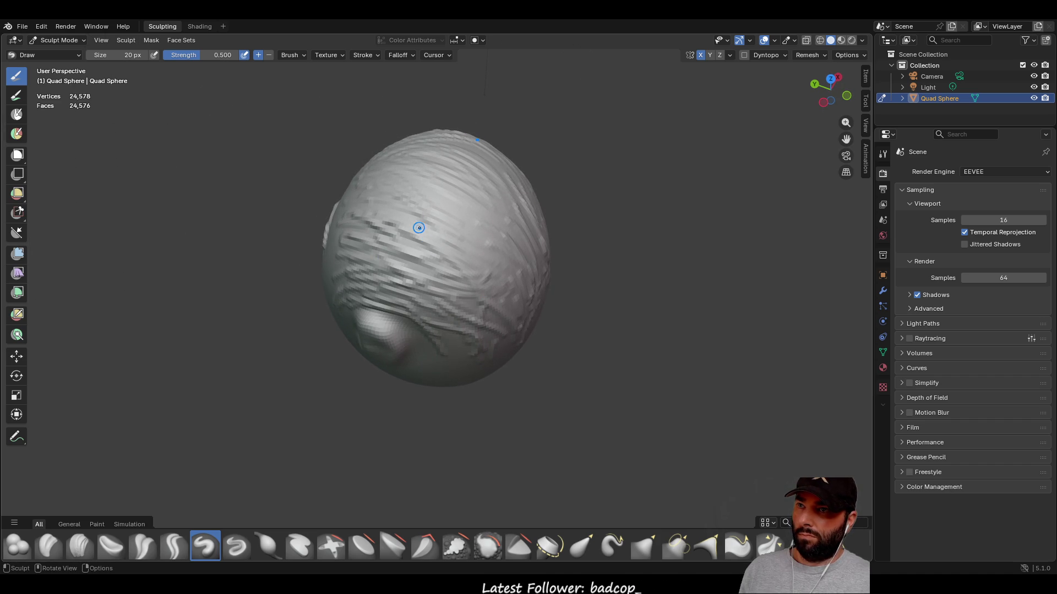
{"action": "middle_click_drag", "start_coordinate": [443, 214], "coordinate": [451, 161]}
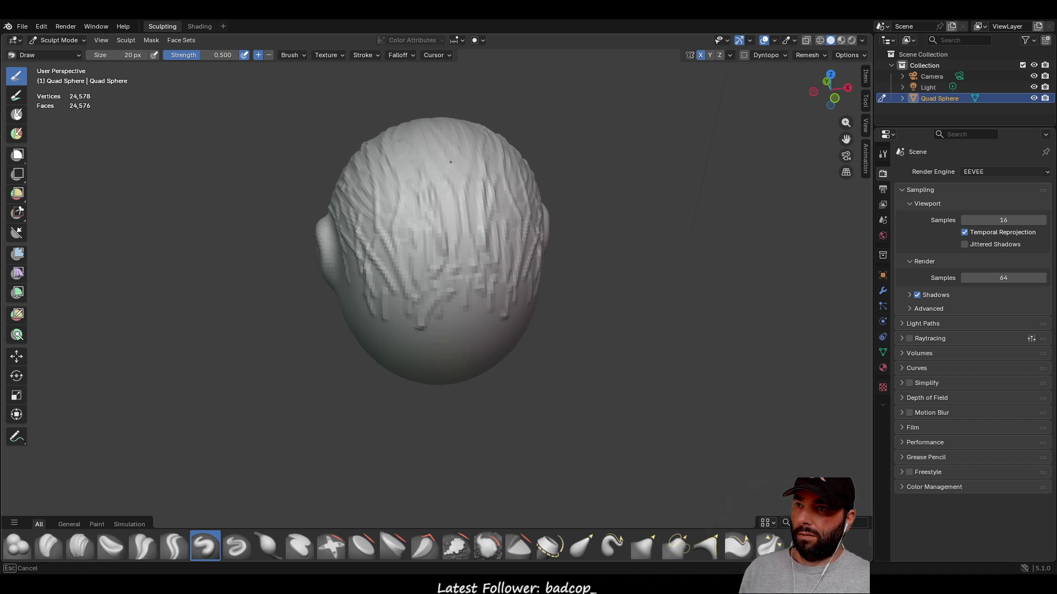
{"action": "mouse_move", "coordinate": [484, 294]}
{"action": "middle_mouse_down"}
{"action": "mouse_move", "coordinate": [814, 172]}
{"action": "mouse_move", "coordinate": [496, 276]}
{"action": "mouse_move", "coordinate": [534, 238]}
{"action": "mouse_move", "coordinate": [476, 254]}
{"action": "middle_mouse_up"}
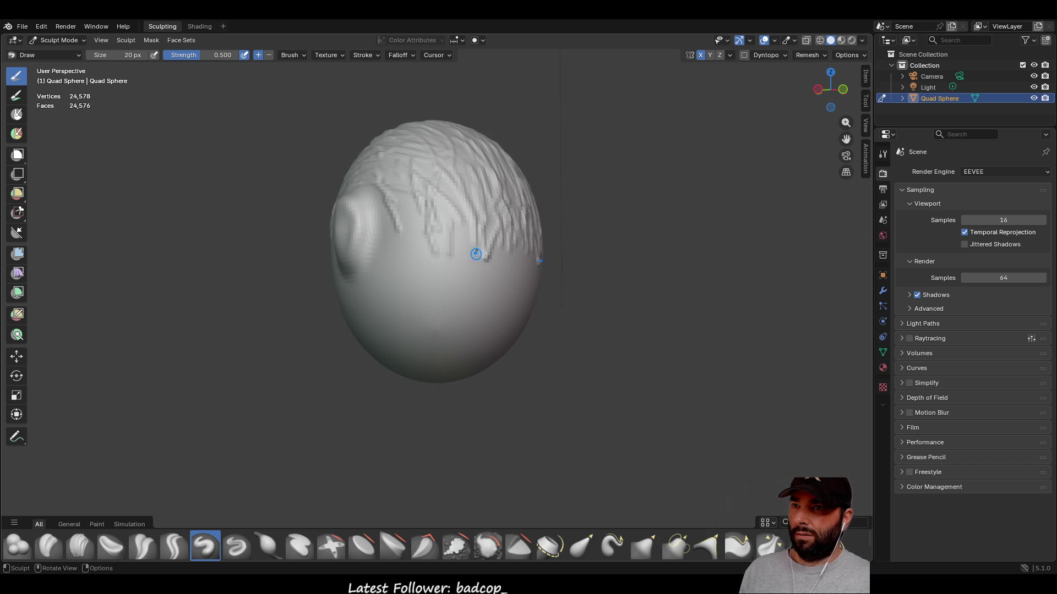
{"action": "mouse_move", "coordinate": [466, 231]}
{"action": "left_mouse_down"}
{"action": "mouse_move", "coordinate": [462, 283]}
{"action": "mouse_move", "coordinate": [484, 308]}
{"action": "left_mouse_up"}
{"action": "left_click_drag", "start_coordinate": [503, 248], "coordinate": [496, 291]}
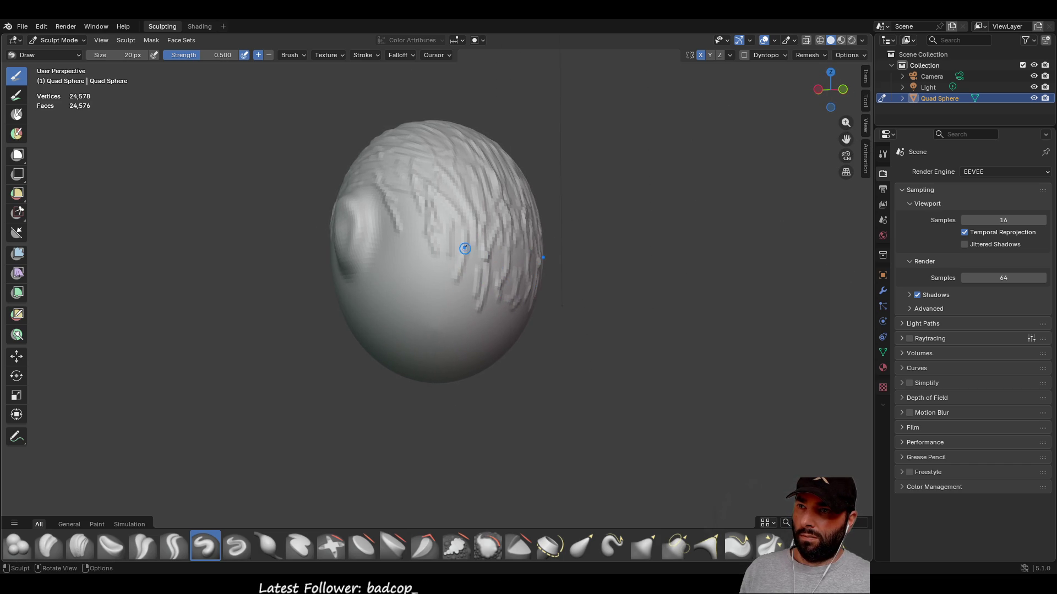
{"action": "left_click_drag", "start_coordinate": [461, 240], "coordinate": [465, 289]}
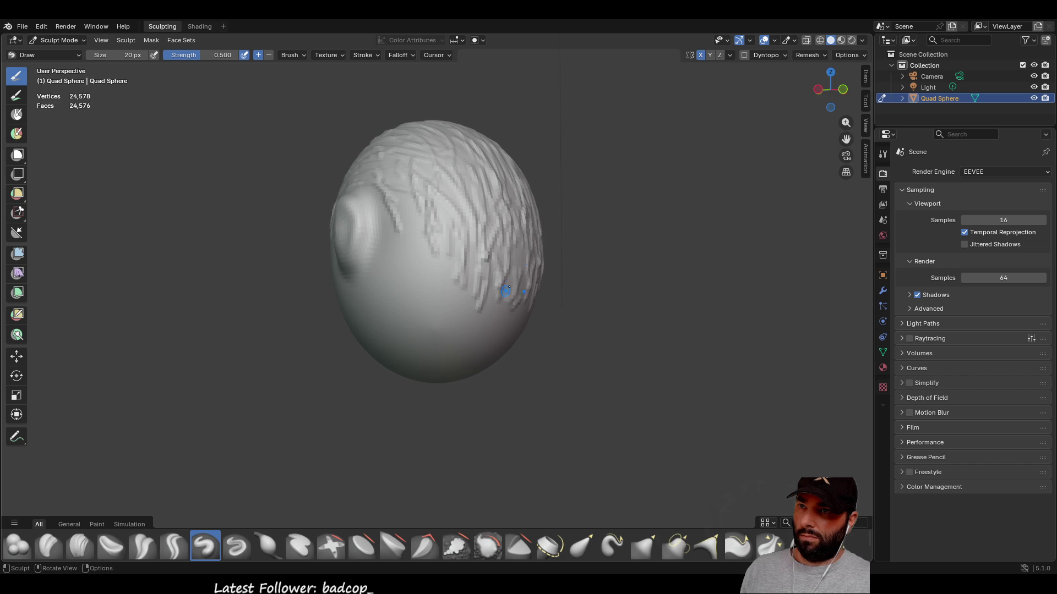
{"action": "left_click_drag", "start_coordinate": [515, 246], "coordinate": [504, 302]}
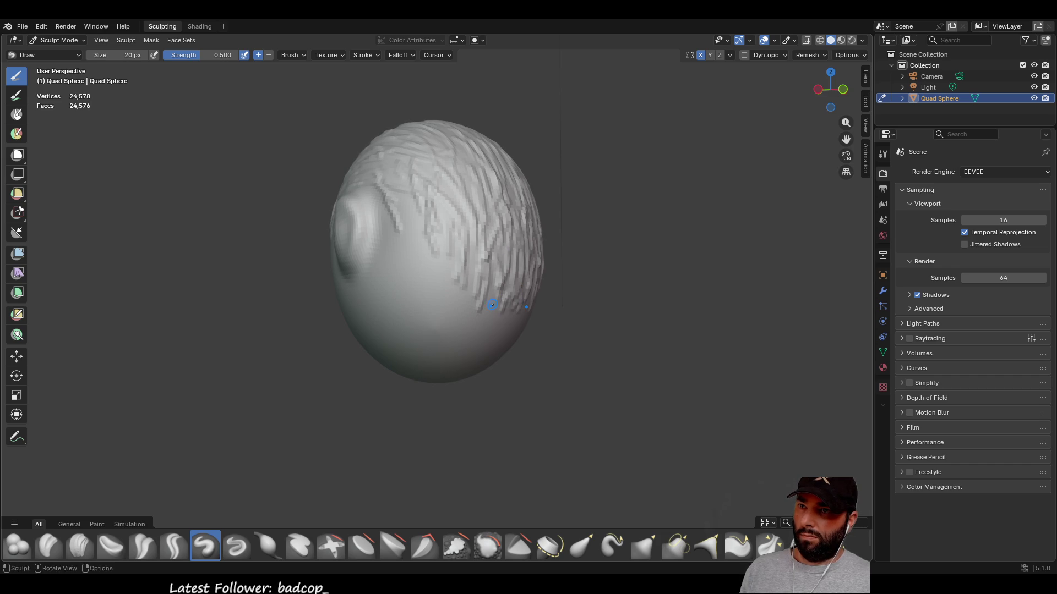
{"action": "mouse_move", "coordinate": [498, 315]}
{"action": "middle_mouse_down"}
{"action": "mouse_move", "coordinate": [421, 296]}
{"action": "mouse_move", "coordinate": [458, 299]}
{"action": "mouse_move", "coordinate": [355, 241]}
{"action": "mouse_move", "coordinate": [548, 307]}
{"action": "mouse_move", "coordinate": [257, 135]}
{"action": "middle_mouse_up"}
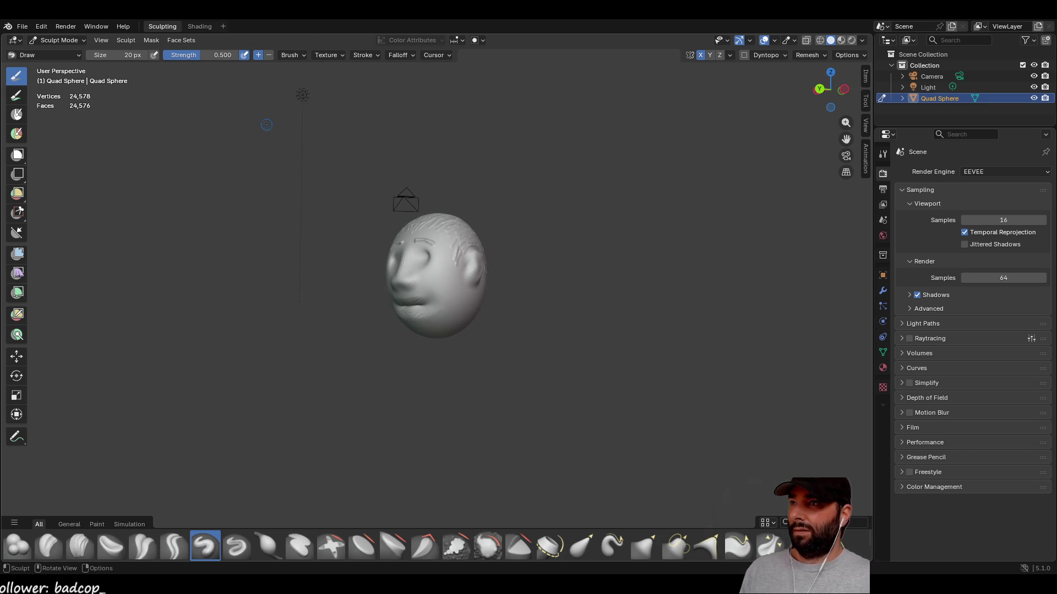
- Switch to Object Mode, deselect the head and add a Cylinder mesh
{"action": "left_click", "coordinate": [77, 41]}
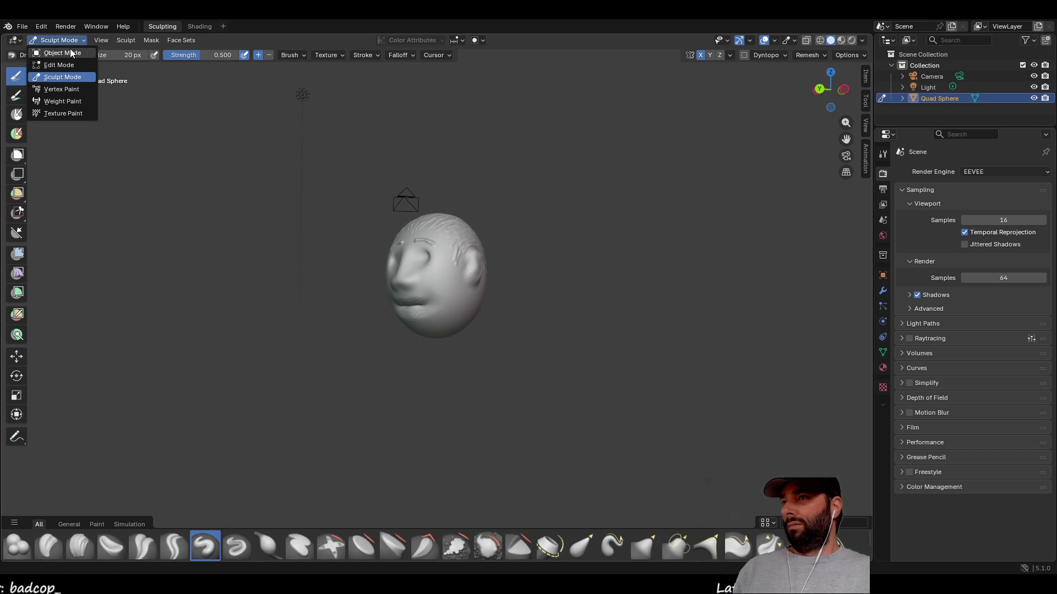
{"action": "left_click", "coordinate": [72, 53]}
{"action": "left_click", "coordinate": [292, 323]}
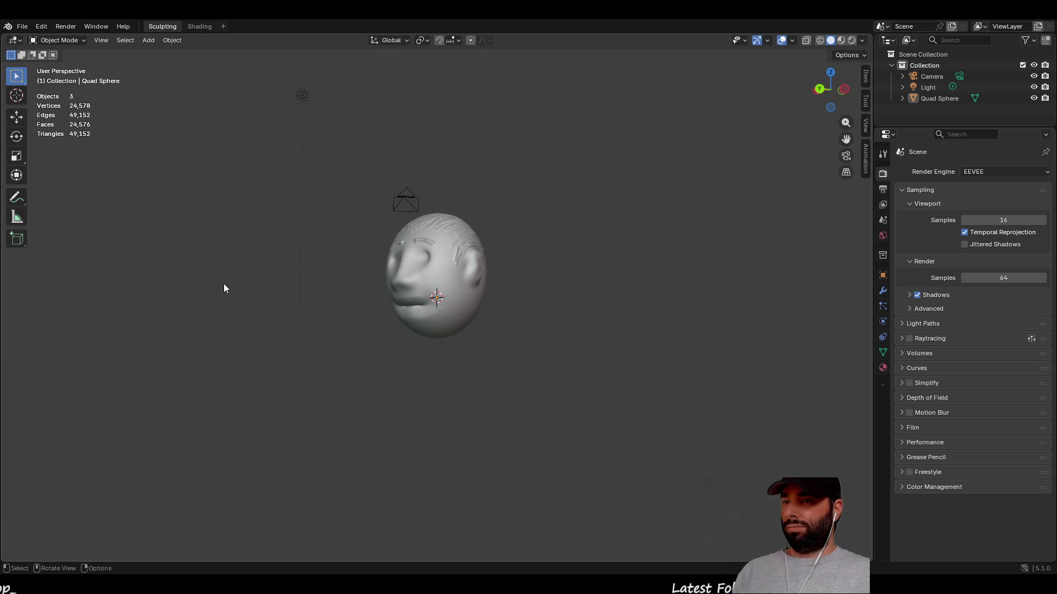
{"action": "key", "text": "shift+a"}
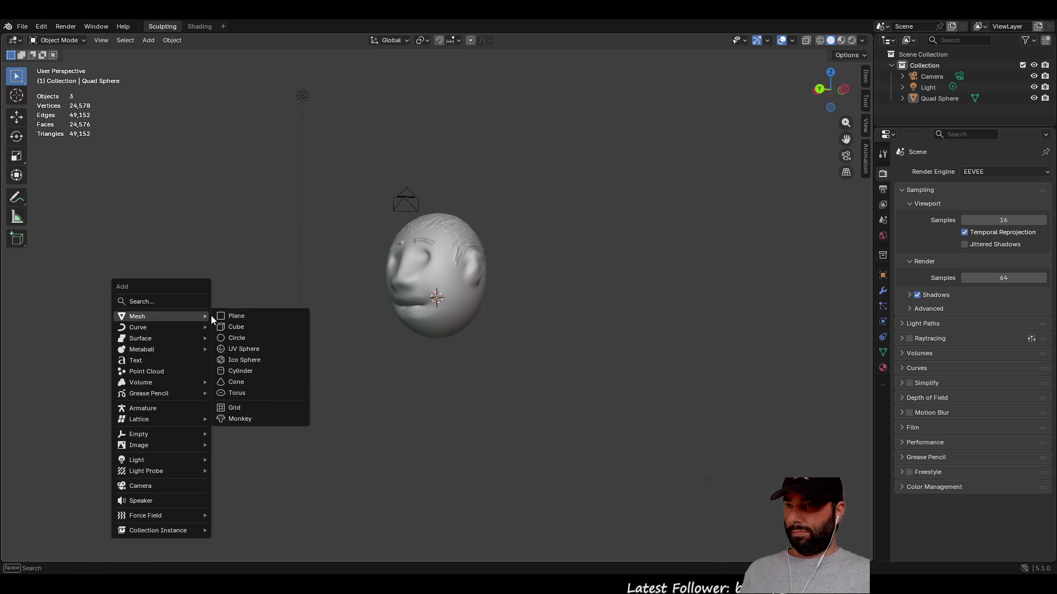
{"action": "mouse_move", "coordinate": [157, 317]}
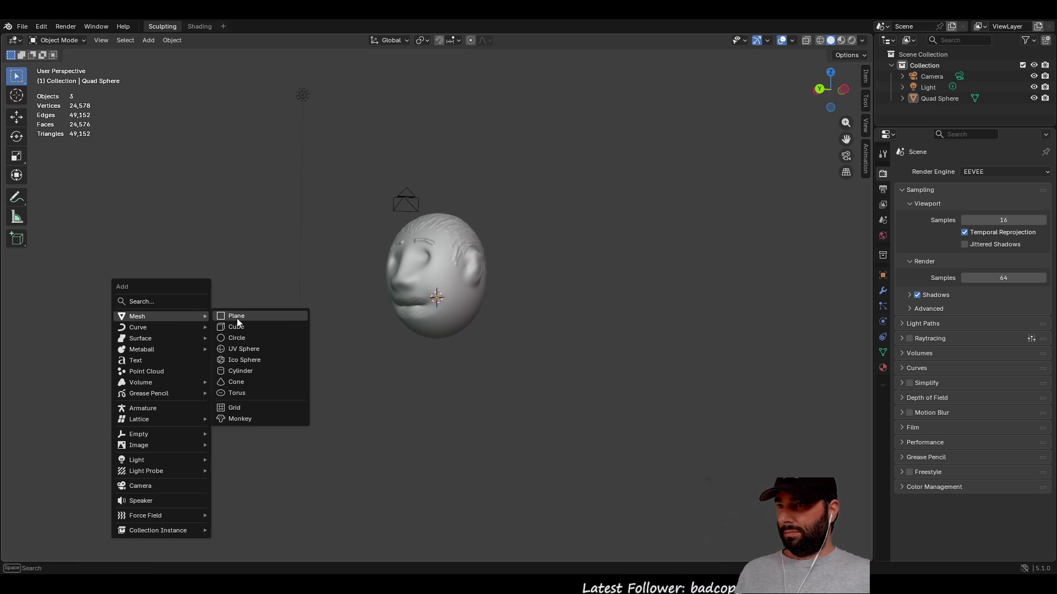
{"action": "left_click", "coordinate": [249, 371]}
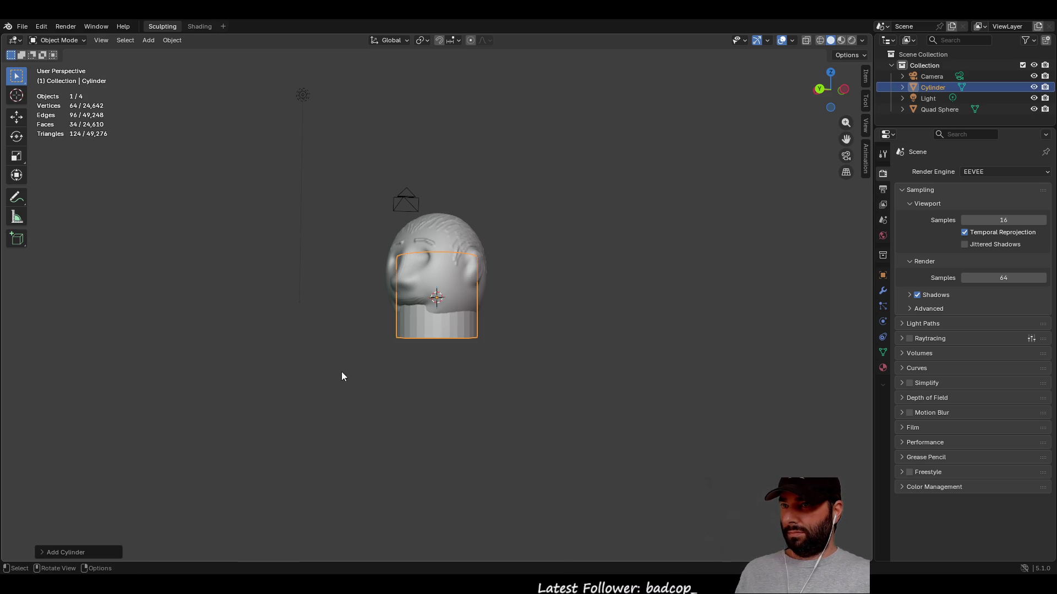
- Move the cylinder down along Z so it sits beneath the head
{"action": "key", "text": "shift+space"}
{"action": "key", "text": "g"}
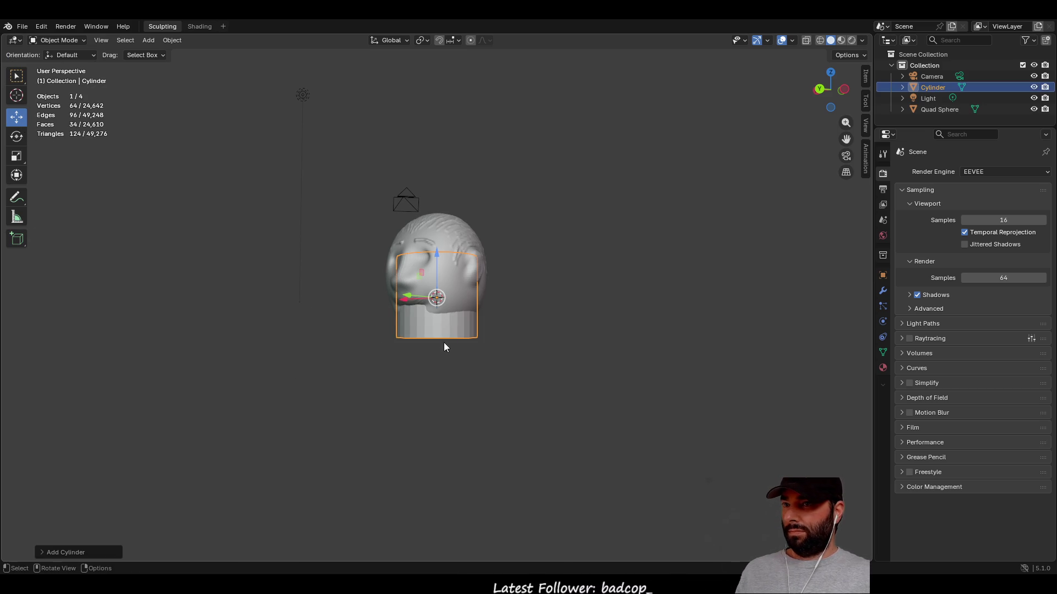
{"action": "left_click_drag", "start_coordinate": [443, 339], "coordinate": [442, 347]}
{"action": "left_click_drag", "start_coordinate": [437, 254], "coordinate": [438, 259]}
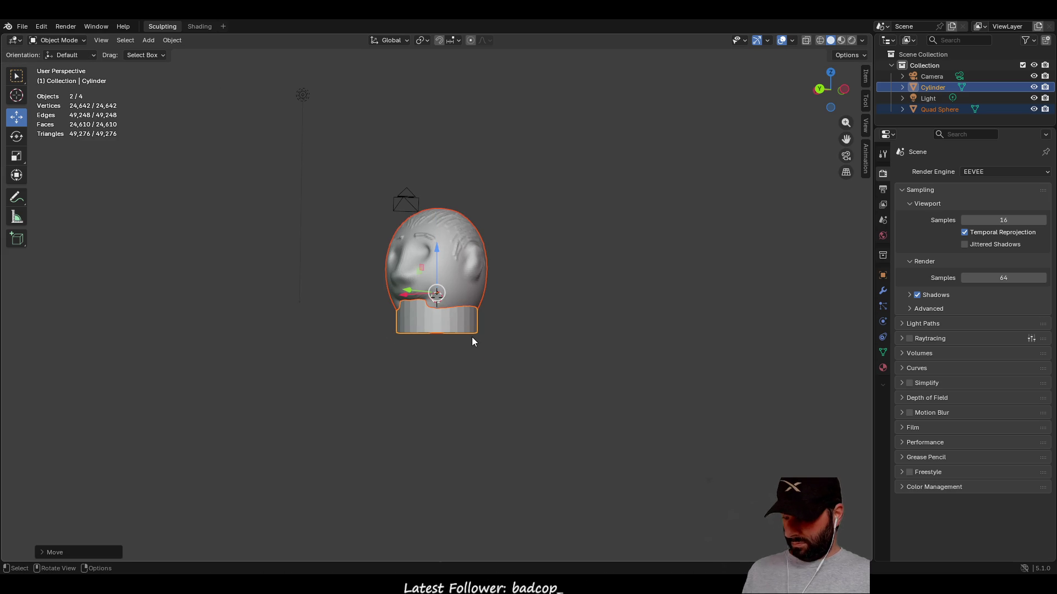
{"action": "key", "text": "ctrl+z"}
{"action": "key", "text": "ctrl+z"}
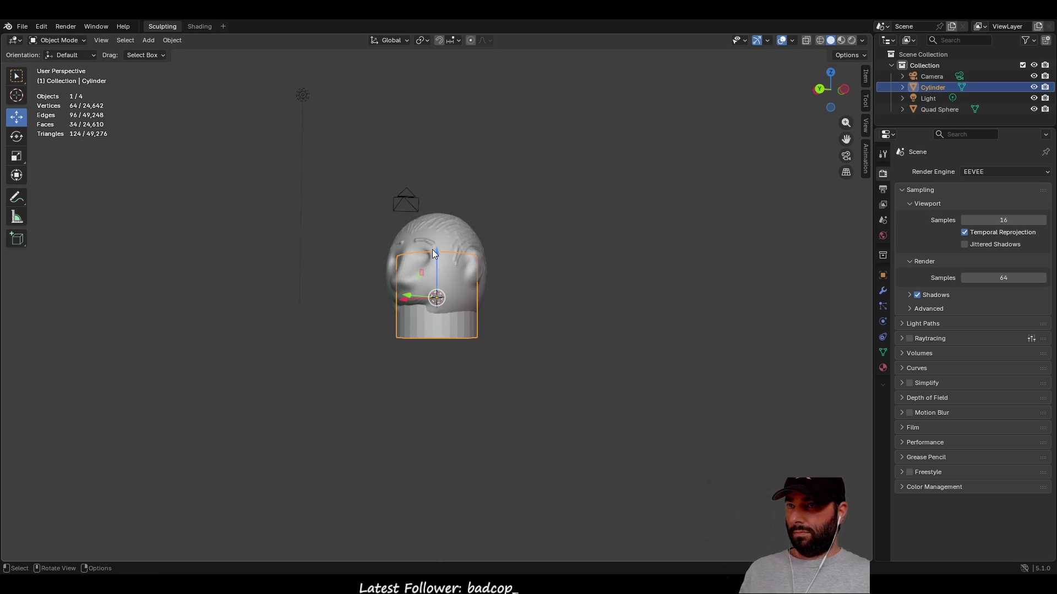
{"action": "left_click_drag", "start_coordinate": [435, 253], "coordinate": [443, 333]}
{"action": "mouse_move", "coordinate": [451, 352]}
{"action": "middle_mouse_down"}
{"action": "mouse_move", "coordinate": [464, 369]}
{"action": "mouse_move", "coordinate": [616, 352]}
{"action": "mouse_move", "coordinate": [520, 388]}
{"action": "mouse_move", "coordinate": [480, 369]}
{"action": "mouse_move", "coordinate": [499, 359]}
{"action": "mouse_move", "coordinate": [495, 376]}
{"action": "mouse_move", "coordinate": [500, 348]}
{"action": "mouse_move", "coordinate": [453, 355]}
{"action": "middle_mouse_up"}
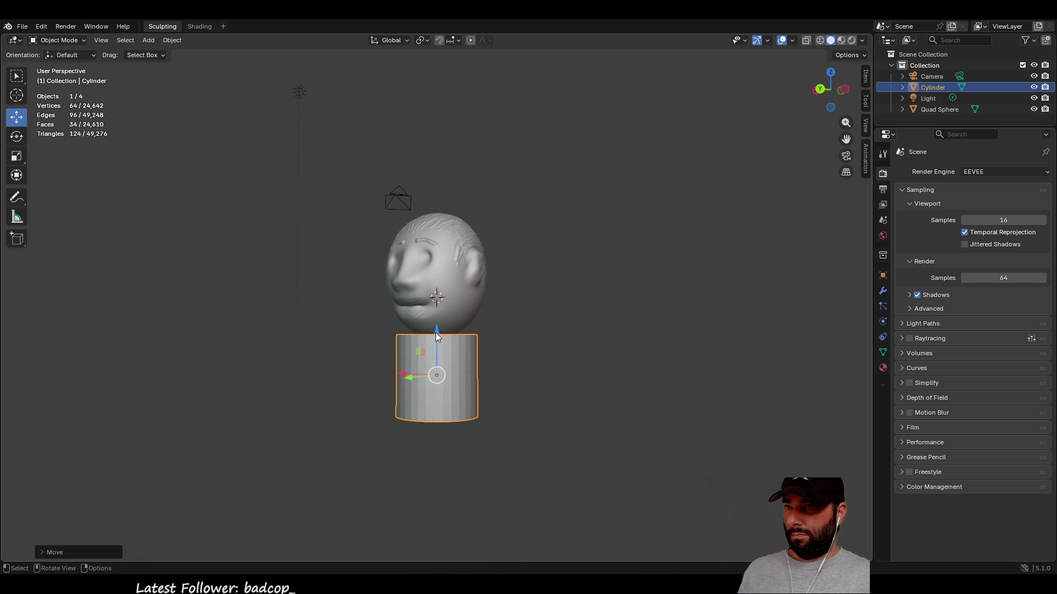
{"action": "left_click_drag", "start_coordinate": [436, 334], "coordinate": [401, 355]}
{"action": "mouse_move", "coordinate": [401, 354]}
{"action": "middle_mouse_down"}
{"action": "mouse_move", "coordinate": [466, 400]}
{"action": "mouse_move", "coordinate": [438, 393]}
{"action": "middle_mouse_up"}
{"action": "left_click_drag", "start_coordinate": [403, 376], "coordinate": [378, 385]}
{"action": "key", "text": "ctrl+z"}
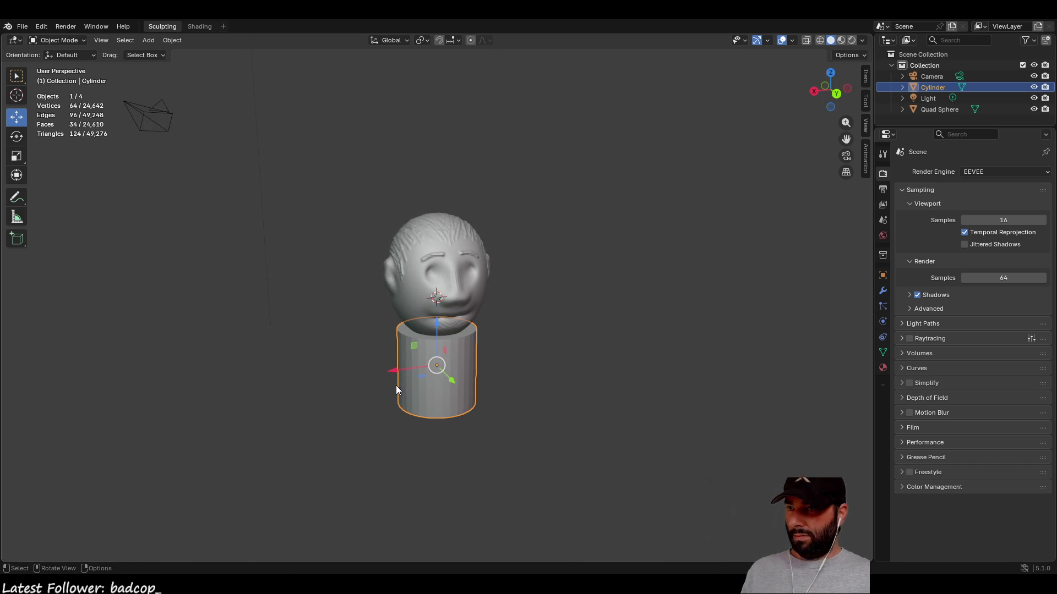
- Scale the cylinder thinner along Y and wider along X
{"action": "left_click", "coordinate": [17, 155]}
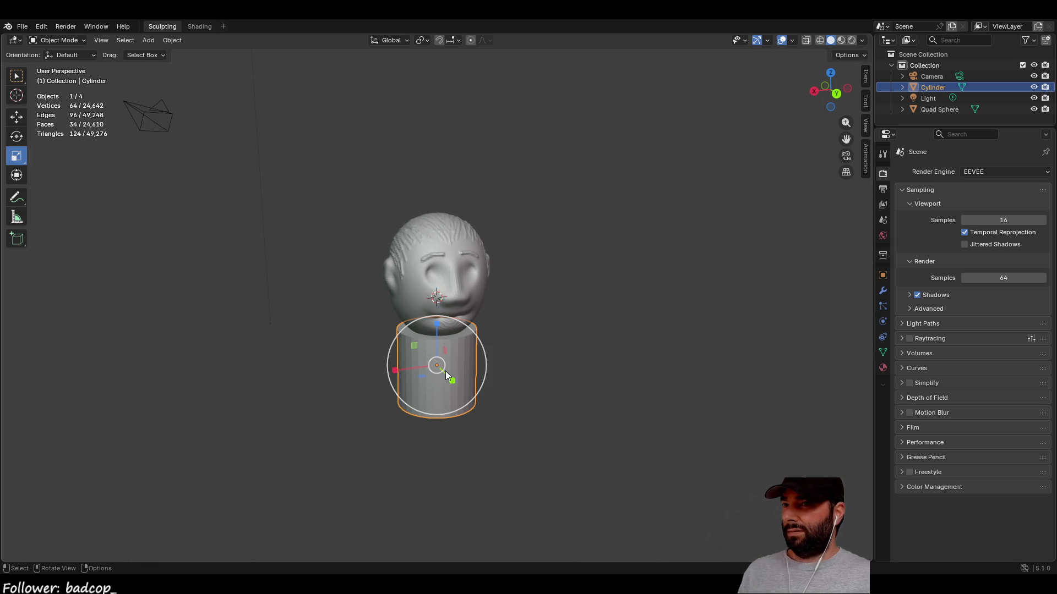
{"action": "left_click_drag", "start_coordinate": [454, 381], "coordinate": [444, 375]}
{"action": "mouse_move", "coordinate": [487, 383]}
{"action": "middle_mouse_down"}
{"action": "mouse_move", "coordinate": [570, 351]}
{"action": "mouse_move", "coordinate": [460, 385]}
{"action": "middle_mouse_up"}
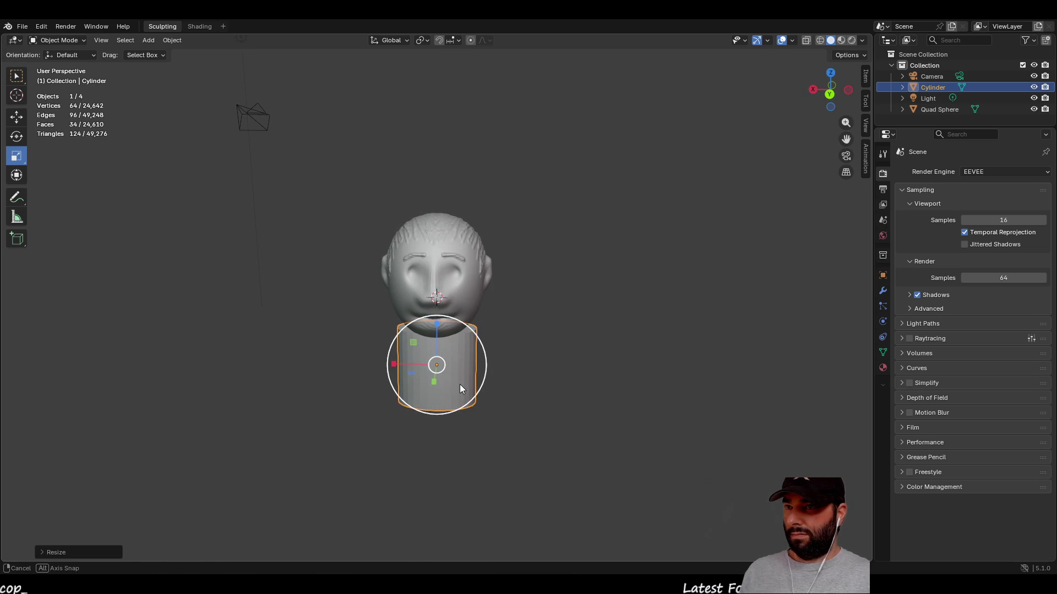
{"action": "mouse_move", "coordinate": [393, 366]}
{"action": "left_mouse_down"}
{"action": "mouse_move", "coordinate": [378, 361]}
{"action": "mouse_move", "coordinate": [391, 373]}
{"action": "left_mouse_up"}
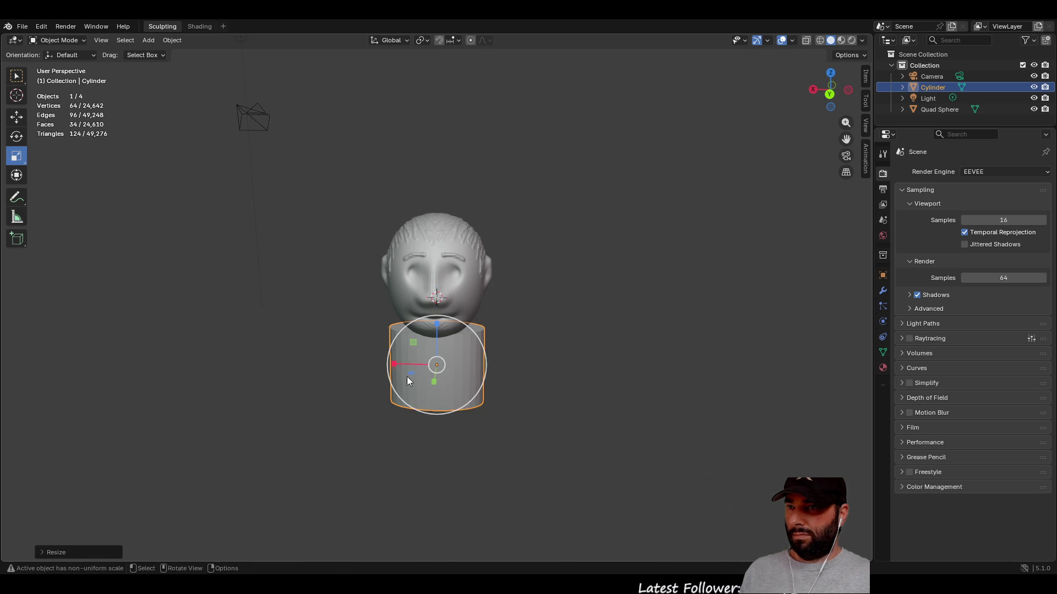
{"action": "middle_click_drag", "start_coordinate": [446, 394], "coordinate": [385, 391]}
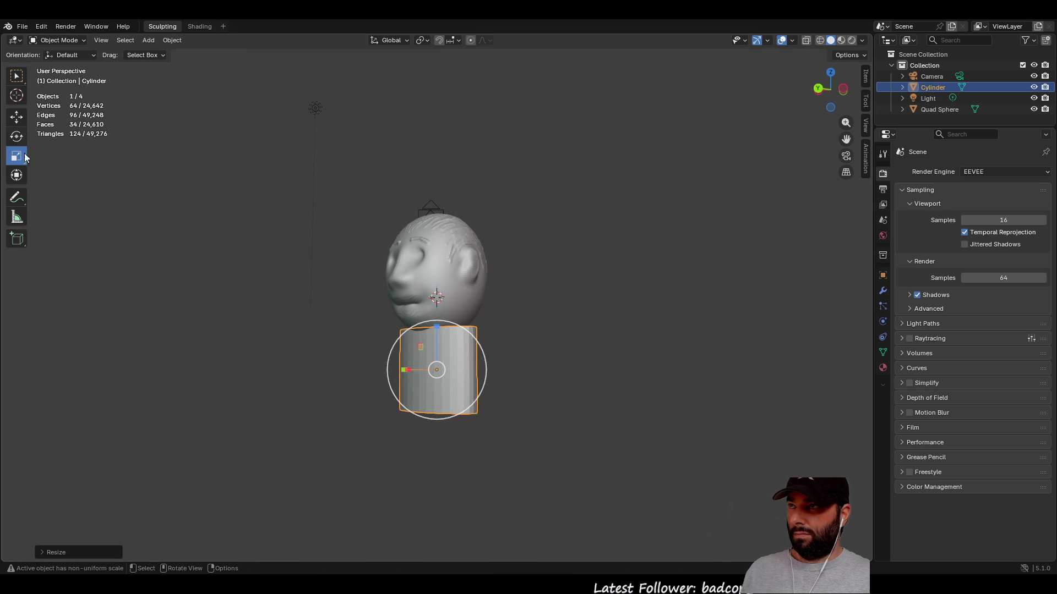
{"action": "left_click", "coordinate": [19, 118]}
{"action": "middle_click_drag", "start_coordinate": [416, 367], "coordinate": [460, 377]}
- Stretch the cylinder taller along Z and lower it just beneath the chin
{"action": "left_click", "coordinate": [16, 155]}
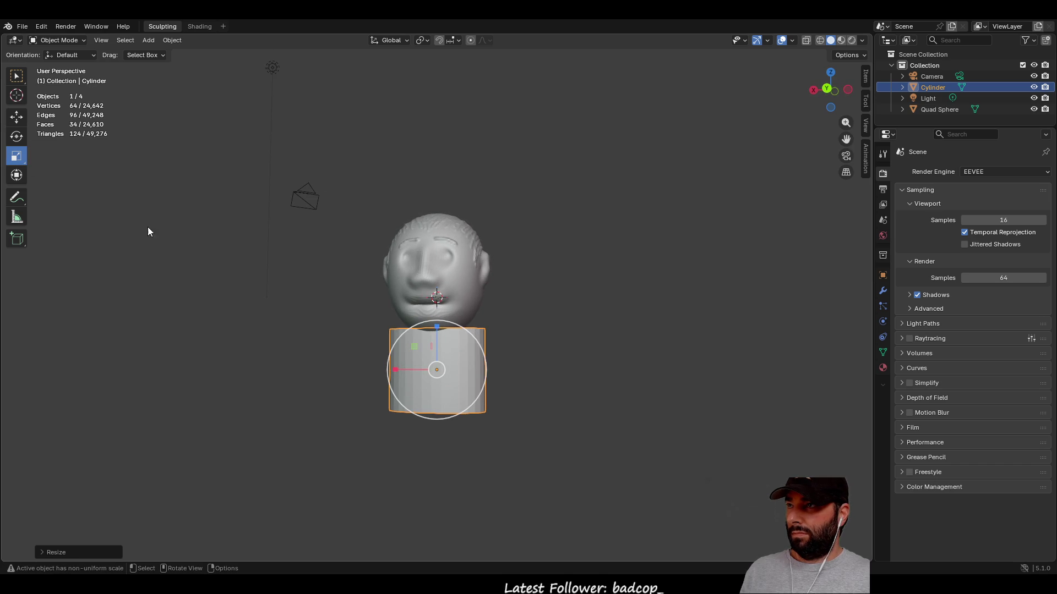
{"action": "left_click_drag", "start_coordinate": [437, 326], "coordinate": [438, 289]}
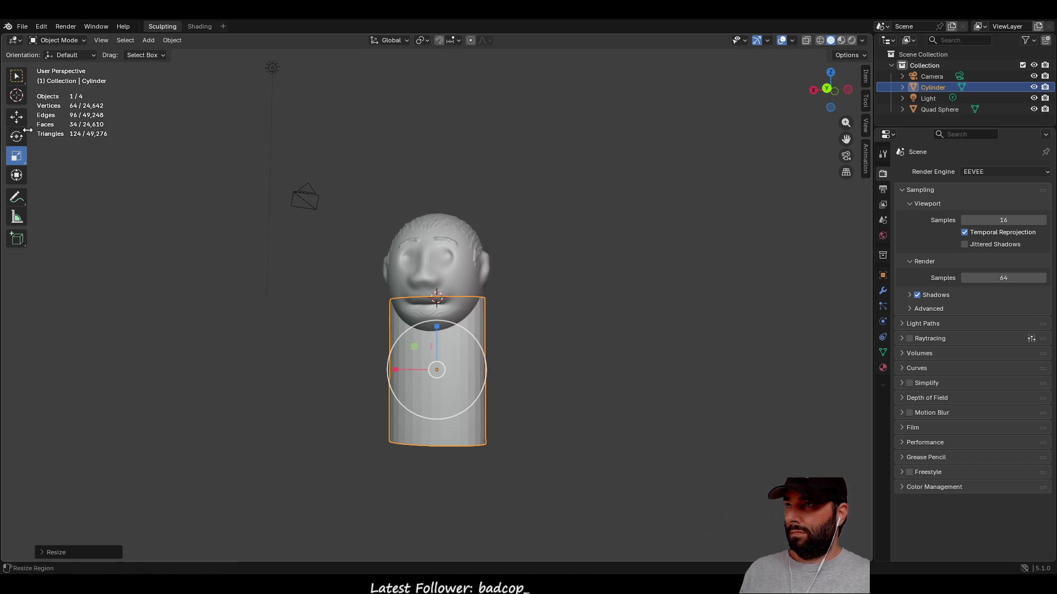
{"action": "left_click", "coordinate": [17, 116]}
{"action": "left_click_drag", "start_coordinate": [438, 328], "coordinate": [438, 366]}
{"action": "left_click", "coordinate": [560, 355]}
{"action": "mouse_move", "coordinate": [560, 356]}
{"action": "middle_mouse_down"}
{"action": "mouse_move", "coordinate": [566, 424]}
{"action": "mouse_move", "coordinate": [305, 418]}
{"action": "mouse_move", "coordinate": [594, 384]}
{"action": "mouse_move", "coordinate": [633, 420]}
{"action": "mouse_move", "coordinate": [592, 407]}
{"action": "middle_mouse_up"}
{"action": "mouse_move", "coordinate": [521, 371]}
{"action": "middle_mouse_down"}
{"action": "mouse_move", "coordinate": [484, 381]}
{"action": "mouse_move", "coordinate": [521, 327]}
{"action": "mouse_move", "coordinate": [529, 363]}
{"action": "middle_mouse_up"}
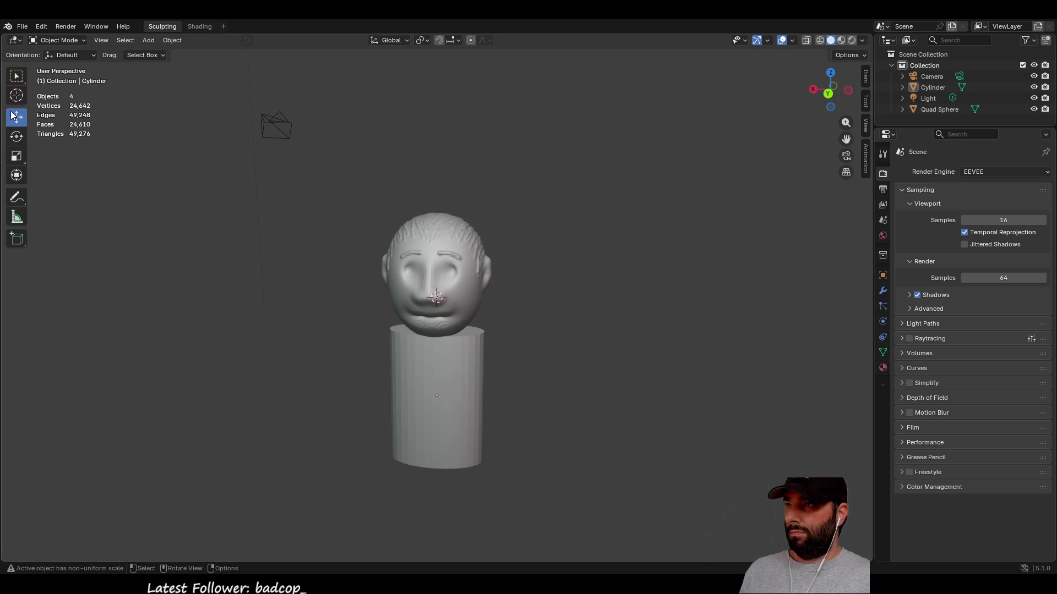
{"action": "left_click", "coordinate": [48, 42]}
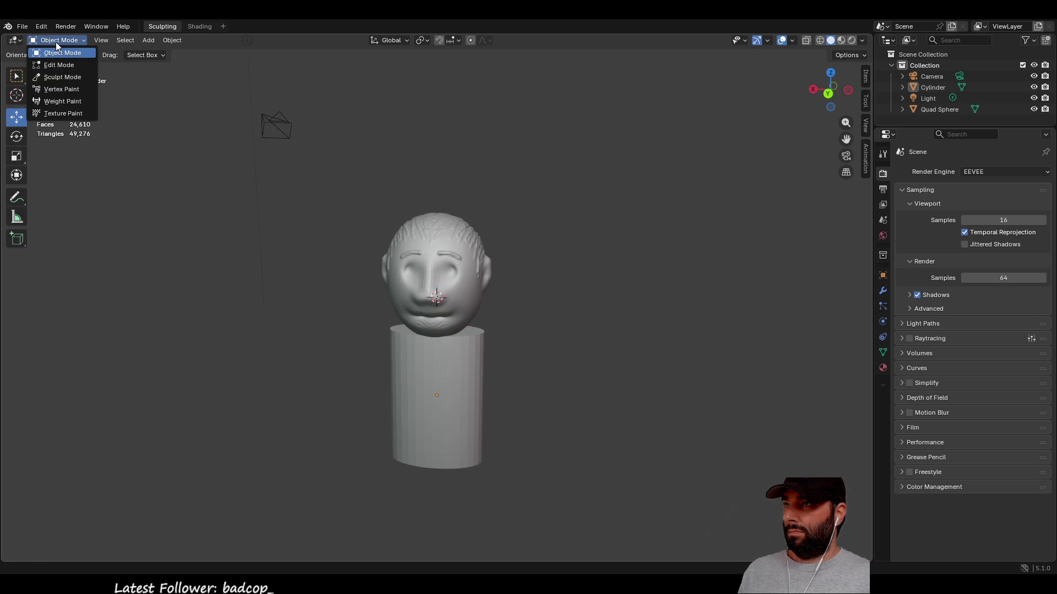
- Put the cylinder in Sculpt Mode and make a Trim cut across it
{"action": "left_click", "coordinate": [57, 78]}
{"action": "middle_click_drag", "start_coordinate": [474, 366], "coordinate": [450, 374]}
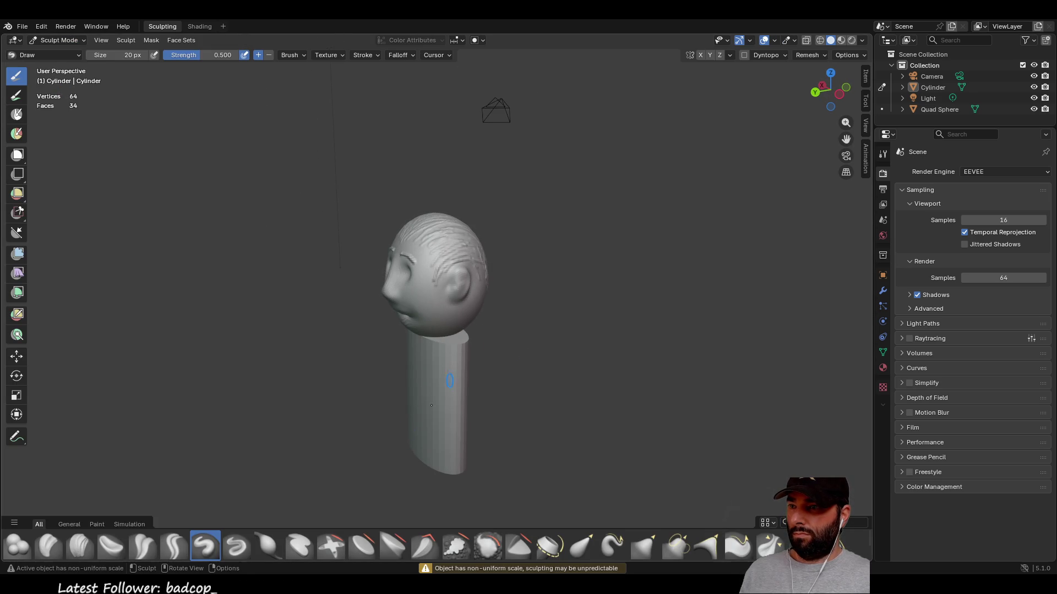
{"action": "left_click", "coordinate": [519, 545]}
{"action": "left_click_drag", "start_coordinate": [456, 348], "coordinate": [464, 341]}
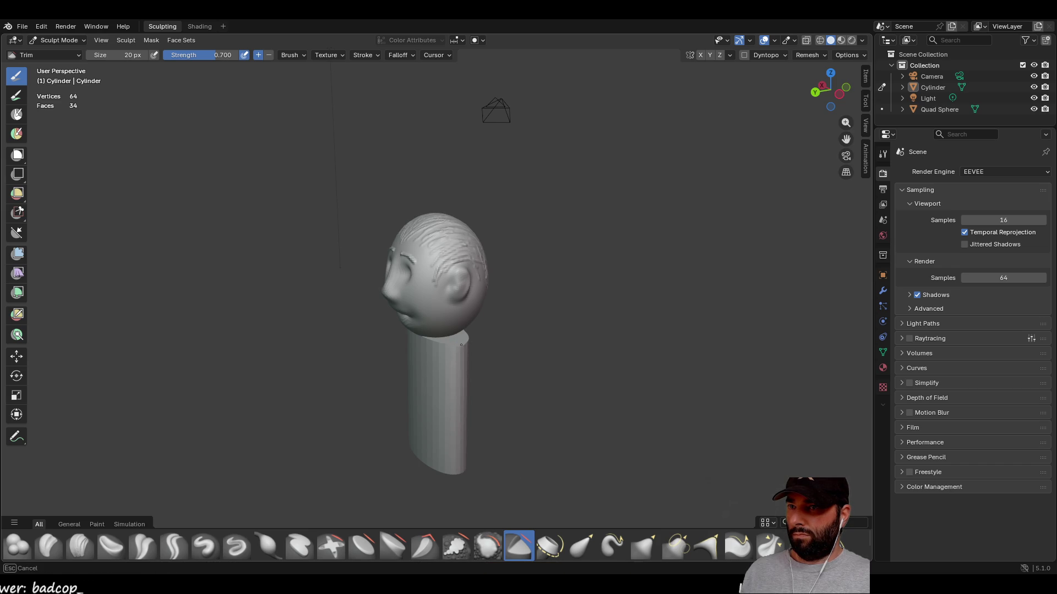
{"action": "mouse_move", "coordinate": [466, 344]}
{"action": "middle_mouse_down"}
{"action": "mouse_move", "coordinate": [424, 377]}
{"action": "mouse_move", "coordinate": [480, 403]}
{"action": "mouse_move", "coordinate": [481, 431]}
{"action": "middle_mouse_up"}
{"action": "scroll", "coordinate": [425, 378], "scroll_direction": "up", "scroll_amount": 3}
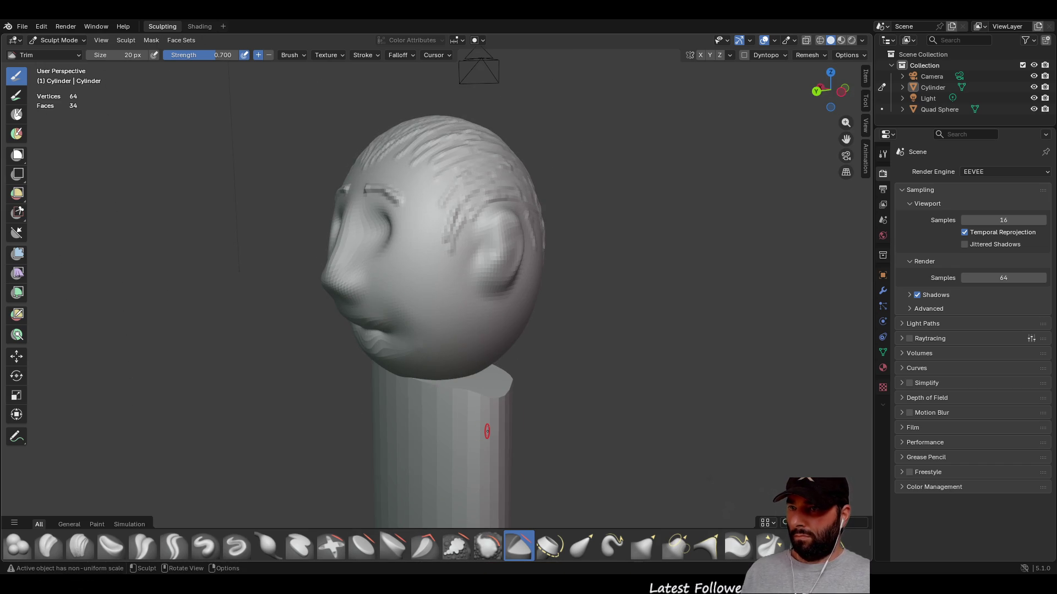
{"action": "key", "text": "ctrl"}
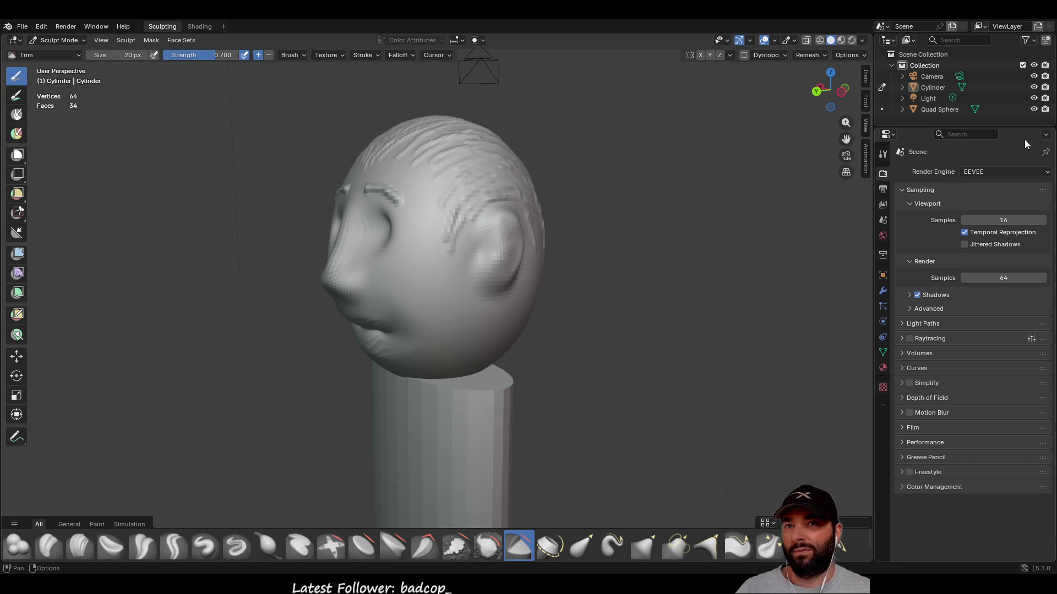
- Enable X-axis mirror symmetry in the active brush's settings
{"action": "left_click", "coordinate": [865, 101]}
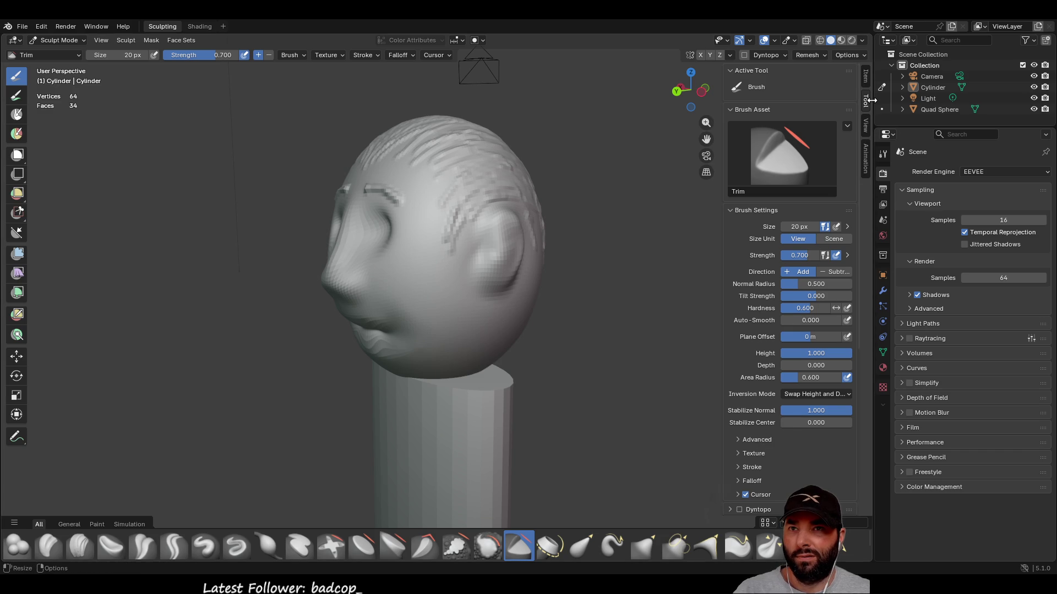
{"action": "scroll", "coordinate": [789, 398], "scroll_direction": "down", "scroll_amount": 5}
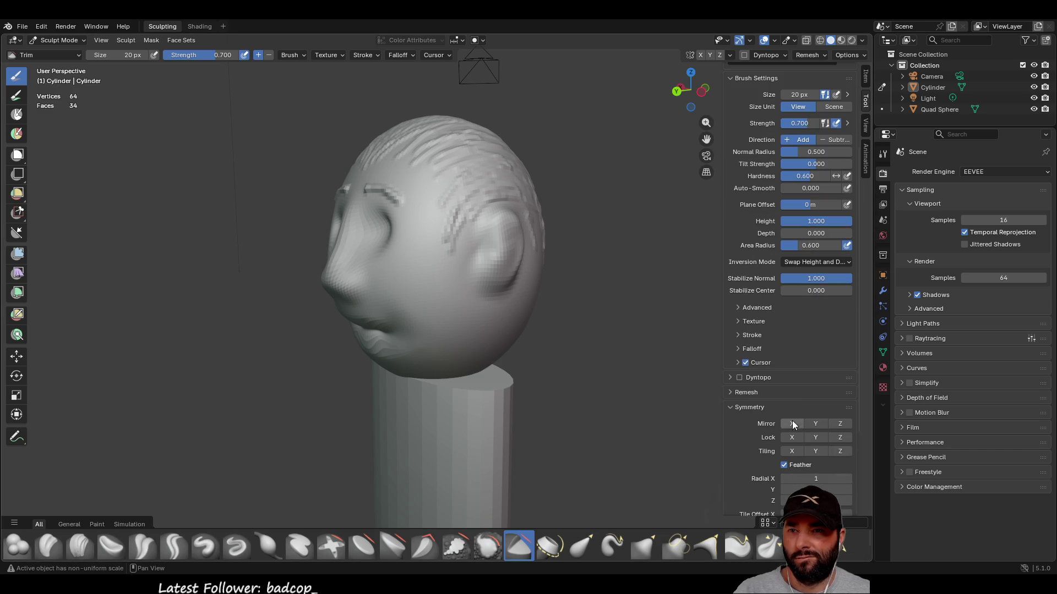
{"action": "left_click", "coordinate": [787, 422]}
{"action": "mouse_move", "coordinate": [489, 391]}
{"action": "middle_mouse_down"}
{"action": "mouse_move", "coordinate": [516, 386]}
{"action": "mouse_move", "coordinate": [519, 374]}
{"action": "mouse_move", "coordinate": [489, 399]}
{"action": "middle_mouse_up"}
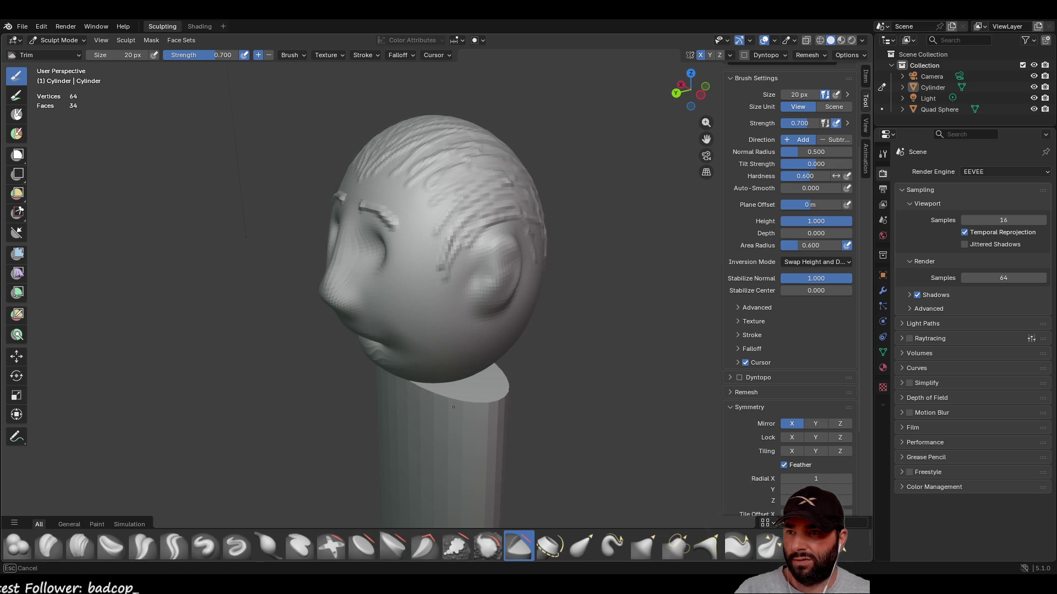
{"action": "mouse_move", "coordinate": [481, 406]}
{"action": "middle_mouse_down"}
{"action": "mouse_move", "coordinate": [415, 417]}
{"action": "mouse_move", "coordinate": [524, 380]}
{"action": "middle_mouse_up"}
- Make two more Trim cuts on the cylinder, then select Elastic Grab
{"action": "left_click_drag", "start_coordinate": [533, 370], "coordinate": [547, 525]}
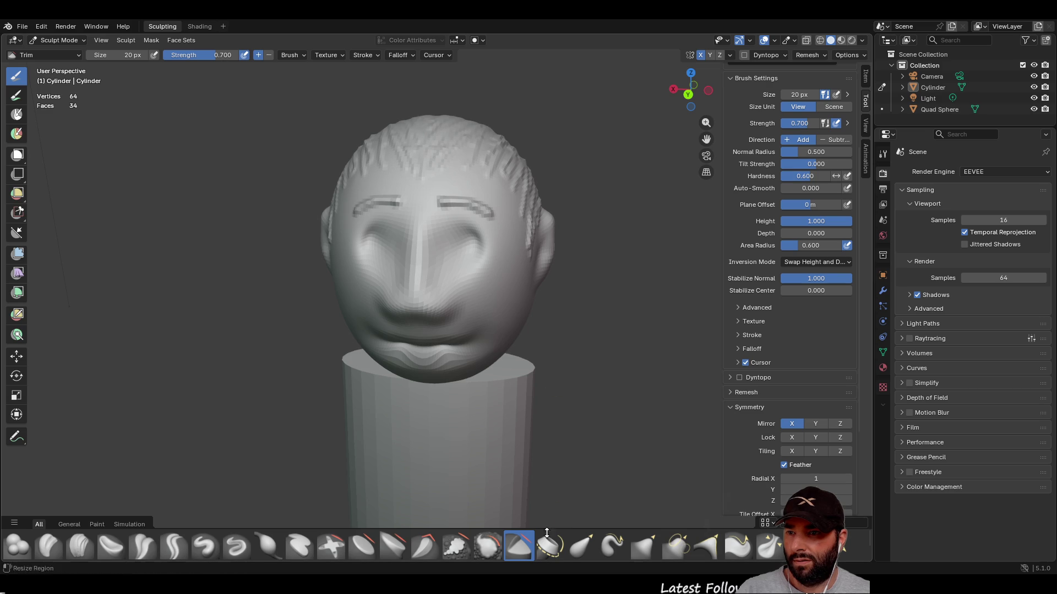
{"action": "left_click", "coordinate": [493, 543]}
{"action": "left_click", "coordinate": [517, 544]}
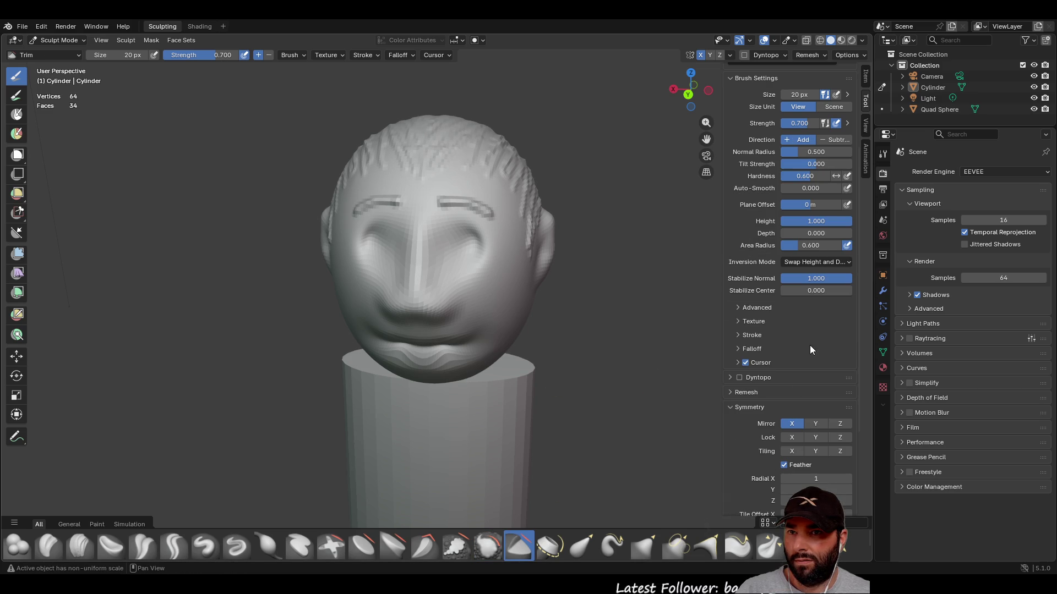
{"action": "scroll", "coordinate": [811, 362], "scroll_direction": "down", "scroll_amount": 3}
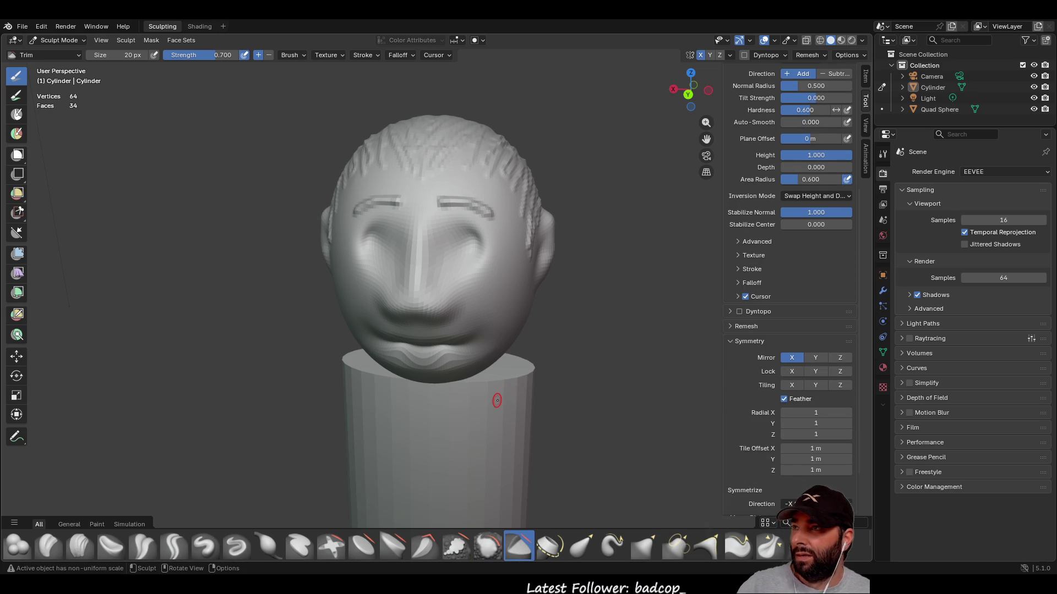
{"action": "mouse_move", "coordinate": [544, 398]}
{"action": "middle_mouse_down"}
{"action": "mouse_move", "coordinate": [421, 396]}
{"action": "mouse_move", "coordinate": [468, 362]}
{"action": "middle_mouse_up"}
{"action": "scroll", "coordinate": [421, 397], "scroll_direction": "down", "scroll_amount": 4}
{"action": "scroll", "coordinate": [468, 362], "scroll_direction": "up", "scroll_amount": 4}
{"action": "left_click_drag", "start_coordinate": [474, 350], "coordinate": [471, 349]}
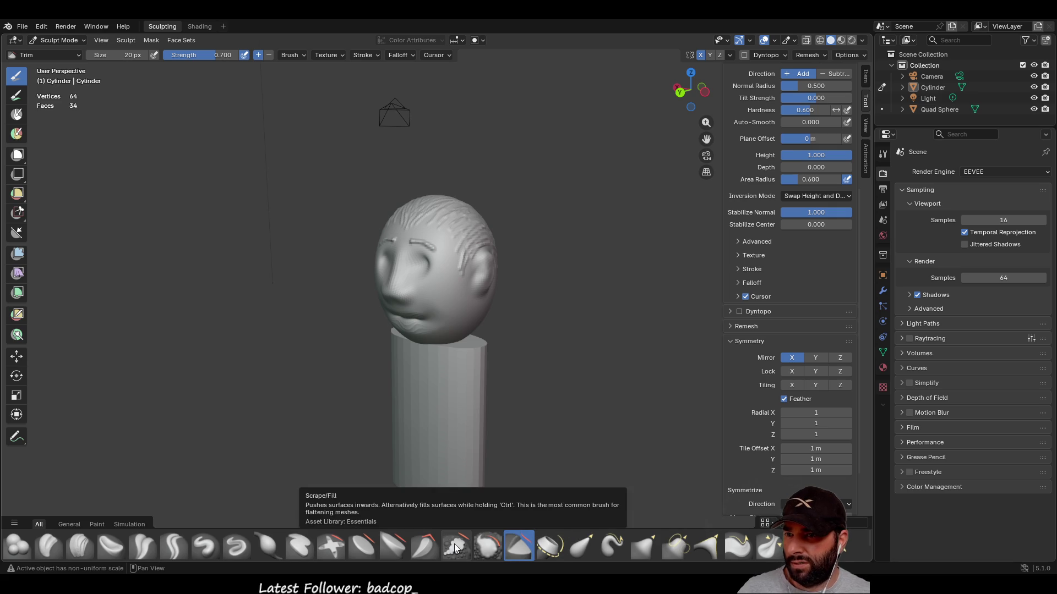
{"action": "left_click", "coordinate": [589, 543]}
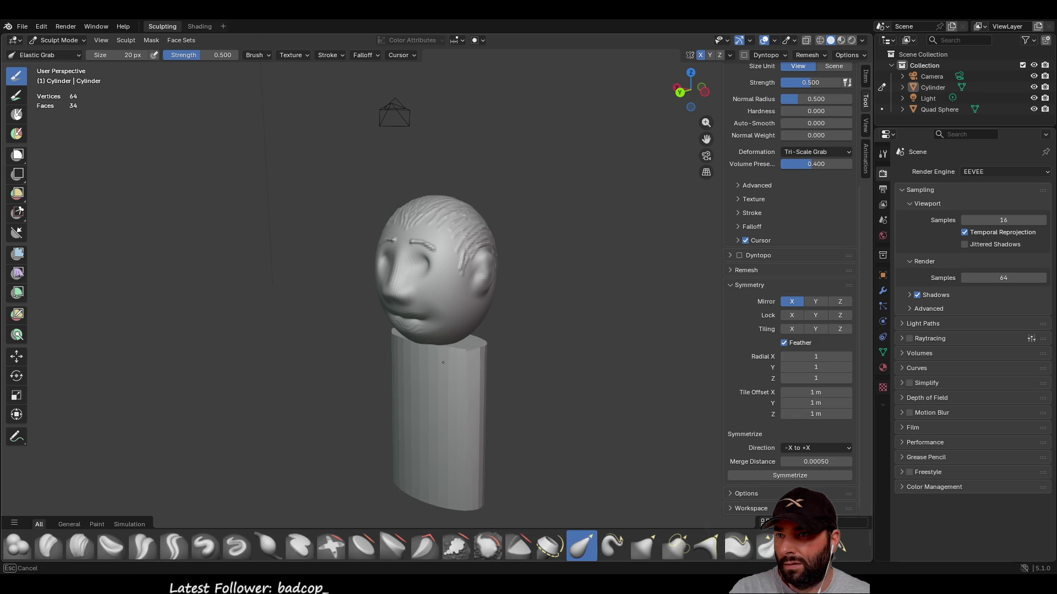
- Pull the cylinder's left and right edges outward, then select Flatten/Contrast
{"action": "left_click_drag", "start_coordinate": [402, 344], "coordinate": [405, 347]}
{"action": "middle_click_drag", "start_coordinate": [456, 356], "coordinate": [517, 376]}
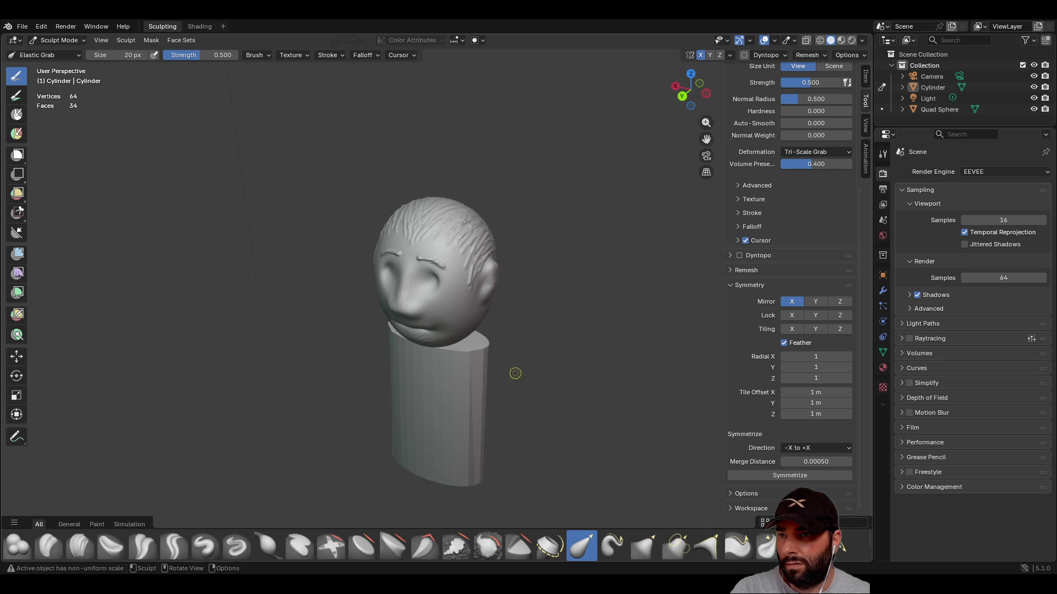
{"action": "mouse_move", "coordinate": [483, 348]}
{"action": "left_mouse_down"}
{"action": "mouse_move", "coordinate": [446, 354]}
{"action": "mouse_move", "coordinate": [426, 344]}
{"action": "left_mouse_up"}
{"action": "left_click_drag", "start_coordinate": [491, 345], "coordinate": [483, 341]}
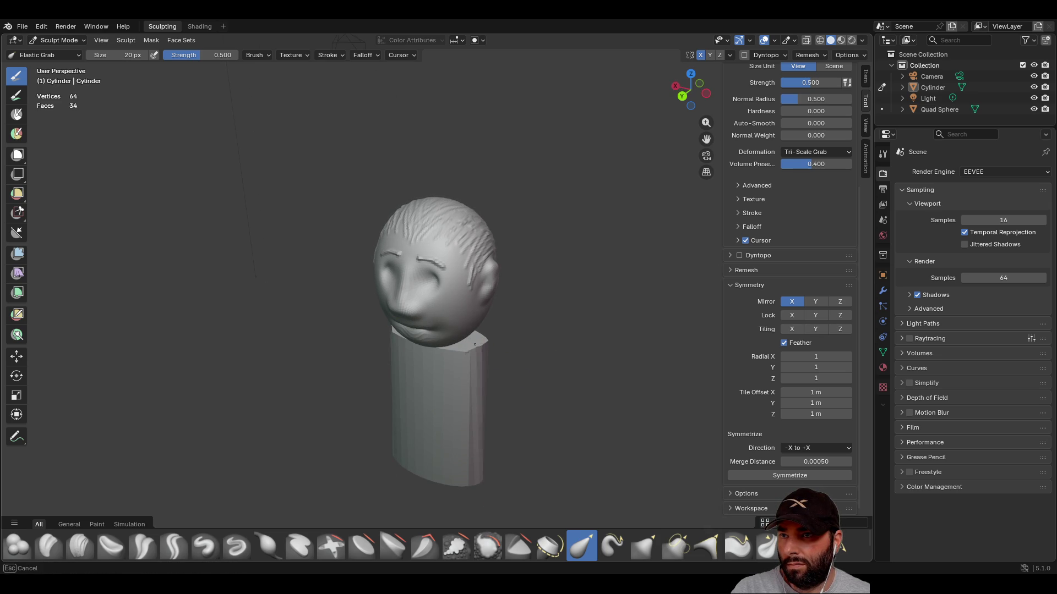
{"action": "mouse_move", "coordinate": [359, 373]}
{"action": "middle_mouse_down"}
{"action": "mouse_move", "coordinate": [532, 383]}
{"action": "mouse_move", "coordinate": [395, 373]}
{"action": "middle_mouse_up"}
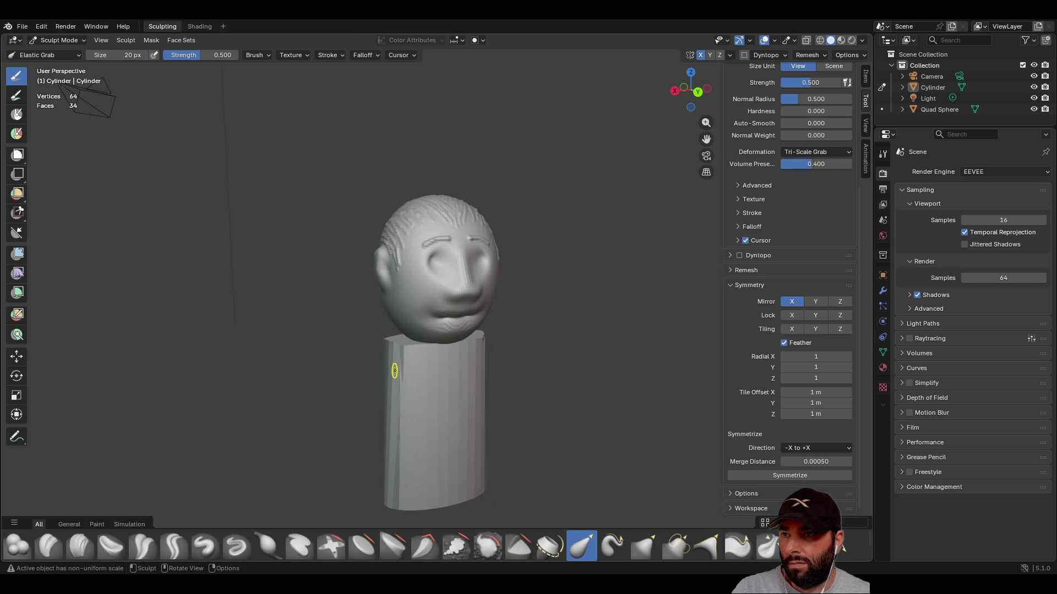
{"action": "mouse_move", "coordinate": [408, 351]}
{"action": "left_mouse_down"}
{"action": "mouse_move", "coordinate": [443, 369]}
{"action": "mouse_move", "coordinate": [421, 342]}
{"action": "left_mouse_up"}
{"action": "mouse_move", "coordinate": [421, 342]}
{"action": "middle_mouse_down"}
{"action": "mouse_move", "coordinate": [396, 347]}
{"action": "mouse_move", "coordinate": [546, 358]}
{"action": "mouse_move", "coordinate": [467, 415]}
{"action": "mouse_move", "coordinate": [403, 438]}
{"action": "middle_mouse_up"}
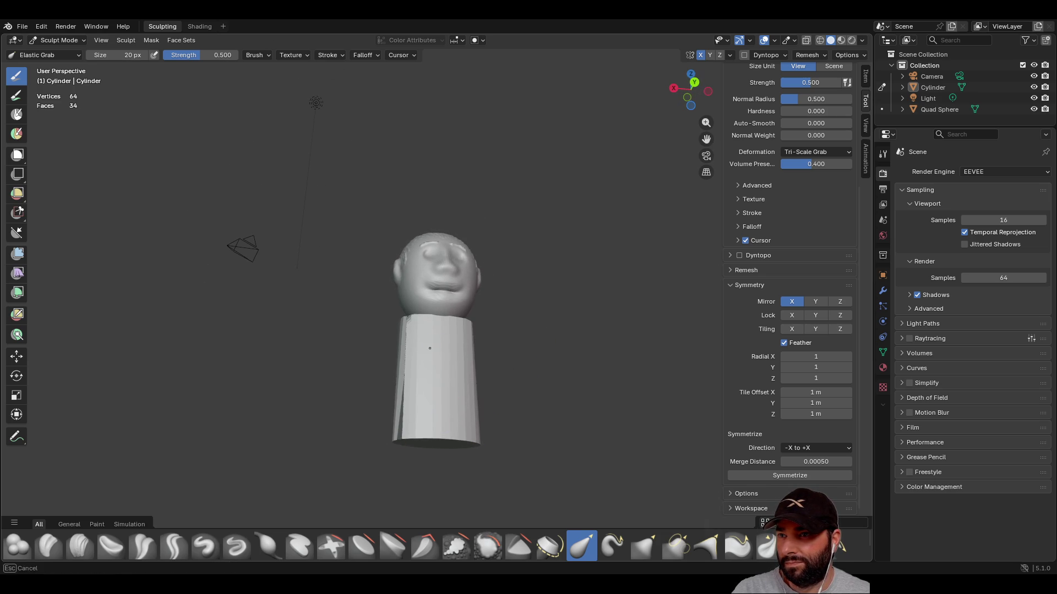
{"action": "middle_click_drag", "start_coordinate": [431, 347], "coordinate": [432, 442]}
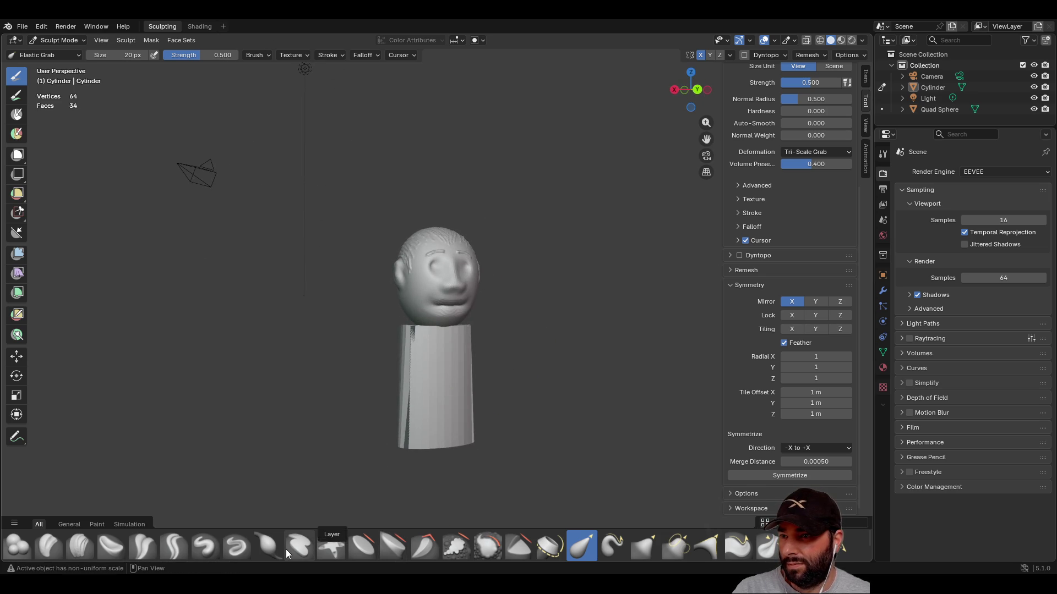
{"action": "left_click", "coordinate": [364, 552]}
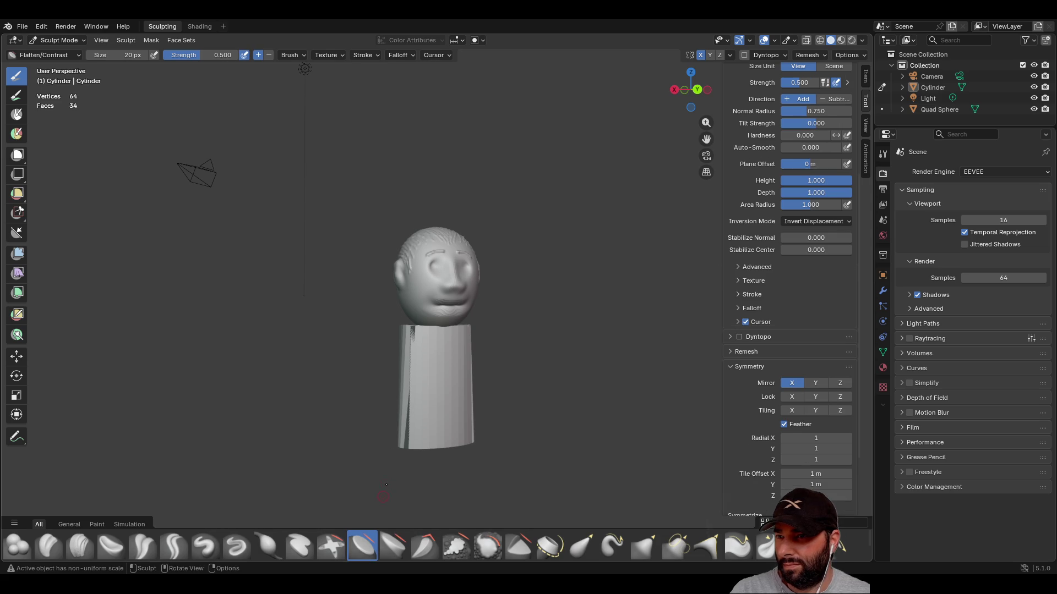
- Flatten the cylinder's left edge, then undo the sculpting back to Object Mode
{"action": "mouse_move", "coordinate": [430, 368]}
{"action": "left_mouse_down"}
{"action": "mouse_move", "coordinate": [394, 416]}
{"action": "mouse_move", "coordinate": [411, 388]}
{"action": "mouse_move", "coordinate": [413, 347]}
{"action": "left_mouse_up"}
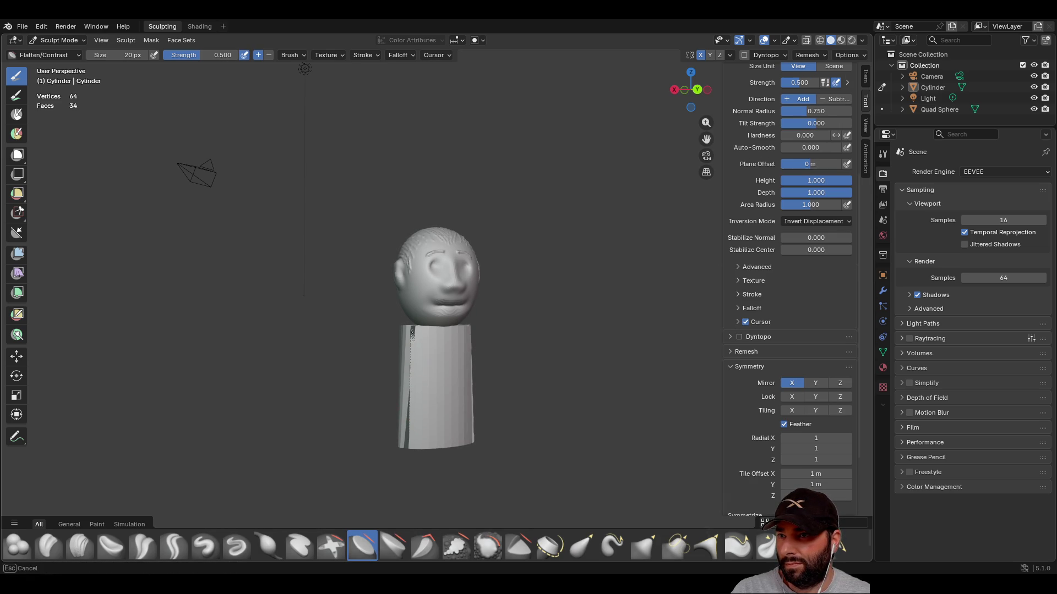
{"action": "scroll", "coordinate": [440, 385], "scroll_direction": "up", "scroll_amount": 6}
{"action": "mouse_move", "coordinate": [420, 464]}
{"action": "middle_mouse_down"}
{"action": "mouse_move", "coordinate": [341, 460]}
{"action": "mouse_move", "coordinate": [435, 461]}
{"action": "mouse_move", "coordinate": [536, 440]}
{"action": "middle_mouse_up"}
{"action": "scroll", "coordinate": [540, 438], "scroll_direction": "down", "scroll_amount": 5}
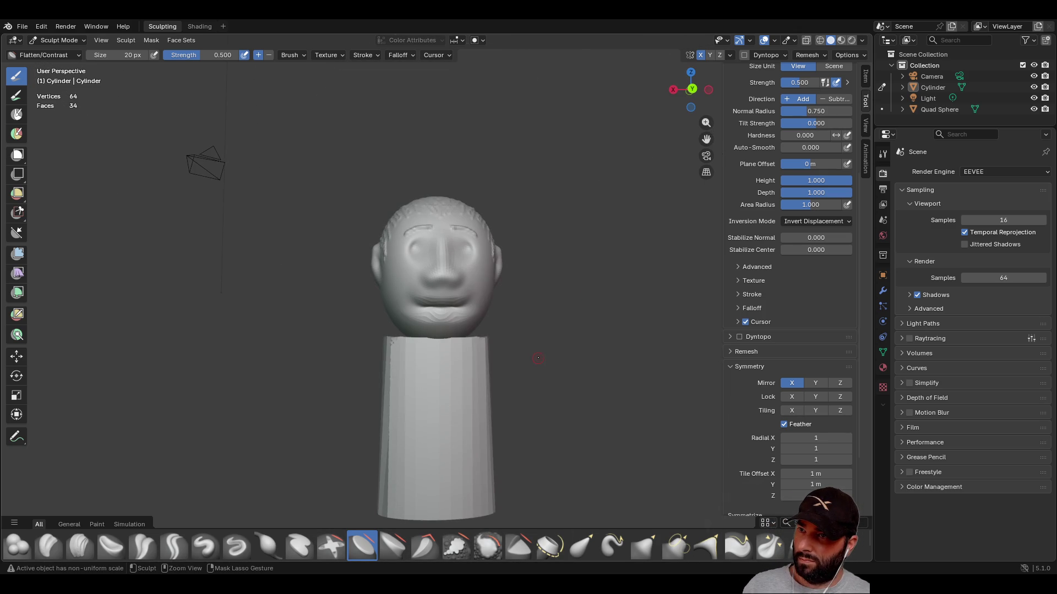
{"action": "key", "text": "ctrl+z"}
{"action": "key", "text": "ctrl+z"}
{"action": "key", "text": "ctrl+z"}
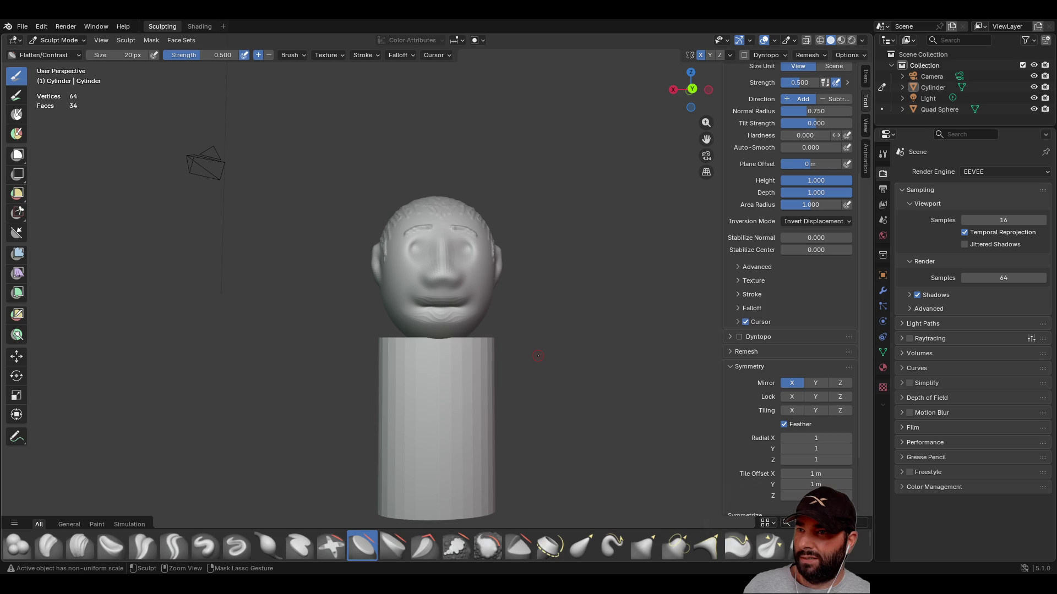
{"action": "key", "text": "ctrl+z"}
{"action": "key", "text": "ctrl+z"}
{"action": "key", "text": "ctrl+z"}
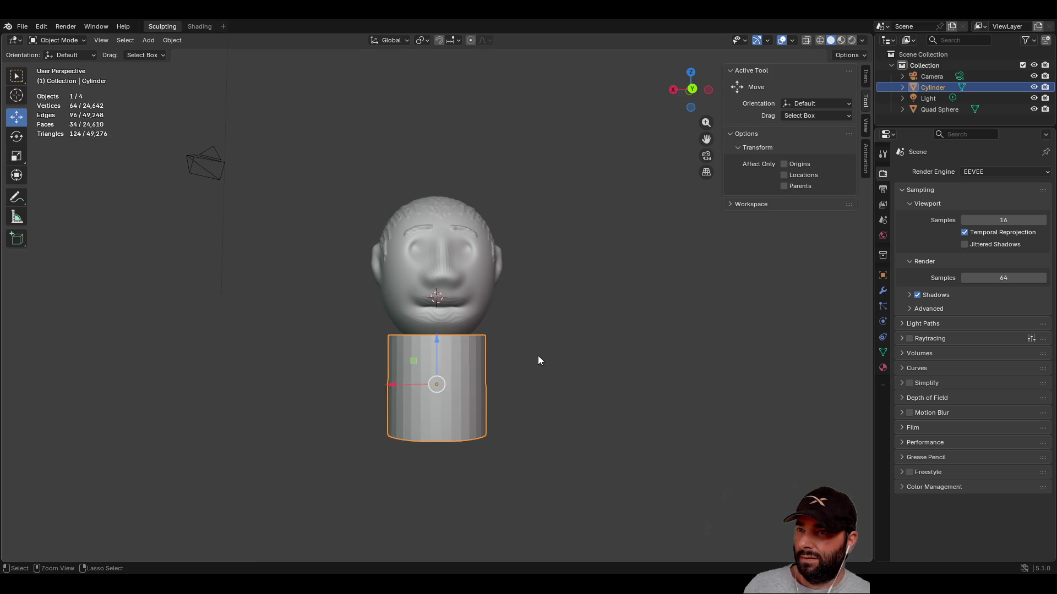
- Undo once more, then select the sculpted Quad Sphere head and copy it
{"action": "key", "text": "ctrl+z"}
{"action": "key", "text": "ctrl+z"}
{"action": "key", "text": "ctrl+z"}
{"action": "mouse_move", "coordinate": [537, 356]}
{"action": "middle_mouse_down"}
{"action": "mouse_move", "coordinate": [444, 365]}
{"action": "mouse_move", "coordinate": [496, 363]}
{"action": "middle_mouse_up"}
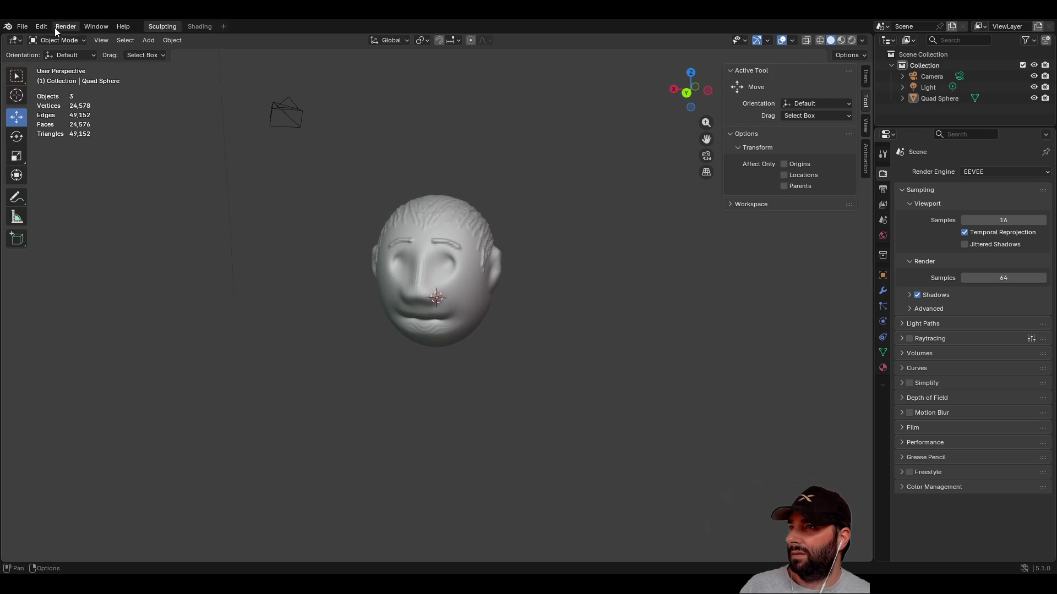
{"action": "left_click", "coordinate": [23, 26]}
{"action": "mouse_move", "coordinate": [44, 43]}
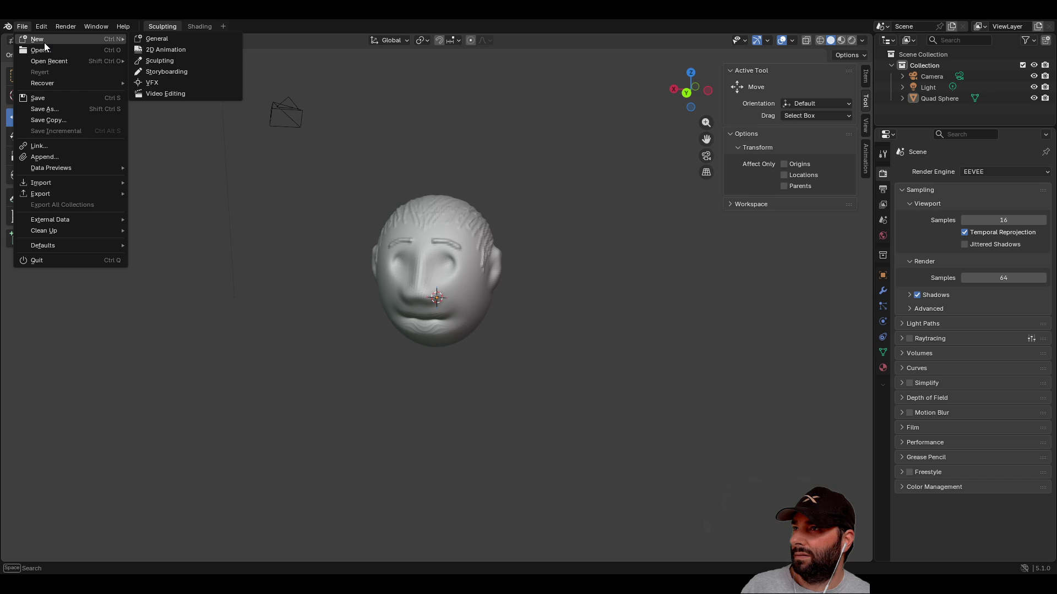
{"action": "mouse_move", "coordinate": [55, 245]}
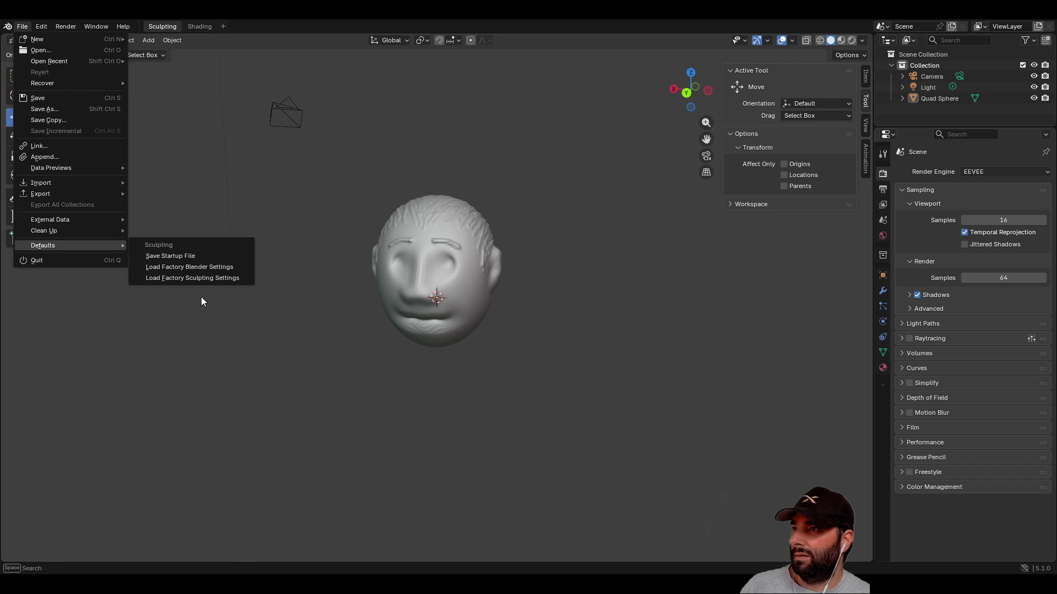
{"action": "left_click", "coordinate": [181, 400]}
{"action": "left_click", "coordinate": [15, 84]}
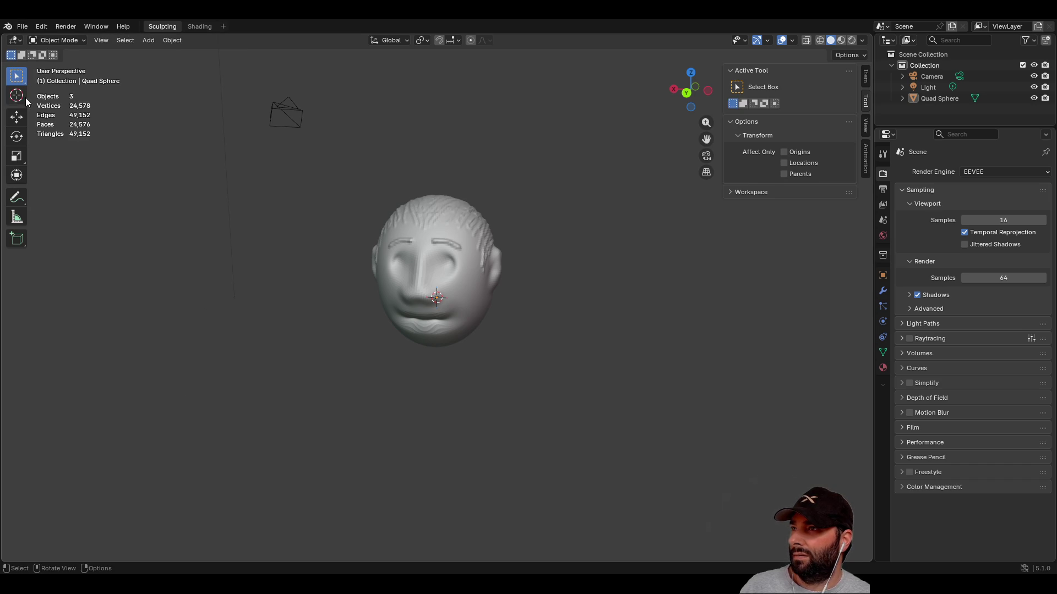
{"action": "left_click", "coordinate": [469, 240]}
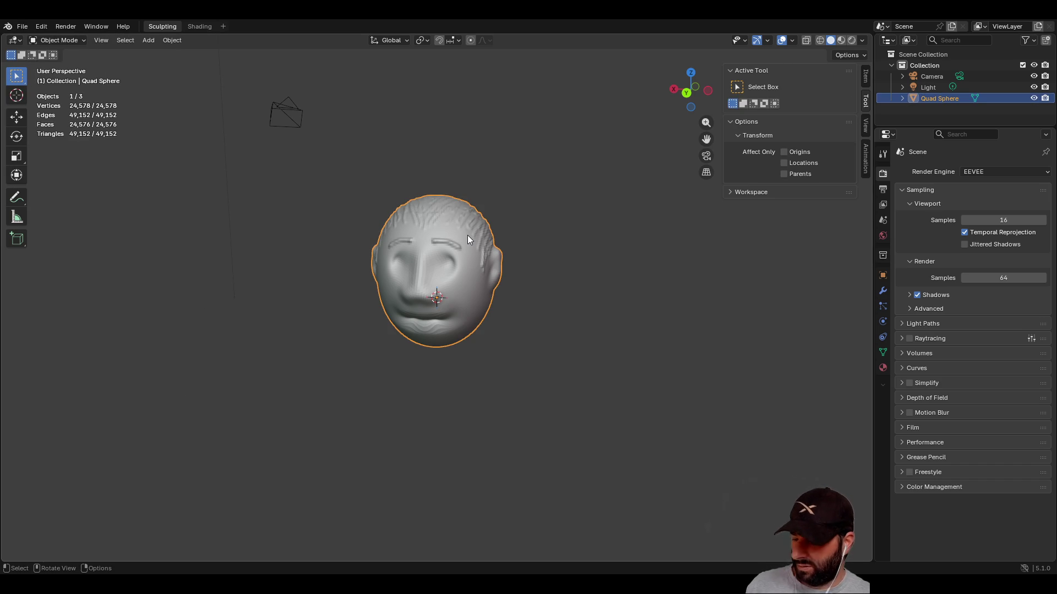
{"action": "key", "text": "ctrl+c"}
- Start a new Sculpting file without saving and switch its sphere to Object Mode
{"action": "left_click", "coordinate": [16, 25]}
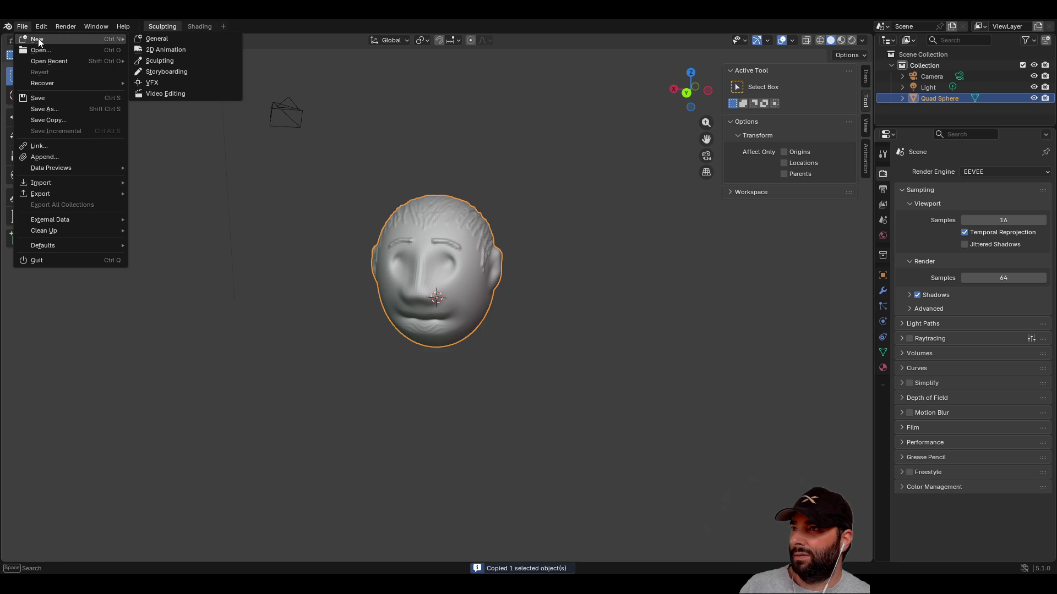
{"action": "mouse_move", "coordinate": [55, 37]}
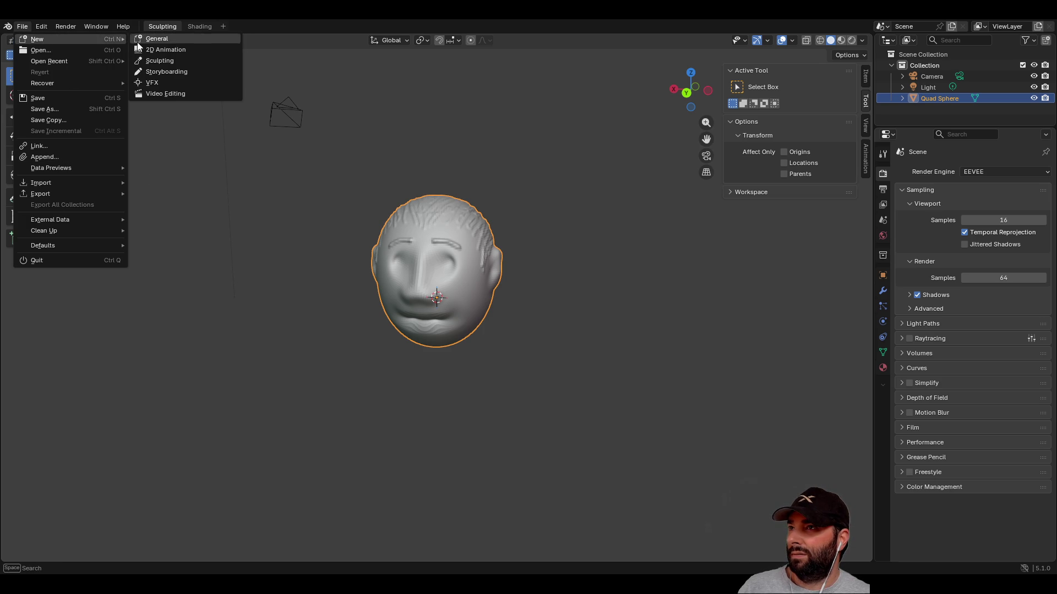
{"action": "left_click", "coordinate": [166, 62]}
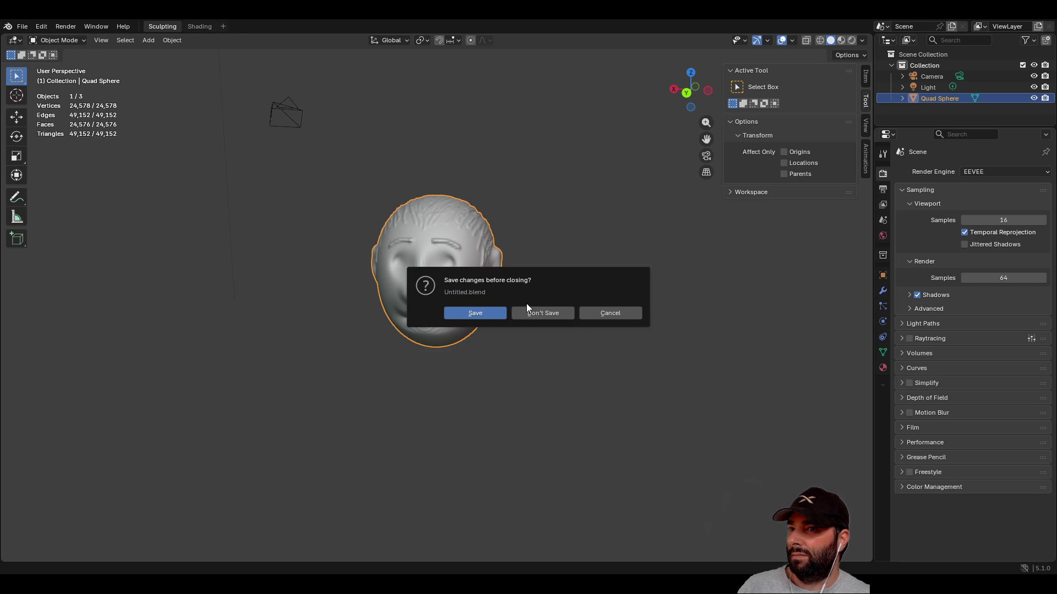
{"action": "left_click", "coordinate": [540, 311]}
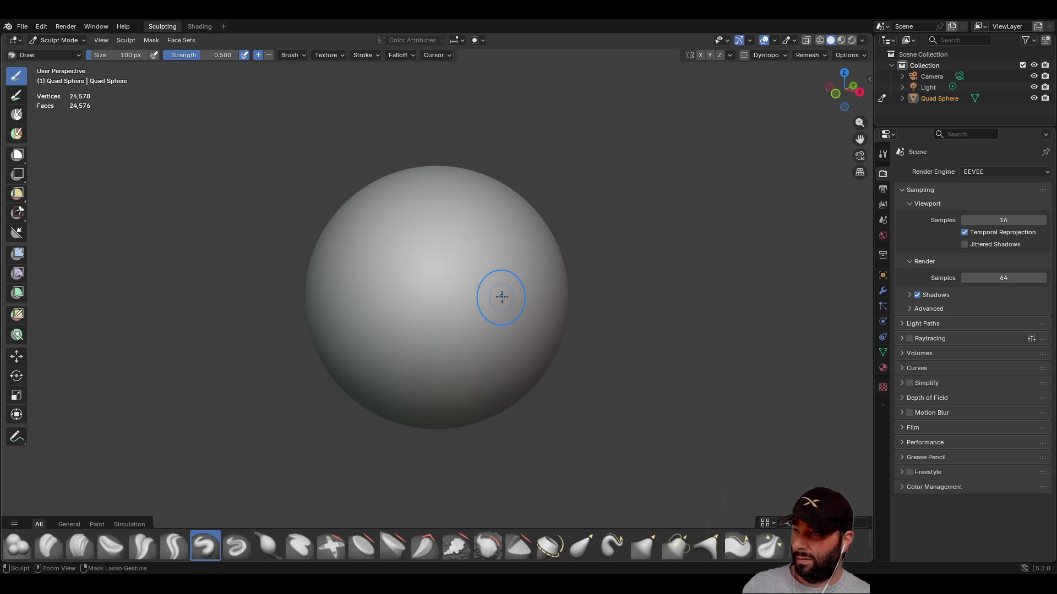
{"action": "left_click", "coordinate": [78, 56]}
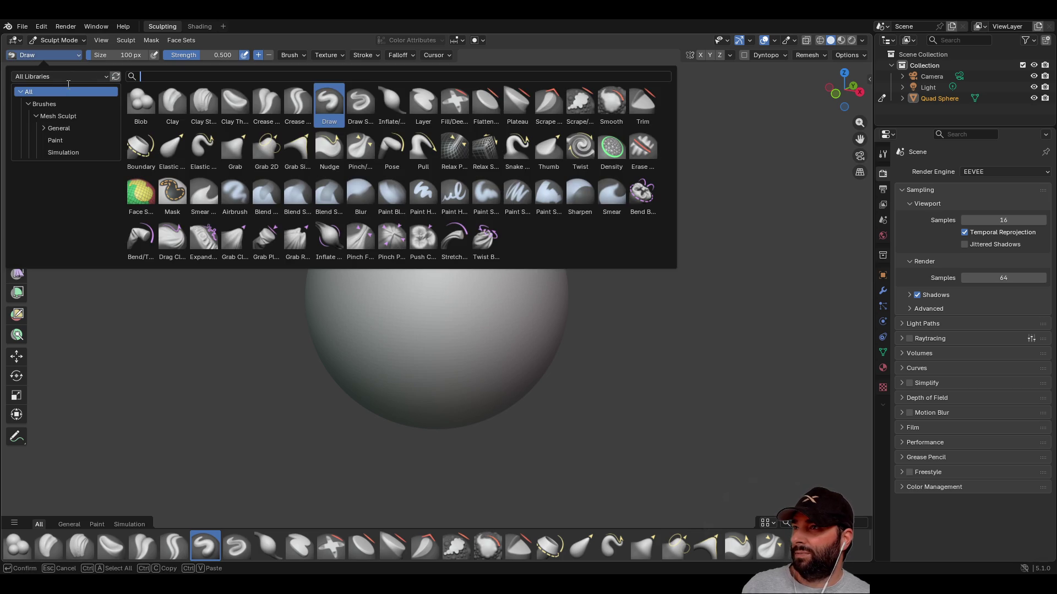
{"action": "left_click", "coordinate": [81, 41]}
{"action": "left_click", "coordinate": [69, 51]}
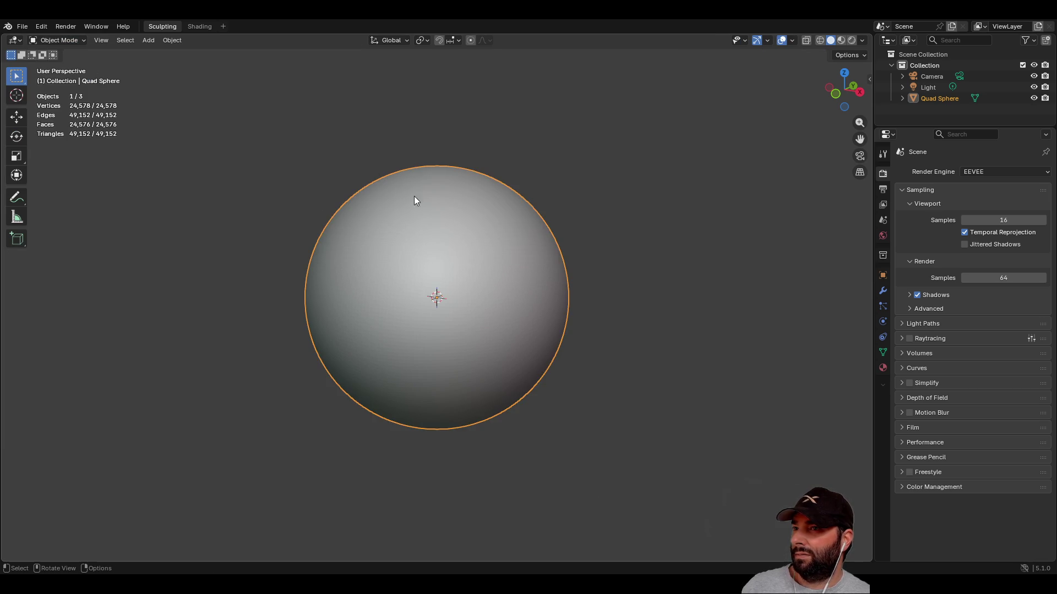
- Paste the copied head and lift it about 2 m onto the sphere with Move
{"action": "scroll", "coordinate": [474, 284], "scroll_direction": "down", "scroll_amount": 5}
{"action": "key", "text": "ctrl+v"}
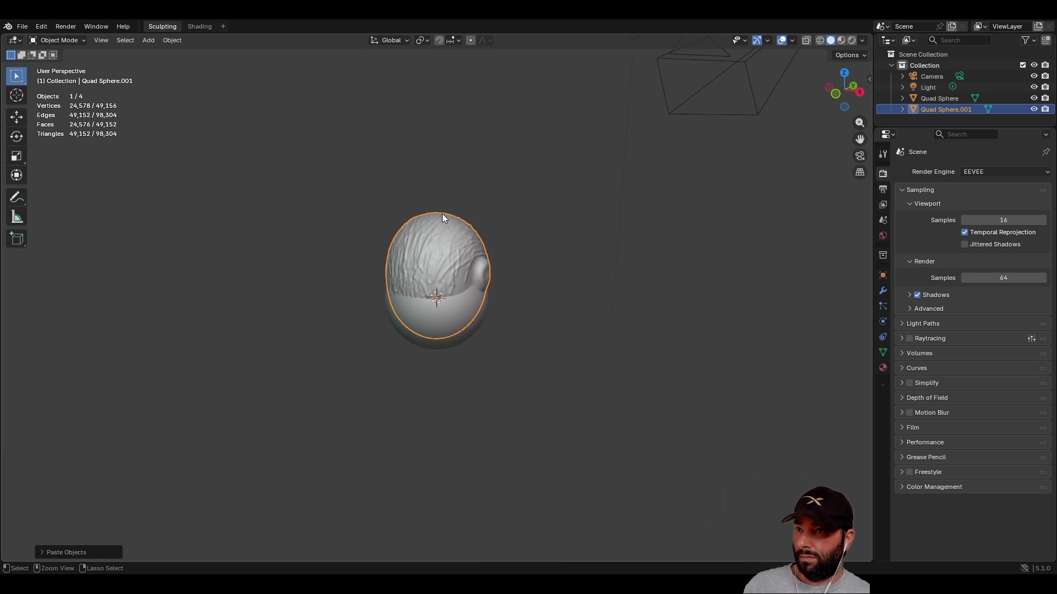
{"action": "mouse_move", "coordinate": [445, 216]}
{"action": "middle_mouse_down"}
{"action": "mouse_move", "coordinate": [443, 288]}
{"action": "mouse_move", "coordinate": [404, 277]}
{"action": "middle_mouse_up"}
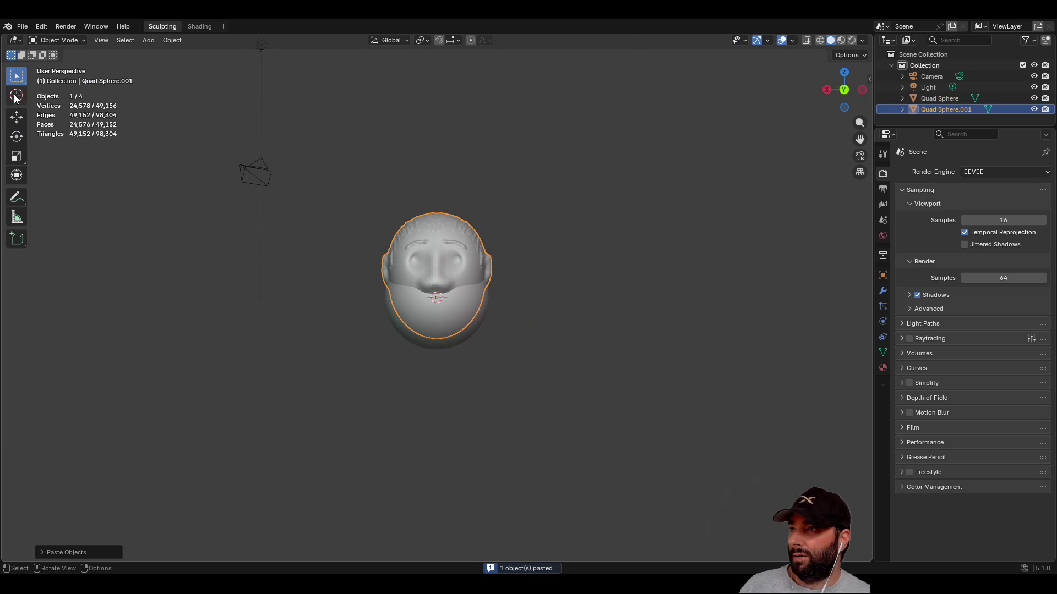
{"action": "left_click", "coordinate": [21, 116]}
{"action": "left_click_drag", "start_coordinate": [436, 258], "coordinate": [443, 167]}
{"action": "mouse_move", "coordinate": [450, 197]}
{"action": "middle_mouse_down"}
{"action": "mouse_move", "coordinate": [496, 355]}
{"action": "mouse_move", "coordinate": [565, 302]}
{"action": "middle_mouse_up"}
{"action": "left_click", "coordinate": [565, 303]}
{"action": "mouse_move", "coordinate": [346, 370]}
{"action": "middle_mouse_down"}
{"action": "mouse_move", "coordinate": [554, 342]}
{"action": "mouse_move", "coordinate": [454, 357]}
{"action": "mouse_move", "coordinate": [405, 350]}
{"action": "mouse_move", "coordinate": [428, 363]}
{"action": "middle_mouse_up"}
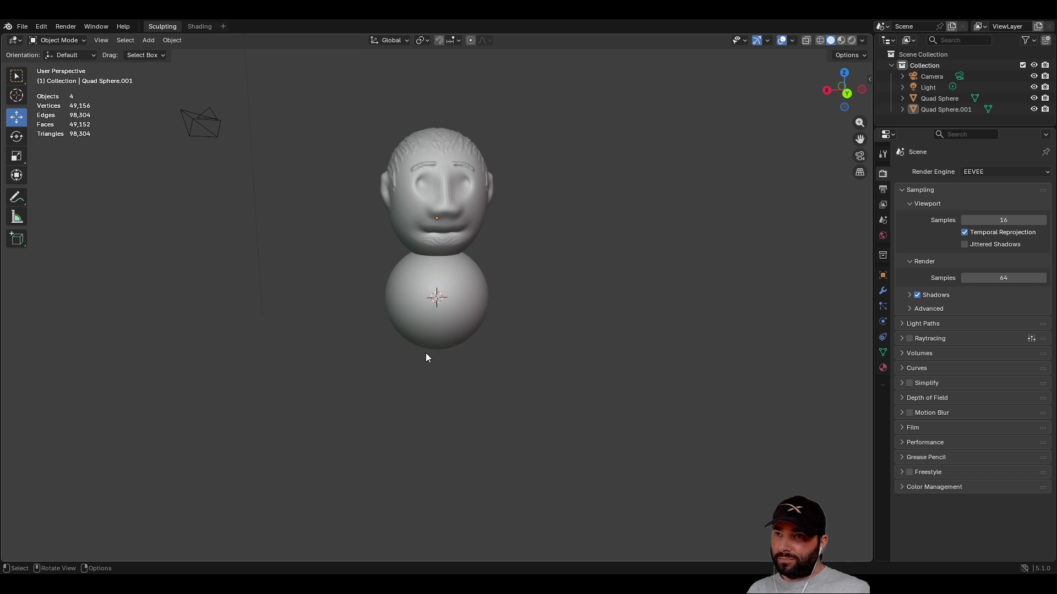
{"action": "mouse_move", "coordinate": [425, 357]}
{"action": "middle_mouse_down", "text": "ctrl"}
{"action": "mouse_move", "coordinate": [434, 261]}
{"action": "mouse_move", "coordinate": [477, 212]}
{"action": "middle_mouse_up", "text": "ctrl"}
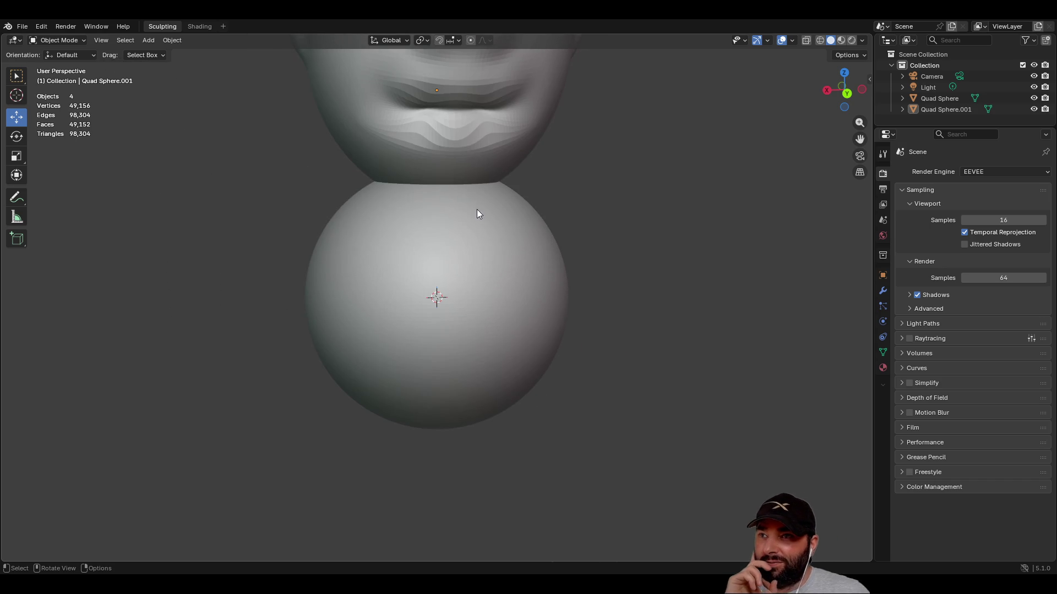
- Show the sidebar's Tool settings, switch to Select Box and select the lower body sphere
{"action": "mouse_move", "coordinate": [442, 126]}
{"action": "middle_mouse_down"}
{"action": "mouse_move", "coordinate": [589, 183]}
{"action": "mouse_move", "coordinate": [495, 165]}
{"action": "mouse_move", "coordinate": [445, 205]}
{"action": "mouse_move", "coordinate": [495, 176]}
{"action": "mouse_move", "coordinate": [473, 179]}
{"action": "middle_mouse_up"}
{"action": "scroll", "coordinate": [466, 225], "scroll_direction": "down", "scroll_amount": 3}
{"action": "scroll", "coordinate": [466, 226], "scroll_direction": "up", "scroll_amount": 2}
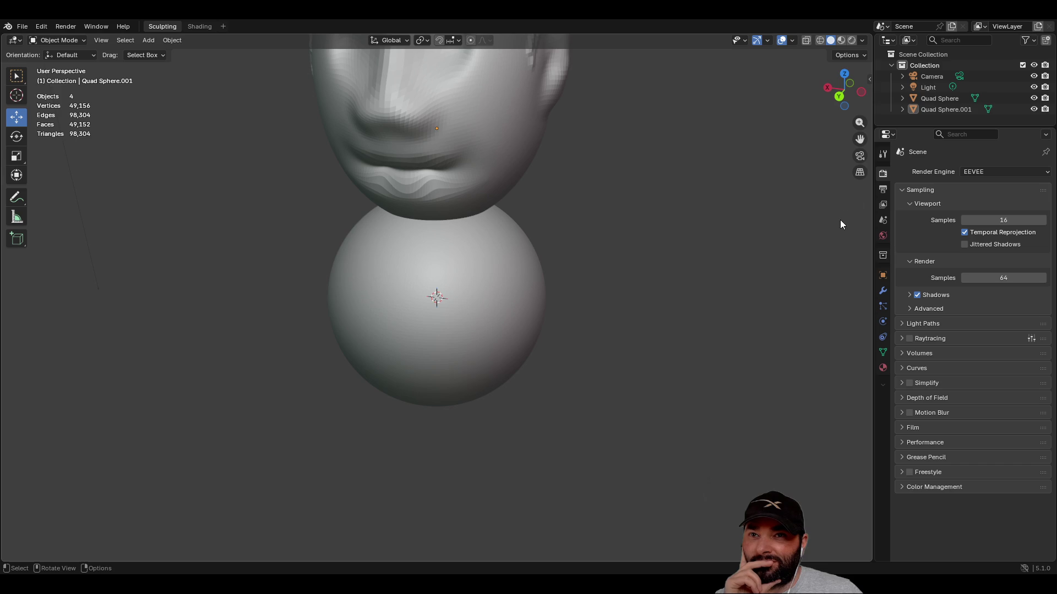
{"action": "left_click", "coordinate": [870, 80]}
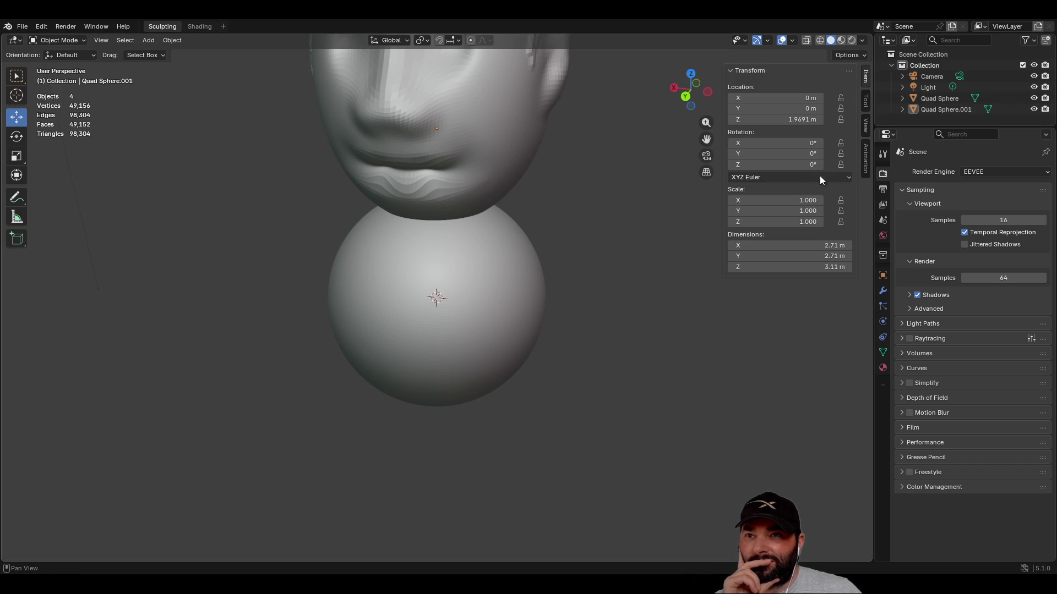
{"action": "left_click", "coordinate": [865, 102]}
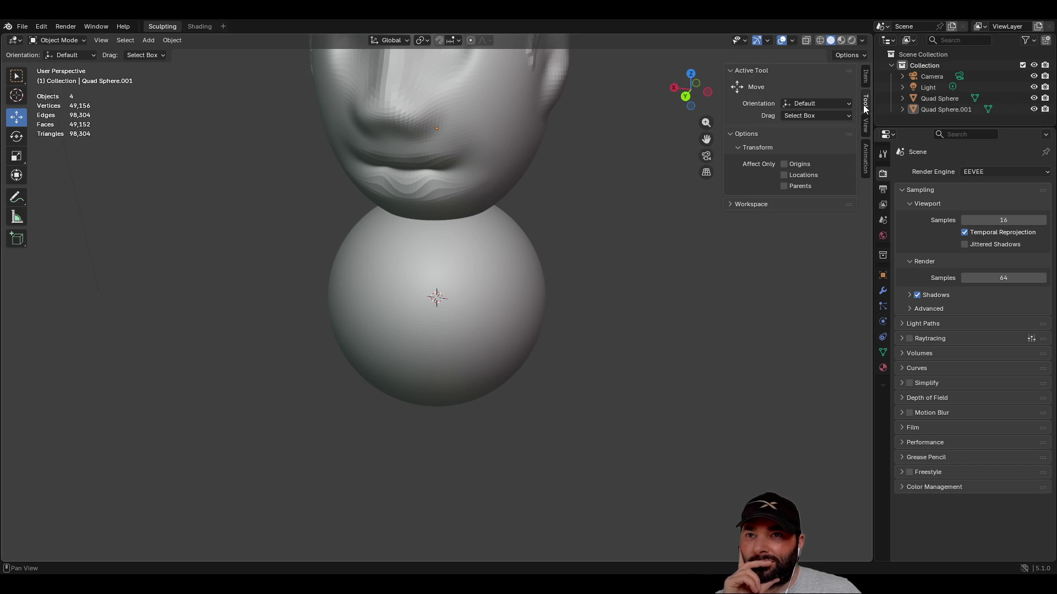
{"action": "left_click", "coordinate": [17, 76]}
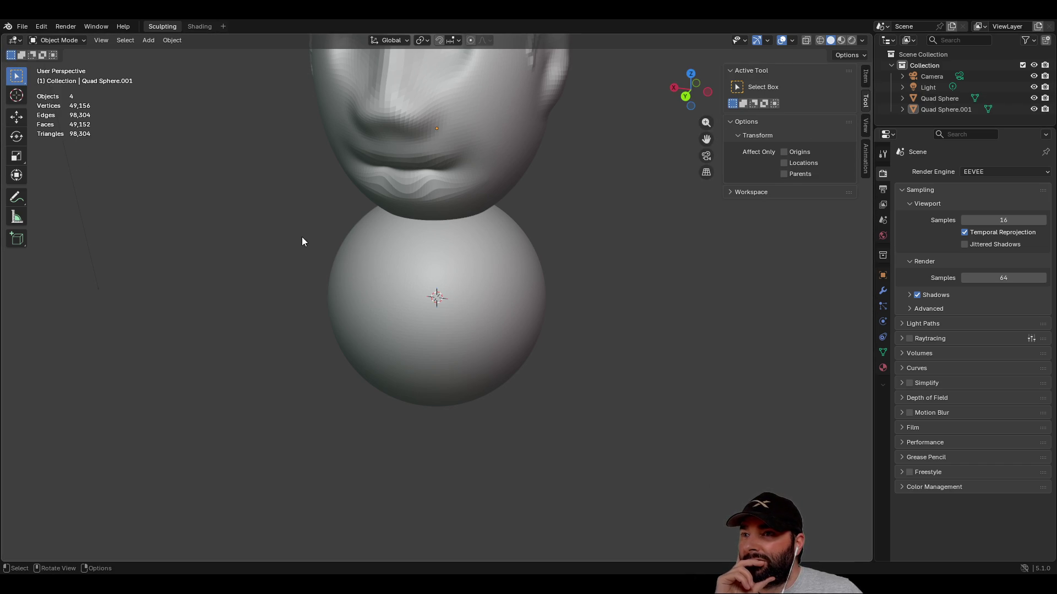
{"action": "left_click", "coordinate": [364, 284]}
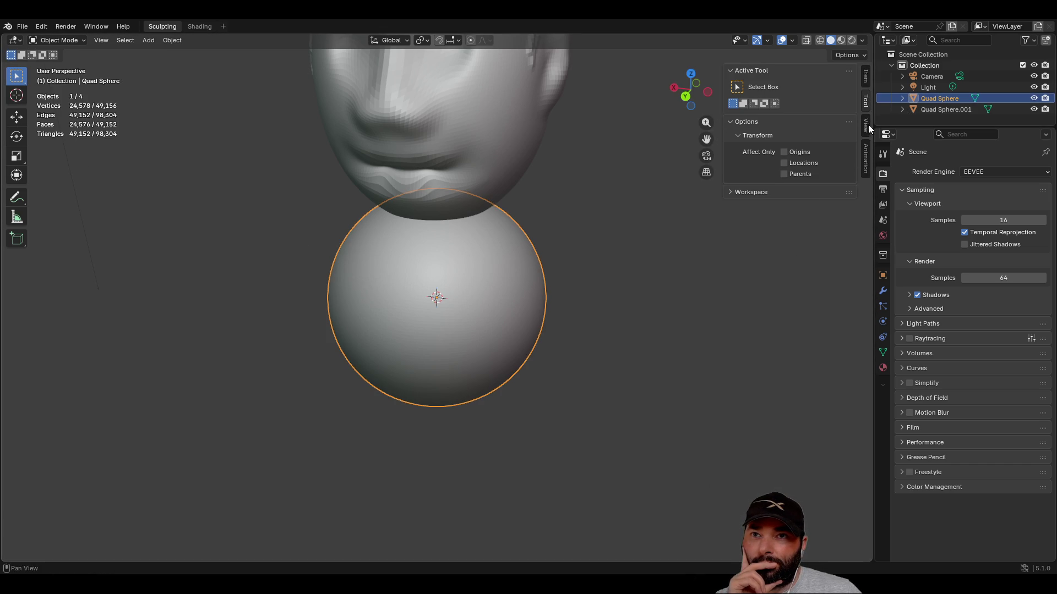
{"action": "left_click", "coordinate": [77, 41]}
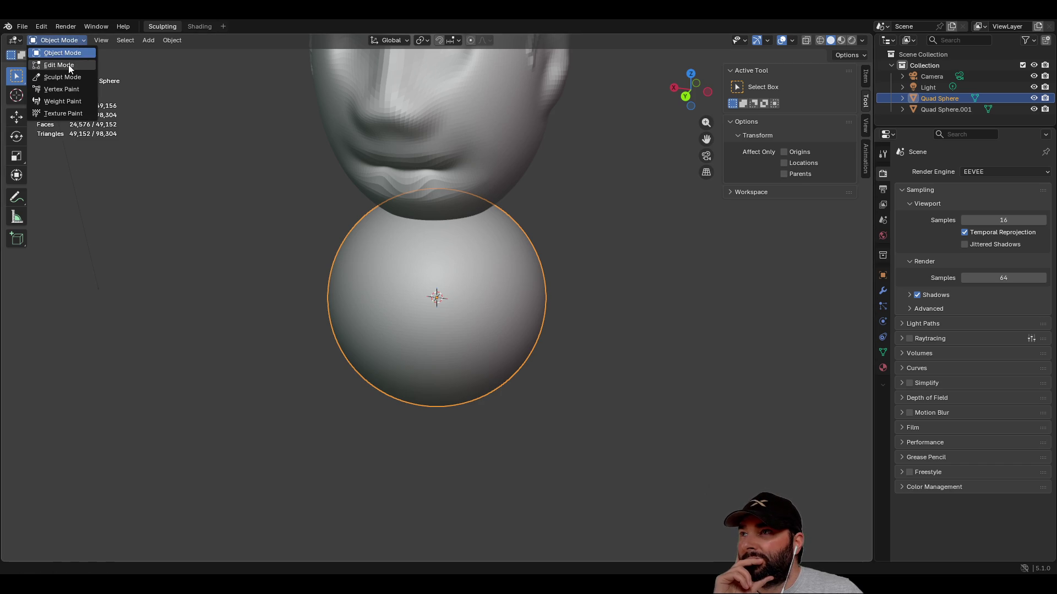
- Put the body sphere in Sculpt Mode with X mirror symmetry enabled
{"action": "left_click", "coordinate": [64, 78]}
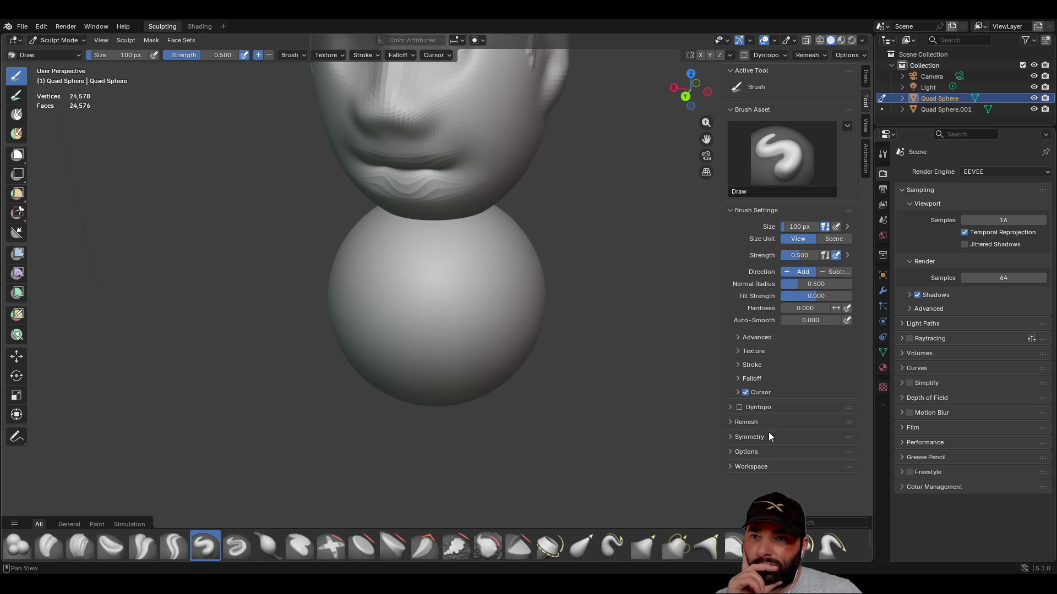
{"action": "left_click", "coordinate": [730, 436]}
{"action": "left_click", "coordinate": [791, 454]}
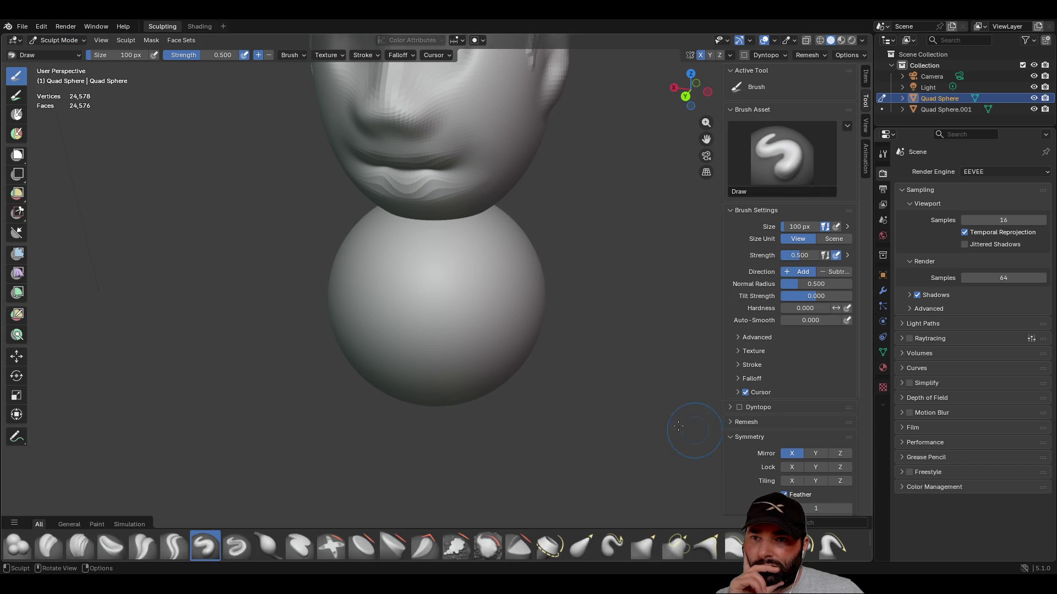
{"action": "scroll", "coordinate": [559, 365], "scroll_direction": "down", "scroll_amount": 2}
{"action": "middle_click_drag", "start_coordinate": [559, 365], "coordinate": [456, 314]}
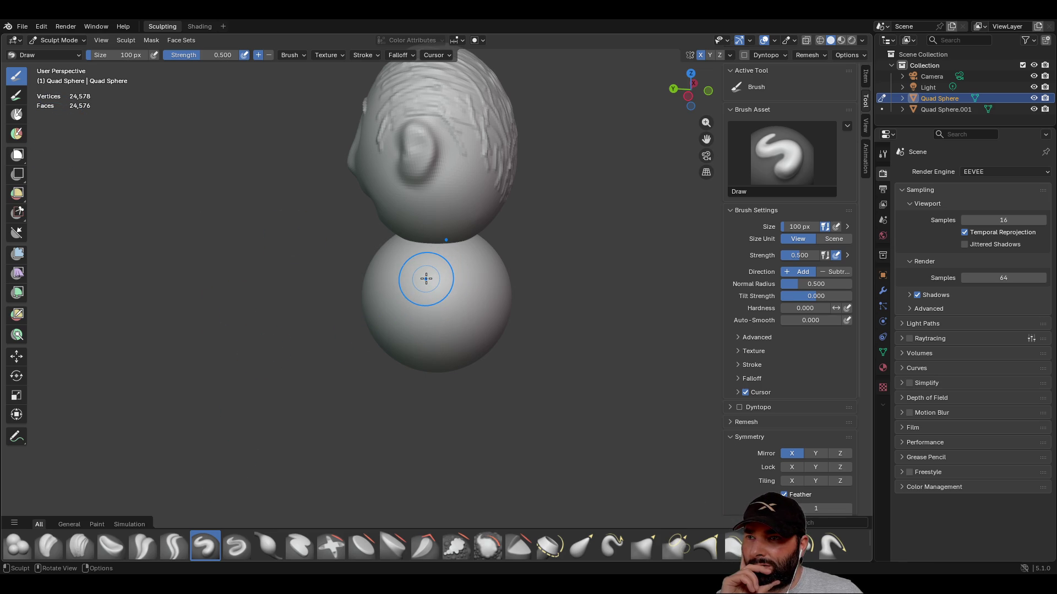
{"action": "mouse_move", "coordinate": [399, 355]}
{"action": "middle_mouse_down"}
{"action": "mouse_move", "coordinate": [473, 341]}
{"action": "mouse_move", "coordinate": [430, 336]}
{"action": "mouse_move", "coordinate": [506, 328]}
{"action": "mouse_move", "coordinate": [462, 314]}
{"action": "mouse_move", "coordinate": [472, 248]}
{"action": "mouse_move", "coordinate": [467, 264]}
{"action": "middle_mouse_up"}
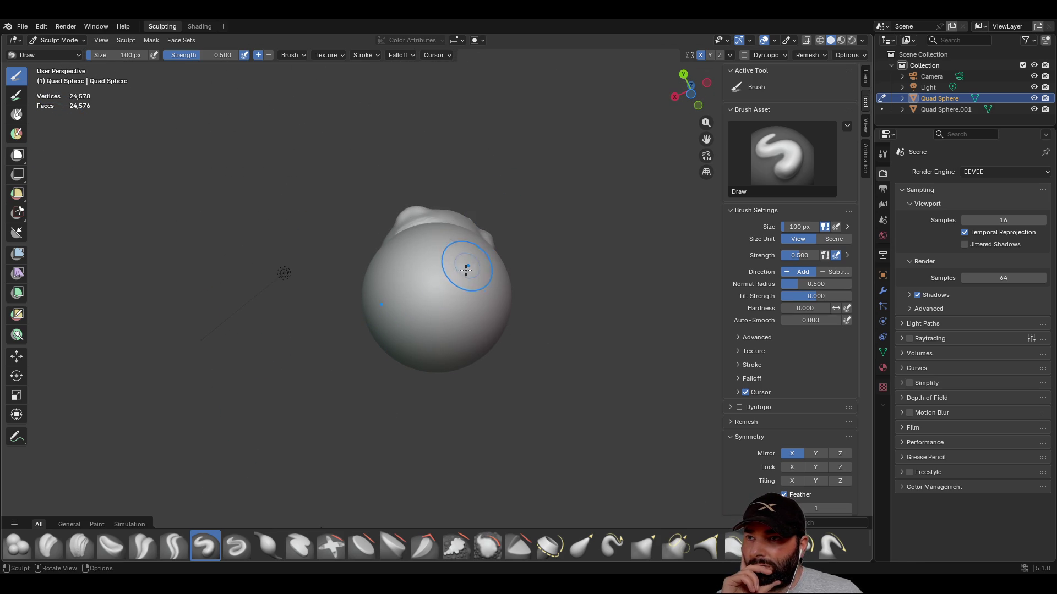
- Stroke the sphere with the Elastic Snake Hook brush, then undo the stretch
{"action": "left_click", "coordinate": [609, 550]}
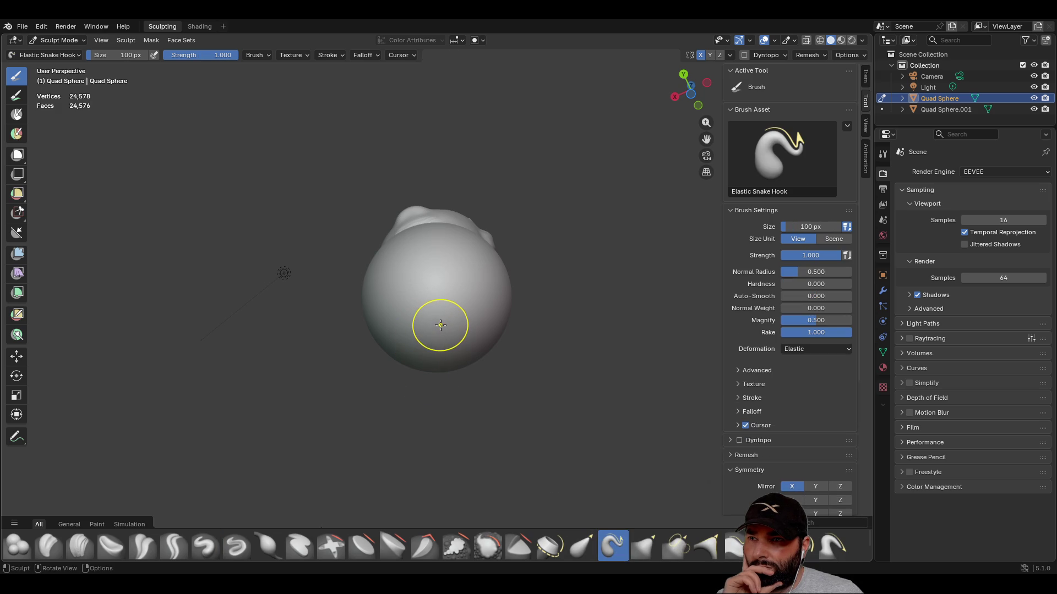
{"action": "left_click_drag", "start_coordinate": [440, 326], "coordinate": [436, 457]}
{"action": "mouse_move", "coordinate": [429, 413]}
{"action": "left_mouse_down"}
{"action": "mouse_move", "coordinate": [401, 385]}
{"action": "mouse_move", "coordinate": [298, 382]}
{"action": "left_mouse_up"}
{"action": "mouse_move", "coordinate": [553, 424]}
{"action": "left_mouse_down"}
{"action": "mouse_move", "coordinate": [495, 308]}
{"action": "mouse_move", "coordinate": [430, 258]}
{"action": "mouse_move", "coordinate": [385, 281]}
{"action": "mouse_move", "coordinate": [374, 305]}
{"action": "mouse_move", "coordinate": [294, 277]}
{"action": "left_mouse_up"}
{"action": "middle_click_drag", "start_coordinate": [294, 277], "coordinate": [219, 342]}
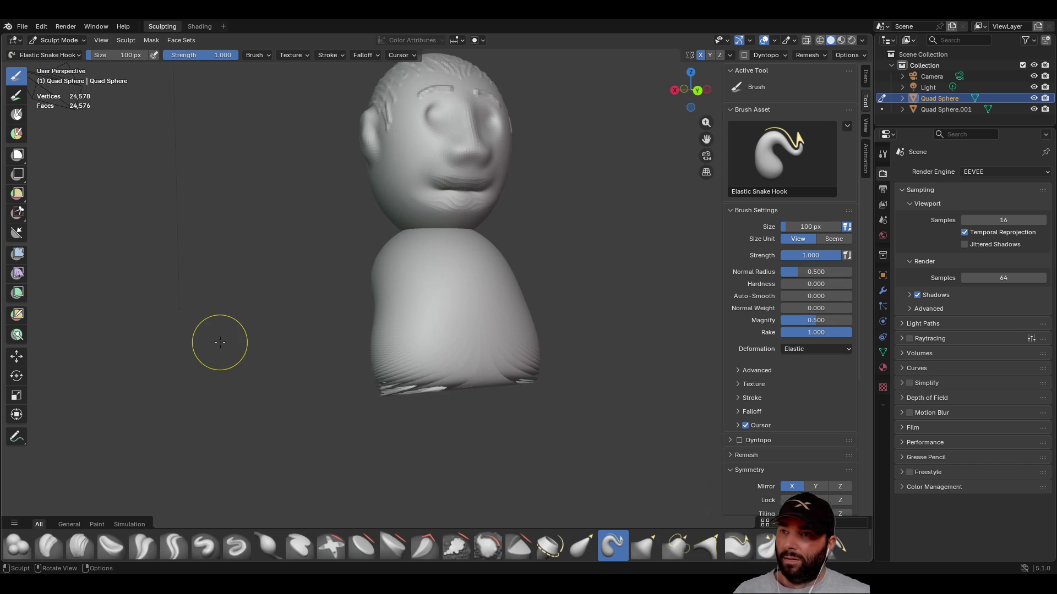
{"action": "key", "text": "ctrl+z"}
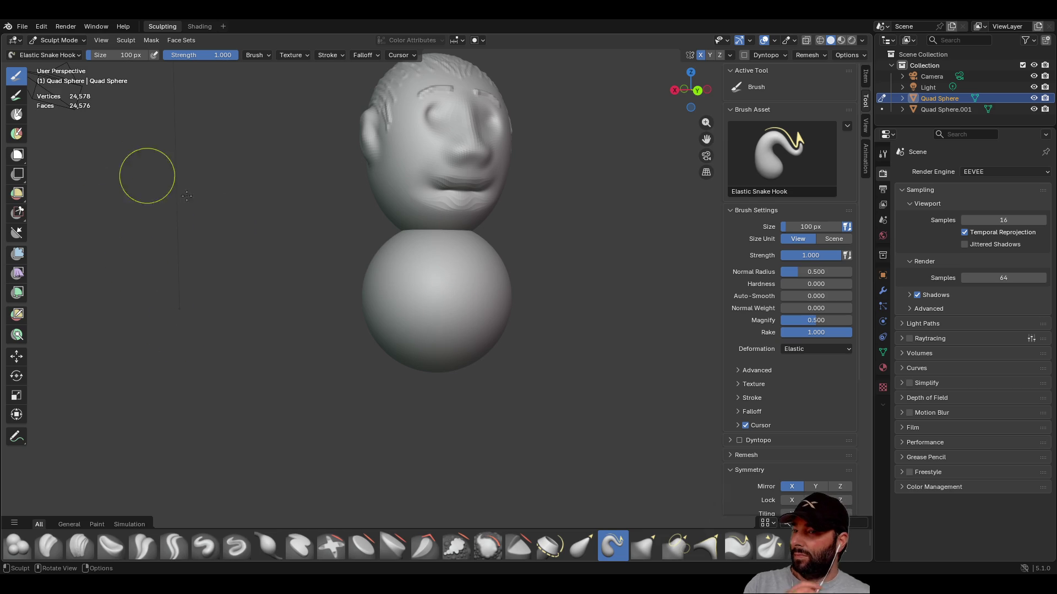
{"action": "left_click", "coordinate": [582, 546]}
- Set the Elastic Grab brush size to 1000 px and try a first grab stroke
{"action": "middle_click_drag", "start_coordinate": [451, 386], "coordinate": [430, 303]}
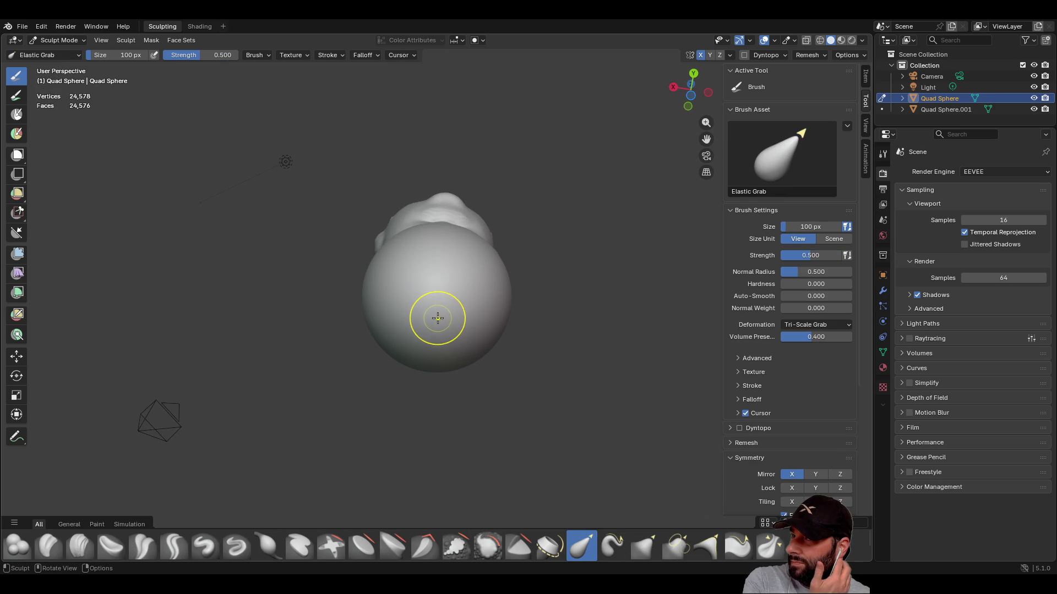
{"action": "left_click", "coordinate": [129, 55]}
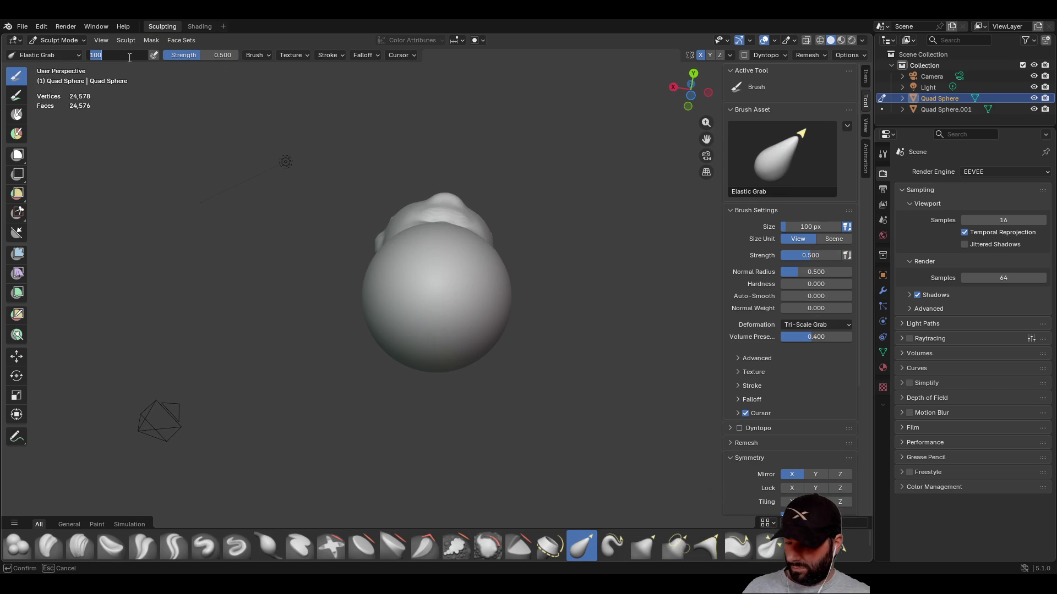
{"action": "key", "text": "Return"}
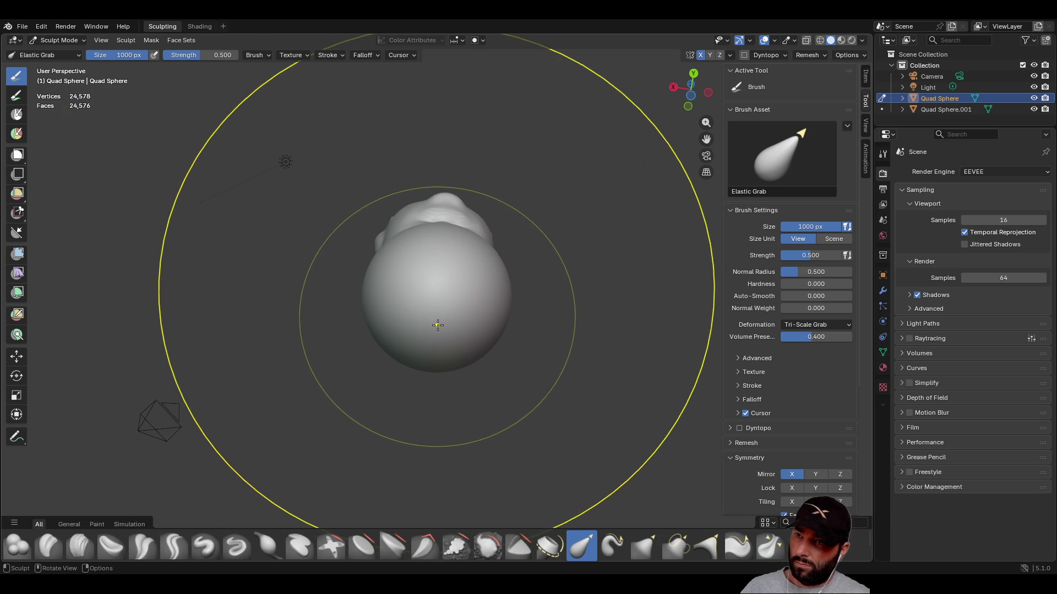
{"action": "mouse_move", "coordinate": [436, 325]}
{"action": "left_mouse_down"}
{"action": "mouse_move", "coordinate": [441, 380]}
{"action": "mouse_move", "coordinate": [465, 345]}
{"action": "mouse_move", "coordinate": [452, 363]}
{"action": "left_mouse_up"}
{"action": "mouse_move", "coordinate": [451, 363]}
{"action": "middle_mouse_down"}
{"action": "mouse_move", "coordinate": [490, 394]}
{"action": "mouse_move", "coordinate": [424, 369]}
{"action": "middle_mouse_up"}
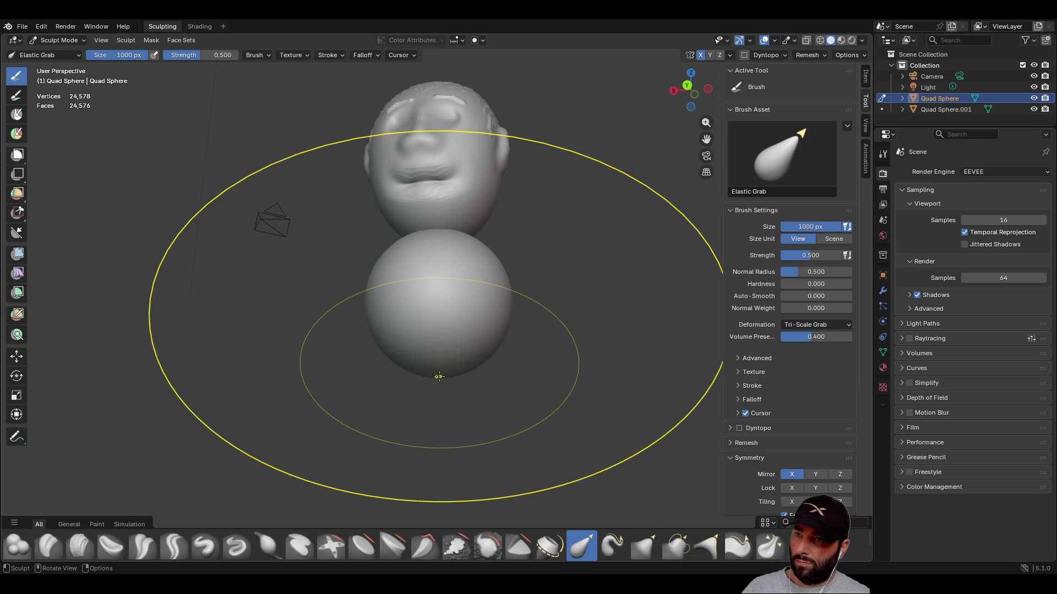
{"action": "left_click_drag", "start_coordinate": [439, 376], "coordinate": [440, 443]}
{"action": "key", "text": "Escape"}
- Stretch the lower sphere down and up toward the head into a tall egg
{"action": "middle_click_drag", "start_coordinate": [441, 396], "coordinate": [443, 345]}
{"action": "left_click_drag", "start_coordinate": [452, 346], "coordinate": [465, 368]}
{"action": "middle_click_drag", "start_coordinate": [413, 450], "coordinate": [441, 302]}
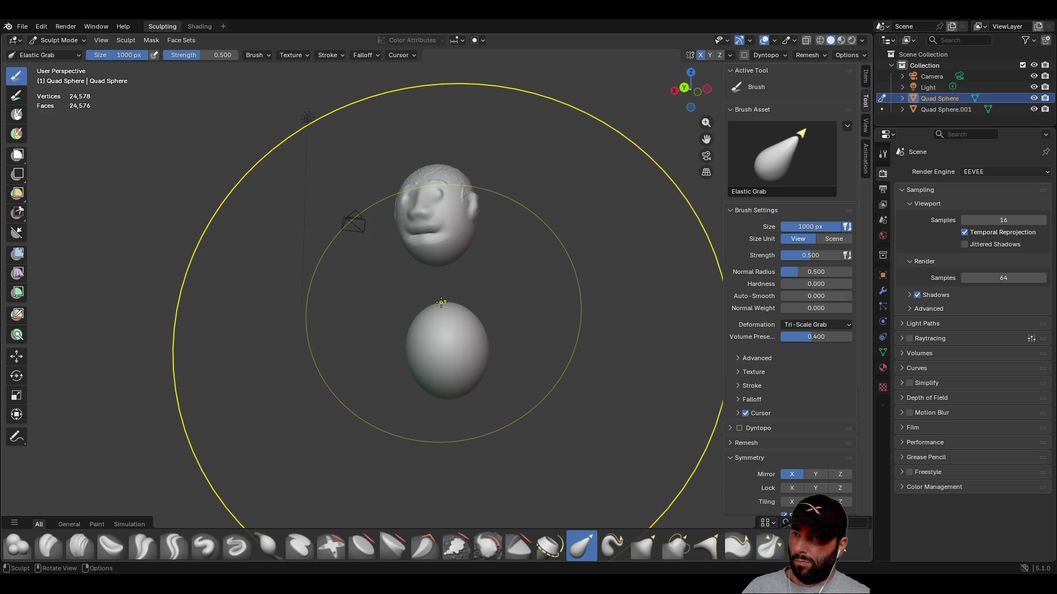
{"action": "left_click_drag", "start_coordinate": [442, 303], "coordinate": [410, 129]}
{"action": "mouse_move", "coordinate": [471, 295]}
{"action": "middle_mouse_down"}
{"action": "mouse_move", "coordinate": [418, 308]}
{"action": "mouse_move", "coordinate": [478, 327]}
{"action": "mouse_move", "coordinate": [477, 308]}
{"action": "middle_mouse_up"}
{"action": "mouse_move", "coordinate": [280, 241]}
{"action": "middle_mouse_down"}
{"action": "mouse_move", "coordinate": [516, 268]}
{"action": "mouse_move", "coordinate": [400, 272]}
{"action": "middle_mouse_up"}
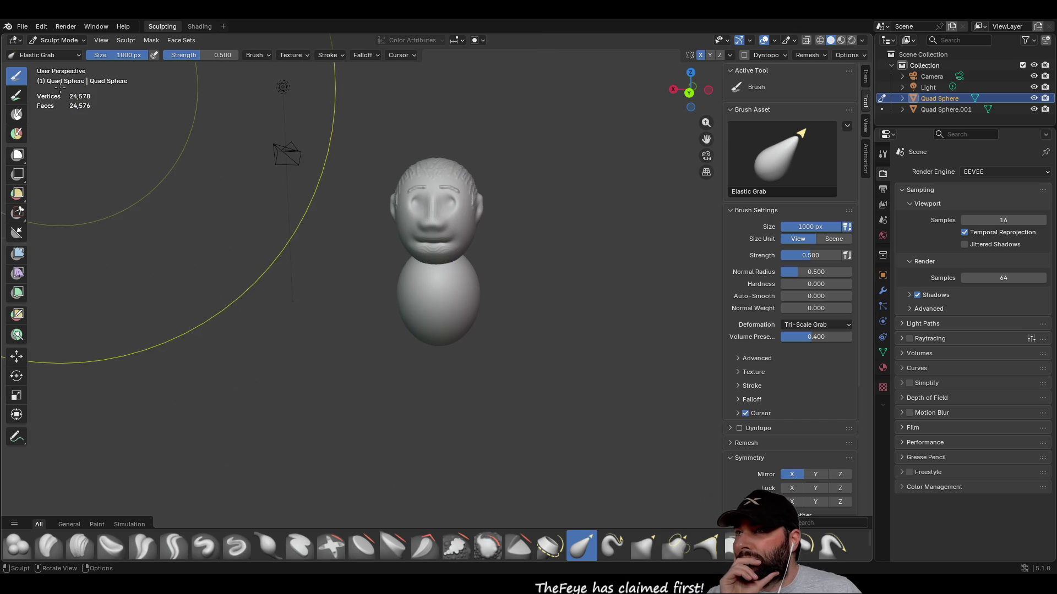
{"action": "left_click", "coordinate": [77, 55]}
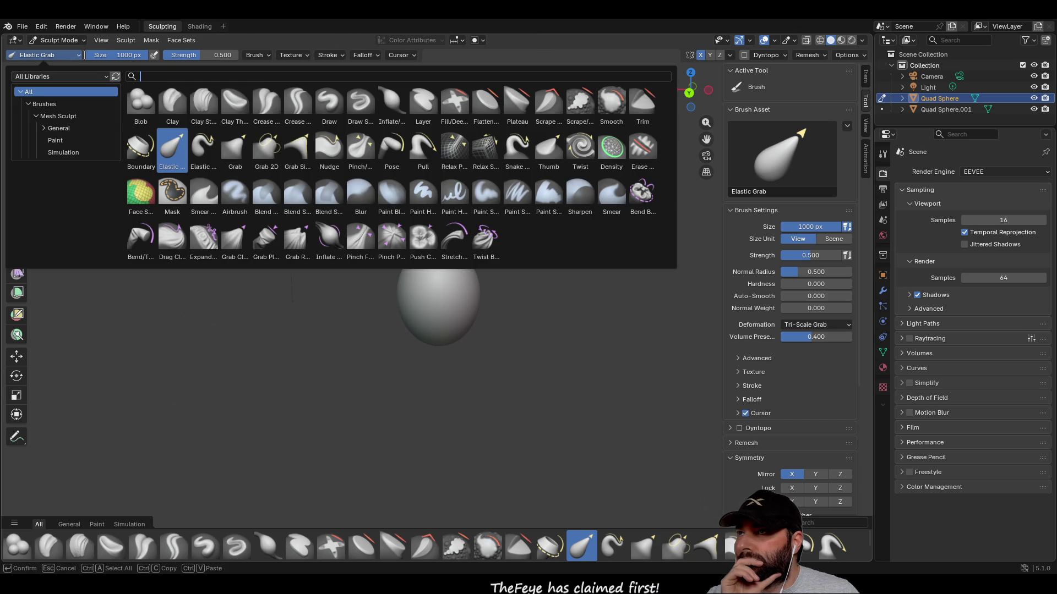
- Return to Object Mode, then slide the body along Y and tilt it around X
{"action": "left_click", "coordinate": [80, 42]}
{"action": "left_click", "coordinate": [67, 56]}
{"action": "middle_click_drag", "start_coordinate": [306, 309], "coordinate": [189, 255]}
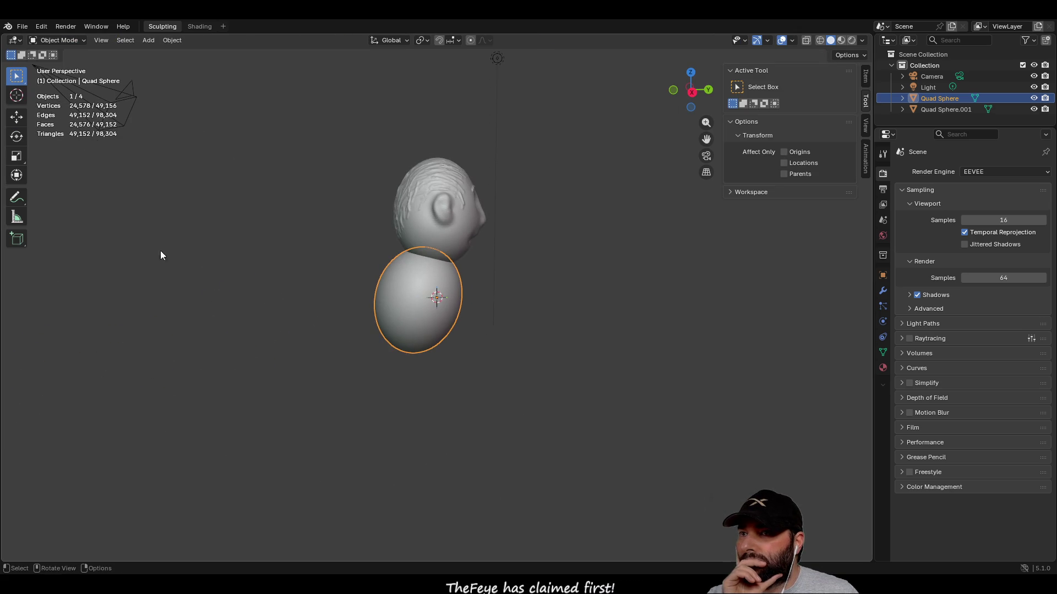
{"action": "left_click", "coordinate": [16, 117]}
{"action": "left_click_drag", "start_coordinate": [484, 298], "coordinate": [496, 297]}
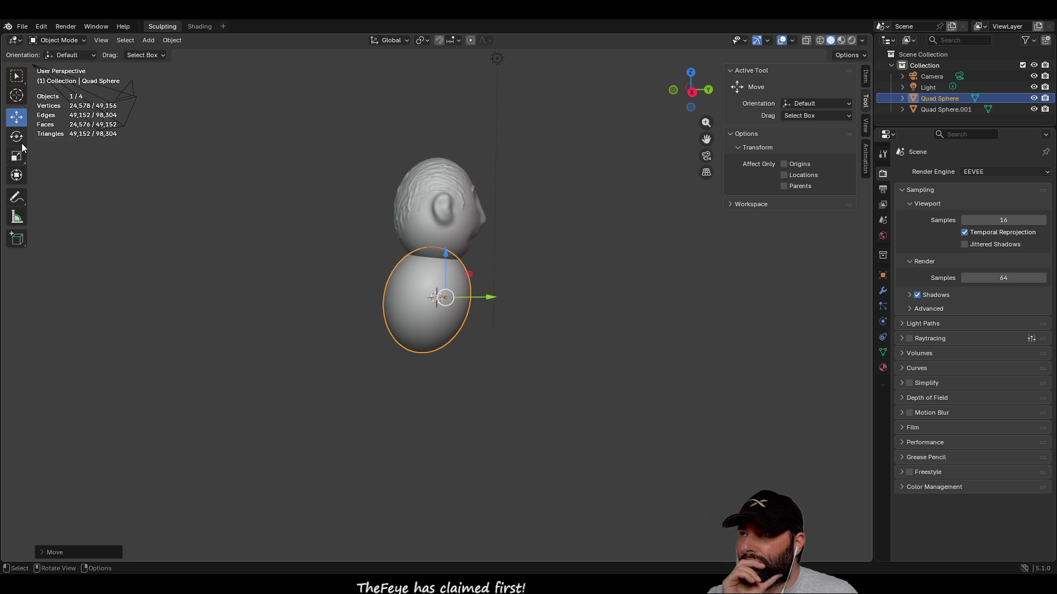
{"action": "left_click", "coordinate": [17, 138]}
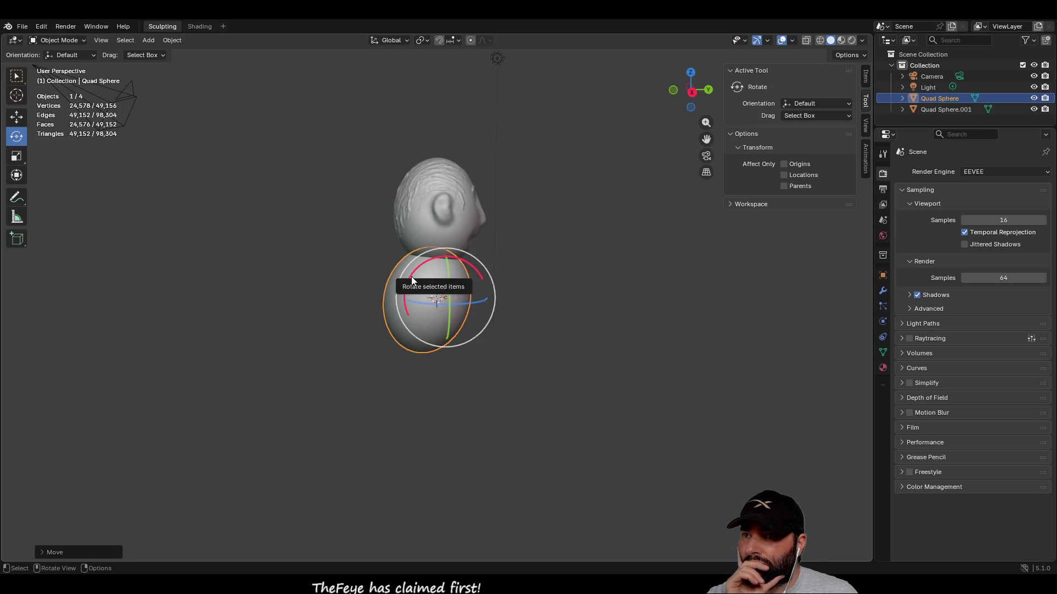
{"action": "left_click_drag", "start_coordinate": [411, 276], "coordinate": [407, 293]}
{"action": "left_click", "coordinate": [17, 116]}
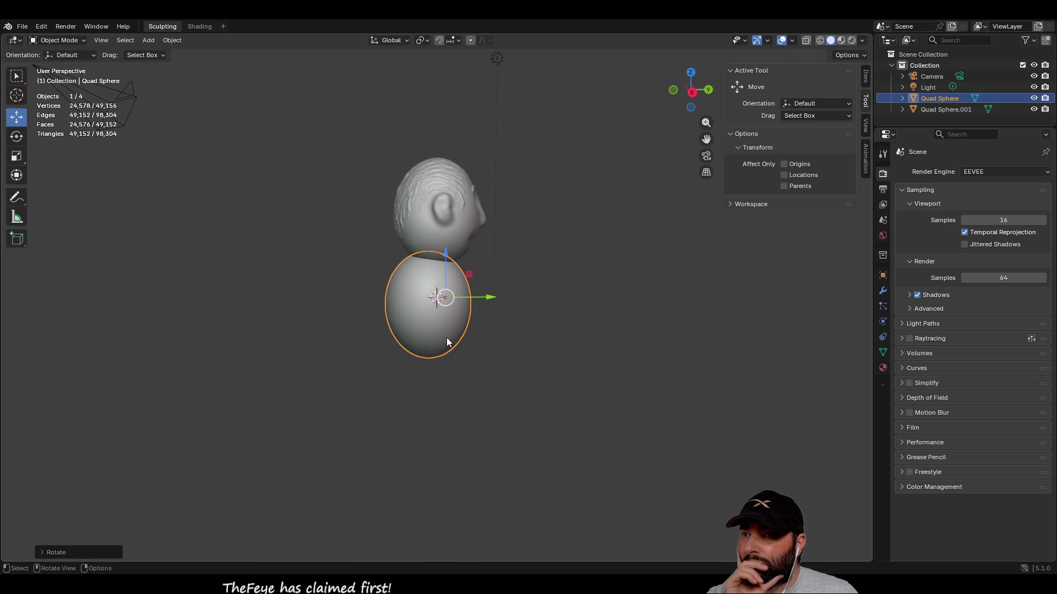
{"action": "left_click_drag", "start_coordinate": [491, 301], "coordinate": [497, 299]}
- Deselect the body and orbit the view around the snowman figure
{"action": "left_click", "coordinate": [626, 407]}
{"action": "mouse_move", "coordinate": [626, 407]}
{"action": "middle_mouse_down"}
{"action": "mouse_move", "coordinate": [356, 401]}
{"action": "mouse_move", "coordinate": [583, 422]}
{"action": "mouse_move", "coordinate": [488, 396]}
{"action": "mouse_move", "coordinate": [401, 427]}
{"action": "mouse_move", "coordinate": [276, 385]}
{"action": "mouse_move", "coordinate": [257, 325]}
{"action": "mouse_move", "coordinate": [455, 373]}
{"action": "middle_mouse_up"}
{"action": "scroll", "coordinate": [485, 403], "scroll_direction": "up", "scroll_amount": 3}
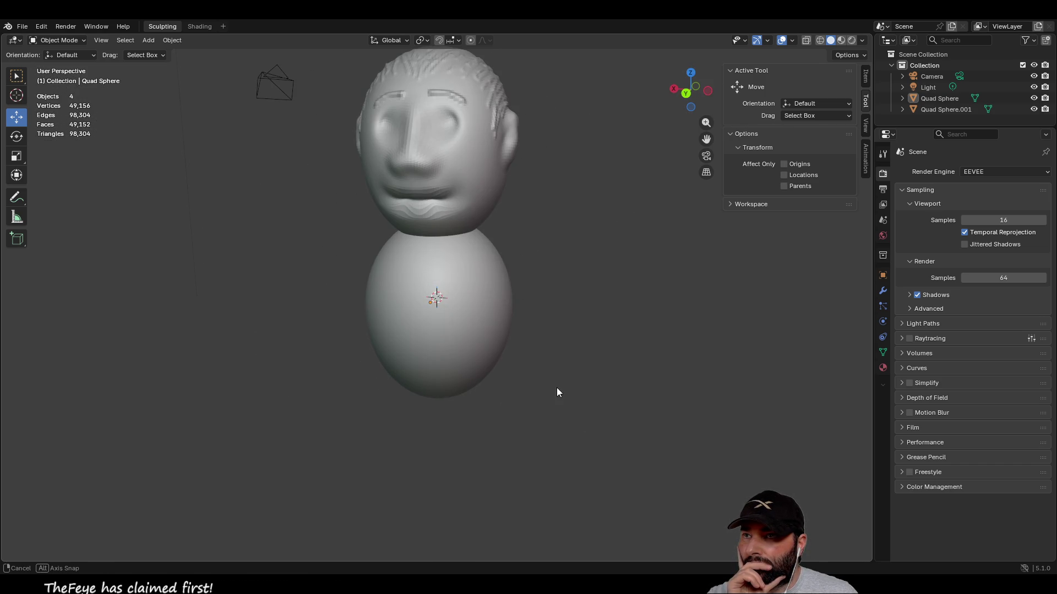
{"action": "middle_click_drag", "start_coordinate": [557, 393], "coordinate": [137, 302]}
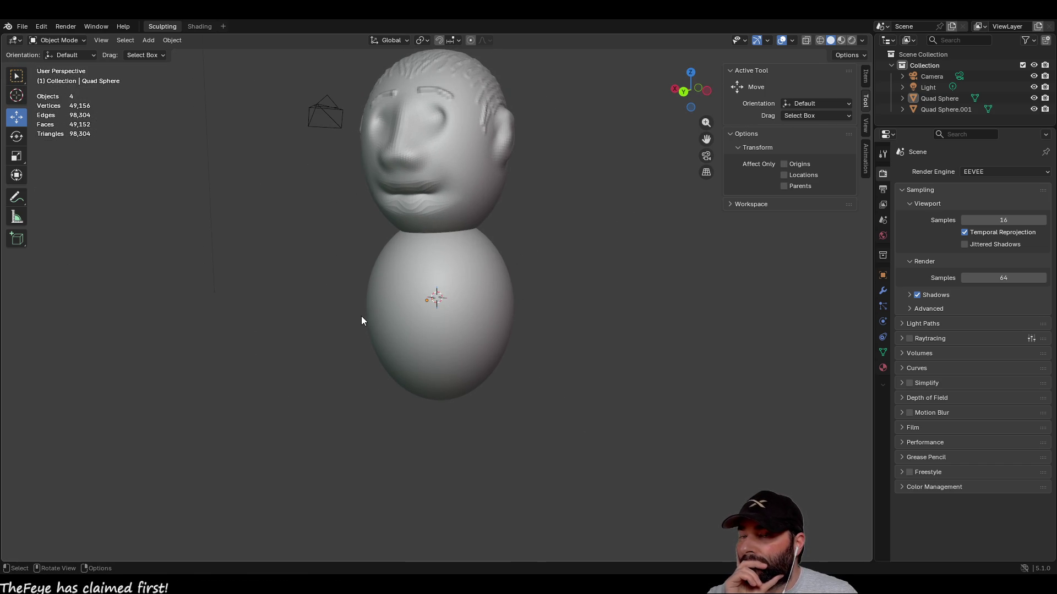
{"action": "mouse_move", "coordinate": [458, 367]}
{"action": "middle_mouse_down"}
{"action": "mouse_move", "coordinate": [543, 362]}
{"action": "mouse_move", "coordinate": [445, 388]}
{"action": "middle_mouse_up"}
{"action": "scroll", "coordinate": [394, 389], "scroll_direction": "down", "scroll_amount": 3}
{"action": "scroll", "coordinate": [394, 390], "scroll_direction": "up", "scroll_amount": 2}
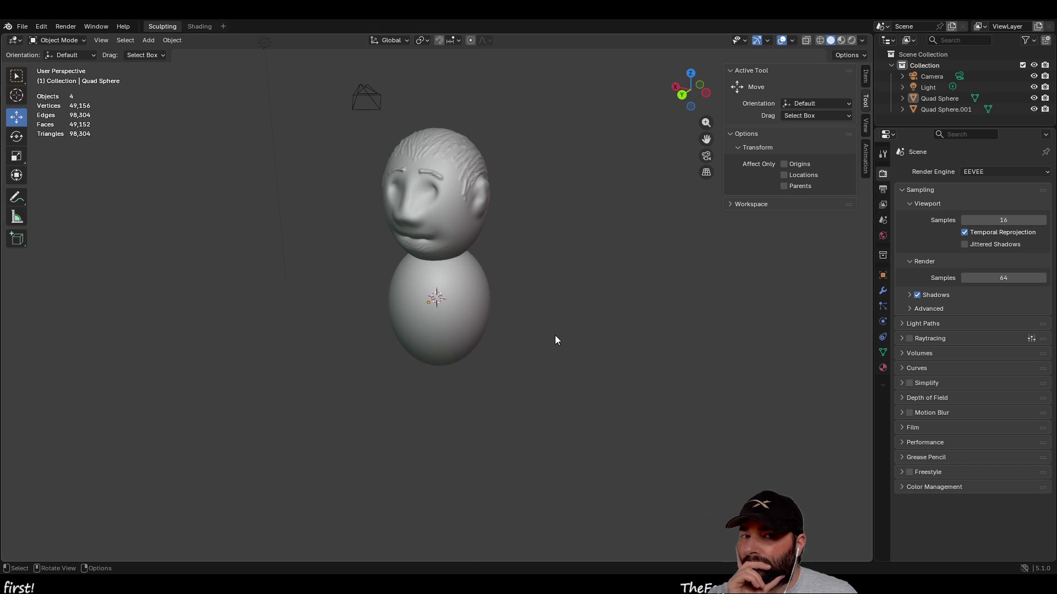
{"action": "mouse_move", "coordinate": [578, 346]}
{"action": "middle_mouse_down"}
{"action": "mouse_move", "coordinate": [577, 275]}
{"action": "mouse_move", "coordinate": [560, 308]}
{"action": "middle_mouse_up"}
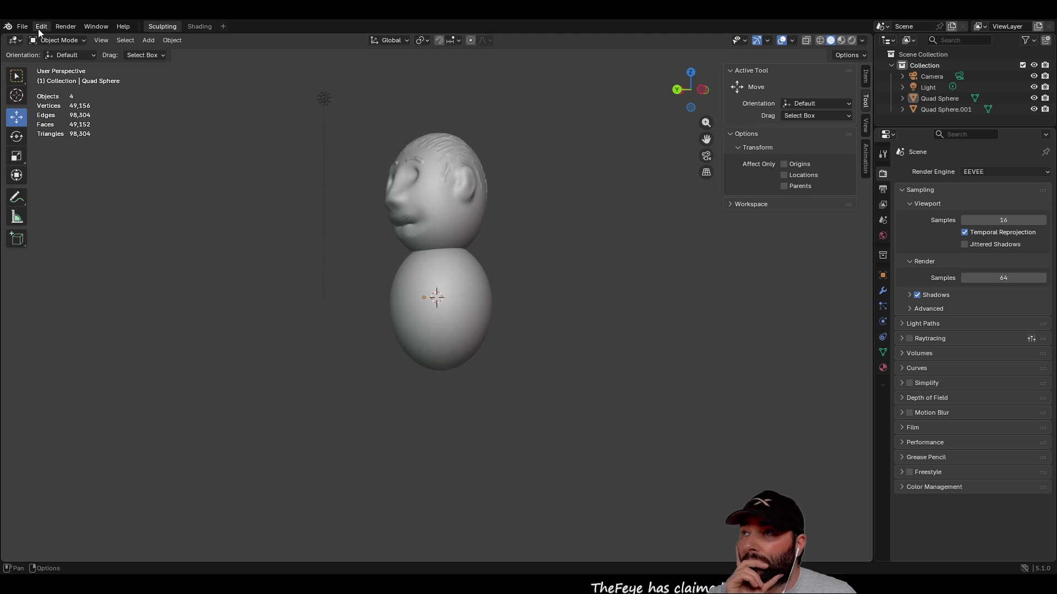
- Save the scene under the name charc.blend
{"action": "left_click", "coordinate": [21, 28]}
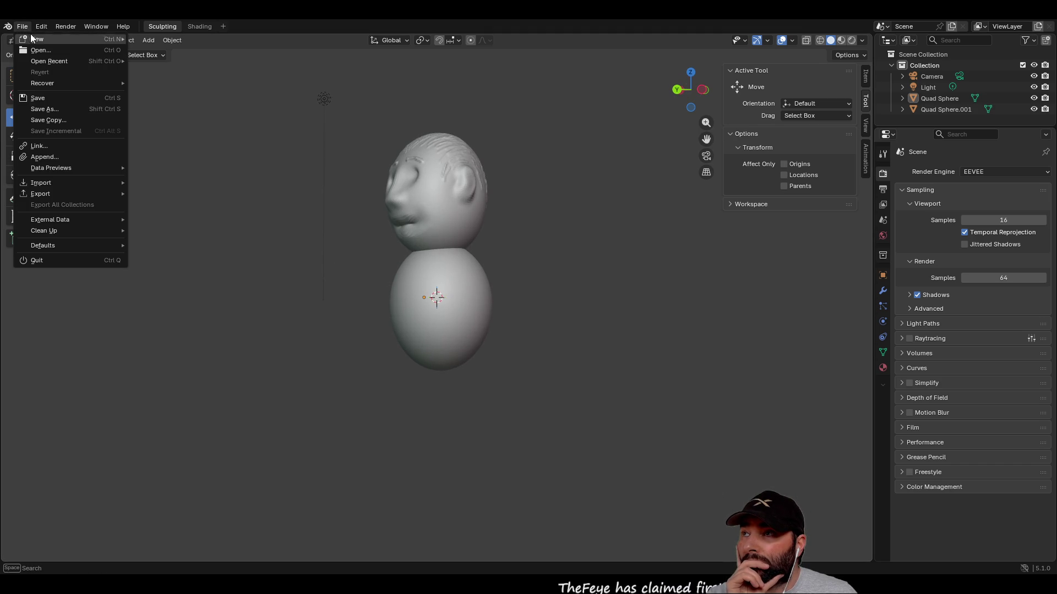
{"action": "left_click", "coordinate": [65, 108]}
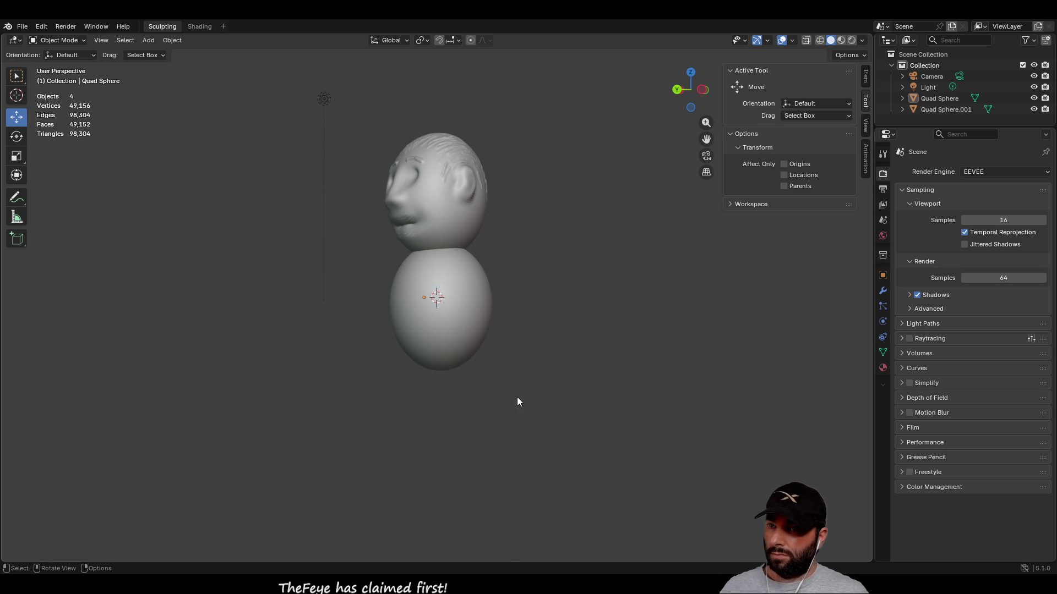
{"action": "key", "text": "ctrl+s"}
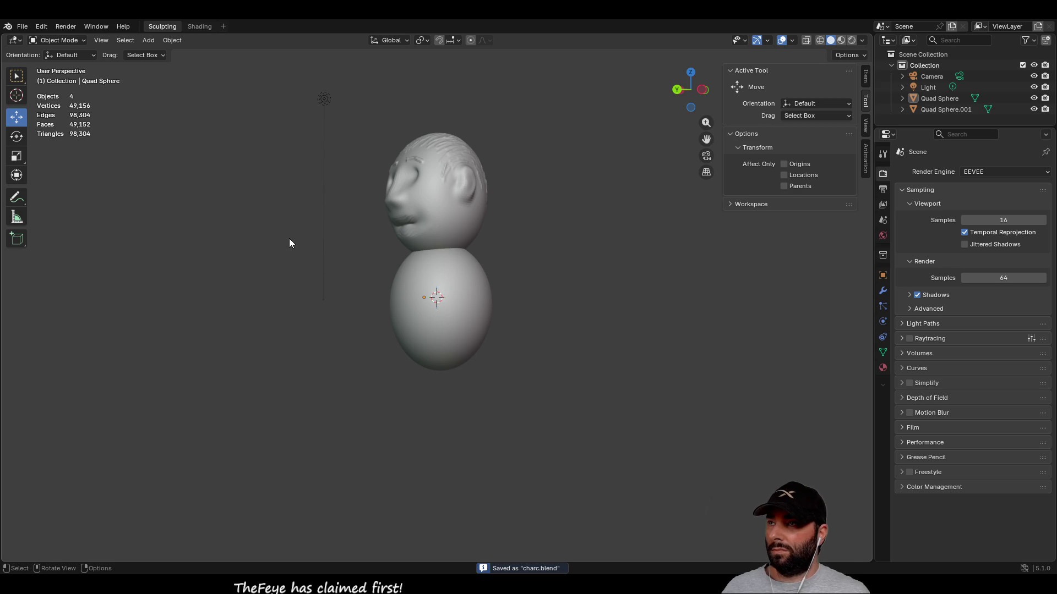
{"action": "left_click", "coordinate": [22, 26]}
- Start a new Sculpting file and push its sphere with Elastic Grab at 2000 px
{"action": "mouse_move", "coordinate": [41, 39]}
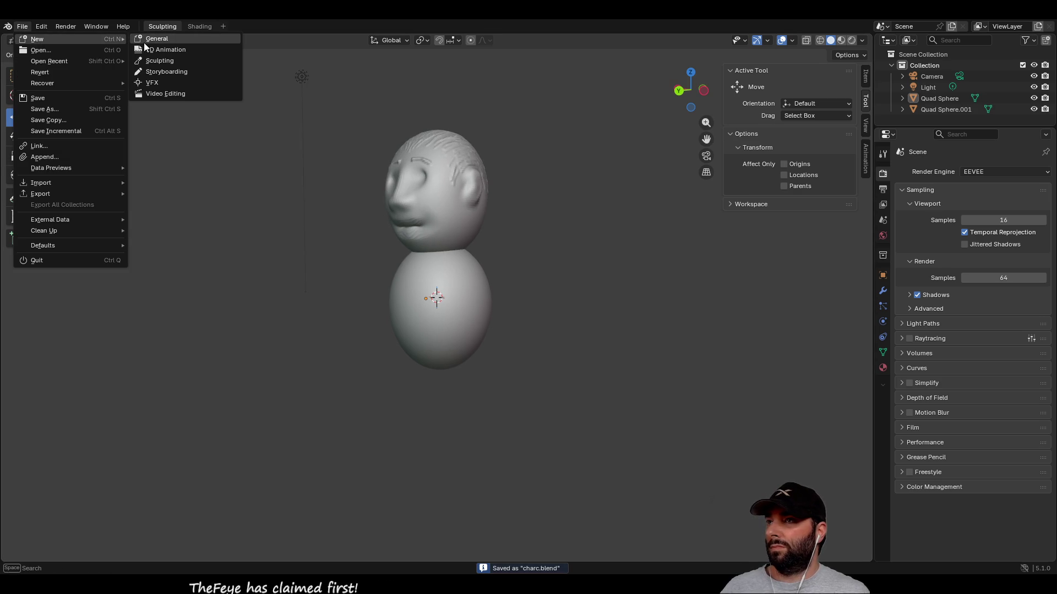
{"action": "left_click", "coordinate": [163, 61]}
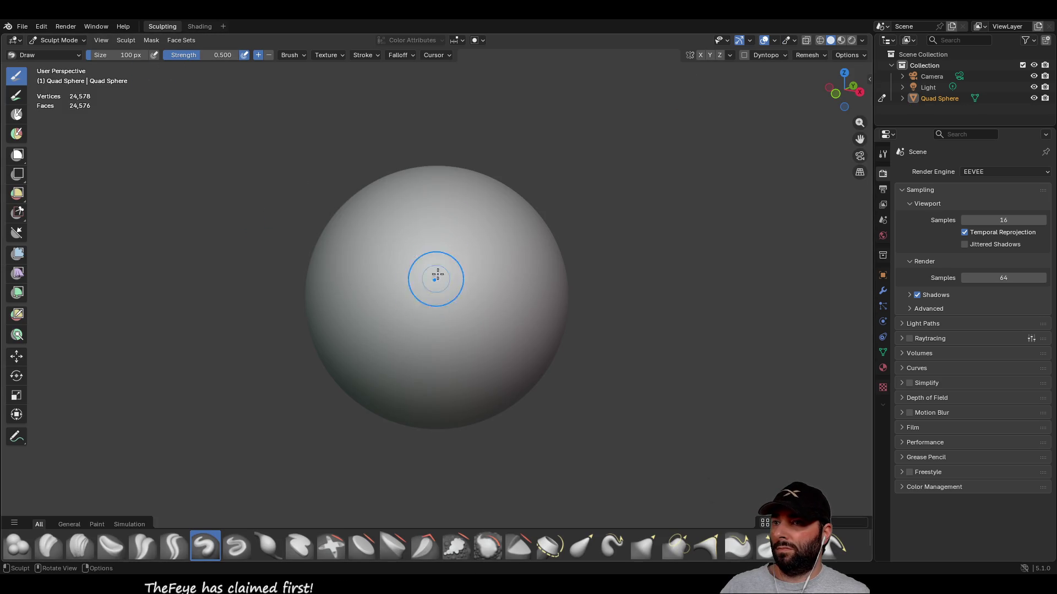
{"action": "middle_click_drag", "start_coordinate": [434, 282], "coordinate": [425, 278]}
{"action": "left_click", "coordinate": [572, 550]}
{"action": "scroll", "coordinate": [436, 246], "scroll_direction": "down", "scroll_amount": 2}
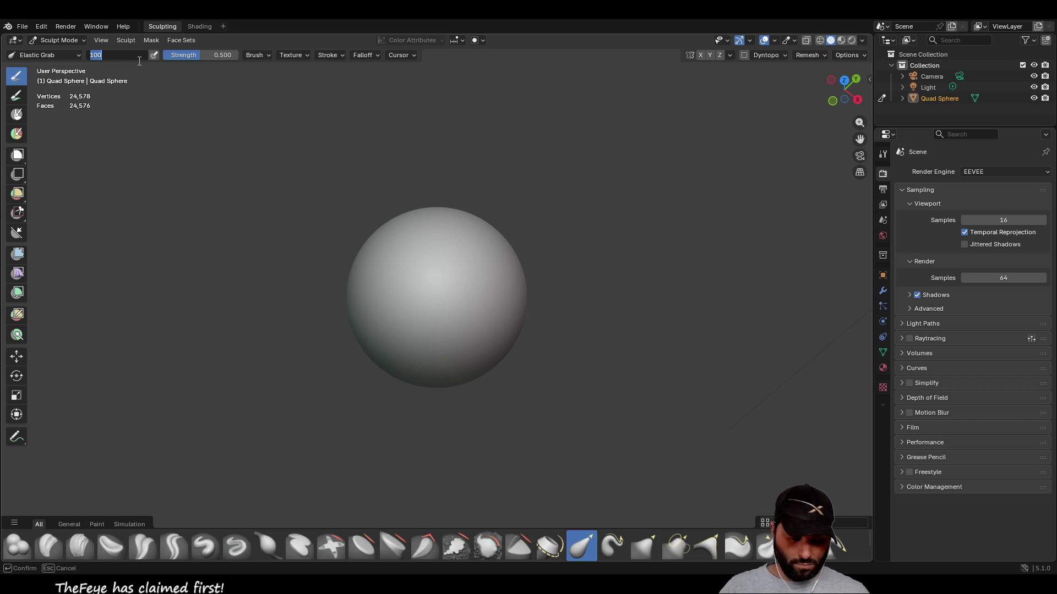
{"action": "key", "text": "Return"}
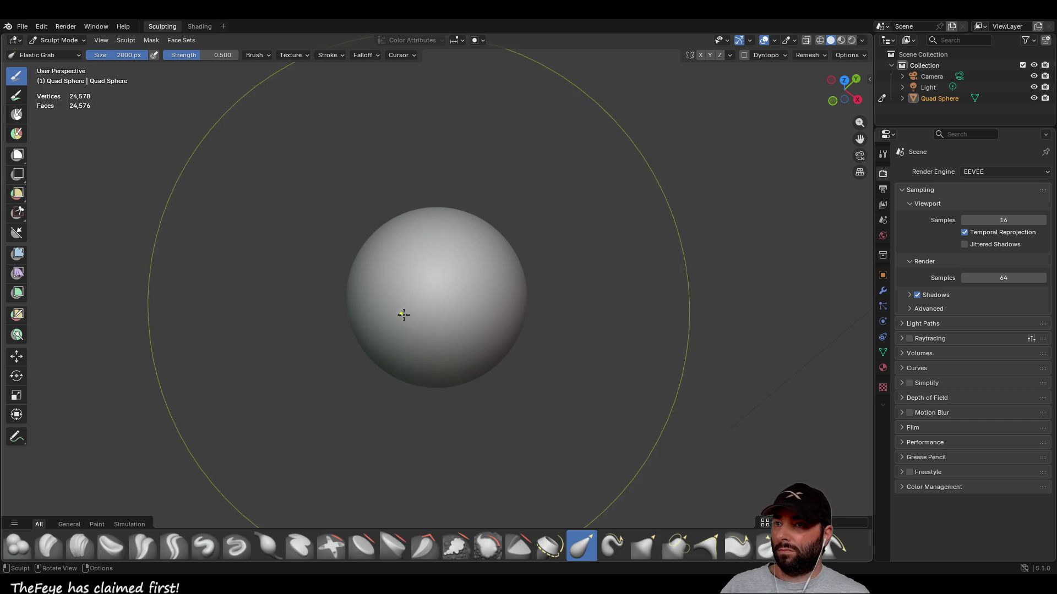
{"action": "mouse_move", "coordinate": [451, 307]}
{"action": "left_mouse_down"}
{"action": "mouse_move", "coordinate": [631, 320]}
{"action": "mouse_move", "coordinate": [563, 321]}
{"action": "left_mouse_up"}
{"action": "scroll", "coordinate": [437, 283], "scroll_direction": "down", "scroll_amount": 4}
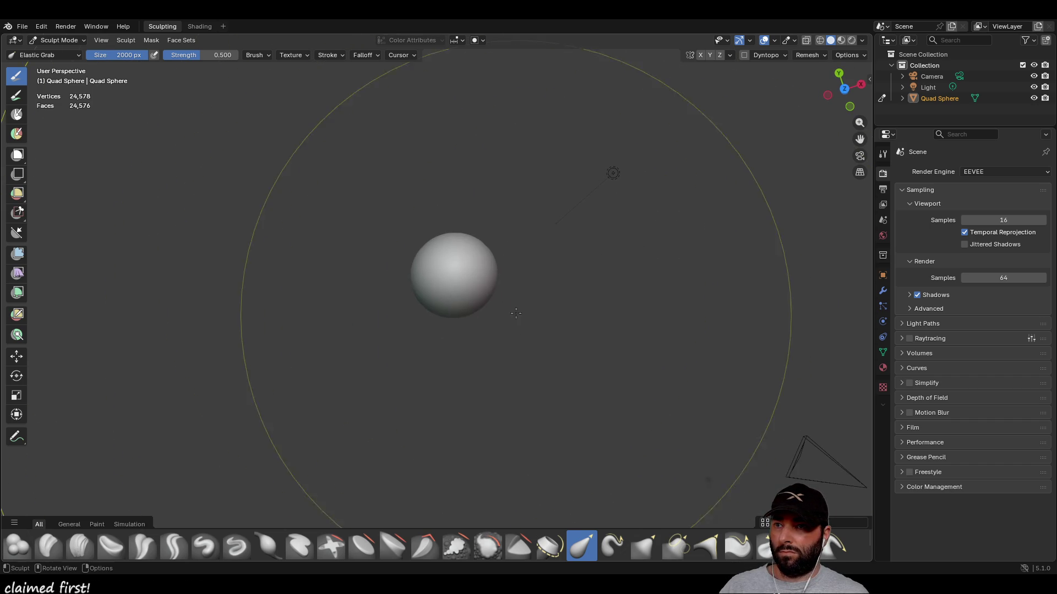
{"action": "middle_click_drag", "start_coordinate": [481, 276], "coordinate": [761, 302]}
{"action": "mouse_move", "coordinate": [761, 302]}
{"action": "left_mouse_down"}
{"action": "mouse_move", "coordinate": [826, 296]}
{"action": "mouse_move", "coordinate": [550, 275]}
{"action": "mouse_move", "coordinate": [624, 267]}
{"action": "mouse_move", "coordinate": [460, 251]}
{"action": "left_mouse_up"}
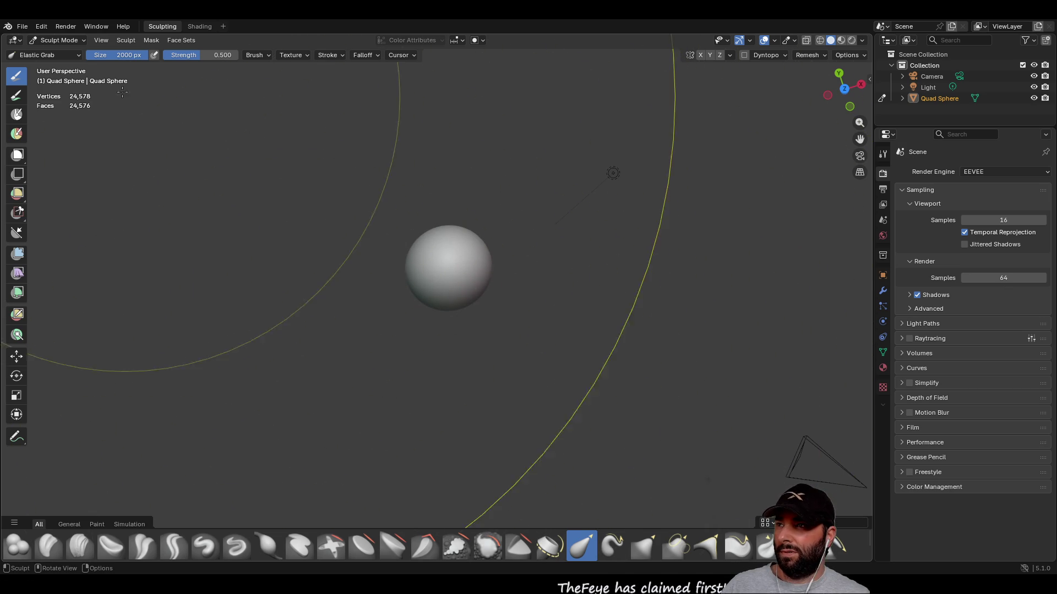
- Set the Mask brush to 200 px, stretch the sphere with Elastic Grab, then undo
{"action": "left_click", "coordinate": [16, 114]}
{"action": "mouse_move", "coordinate": [526, 306]}
{"action": "middle_mouse_down"}
{"action": "mouse_move", "coordinate": [544, 317]}
{"action": "mouse_move", "coordinate": [479, 297]}
{"action": "middle_mouse_up"}
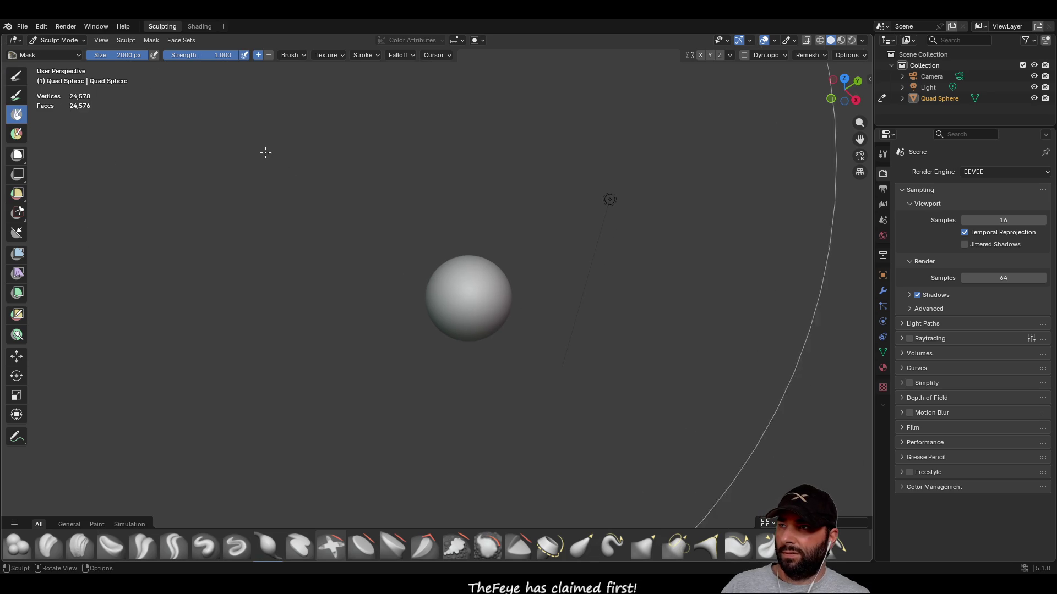
{"action": "left_click", "coordinate": [138, 55]}
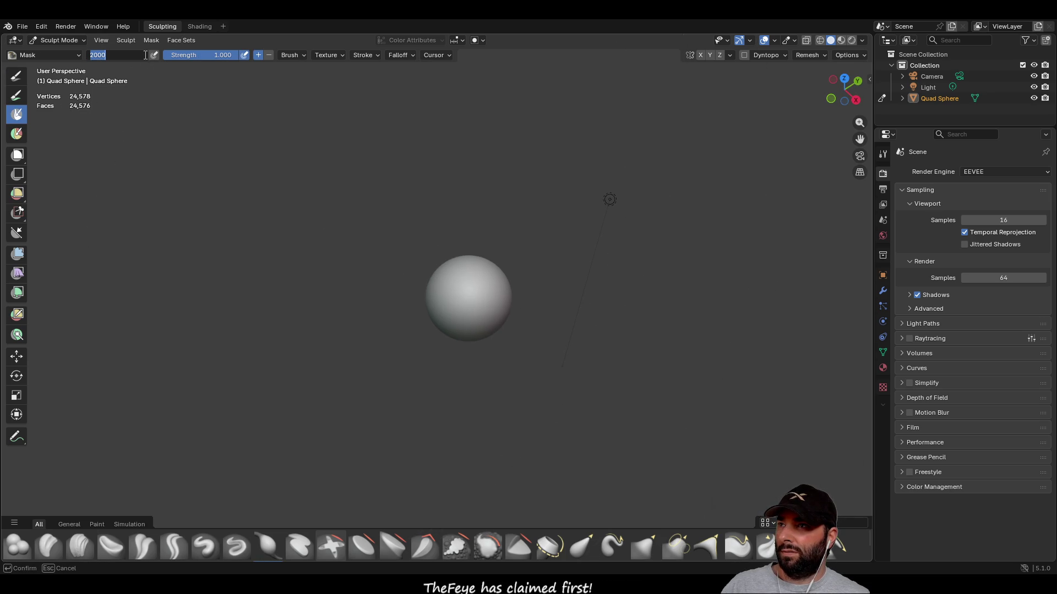
{"action": "type", "text": "200"}
{"action": "key", "text": "Return"}
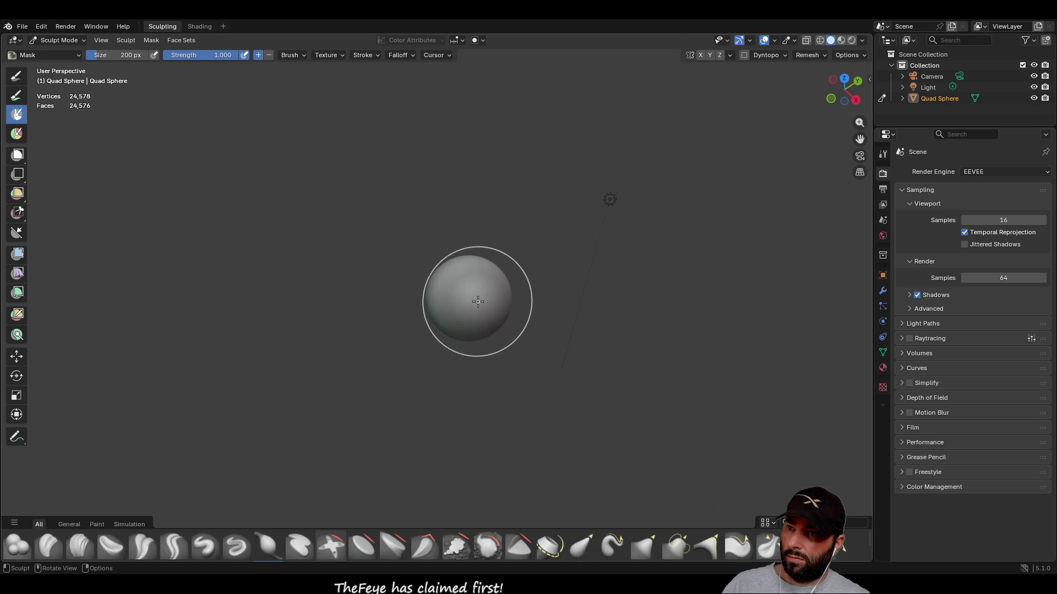
{"action": "middle_click_drag", "start_coordinate": [222, 338], "coordinate": [545, 325]}
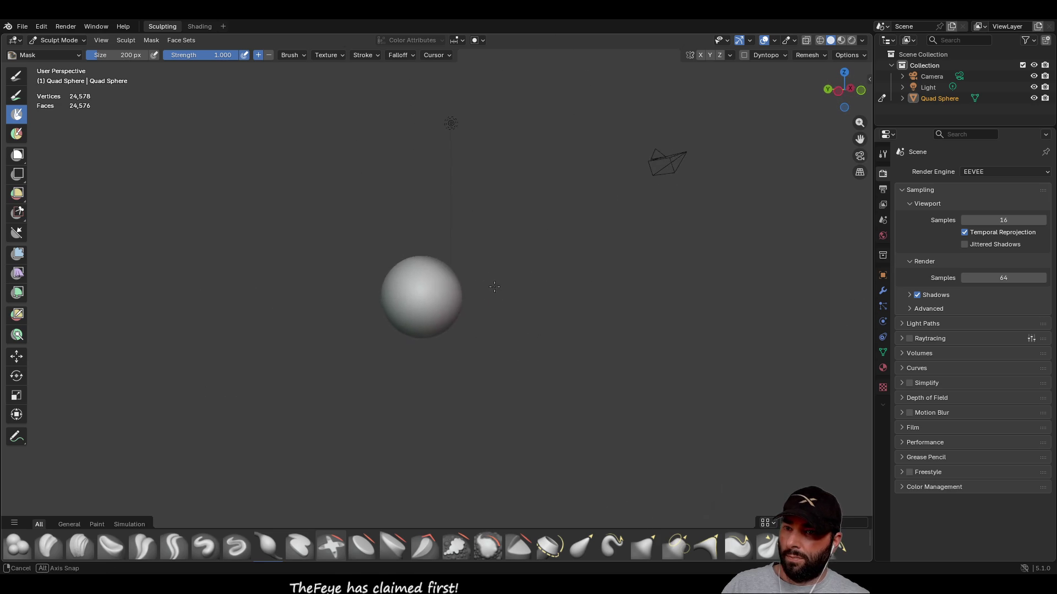
{"action": "left_click", "coordinate": [583, 544]}
{"action": "left_click_drag", "start_coordinate": [406, 309], "coordinate": [297, 375]}
{"action": "mouse_move", "coordinate": [606, 410]}
{"action": "middle_mouse_down"}
{"action": "mouse_move", "coordinate": [622, 385]}
{"action": "mouse_move", "coordinate": [606, 338]}
{"action": "mouse_move", "coordinate": [544, 307]}
{"action": "mouse_move", "coordinate": [475, 301]}
{"action": "mouse_move", "coordinate": [436, 318]}
{"action": "middle_mouse_up"}
{"action": "key", "text": "ctrl+z"}
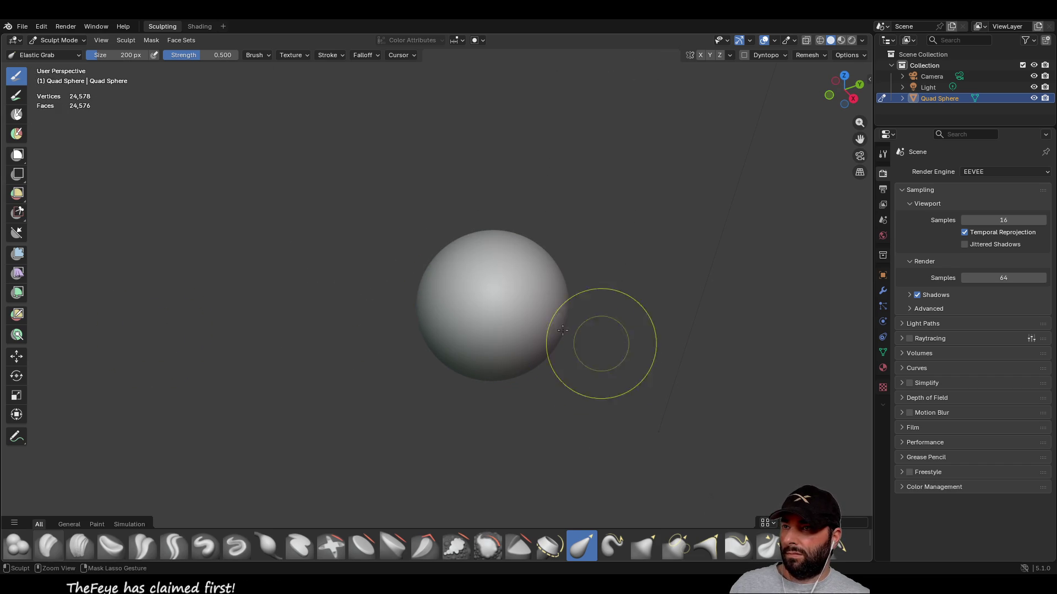
- Adjust the Mask brush size, check the right orthographic view, and request another new Sculpting file
{"action": "left_click", "coordinate": [16, 97]}
{"action": "left_click", "coordinate": [17, 115]}
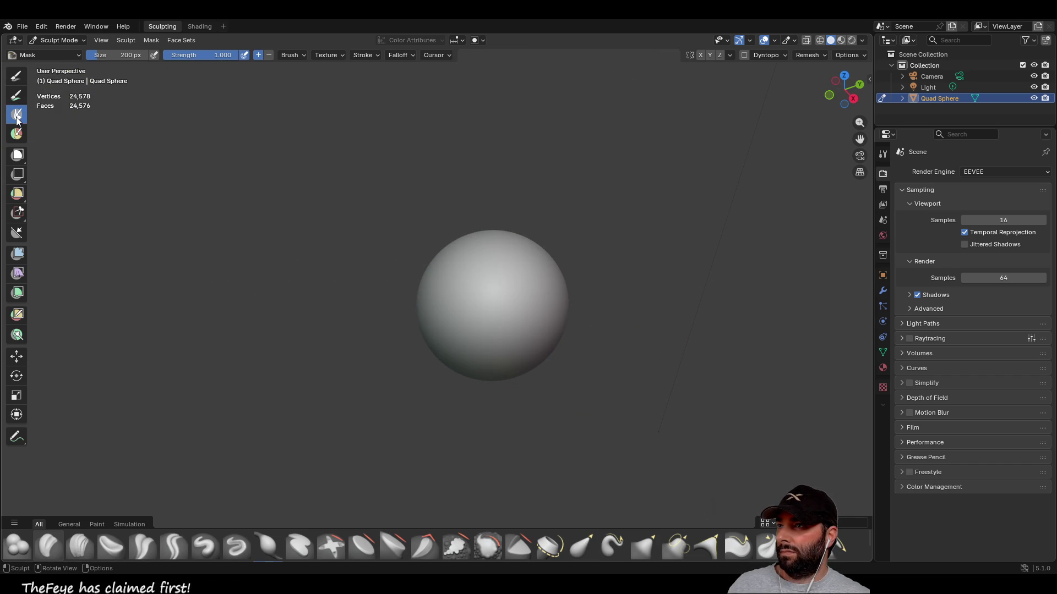
{"action": "left_click", "coordinate": [127, 55]}
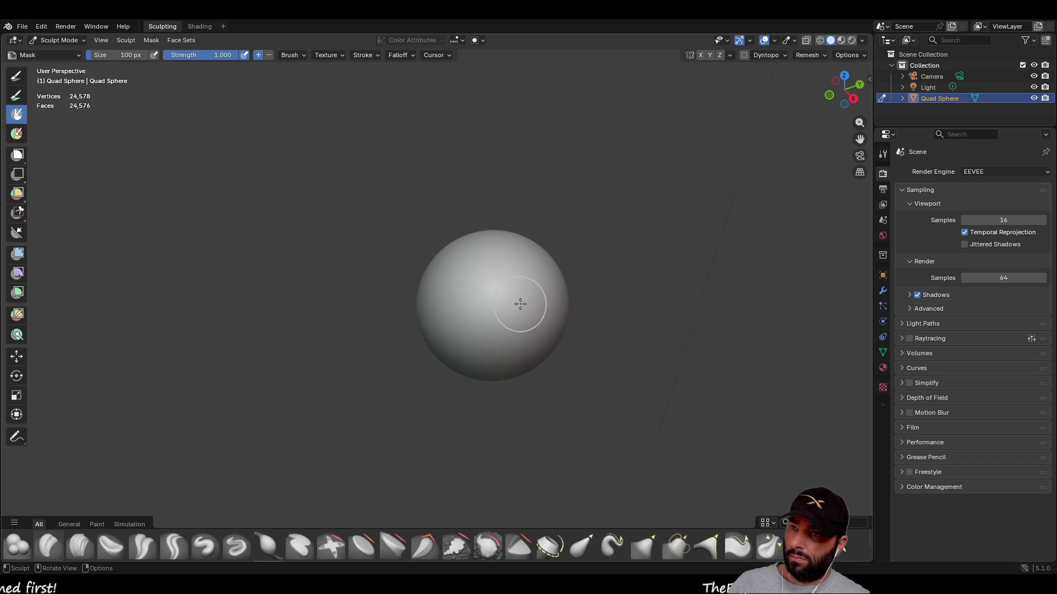
{"action": "mouse_move", "coordinate": [538, 279]}
{"action": "middle_mouse_down"}
{"action": "mouse_move", "coordinate": [374, 237]}
{"action": "mouse_move", "coordinate": [517, 250]}
{"action": "mouse_move", "coordinate": [371, 220]}
{"action": "mouse_move", "coordinate": [473, 242]}
{"action": "mouse_move", "coordinate": [484, 286]}
{"action": "mouse_move", "coordinate": [484, 260]}
{"action": "middle_mouse_up"}
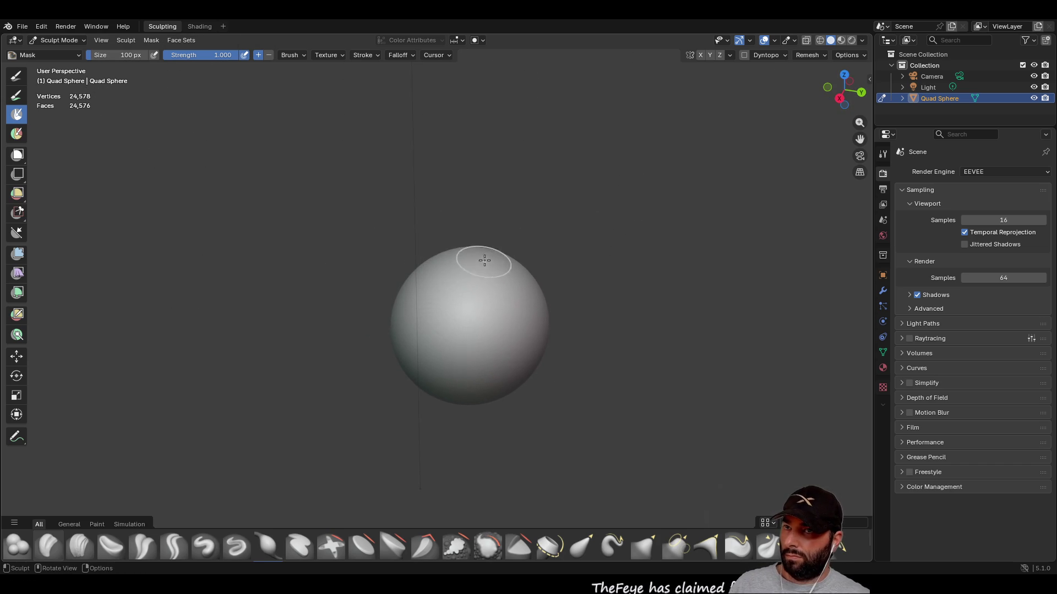
{"action": "left_click", "coordinate": [841, 98]}
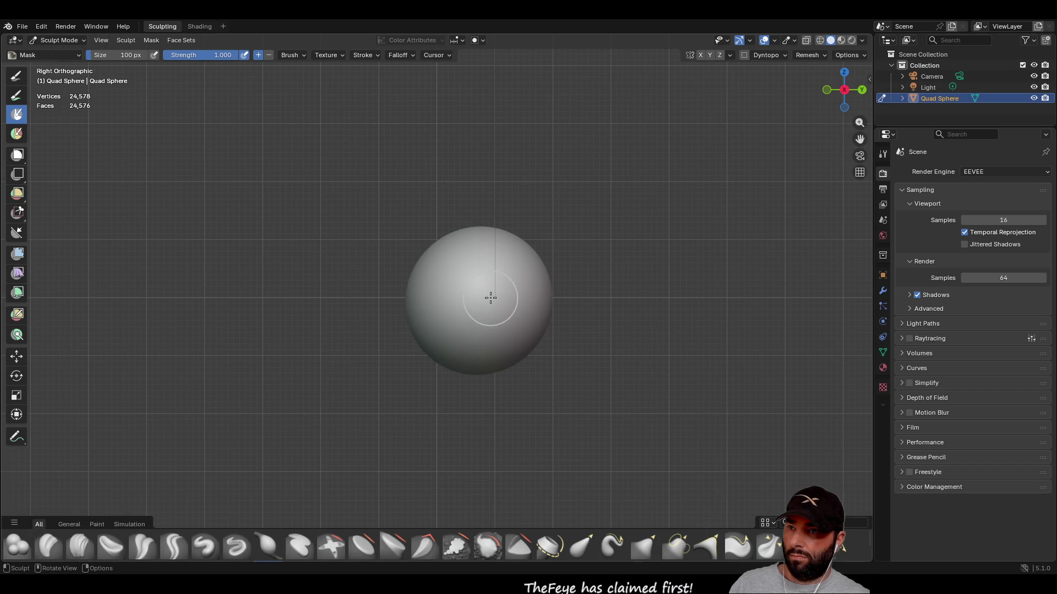
{"action": "mouse_move", "coordinate": [627, 292]}
{"action": "middle_mouse_down"}
{"action": "mouse_move", "coordinate": [613, 286]}
{"action": "mouse_move", "coordinate": [637, 267]}
{"action": "mouse_move", "coordinate": [712, 280]}
{"action": "mouse_move", "coordinate": [677, 319]}
{"action": "middle_mouse_up"}
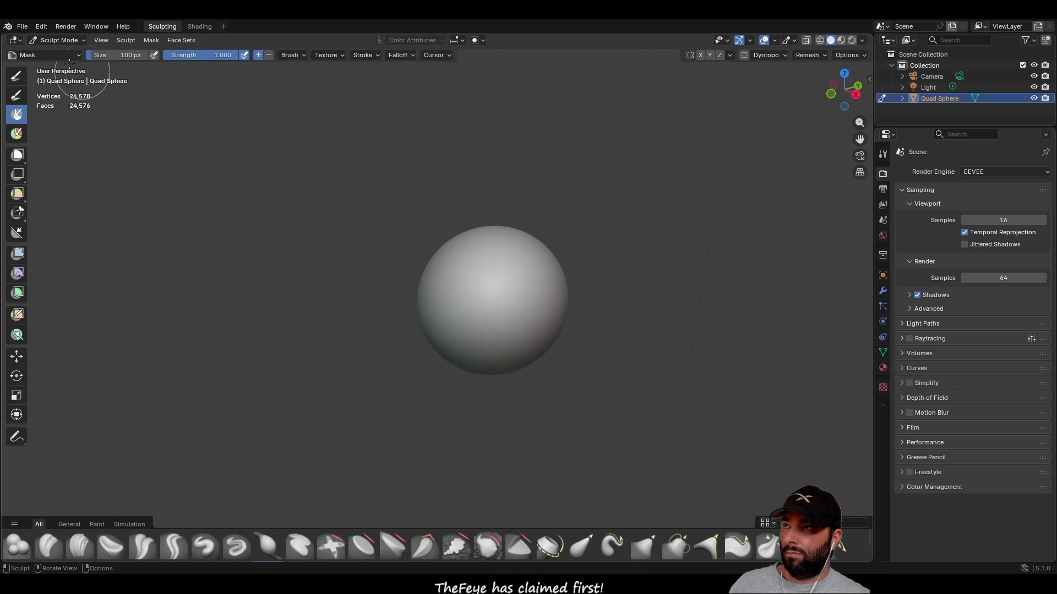
{"action": "left_click", "coordinate": [26, 27]}
{"action": "mouse_move", "coordinate": [31, 39]}
{"action": "left_click", "coordinate": [172, 58]}
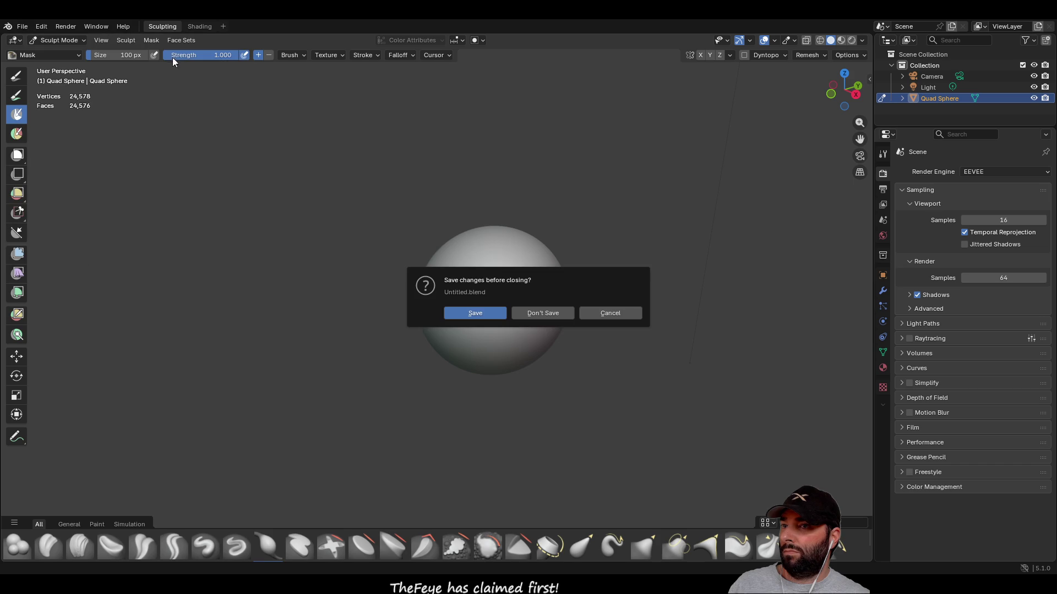
- Clear the save prompt and paint a mask spot at the sphere's centre
{"action": "left_click", "coordinate": [538, 313]}
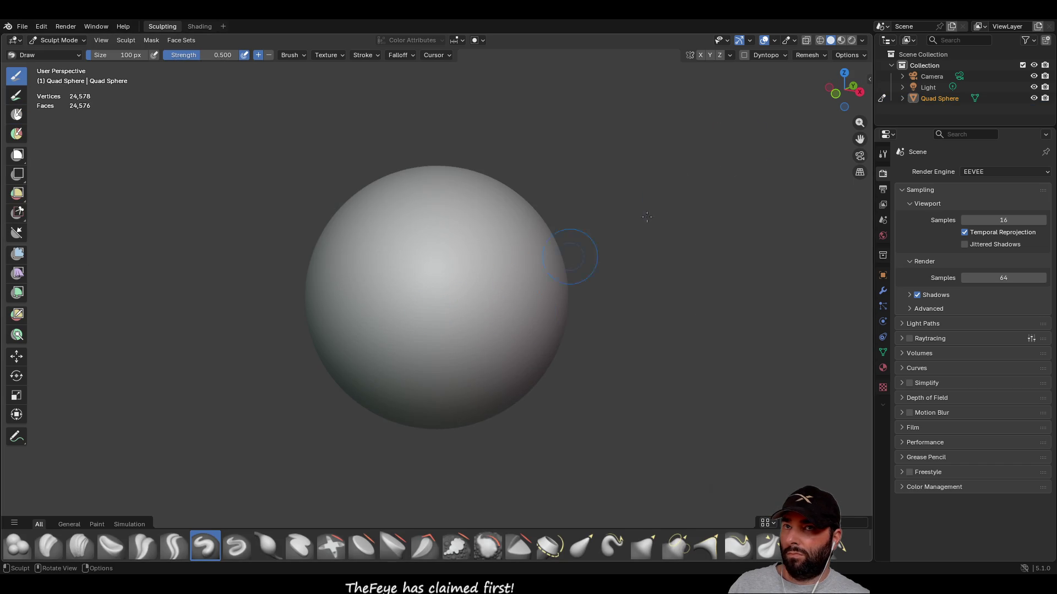
{"action": "left_click", "coordinate": [859, 91]}
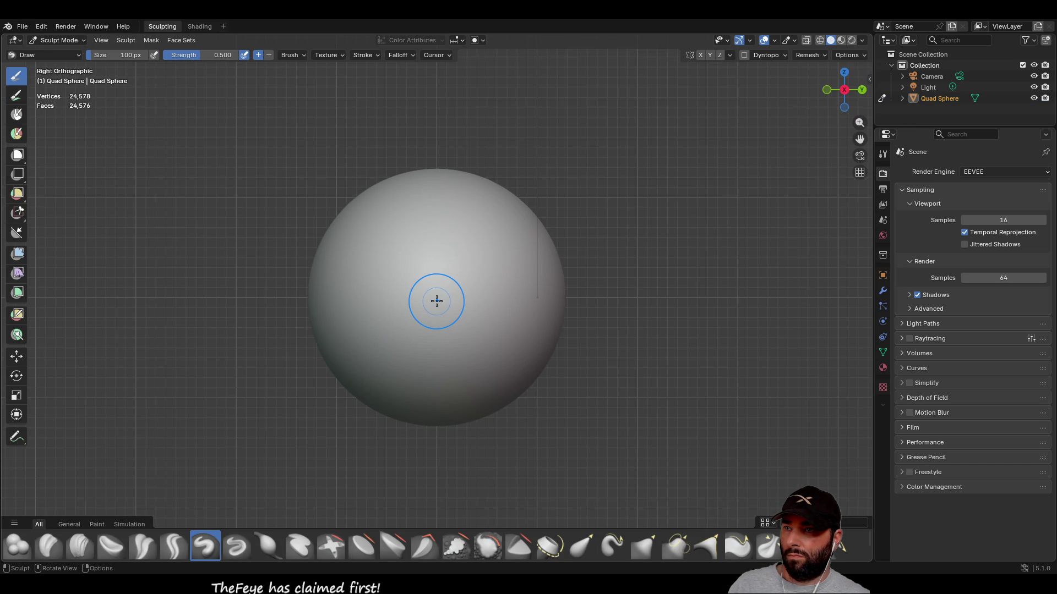
{"action": "left_click", "coordinate": [22, 113]}
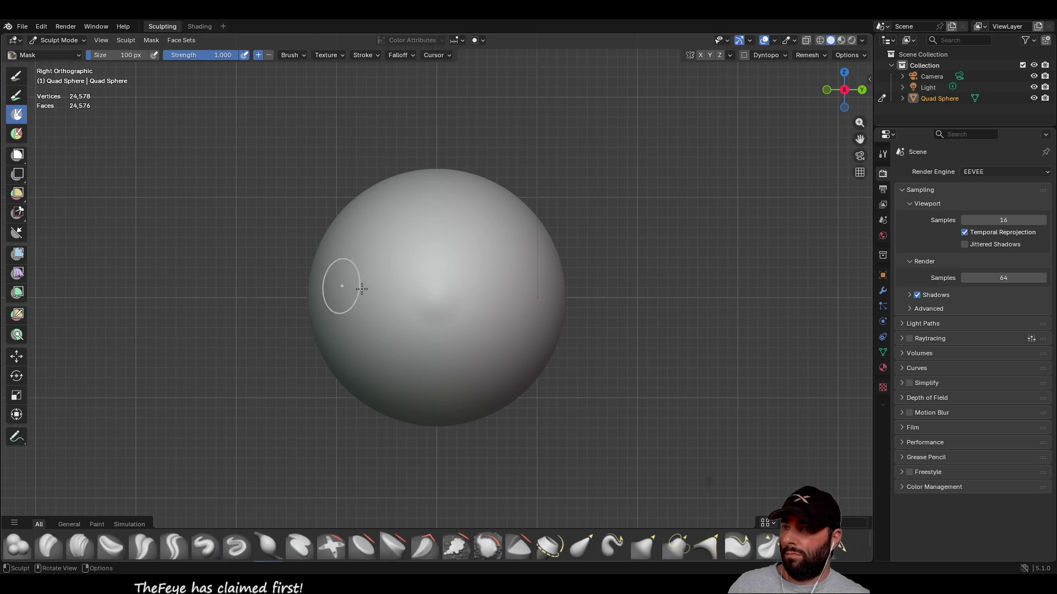
{"action": "left_click", "coordinate": [434, 300], "text": "ctrl"}
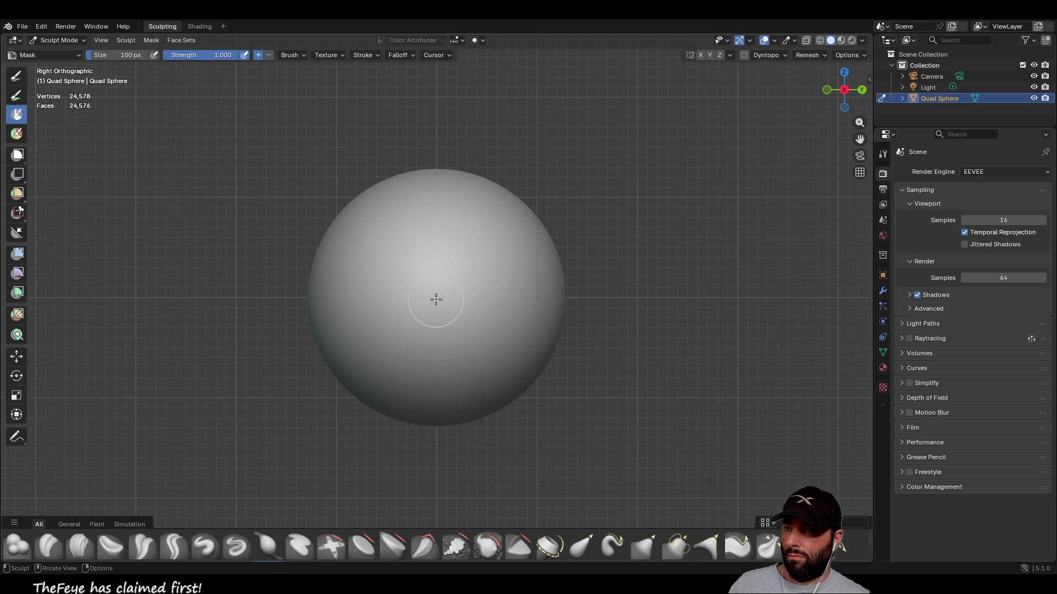
{"action": "left_click", "coordinate": [436, 299]}
{"action": "middle_click_drag", "start_coordinate": [621, 272], "coordinate": [479, 279]}
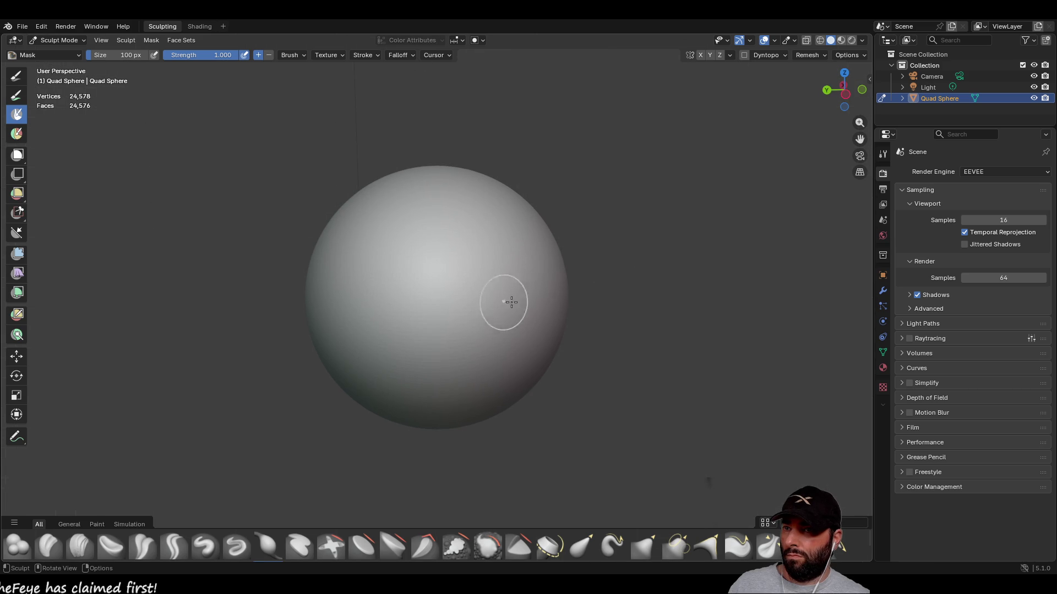
{"action": "left_click", "coordinate": [845, 95]}
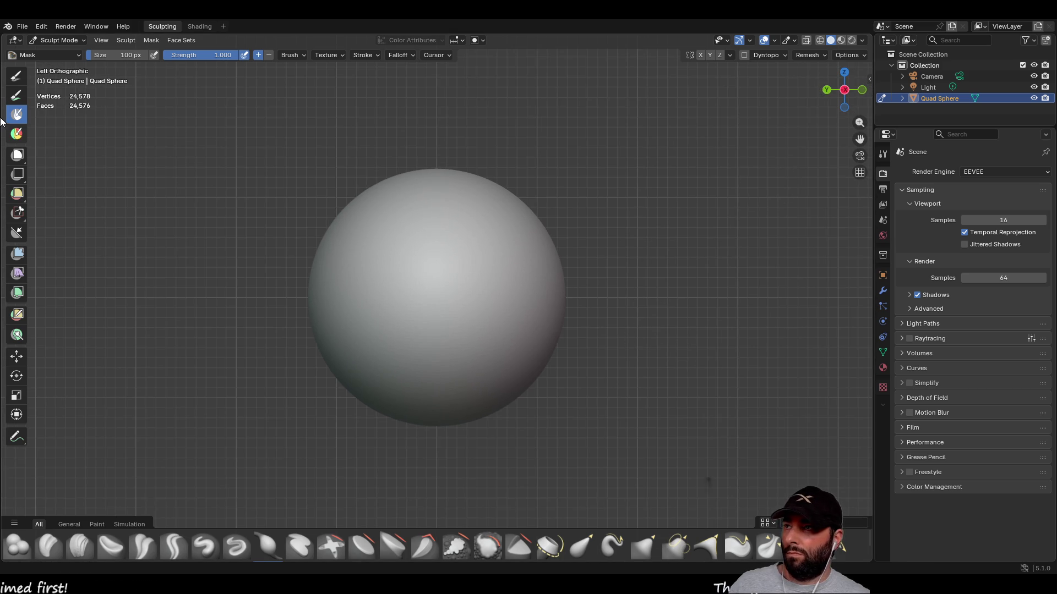
- Pull a spike out of the sphere with Elastic Grab, then undo it
{"action": "left_click", "coordinate": [572, 545]}
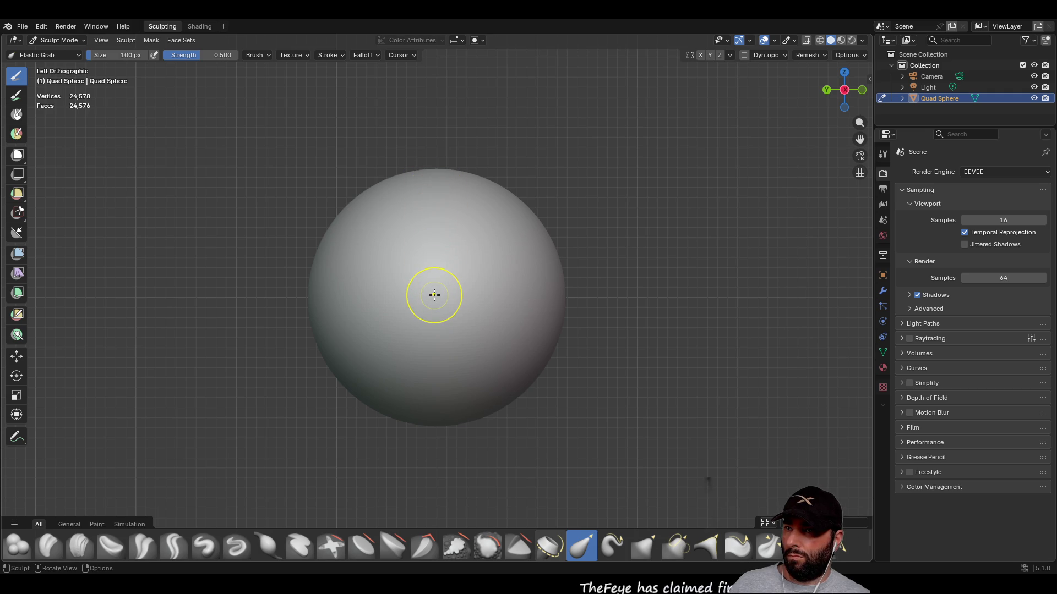
{"action": "mouse_move", "coordinate": [433, 300]}
{"action": "left_mouse_down"}
{"action": "mouse_move", "coordinate": [457, 322]}
{"action": "mouse_move", "coordinate": [423, 336]}
{"action": "mouse_move", "coordinate": [358, 309]}
{"action": "mouse_move", "coordinate": [526, 559]}
{"action": "left_mouse_up"}
{"action": "mouse_move", "coordinate": [390, 345]}
{"action": "middle_mouse_down"}
{"action": "mouse_move", "coordinate": [472, 264]}
{"action": "mouse_move", "coordinate": [481, 279]}
{"action": "mouse_move", "coordinate": [432, 313]}
{"action": "mouse_move", "coordinate": [489, 328]}
{"action": "middle_mouse_up"}
{"action": "key", "text": "ctrl+z"}
{"action": "left_click", "coordinate": [124, 54]}
{"action": "type", "text": "2000"}
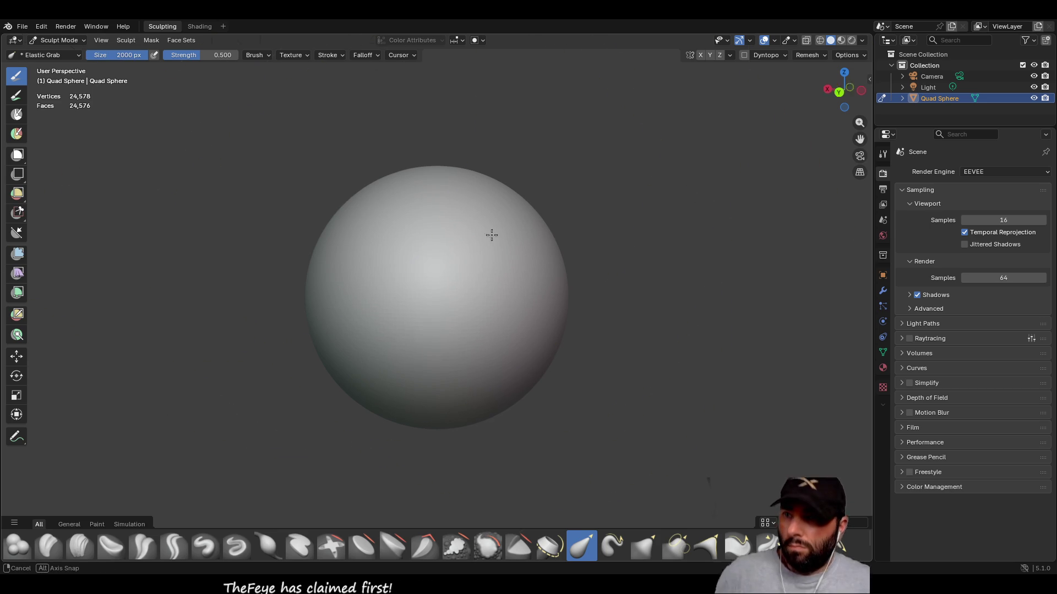
- Pull the sphere down-left with Elastic Grab from the left side view
{"action": "mouse_move", "coordinate": [491, 233]}
{"action": "middle_mouse_down"}
{"action": "mouse_move", "coordinate": [432, 255]}
{"action": "mouse_move", "coordinate": [407, 305]}
{"action": "mouse_move", "coordinate": [581, 209]}
{"action": "middle_mouse_up"}
{"action": "scroll", "coordinate": [460, 261], "scroll_direction": "down", "scroll_amount": 5}
{"action": "left_click", "coordinate": [832, 87]}
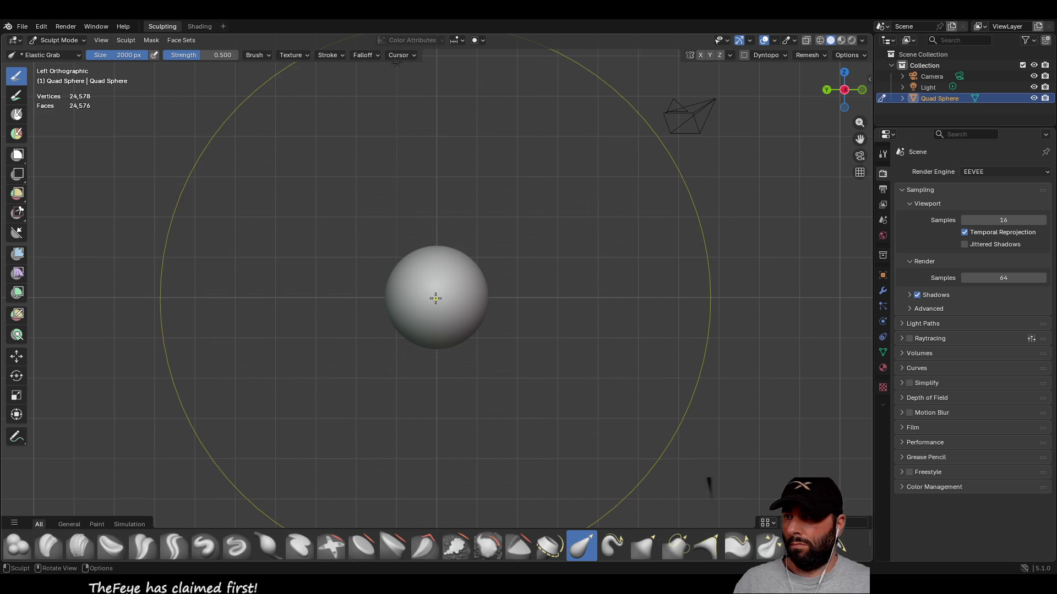
{"action": "mouse_move", "coordinate": [426, 299]}
{"action": "left_mouse_down"}
{"action": "mouse_move", "coordinate": [399, 332]}
{"action": "mouse_move", "coordinate": [282, 324]}
{"action": "left_mouse_up"}
{"action": "mouse_move", "coordinate": [569, 293]}
{"action": "middle_mouse_down"}
{"action": "mouse_move", "coordinate": [606, 423]}
{"action": "mouse_move", "coordinate": [611, 380]}
{"action": "middle_mouse_up"}
{"action": "key", "text": "KP_Decimal"}
- Stretch the sphere into a long stem with Elastic Grab, lengthening then shortening it
{"action": "mouse_move", "coordinate": [483, 302]}
{"action": "middle_mouse_down"}
{"action": "mouse_move", "coordinate": [227, 335]}
{"action": "mouse_move", "coordinate": [427, 290]}
{"action": "middle_mouse_up"}
{"action": "left_click_drag", "start_coordinate": [427, 291], "coordinate": [496, 216]}
{"action": "middle_click_drag", "start_coordinate": [573, 264], "coordinate": [513, 318]}
{"action": "left_click_drag", "start_coordinate": [511, 315], "coordinate": [841, 367]}
{"action": "mouse_move", "coordinate": [841, 368]}
{"action": "middle_mouse_down"}
{"action": "mouse_move", "coordinate": [354, 319]}
{"action": "mouse_move", "coordinate": [292, 300]}
{"action": "mouse_move", "coordinate": [248, 267]}
{"action": "middle_mouse_up"}
{"action": "left_click_drag", "start_coordinate": [248, 267], "coordinate": [211, 287]}
{"action": "mouse_move", "coordinate": [212, 287]}
{"action": "middle_mouse_down"}
{"action": "mouse_move", "coordinate": [537, 266]}
{"action": "mouse_move", "coordinate": [601, 348]}
{"action": "mouse_move", "coordinate": [641, 267]}
{"action": "middle_mouse_up"}
{"action": "mouse_move", "coordinate": [641, 267]}
{"action": "left_mouse_down"}
{"action": "mouse_move", "coordinate": [39, 311]}
{"action": "mouse_move", "coordinate": [330, 308]}
{"action": "mouse_move", "coordinate": [633, 287]}
{"action": "mouse_move", "coordinate": [207, 324]}
{"action": "mouse_move", "coordinate": [550, 330]}
{"action": "mouse_move", "coordinate": [394, 382]}
{"action": "mouse_move", "coordinate": [446, 384]}
{"action": "left_mouse_up"}
- Undo the stretching to restore the plain round sphere
{"action": "key", "text": "ctrl+z"}
{"action": "key", "text": "ctrl+z"}
{"action": "mouse_move", "coordinate": [451, 358]}
{"action": "middle_mouse_down"}
{"action": "mouse_move", "coordinate": [481, 252]}
{"action": "mouse_move", "coordinate": [448, 278]}
{"action": "middle_mouse_up"}
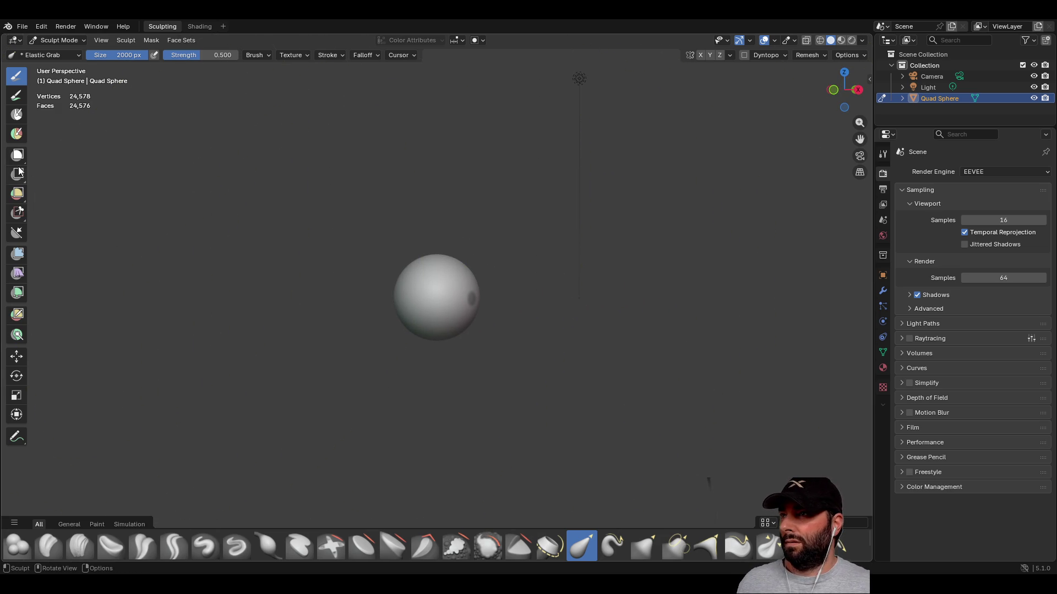
{"action": "left_click", "coordinate": [17, 115]}
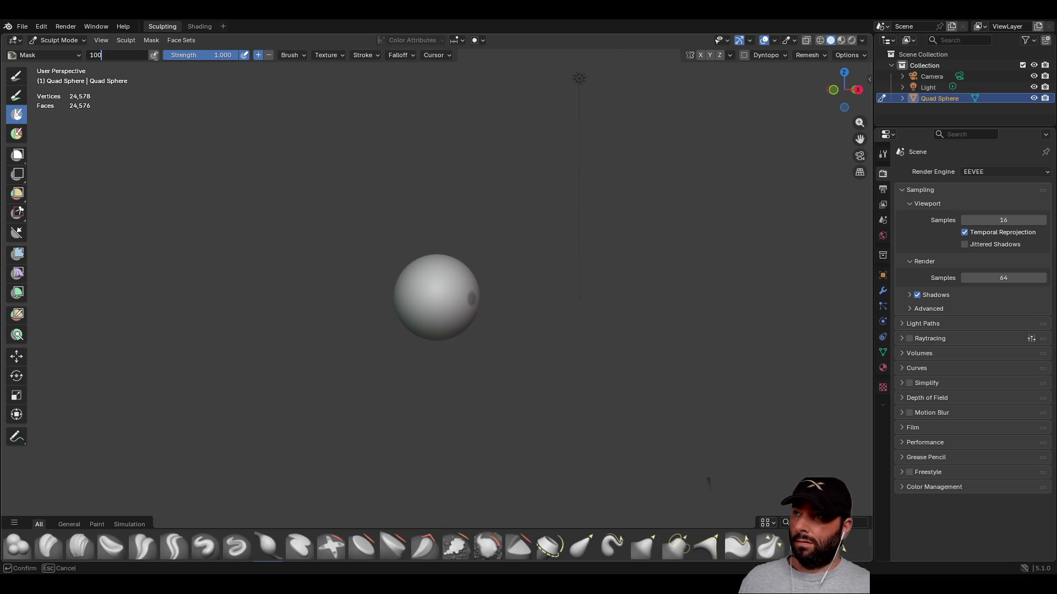
- Paint a large mask patch on the sphere, then undo it
{"action": "middle_click_drag", "start_coordinate": [528, 341], "coordinate": [527, 342]}
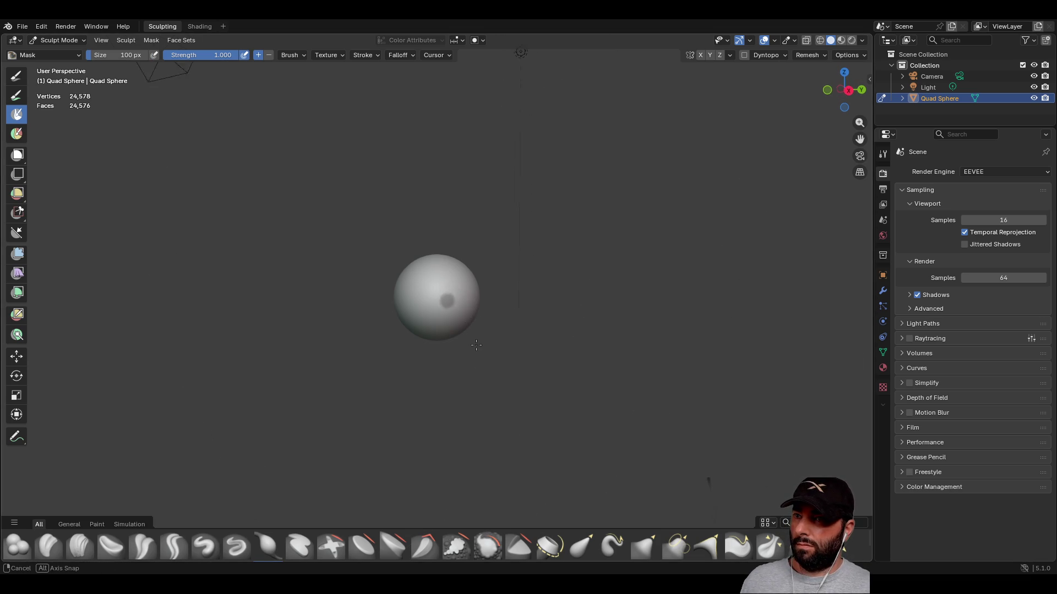
{"action": "middle_click_drag", "start_coordinate": [451, 297], "coordinate": [461, 319], "text": "ctrl"}
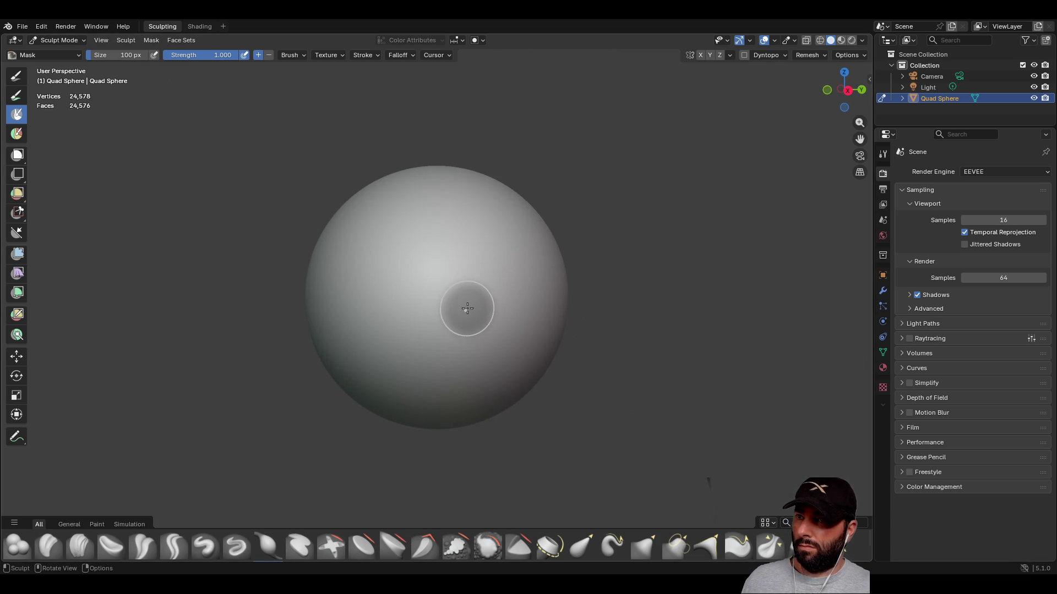
{"action": "mouse_move", "coordinate": [476, 295]}
{"action": "left_mouse_down"}
{"action": "mouse_move", "coordinate": [440, 278]}
{"action": "mouse_move", "coordinate": [458, 325]}
{"action": "left_mouse_up"}
{"action": "mouse_move", "coordinate": [474, 274]}
{"action": "left_mouse_down"}
{"action": "mouse_move", "coordinate": [427, 275]}
{"action": "mouse_move", "coordinate": [424, 330]}
{"action": "mouse_move", "coordinate": [498, 314]}
{"action": "mouse_move", "coordinate": [469, 258]}
{"action": "mouse_move", "coordinate": [416, 312]}
{"action": "left_mouse_up"}
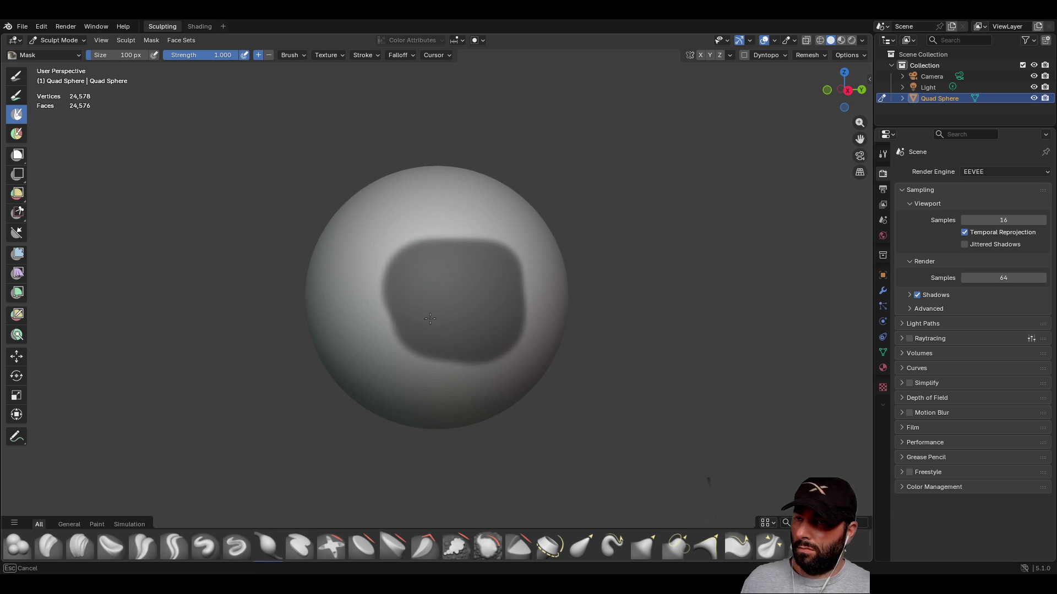
{"action": "key", "text": "ctrl+z"}
{"action": "key", "text": "ctrl+z"}
- Mask four round dabs in a row across the sphere
{"action": "left_click", "coordinate": [418, 305]}
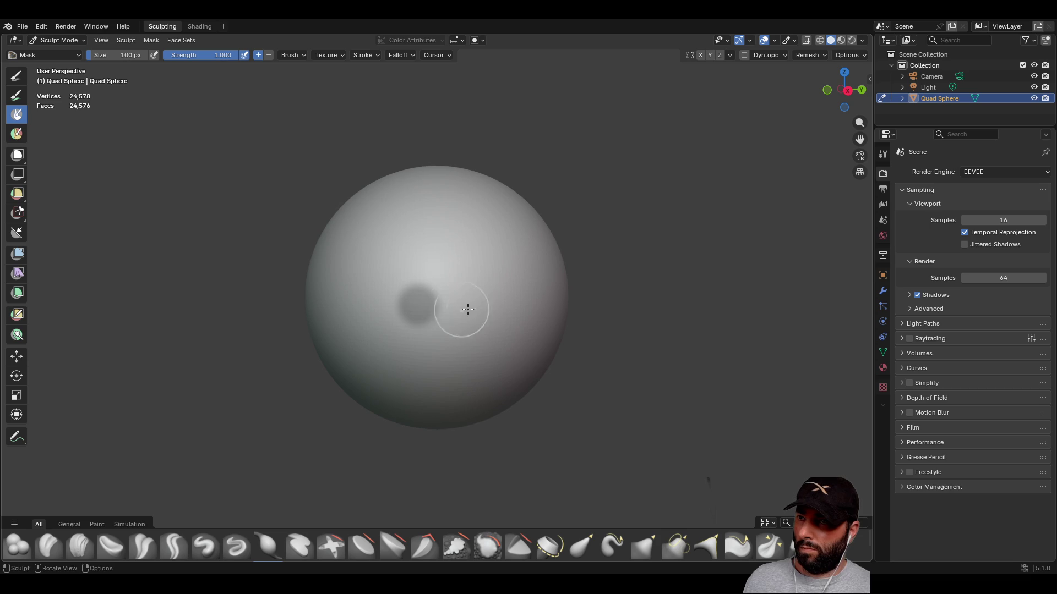
{"action": "left_click", "coordinate": [472, 307]}
{"action": "middle_click_drag", "start_coordinate": [552, 313], "coordinate": [523, 329]}
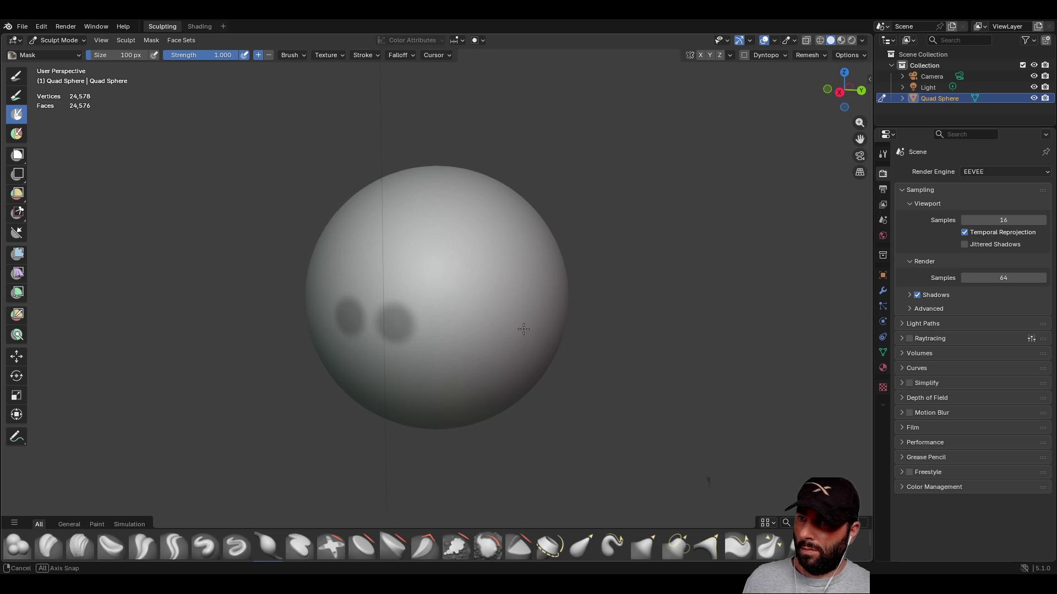
{"action": "left_click", "coordinate": [445, 322]}
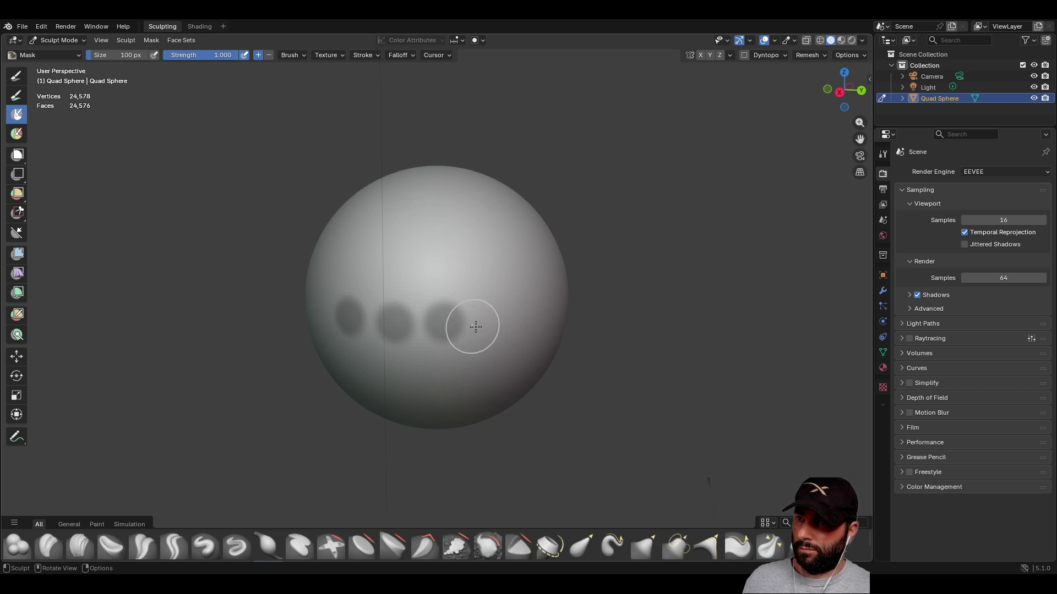
{"action": "left_click", "coordinate": [491, 323]}
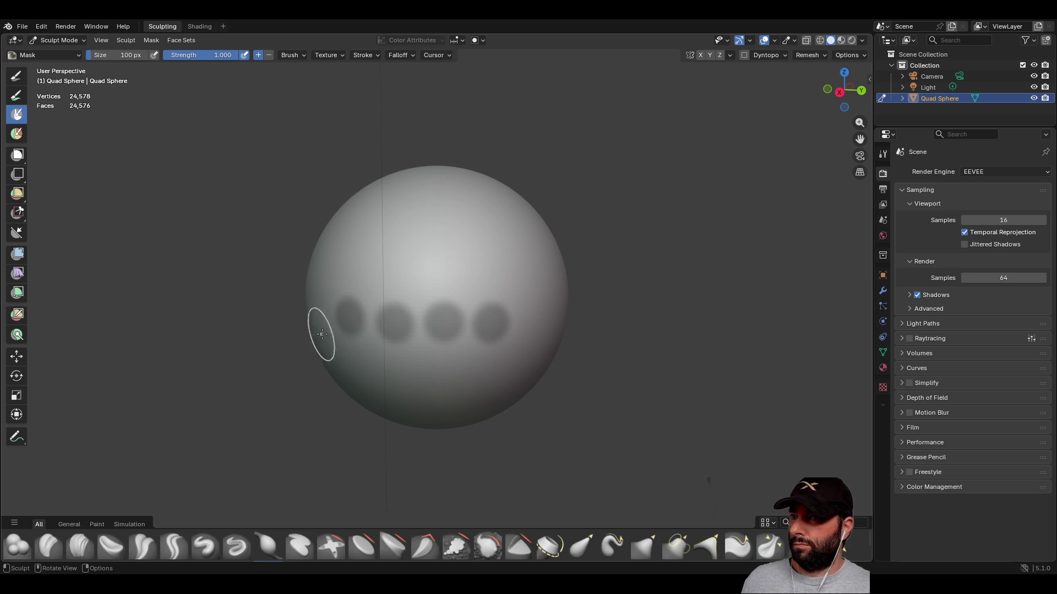
- Mask four finger spots in a row from a frontal view
{"action": "middle_click_drag", "start_coordinate": [317, 333], "coordinate": [358, 334]}
{"action": "left_click", "coordinate": [391, 319]}
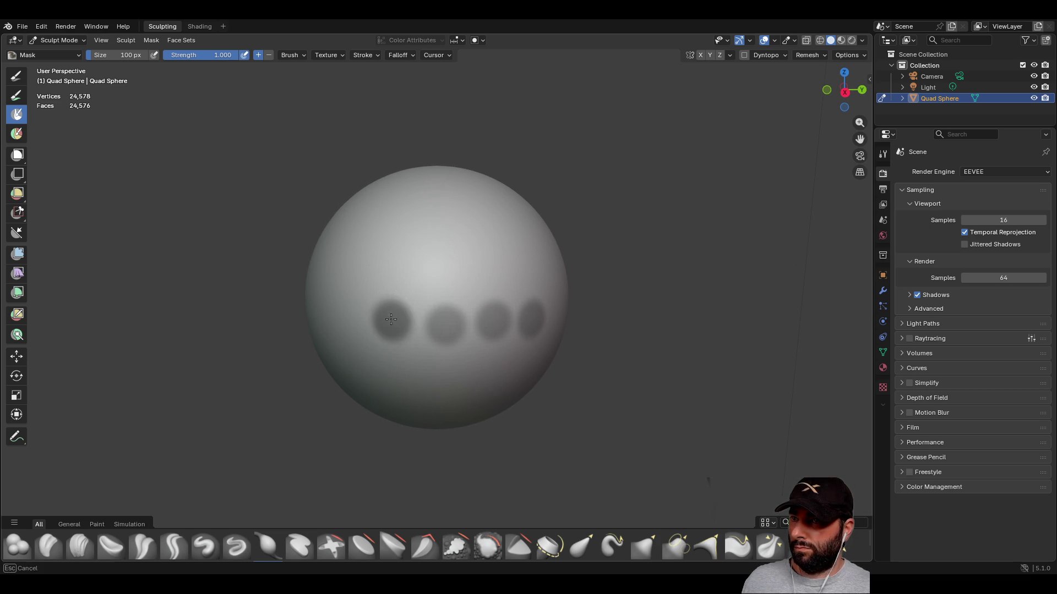
{"action": "left_click", "coordinate": [443, 324]}
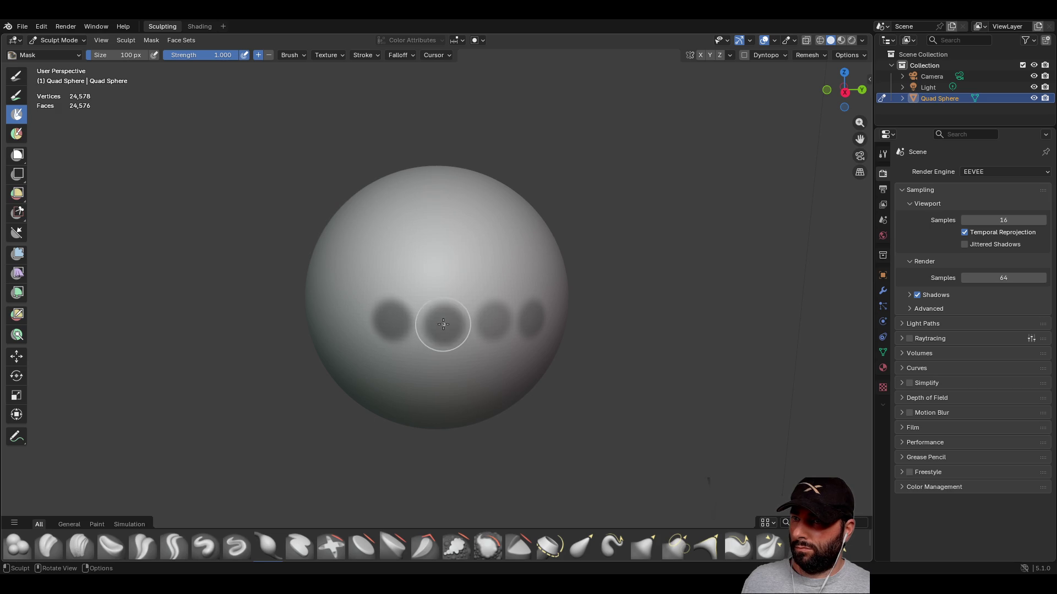
{"action": "left_click", "coordinate": [497, 325]}
{"action": "left_click", "coordinate": [532, 319]}
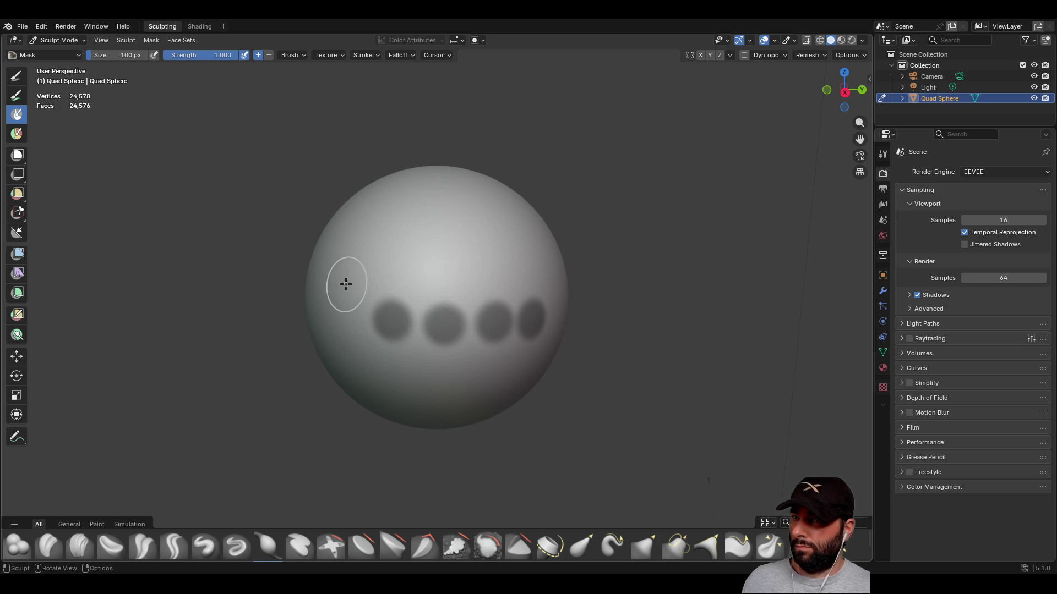
- Zoom out to check the mask dabs and select the Elastic Grab brush
{"action": "scroll", "coordinate": [347, 278], "scroll_direction": "down", "scroll_amount": 5}
{"action": "middle_click_drag", "start_coordinate": [323, 286], "coordinate": [370, 297]}
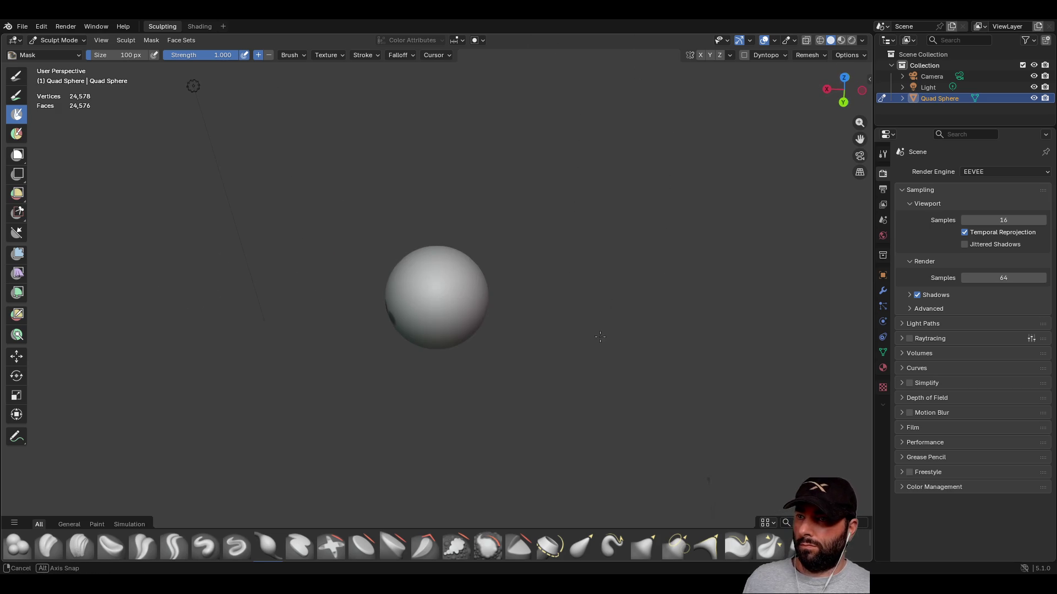
{"action": "middle_click_drag", "start_coordinate": [311, 280], "coordinate": [358, 283]}
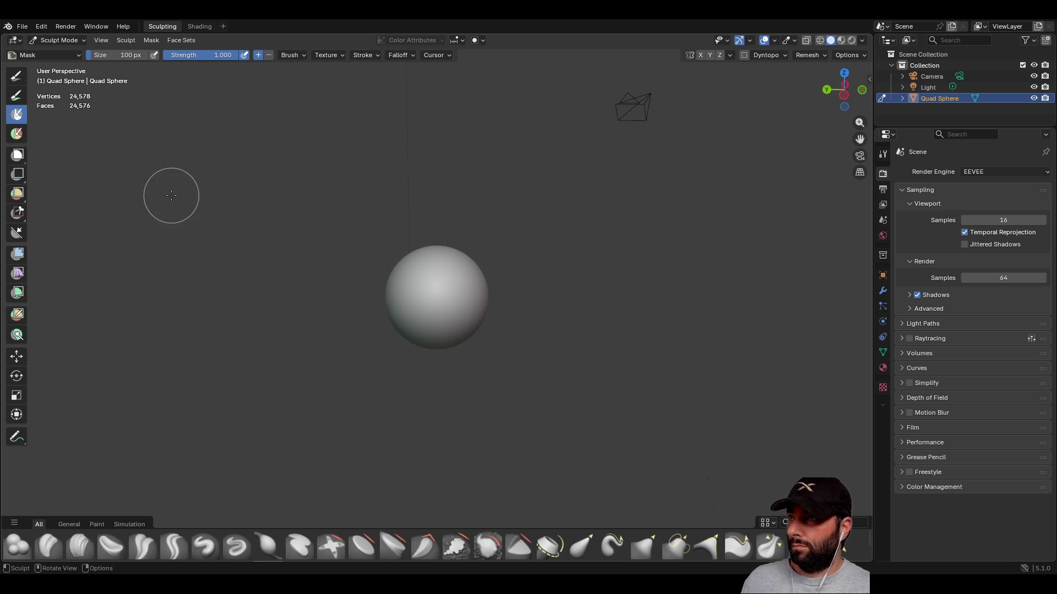
{"action": "left_click", "coordinate": [573, 544]}
- At 2000 px Elastic Grab, pull the sphere so the four masked spots stretch into fingers
{"action": "left_click", "coordinate": [122, 55]}
{"action": "type", "text": "2000"}
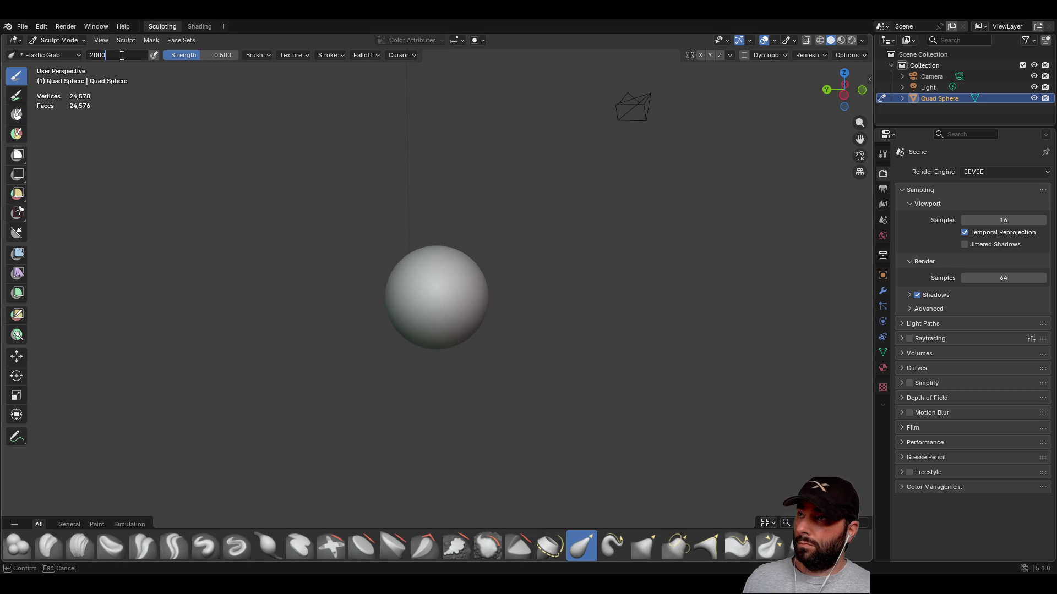
{"action": "mouse_move", "coordinate": [479, 231]}
{"action": "middle_mouse_down"}
{"action": "mouse_move", "coordinate": [469, 213]}
{"action": "mouse_move", "coordinate": [480, 201]}
{"action": "middle_mouse_up"}
{"action": "mouse_move", "coordinate": [437, 286]}
{"action": "left_mouse_down"}
{"action": "mouse_move", "coordinate": [633, 380]}
{"action": "mouse_move", "coordinate": [764, 414]}
{"action": "mouse_move", "coordinate": [328, 350]}
{"action": "left_mouse_up"}
{"action": "mouse_move", "coordinate": [328, 350]}
{"action": "middle_mouse_down"}
{"action": "mouse_move", "coordinate": [479, 343]}
{"action": "mouse_move", "coordinate": [325, 330]}
{"action": "middle_mouse_up"}
{"action": "mouse_move", "coordinate": [325, 330]}
{"action": "left_mouse_down"}
{"action": "mouse_move", "coordinate": [354, 343]}
{"action": "mouse_move", "coordinate": [341, 252]}
{"action": "mouse_move", "coordinate": [320, 207]}
{"action": "left_mouse_up"}
{"action": "middle_click_drag", "start_coordinate": [320, 206], "coordinate": [490, 326]}
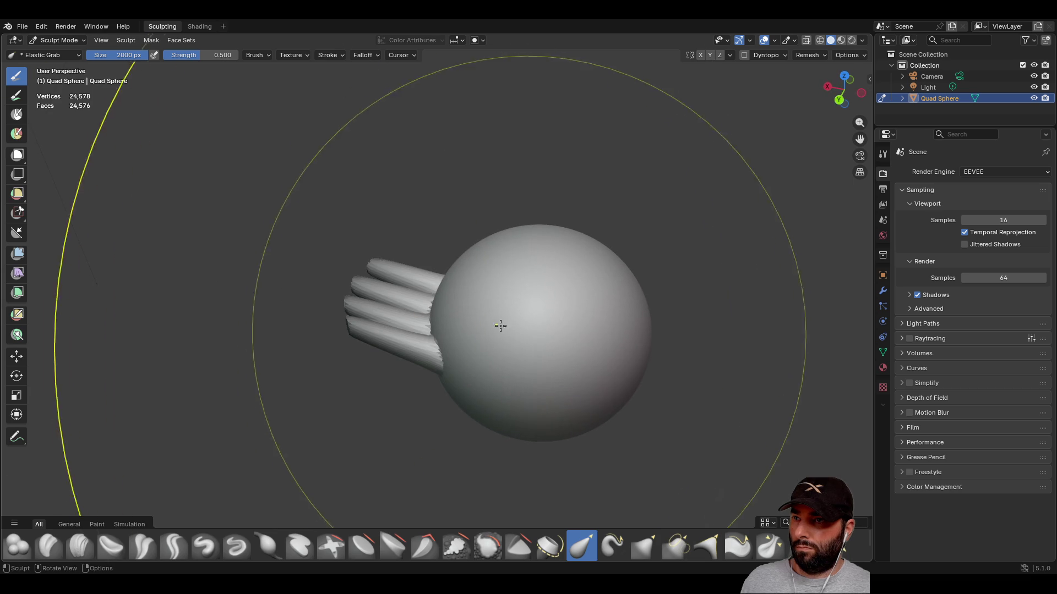
{"action": "left_click_drag", "start_coordinate": [550, 322], "coordinate": [437, 286]}
{"action": "mouse_move", "coordinate": [438, 286]}
{"action": "middle_mouse_down"}
{"action": "mouse_move", "coordinate": [523, 290]}
{"action": "mouse_move", "coordinate": [456, 234]}
{"action": "mouse_move", "coordinate": [581, 238]}
{"action": "middle_mouse_up"}
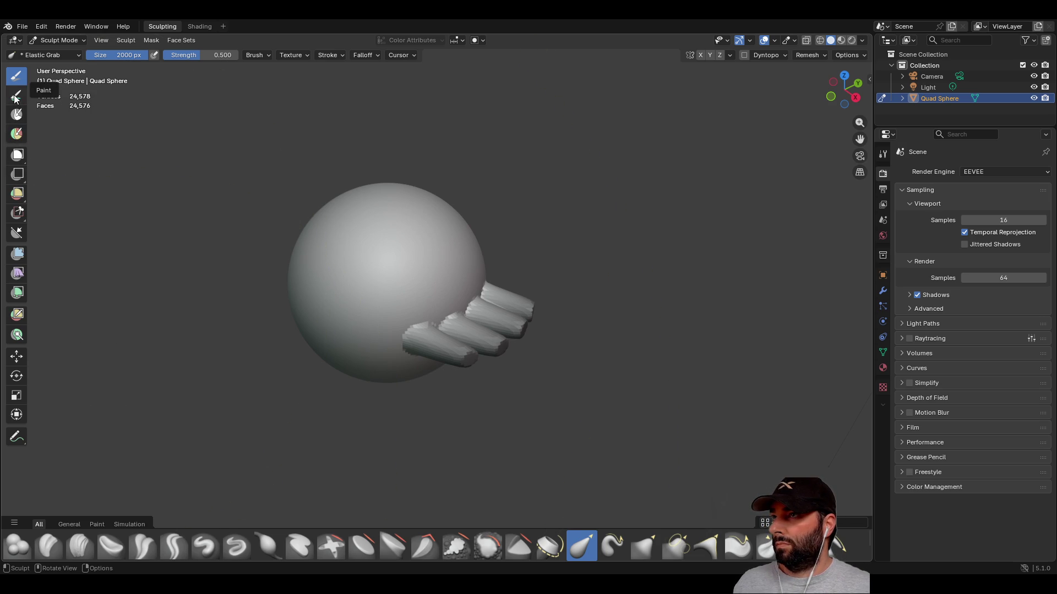
- Switch to the Mask brush at 50 px and orbit to inspect the four fingers
{"action": "left_click", "coordinate": [16, 114]}
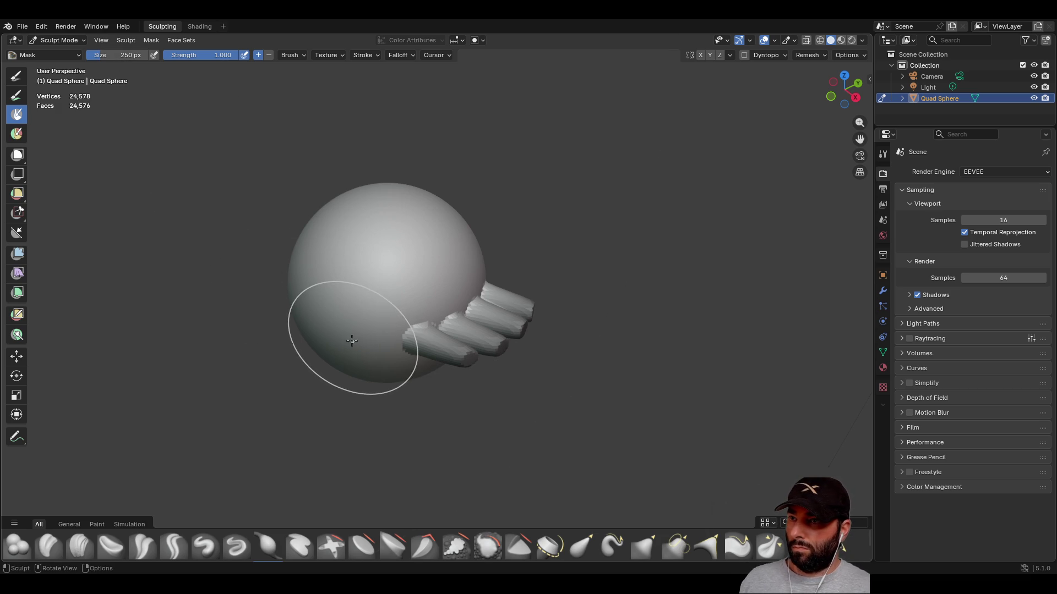
{"action": "left_click", "coordinate": [126, 56]}
{"action": "type", "text": "50"}
{"action": "key", "text": "Return"}
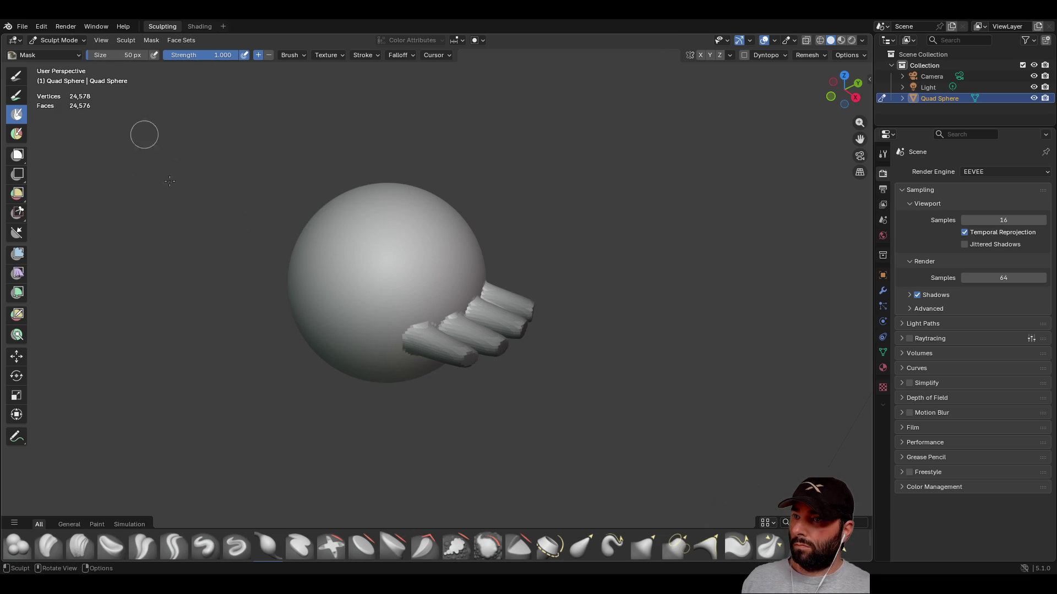
{"action": "mouse_move", "coordinate": [362, 369]}
{"action": "middle_mouse_down"}
{"action": "mouse_move", "coordinate": [354, 302]}
{"action": "mouse_move", "coordinate": [354, 318]}
{"action": "middle_mouse_up"}
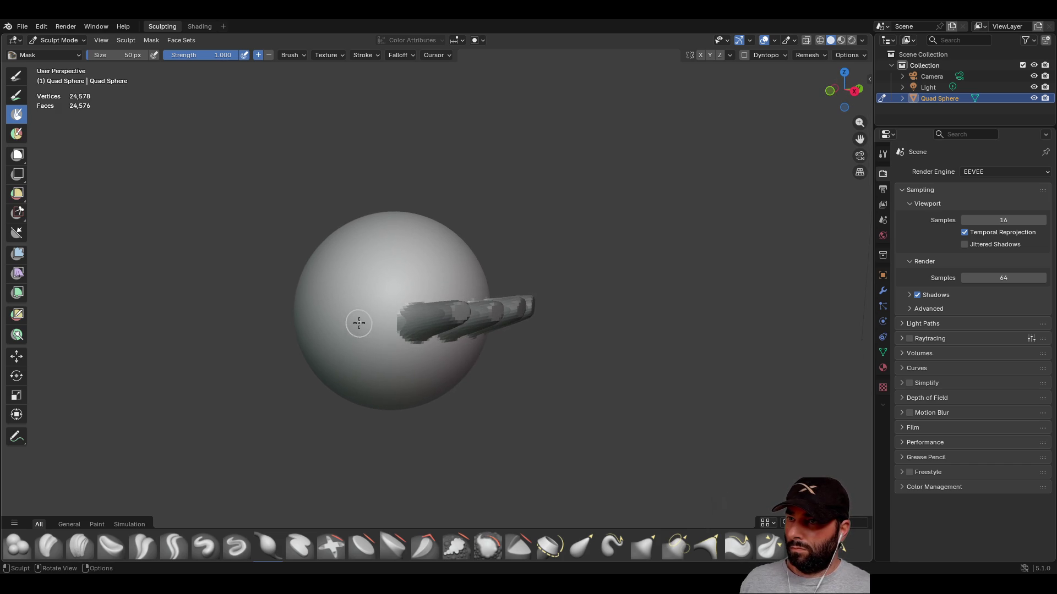
{"action": "middle_click_drag", "start_coordinate": [410, 372], "coordinate": [393, 365]}
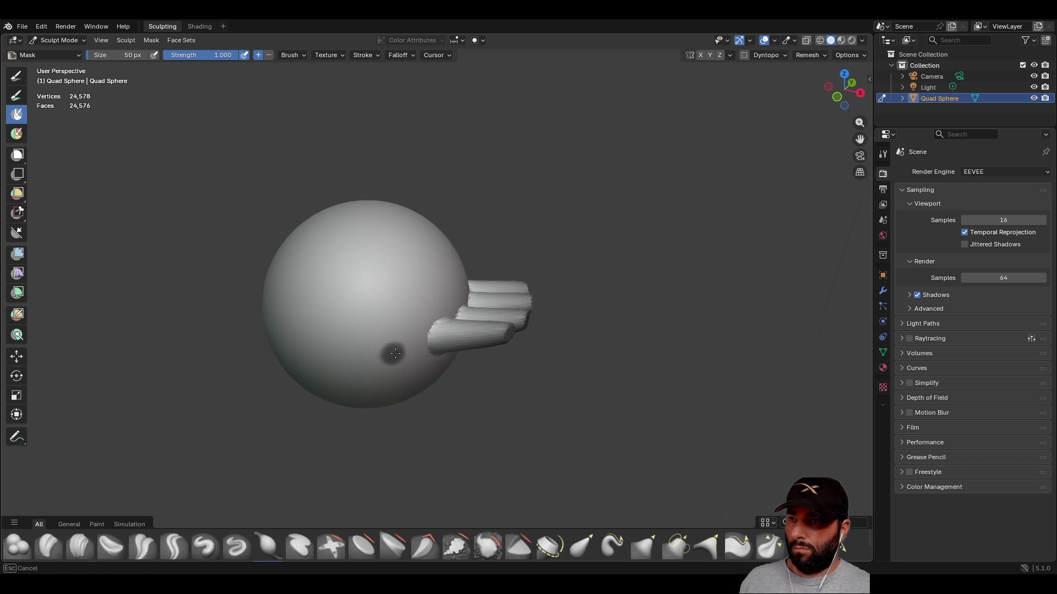
{"action": "middle_click_drag", "start_coordinate": [490, 324], "coordinate": [507, 393]}
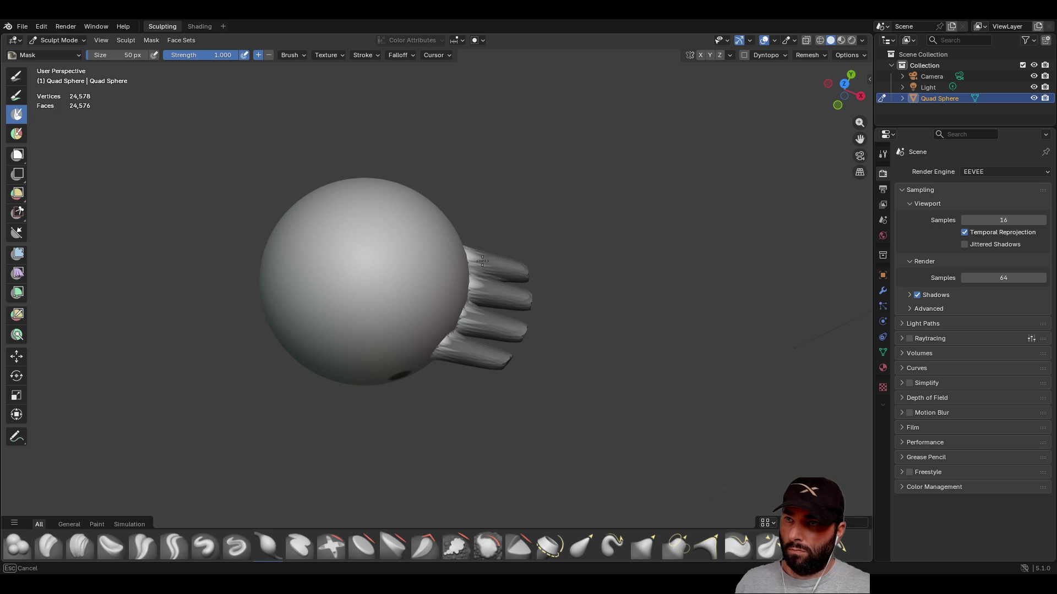
- Orbit around the four fingers from many angles, then select Elastic Grab and edit its size
{"action": "middle_click_drag", "start_coordinate": [518, 334], "coordinate": [536, 217]}
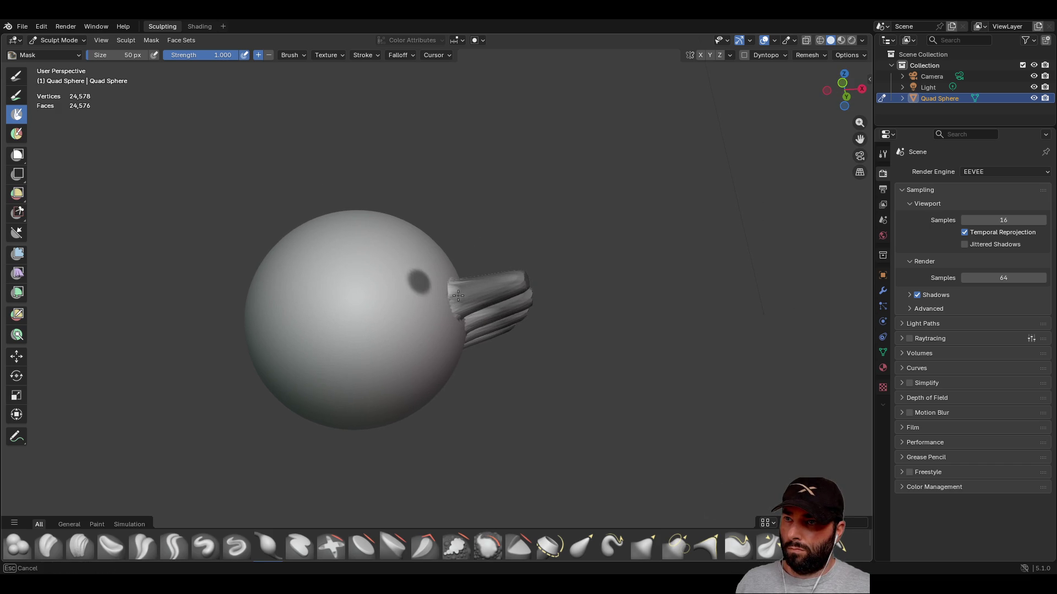
{"action": "middle_click_drag", "start_coordinate": [493, 333], "coordinate": [396, 241]}
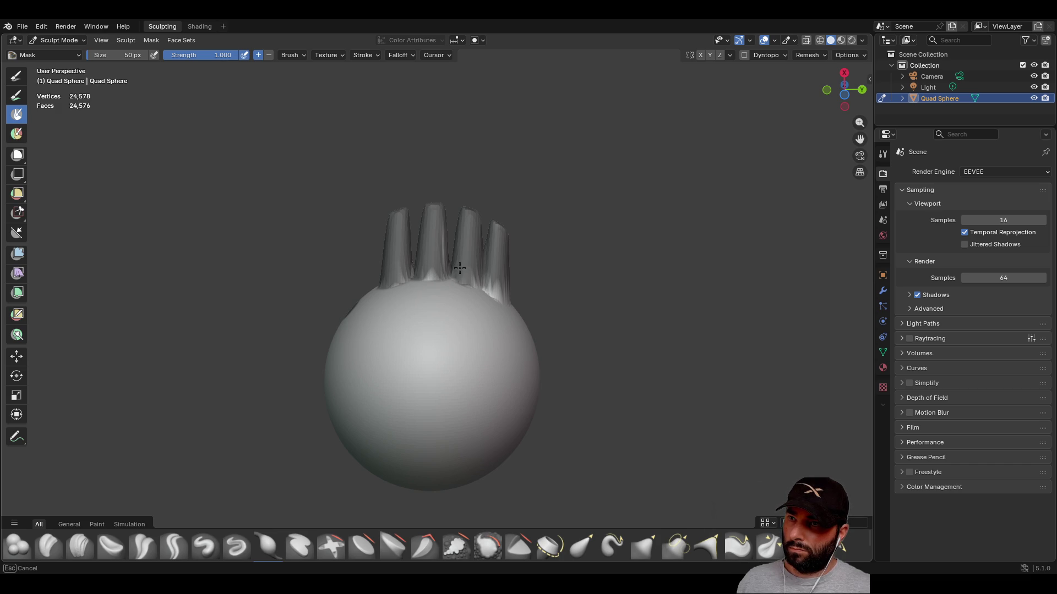
{"action": "left_click_drag", "start_coordinate": [506, 289], "coordinate": [504, 291]}
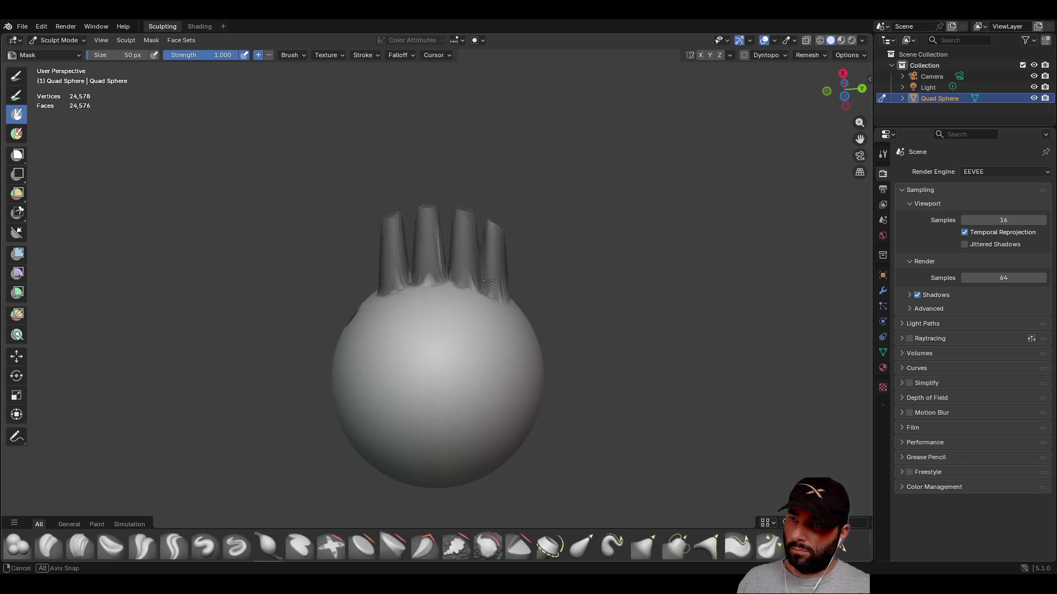
{"action": "middle_click_drag", "start_coordinate": [505, 291], "coordinate": [439, 298]}
{"action": "middle_click_drag", "start_coordinate": [457, 256], "coordinate": [376, 338]}
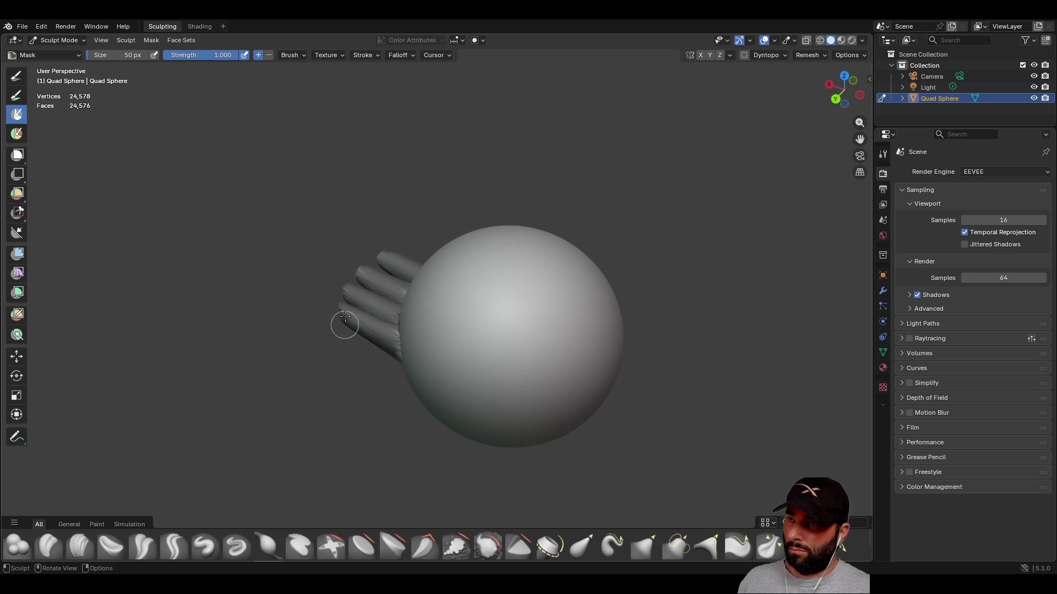
{"action": "middle_click_drag", "start_coordinate": [345, 328], "coordinate": [442, 250]}
{"action": "middle_click_drag", "start_coordinate": [341, 314], "coordinate": [515, 346]}
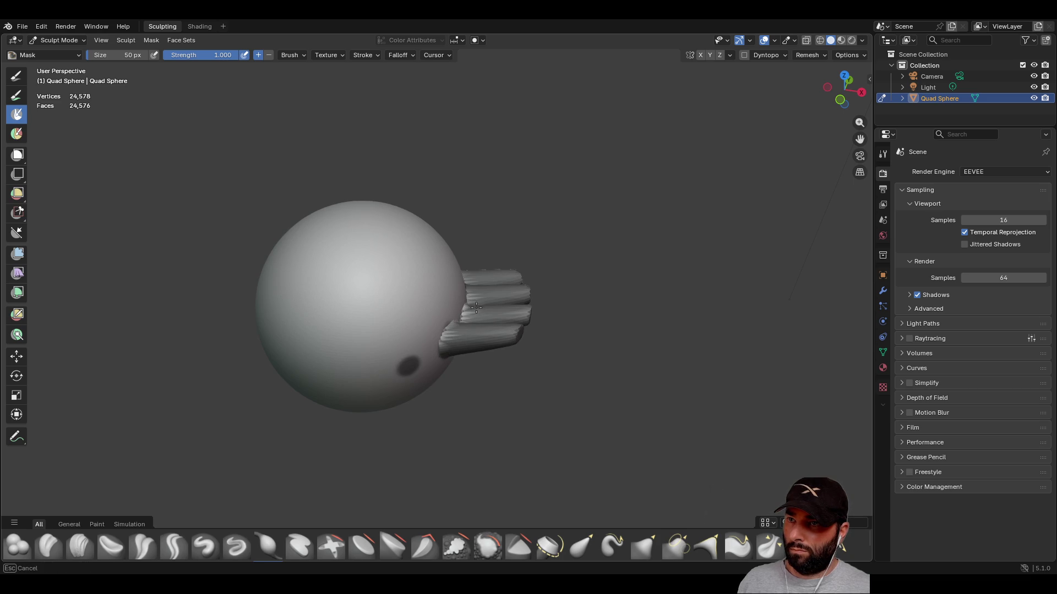
{"action": "middle_click_drag", "start_coordinate": [477, 271], "coordinate": [492, 284]}
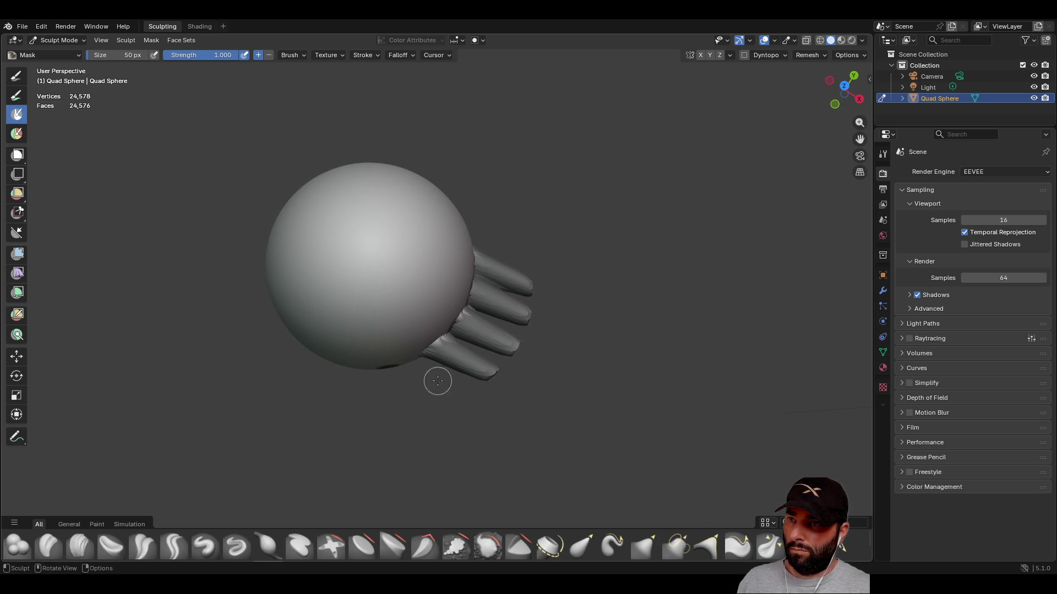
{"action": "middle_click_drag", "start_coordinate": [437, 380], "coordinate": [478, 314]}
{"action": "mouse_move", "coordinate": [480, 355]}
{"action": "middle_mouse_down"}
{"action": "mouse_move", "coordinate": [499, 336]}
{"action": "mouse_move", "coordinate": [520, 342]}
{"action": "middle_mouse_up"}
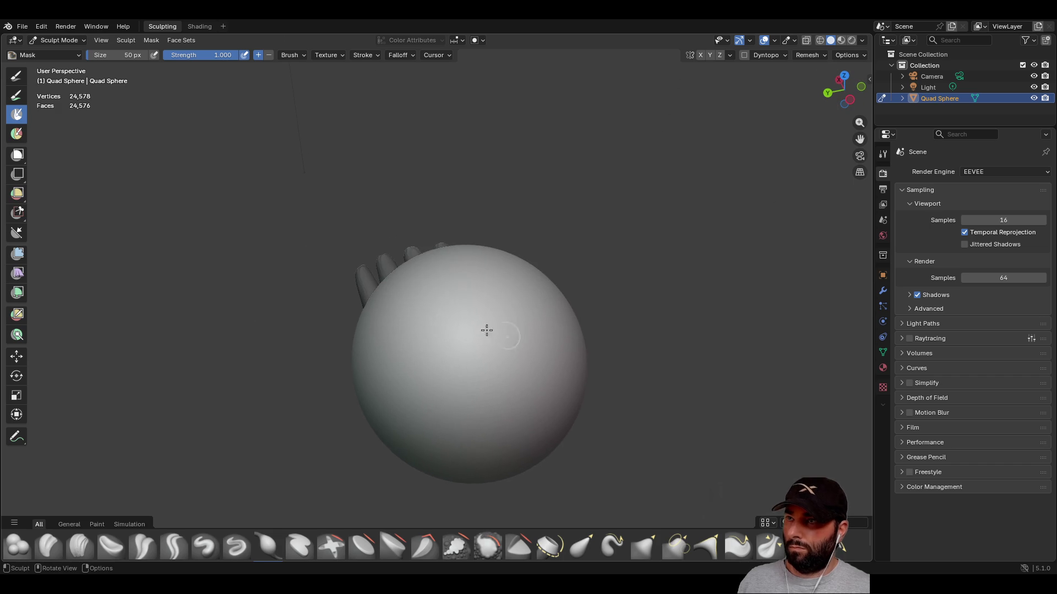
{"action": "left_click", "coordinate": [18, 78]}
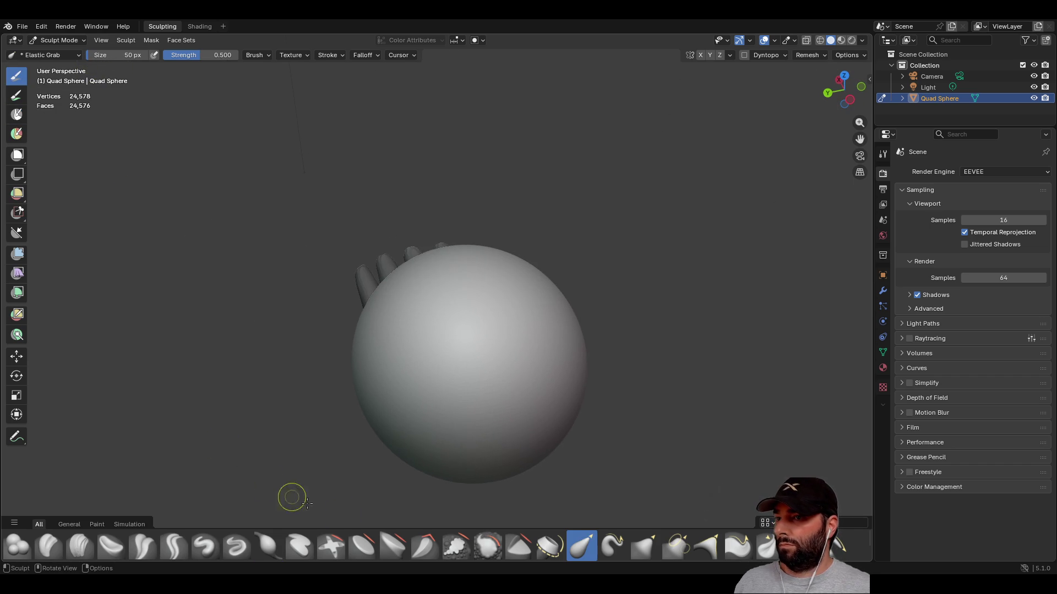
{"action": "left_click", "coordinate": [120, 55]}
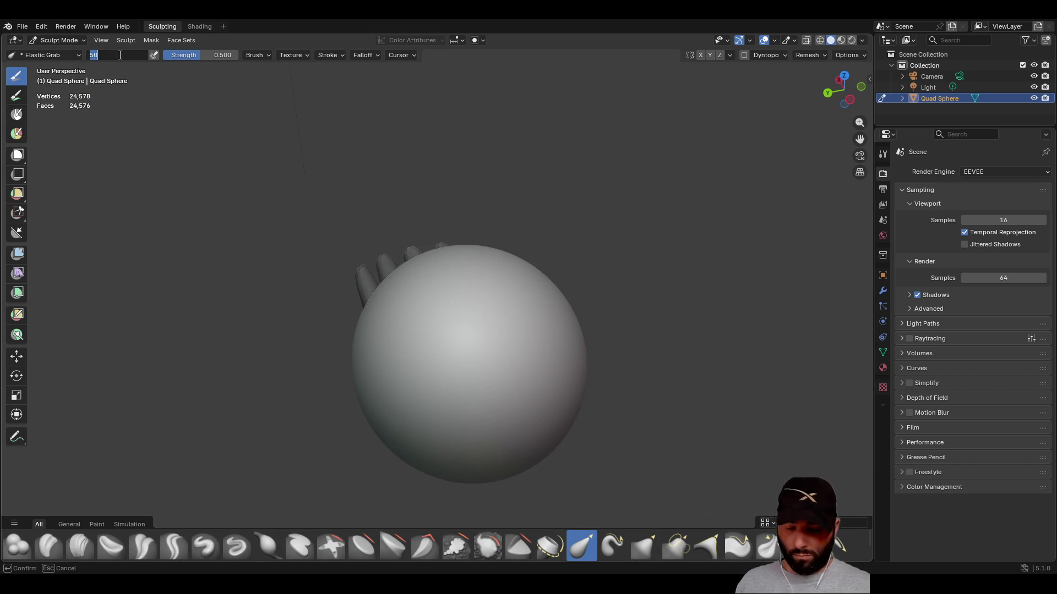
{"action": "type", "text": "2000"}
- Confirm the 2000 px Elastic Grab size and pull the fingers out into longer prongs
{"action": "key", "text": "Return"}
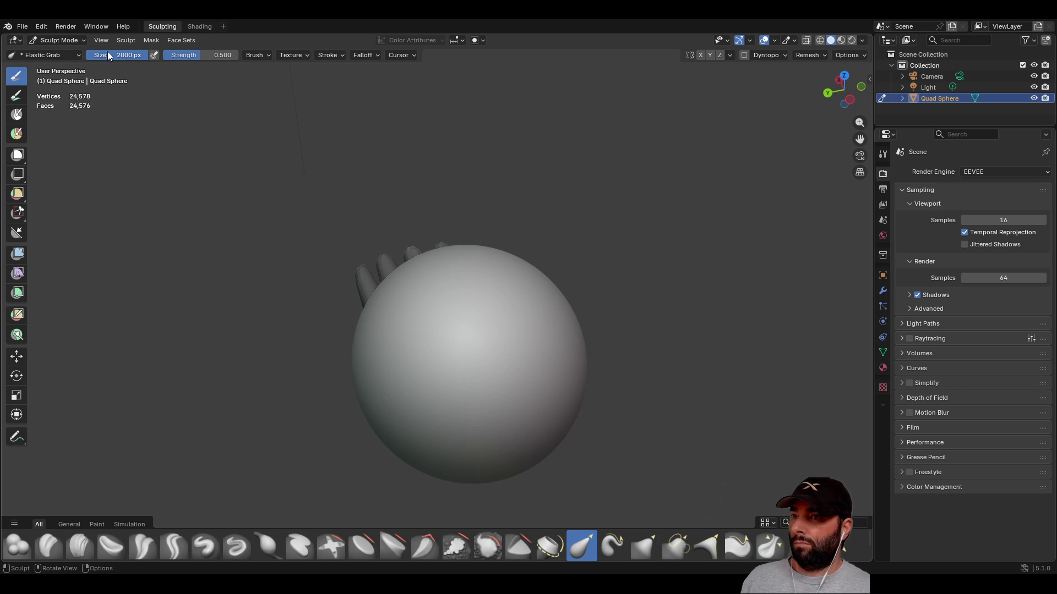
{"action": "mouse_move", "coordinate": [550, 286]}
{"action": "middle_mouse_down"}
{"action": "mouse_move", "coordinate": [429, 282]}
{"action": "mouse_move", "coordinate": [432, 293]}
{"action": "mouse_move", "coordinate": [586, 297]}
{"action": "mouse_move", "coordinate": [576, 300]}
{"action": "mouse_move", "coordinate": [661, 292]}
{"action": "mouse_move", "coordinate": [465, 231]}
{"action": "mouse_move", "coordinate": [428, 323]}
{"action": "mouse_move", "coordinate": [495, 283]}
{"action": "mouse_move", "coordinate": [429, 353]}
{"action": "mouse_move", "coordinate": [448, 224]}
{"action": "middle_mouse_up"}
{"action": "mouse_move", "coordinate": [442, 241]}
{"action": "left_mouse_down"}
{"action": "mouse_move", "coordinate": [461, 267]}
{"action": "mouse_move", "coordinate": [487, 191]}
{"action": "mouse_move", "coordinate": [455, 228]}
{"action": "left_mouse_up"}
{"action": "mouse_move", "coordinate": [455, 228]}
{"action": "middle_mouse_down"}
{"action": "mouse_move", "coordinate": [454, 330]}
{"action": "mouse_move", "coordinate": [495, 331]}
{"action": "mouse_move", "coordinate": [574, 266]}
{"action": "mouse_move", "coordinate": [530, 311]}
{"action": "middle_mouse_up"}
{"action": "scroll", "coordinate": [455, 369], "scroll_direction": "up", "scroll_amount": 3}
{"action": "left_click_drag", "start_coordinate": [550, 309], "coordinate": [545, 316]}
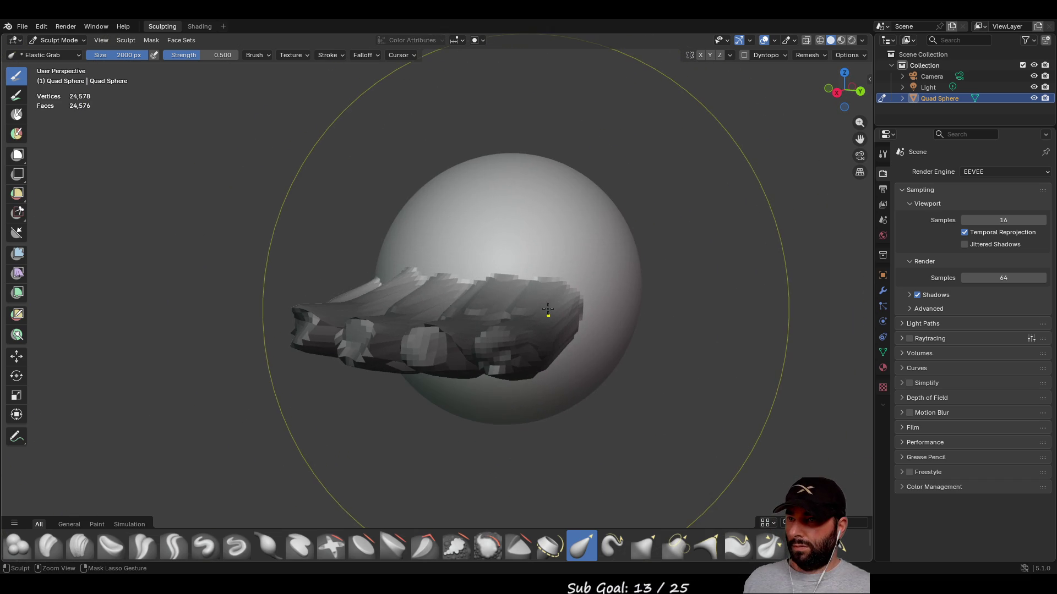
{"action": "middle_click_drag", "start_coordinate": [542, 319], "coordinate": [99, 162]}
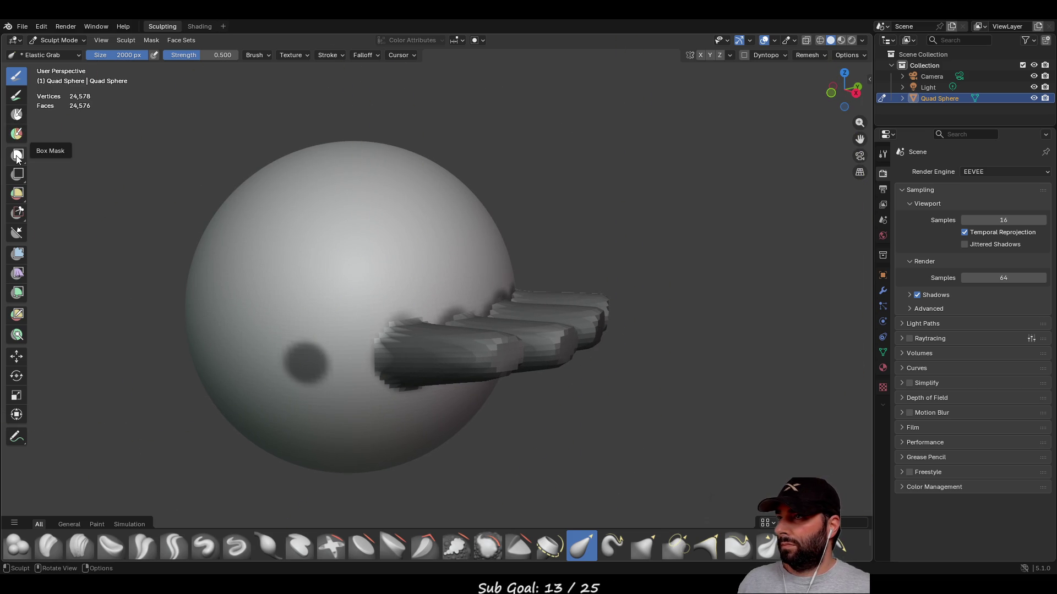
{"action": "left_click", "coordinate": [21, 133]}
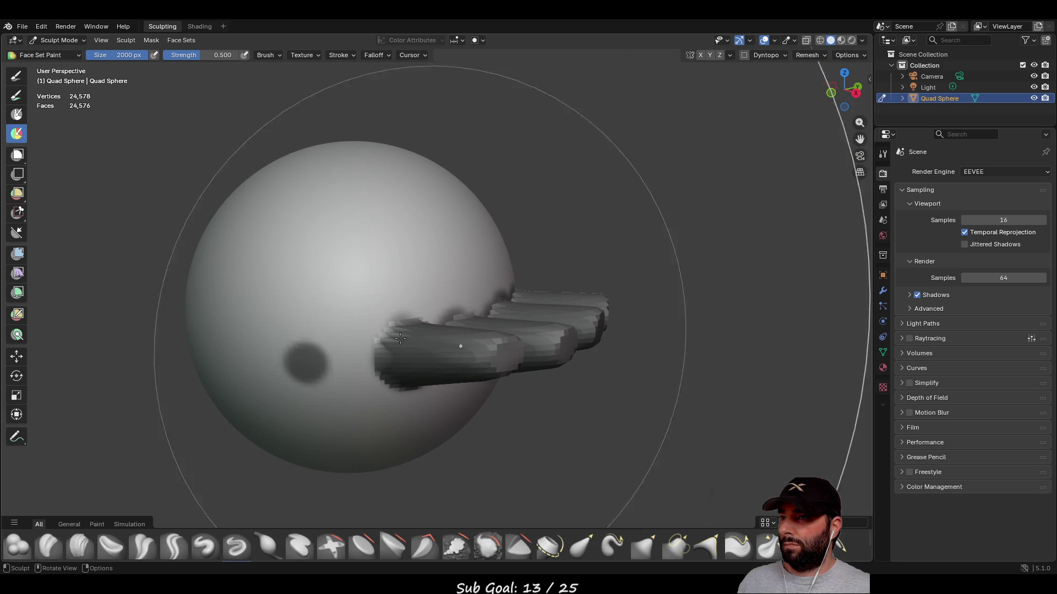
- Box-mask the fingertips of the four fingers
{"action": "left_click", "coordinate": [16, 159]}
{"action": "mouse_move", "coordinate": [578, 291]}
{"action": "middle_mouse_down"}
{"action": "mouse_move", "coordinate": [486, 294]}
{"action": "mouse_move", "coordinate": [517, 276]}
{"action": "mouse_move", "coordinate": [545, 232]}
{"action": "middle_mouse_up"}
{"action": "left_click_drag", "start_coordinate": [550, 185], "coordinate": [612, 515]}
{"action": "mouse_move", "coordinate": [495, 358]}
{"action": "middle_mouse_down"}
{"action": "mouse_move", "coordinate": [358, 312]}
{"action": "mouse_move", "coordinate": [297, 259]}
{"action": "middle_mouse_up"}
{"action": "left_click_drag", "start_coordinate": [246, 200], "coordinate": [346, 477]}
{"action": "middle_click_drag", "start_coordinate": [352, 386], "coordinate": [330, 330]}
{"action": "left_click_drag", "start_coordinate": [327, 322], "coordinate": [356, 367]}
- Box-mask the remaining fingertips and finger stubs from other angles
{"action": "mouse_move", "coordinate": [277, 311]}
{"action": "left_mouse_down"}
{"action": "mouse_move", "coordinate": [327, 367]}
{"action": "mouse_move", "coordinate": [311, 358]}
{"action": "left_mouse_up"}
{"action": "middle_click_drag", "start_coordinate": [311, 358], "coordinate": [259, 319]}
{"action": "left_click_drag", "start_coordinate": [257, 318], "coordinate": [315, 369]}
{"action": "mouse_move", "coordinate": [315, 369]}
{"action": "middle_mouse_down"}
{"action": "mouse_move", "coordinate": [594, 331]}
{"action": "mouse_move", "coordinate": [558, 322]}
{"action": "middle_mouse_up"}
{"action": "left_click_drag", "start_coordinate": [559, 322], "coordinate": [606, 391]}
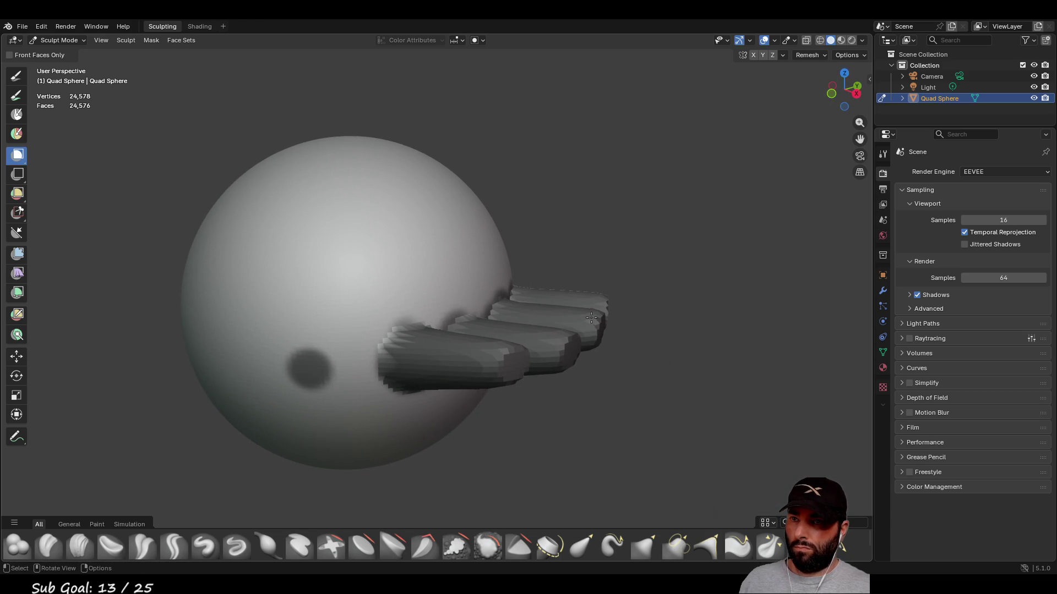
{"action": "left_click_drag", "start_coordinate": [620, 333], "coordinate": [595, 294]}
{"action": "mouse_move", "coordinate": [595, 295]}
{"action": "middle_mouse_down"}
{"action": "mouse_move", "coordinate": [651, 343]}
{"action": "mouse_move", "coordinate": [576, 327]}
{"action": "middle_mouse_up"}
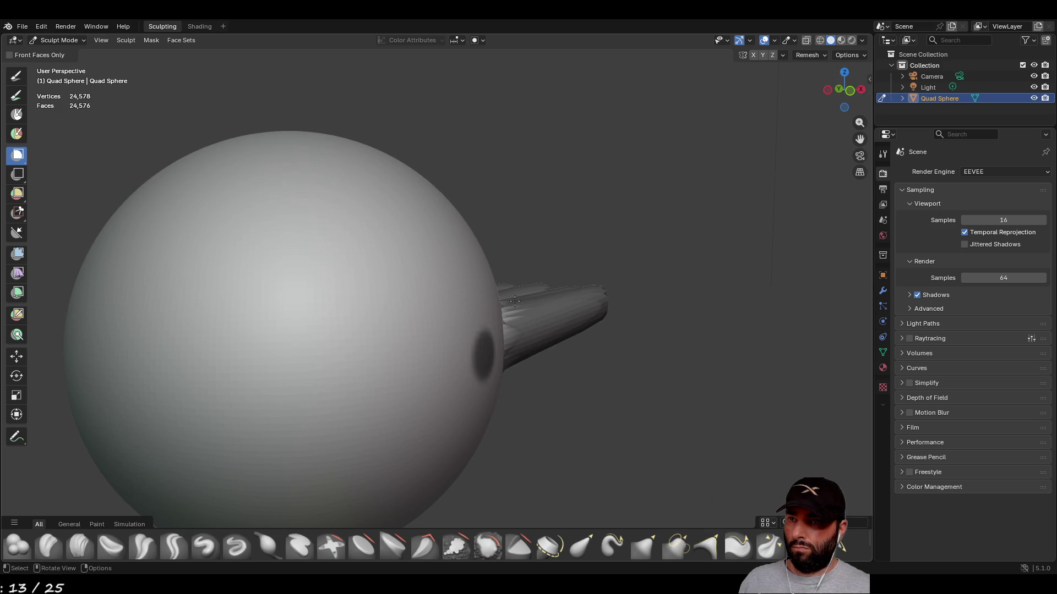
{"action": "mouse_move", "coordinate": [515, 297]}
{"action": "left_mouse_down"}
{"action": "mouse_move", "coordinate": [546, 392]}
{"action": "mouse_move", "coordinate": [554, 381]}
{"action": "left_mouse_up"}
{"action": "mouse_move", "coordinate": [554, 381]}
{"action": "middle_mouse_down"}
{"action": "mouse_move", "coordinate": [410, 332]}
{"action": "mouse_move", "coordinate": [207, 300]}
{"action": "middle_mouse_up"}
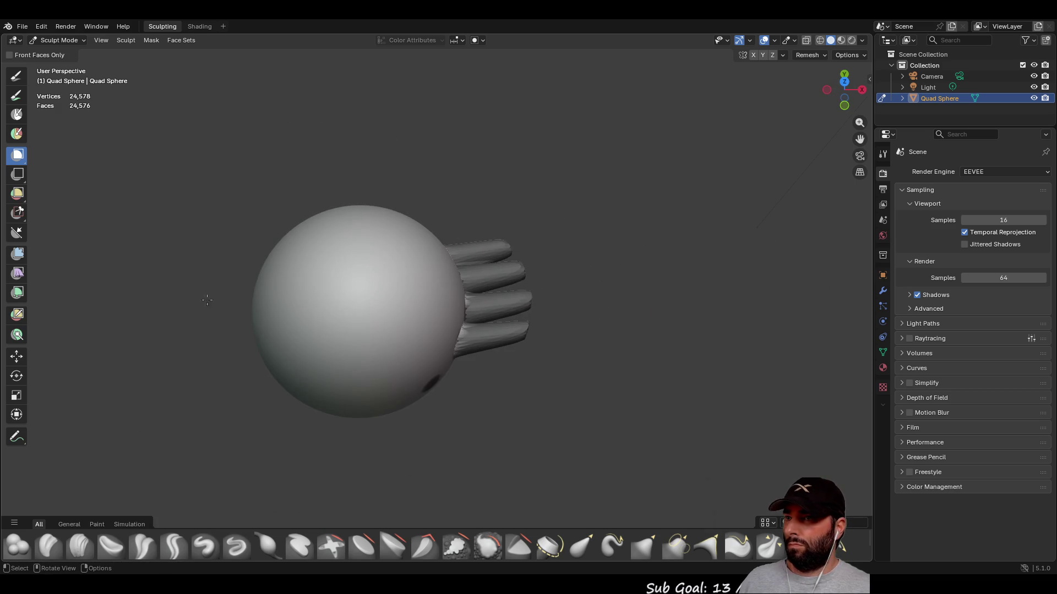
- Stretch the fingers longer by pulling the sphere with Elastic Grab
{"action": "left_click", "coordinate": [16, 76]}
{"action": "left_click", "coordinate": [581, 545]}
{"action": "left_click_drag", "start_coordinate": [329, 285], "coordinate": [262, 278]}
{"action": "left_click_drag", "start_coordinate": [498, 275], "coordinate": [498, 273]}
{"action": "mouse_move", "coordinate": [498, 273]}
{"action": "middle_mouse_down"}
{"action": "mouse_move", "coordinate": [386, 258]}
{"action": "mouse_move", "coordinate": [457, 248]}
{"action": "mouse_move", "coordinate": [446, 243]}
{"action": "middle_mouse_up"}
{"action": "mouse_move", "coordinate": [312, 281]}
{"action": "left_mouse_down"}
{"action": "mouse_move", "coordinate": [250, 217]}
{"action": "mouse_move", "coordinate": [314, 273]}
{"action": "mouse_move", "coordinate": [321, 295]}
{"action": "mouse_move", "coordinate": [351, 300]}
{"action": "left_mouse_up"}
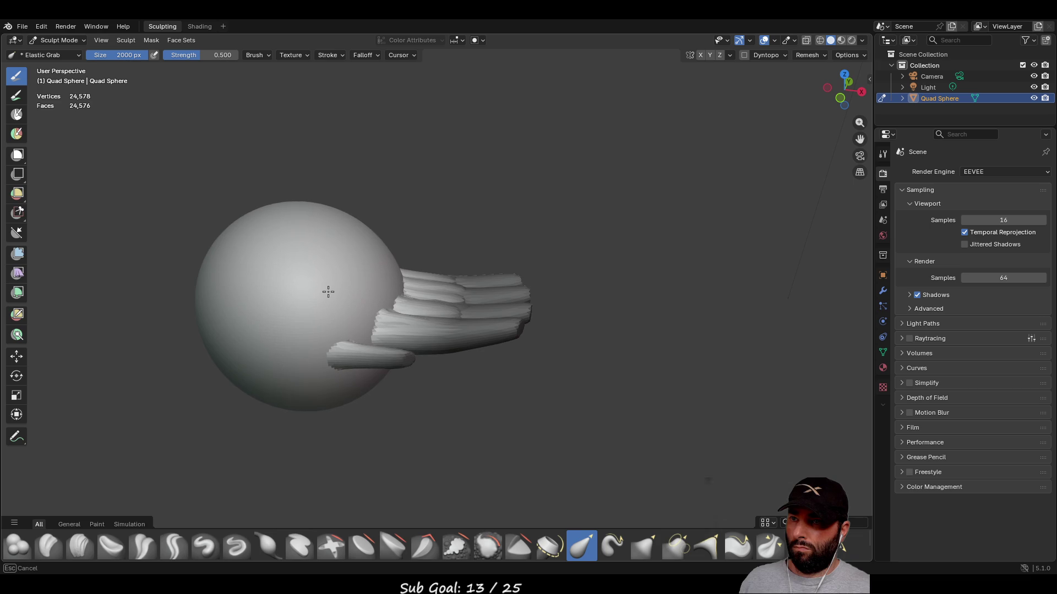
{"action": "mouse_move", "coordinate": [331, 283]}
{"action": "middle_mouse_down"}
{"action": "mouse_move", "coordinate": [383, 254]}
{"action": "mouse_move", "coordinate": [255, 196]}
{"action": "mouse_move", "coordinate": [385, 181]}
{"action": "mouse_move", "coordinate": [429, 189]}
{"action": "mouse_move", "coordinate": [528, 247]}
{"action": "mouse_move", "coordinate": [536, 334]}
{"action": "mouse_move", "coordinate": [495, 308]}
{"action": "mouse_move", "coordinate": [456, 231]}
{"action": "mouse_move", "coordinate": [310, 310]}
{"action": "mouse_move", "coordinate": [281, 293]}
{"action": "mouse_move", "coordinate": [287, 304]}
{"action": "middle_mouse_up"}
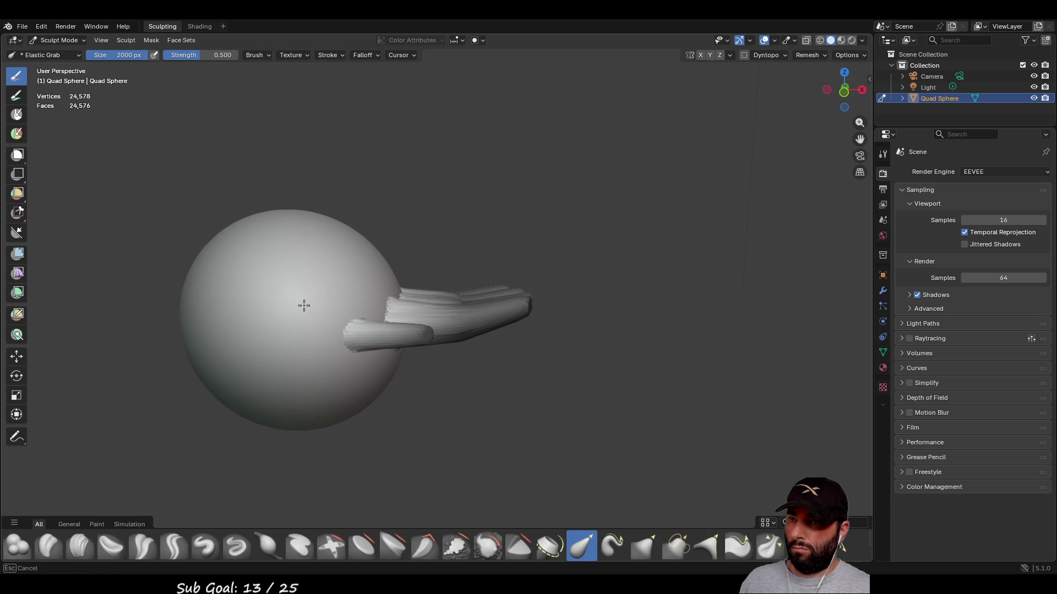
{"action": "middle_click_drag", "start_coordinate": [303, 307], "coordinate": [293, 302]}
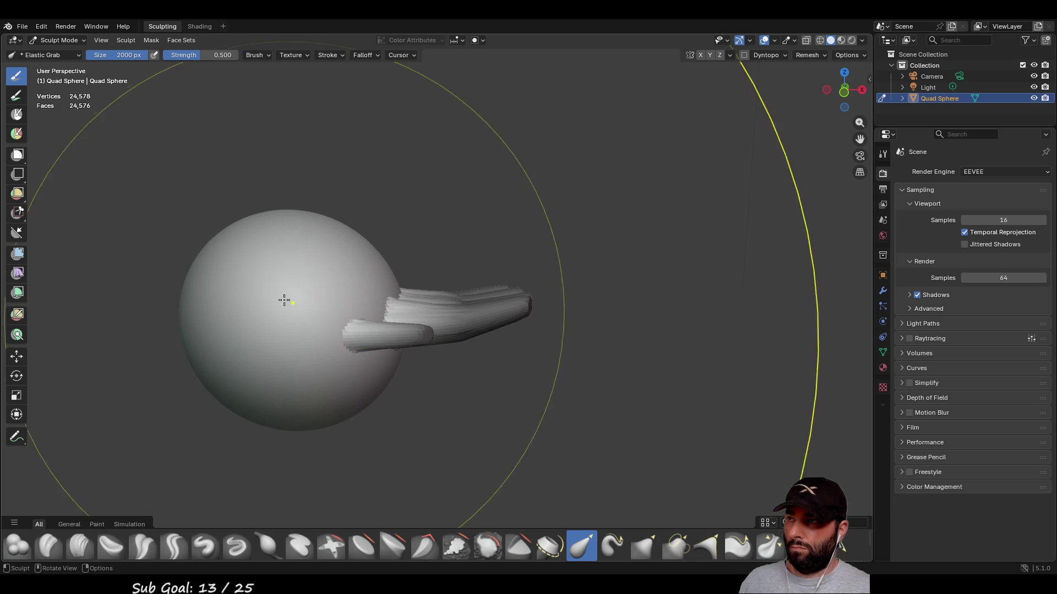
- Box-mask the fingers again with tall mask rectangles
{"action": "left_click", "coordinate": [18, 155]}
{"action": "middle_click_drag", "start_coordinate": [374, 242], "coordinate": [383, 278]}
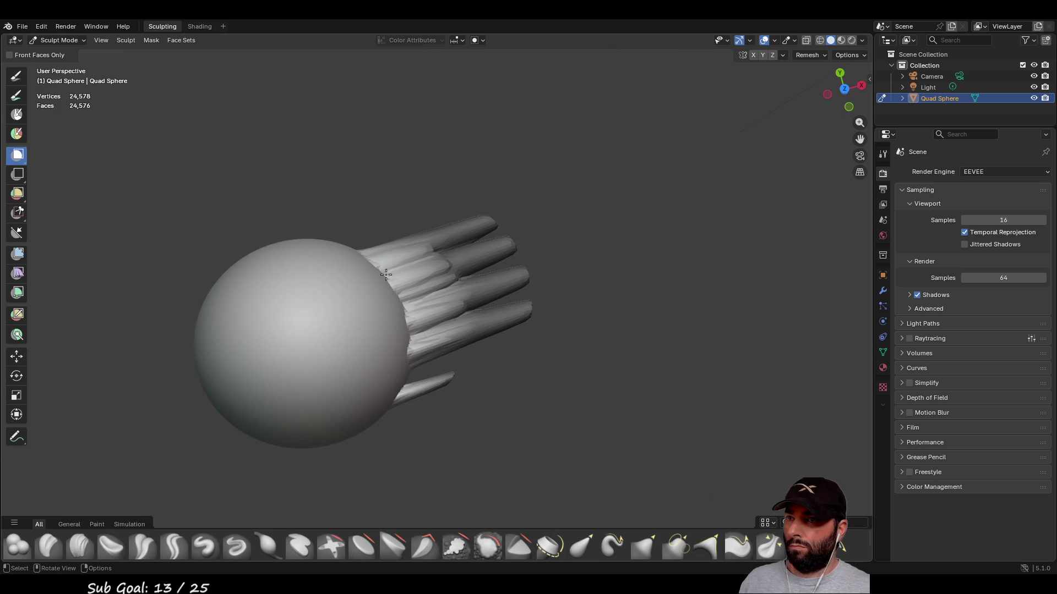
{"action": "mouse_move", "coordinate": [393, 210]}
{"action": "left_mouse_down"}
{"action": "mouse_move", "coordinate": [490, 373]}
{"action": "mouse_move", "coordinate": [460, 247]}
{"action": "mouse_move", "coordinate": [435, 234]}
{"action": "left_mouse_up"}
{"action": "mouse_move", "coordinate": [435, 234]}
{"action": "middle_mouse_down"}
{"action": "mouse_move", "coordinate": [504, 314]}
{"action": "mouse_move", "coordinate": [474, 270]}
{"action": "middle_mouse_up"}
{"action": "mouse_move", "coordinate": [442, 177]}
{"action": "left_mouse_down"}
{"action": "mouse_move", "coordinate": [443, 423]}
{"action": "mouse_move", "coordinate": [424, 460]}
{"action": "mouse_move", "coordinate": [409, 372]}
{"action": "mouse_move", "coordinate": [406, 439]}
{"action": "left_mouse_up"}
{"action": "left_click_drag", "start_coordinate": [573, 184], "coordinate": [420, 430]}
{"action": "middle_click_drag", "start_coordinate": [420, 430], "coordinate": [456, 180]}
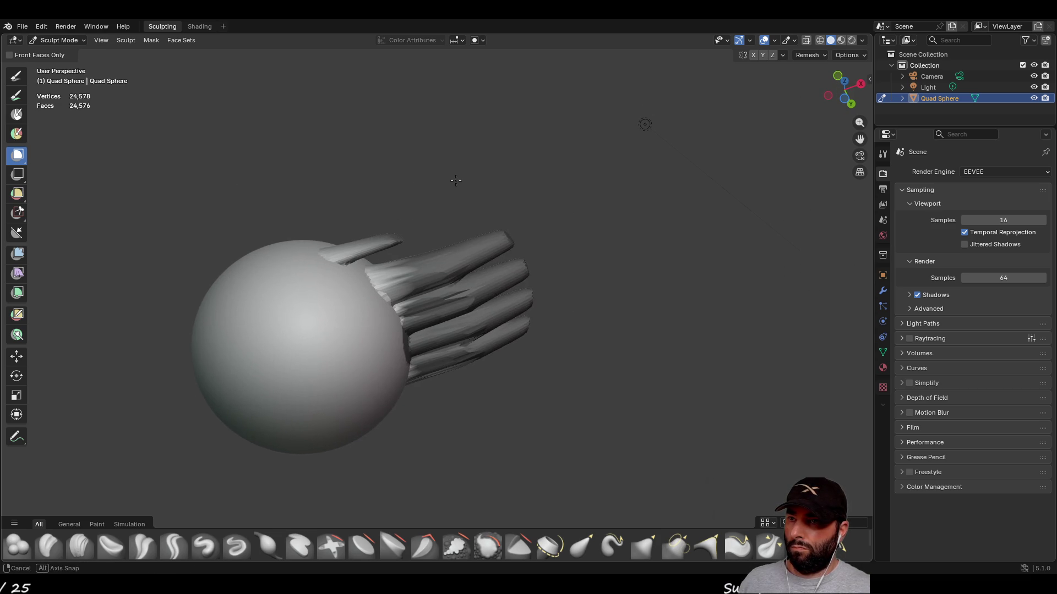
{"action": "left_click_drag", "start_coordinate": [428, 334], "coordinate": [409, 340]}
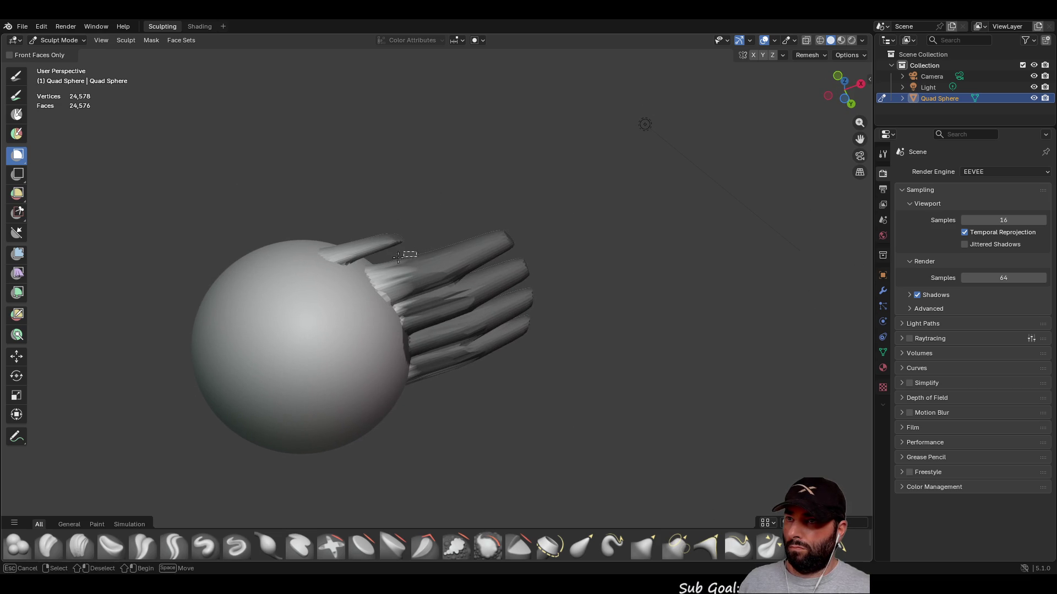
{"action": "middle_click_drag", "start_coordinate": [411, 254], "coordinate": [437, 224]}
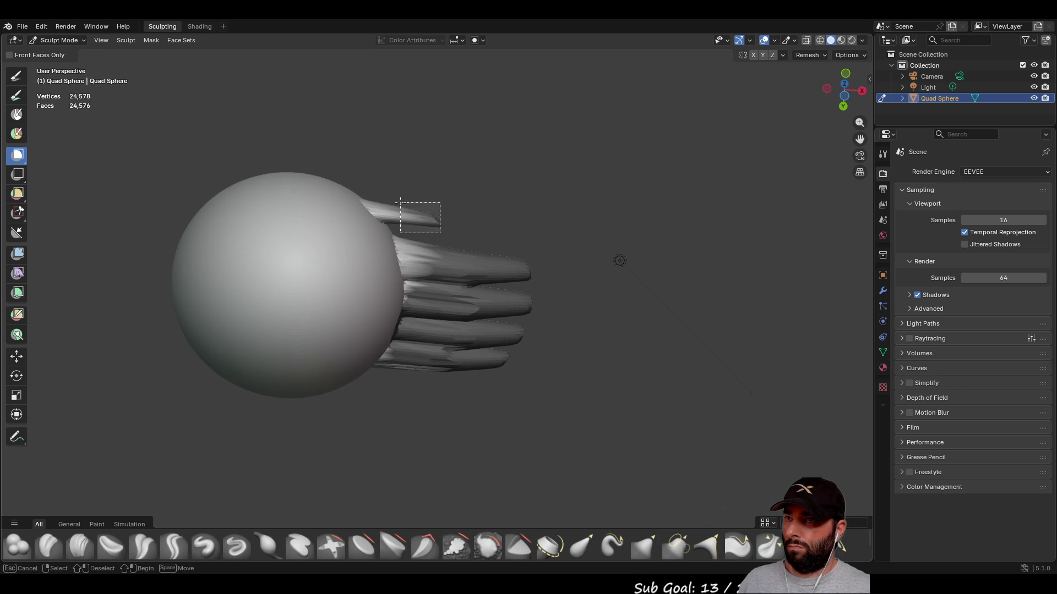
- Paint mask strokes along the upper and lower fingers with the Mask brush
{"action": "left_click", "coordinate": [17, 95]}
{"action": "left_click", "coordinate": [17, 114]}
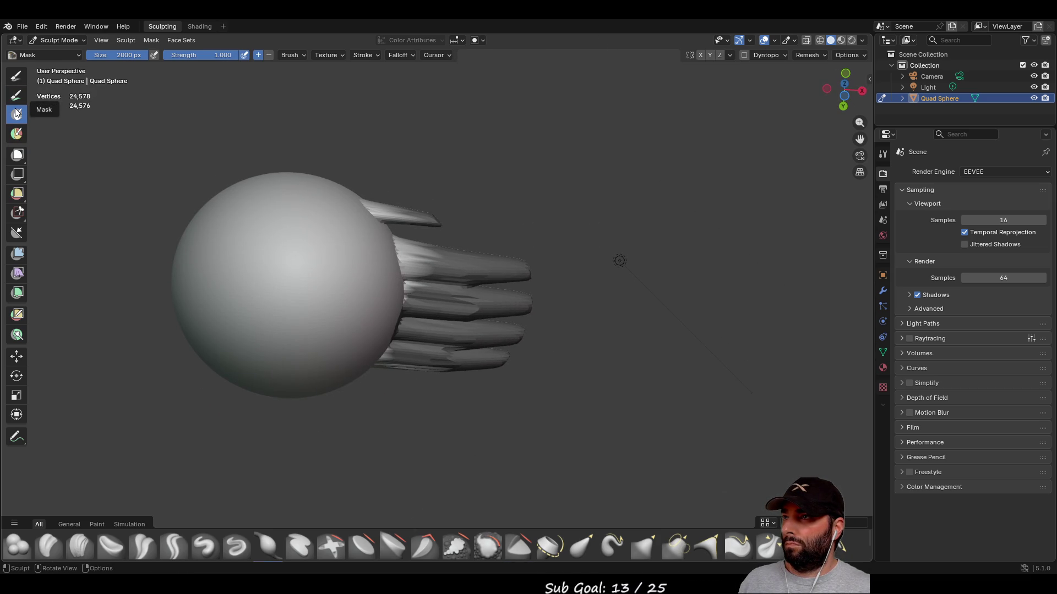
{"action": "middle_click_drag", "start_coordinate": [154, 93], "coordinate": [146, 80]}
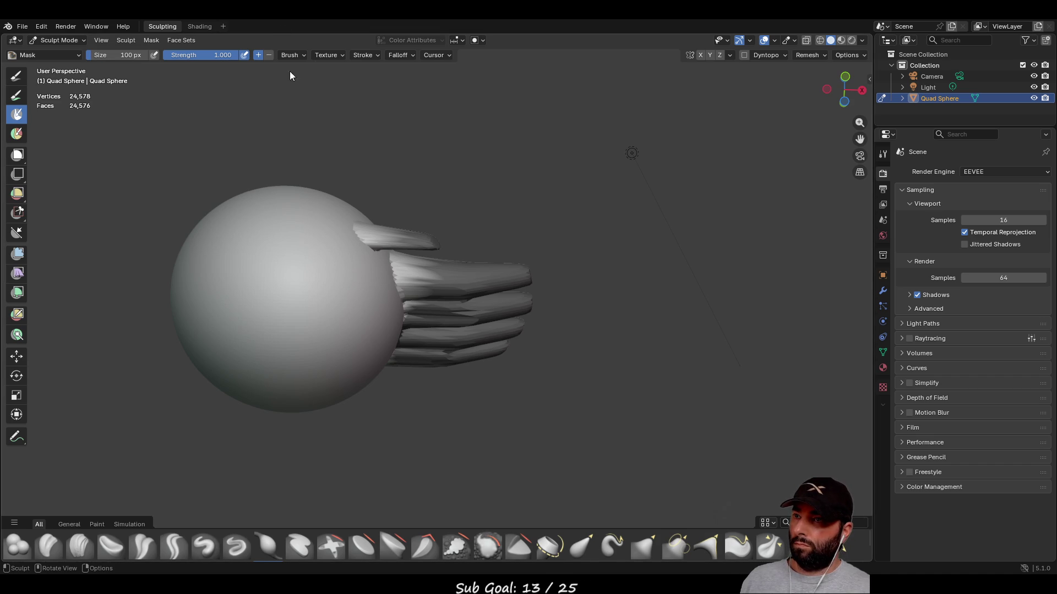
{"action": "scroll", "coordinate": [441, 237], "scroll_direction": "up", "scroll_amount": 5}
{"action": "mouse_move", "coordinate": [413, 177]}
{"action": "middle_mouse_down"}
{"action": "mouse_move", "coordinate": [401, 253]}
{"action": "mouse_move", "coordinate": [349, 256]}
{"action": "middle_mouse_up"}
{"action": "left_click_drag", "start_coordinate": [350, 256], "coordinate": [338, 252]}
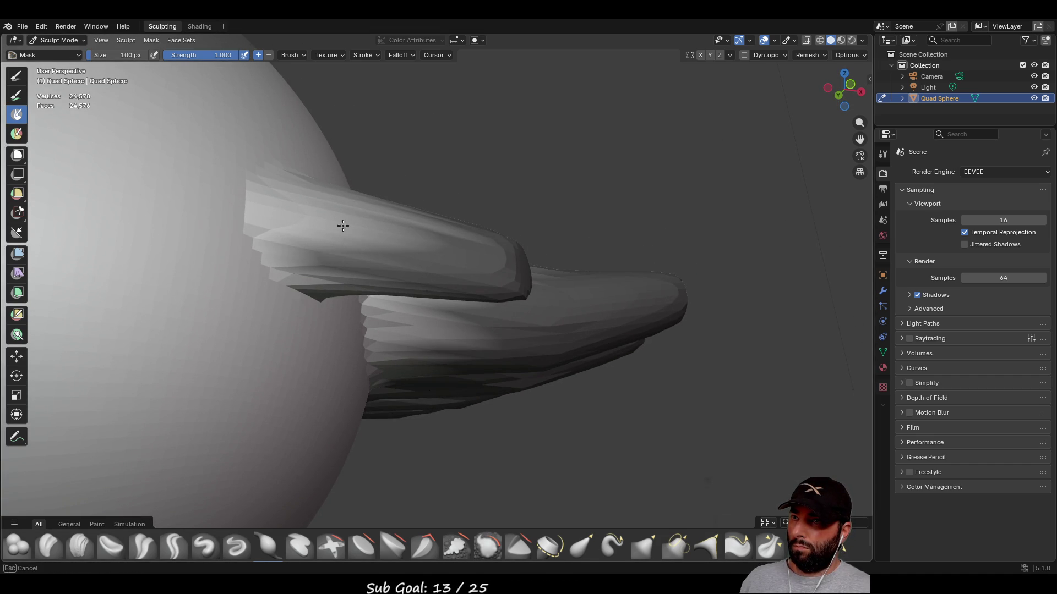
{"action": "middle_click_drag", "start_coordinate": [384, 214], "coordinate": [440, 387]}
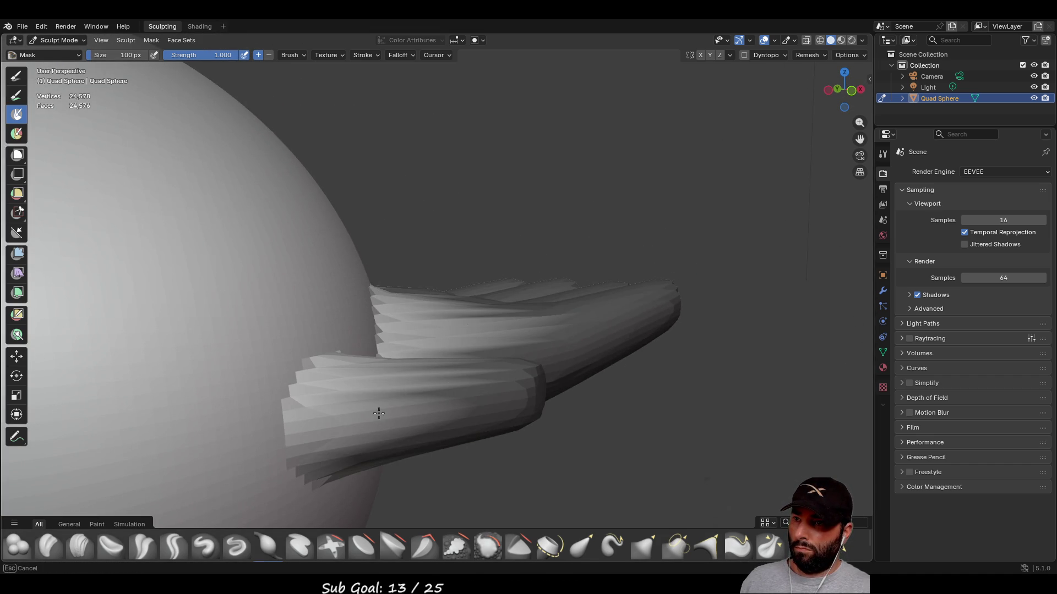
{"action": "mouse_move", "coordinate": [374, 424]}
{"action": "left_mouse_down"}
{"action": "mouse_move", "coordinate": [325, 424]}
{"action": "mouse_move", "coordinate": [311, 410]}
{"action": "mouse_move", "coordinate": [354, 365]}
{"action": "left_mouse_up"}
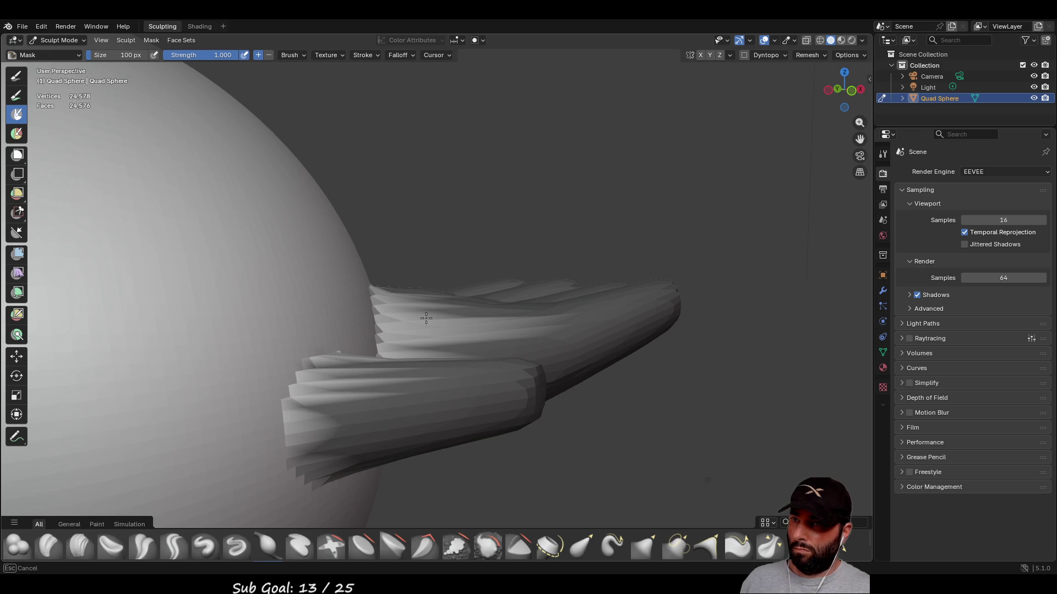
{"action": "left_click_drag", "start_coordinate": [427, 281], "coordinate": [432, 319]}
- Mask the finger bases where they meet the sphere, plus bands across the fingers
{"action": "middle_click_drag", "start_coordinate": [423, 298], "coordinate": [386, 393]}
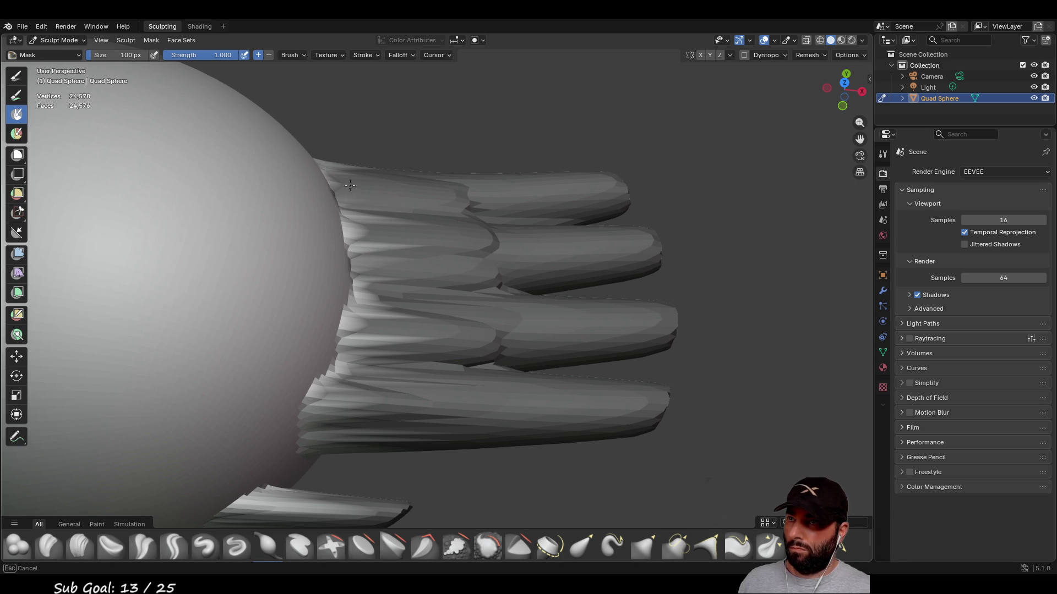
{"action": "left_click_drag", "start_coordinate": [359, 248], "coordinate": [321, 436]}
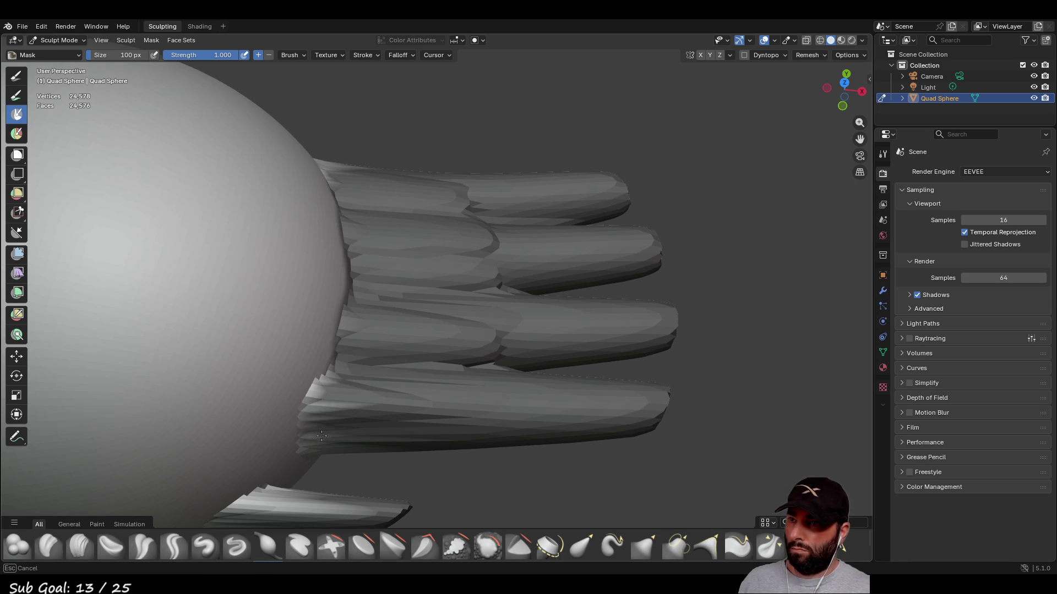
{"action": "mouse_move", "coordinate": [389, 421]}
{"action": "middle_mouse_down"}
{"action": "mouse_move", "coordinate": [343, 323]}
{"action": "mouse_move", "coordinate": [367, 262]}
{"action": "middle_mouse_up"}
{"action": "mouse_move", "coordinate": [332, 231]}
{"action": "left_mouse_down"}
{"action": "mouse_move", "coordinate": [341, 330]}
{"action": "mouse_move", "coordinate": [338, 317]}
{"action": "left_mouse_up"}
{"action": "middle_click_drag", "start_coordinate": [368, 366], "coordinate": [371, 302]}
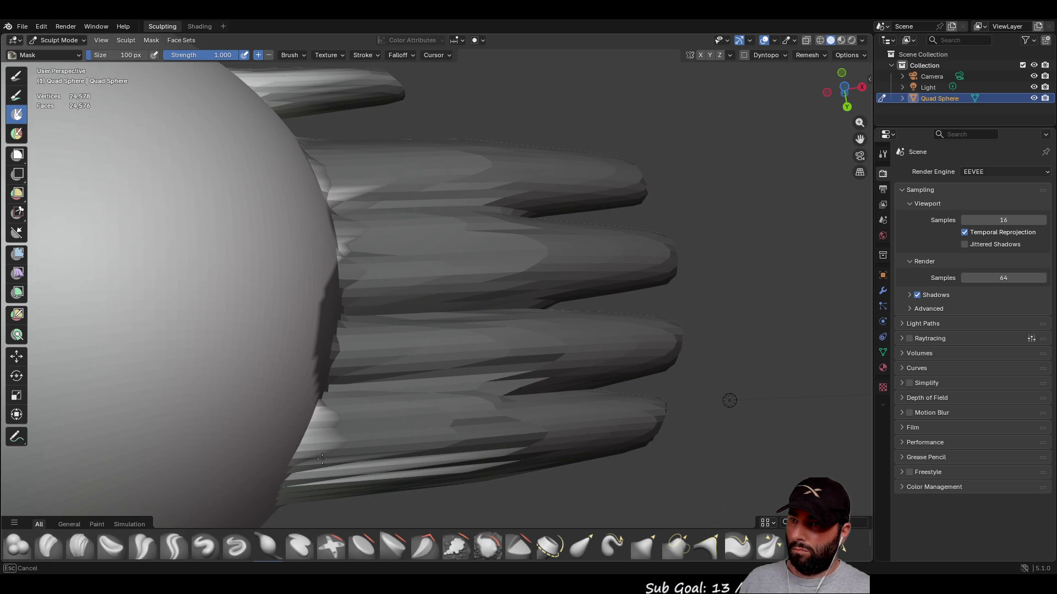
{"action": "middle_click_drag", "start_coordinate": [384, 443], "coordinate": [394, 338]}
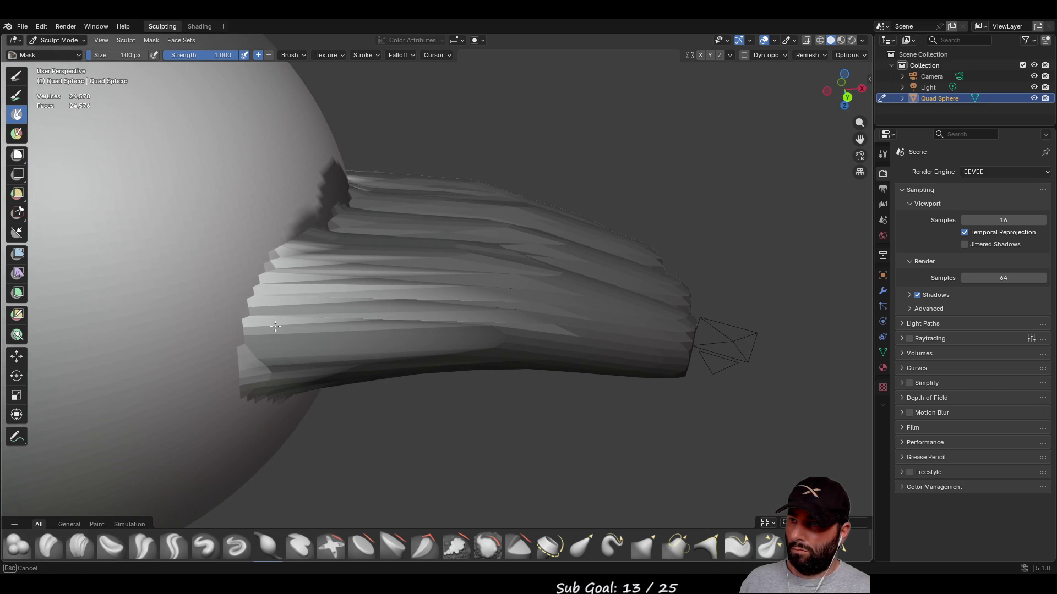
{"action": "mouse_move", "coordinate": [311, 256]}
{"action": "left_mouse_down"}
{"action": "mouse_move", "coordinate": [443, 259]}
{"action": "mouse_move", "coordinate": [286, 352]}
{"action": "mouse_move", "coordinate": [278, 380]}
{"action": "mouse_move", "coordinate": [287, 253]}
{"action": "left_mouse_up"}
- Mask the small finger's upper area and the sphere surface along the finger bases
{"action": "middle_click_drag", "start_coordinate": [339, 243], "coordinate": [292, 246]}
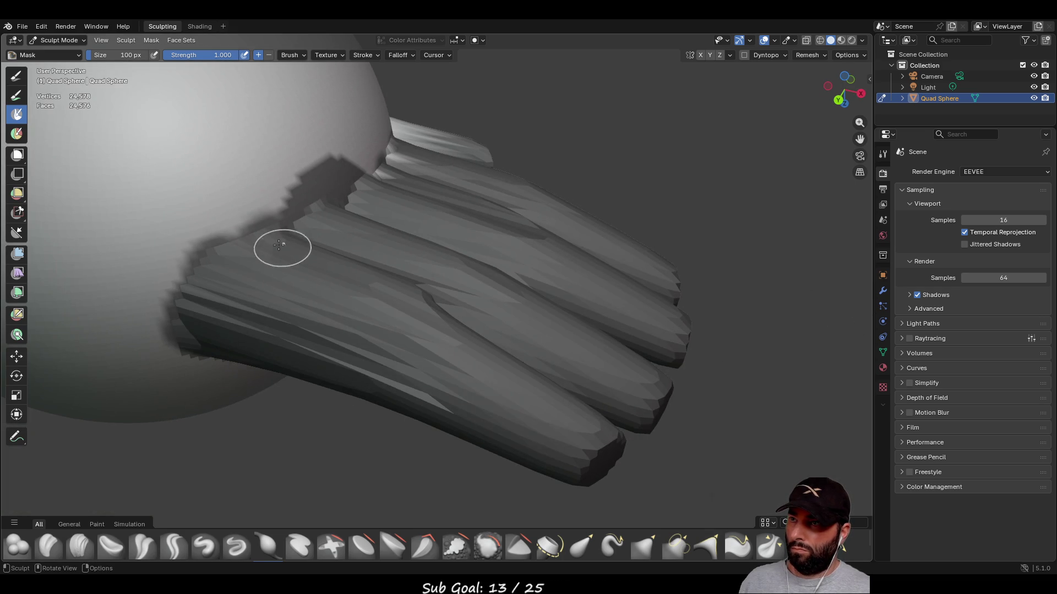
{"action": "middle_click_drag", "start_coordinate": [427, 155], "coordinate": [584, 202]}
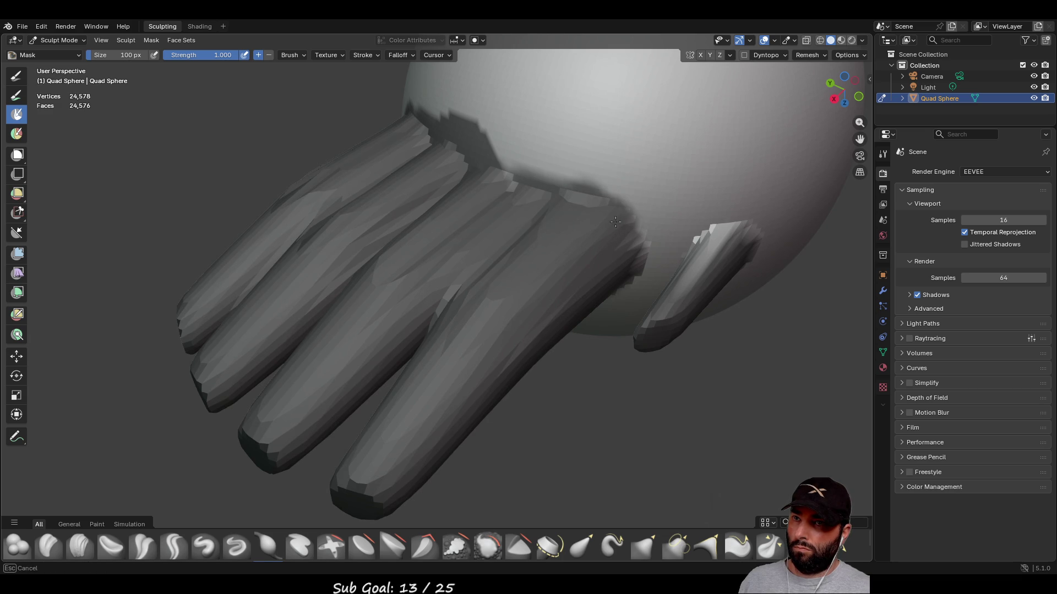
{"action": "left_click_drag", "start_coordinate": [696, 255], "coordinate": [727, 233]}
{"action": "middle_click_drag", "start_coordinate": [754, 249], "coordinate": [739, 215]}
{"action": "middle_click_drag", "start_coordinate": [737, 276], "coordinate": [455, 391]}
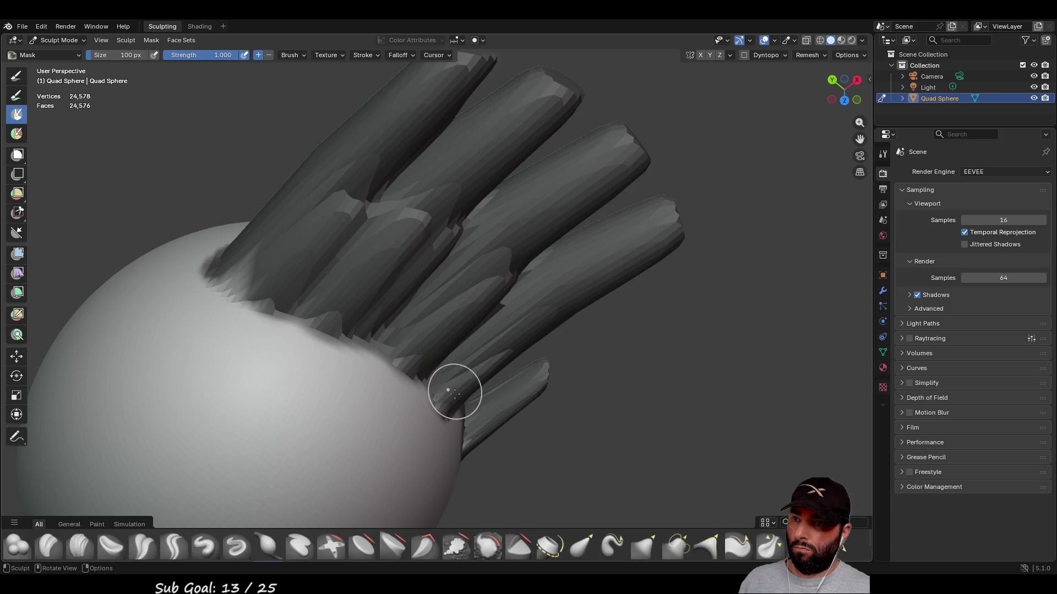
{"action": "left_click_drag", "start_coordinate": [421, 393], "coordinate": [243, 299]}
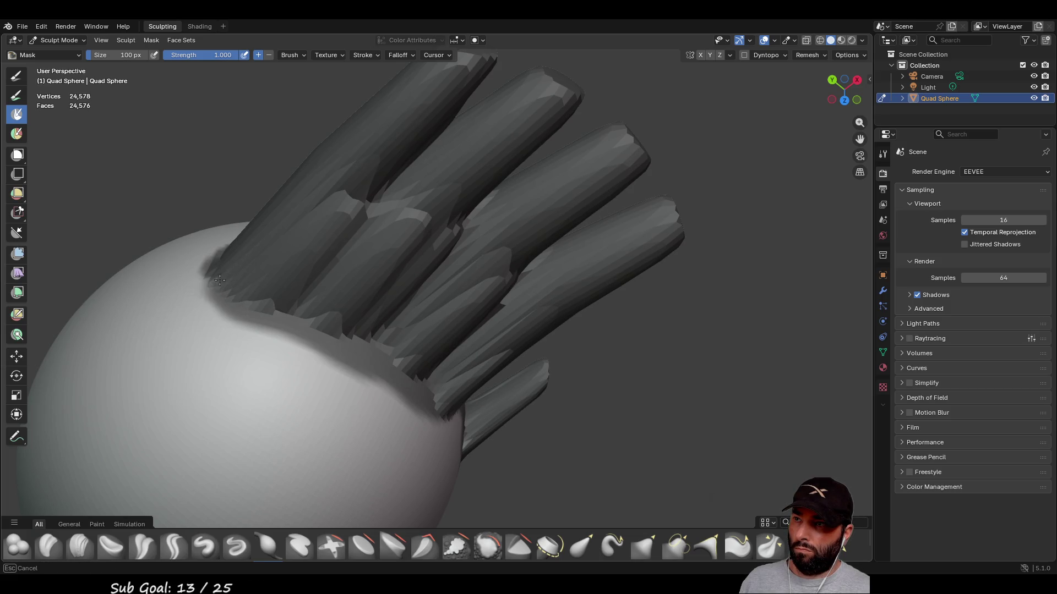
{"action": "middle_click_drag", "start_coordinate": [220, 267], "coordinate": [386, 330]}
{"action": "scroll", "coordinate": [445, 382], "scroll_direction": "down", "scroll_amount": 6}
{"action": "mouse_move", "coordinate": [524, 264]}
{"action": "middle_mouse_down"}
{"action": "mouse_move", "coordinate": [285, 261]}
{"action": "mouse_move", "coordinate": [644, 512]}
{"action": "mouse_move", "coordinate": [505, 370]}
{"action": "mouse_move", "coordinate": [330, 337]}
{"action": "mouse_move", "coordinate": [410, 311]}
{"action": "middle_mouse_up"}
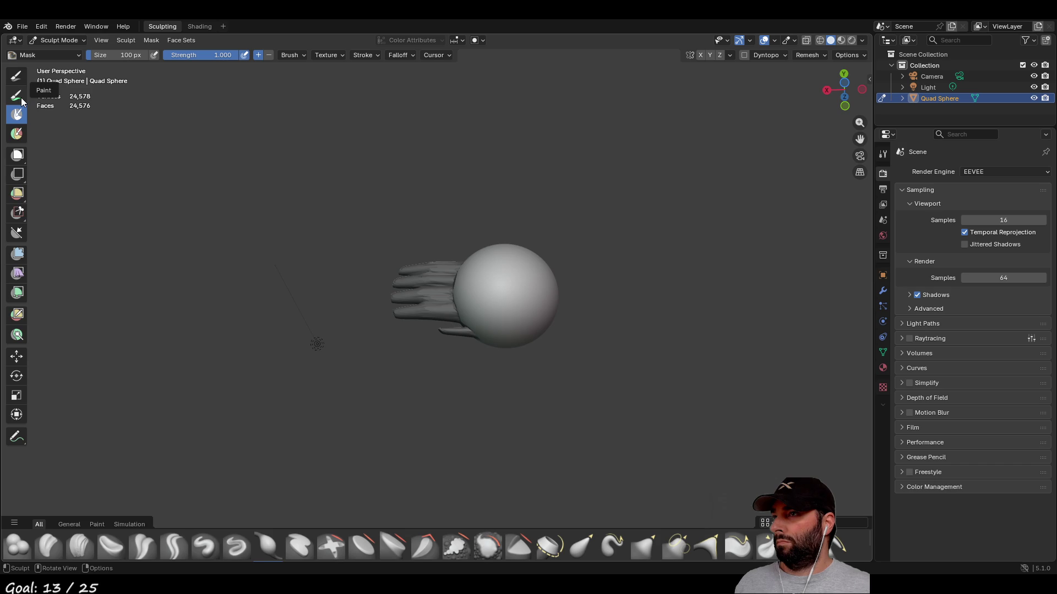
{"action": "left_click", "coordinate": [582, 546]}
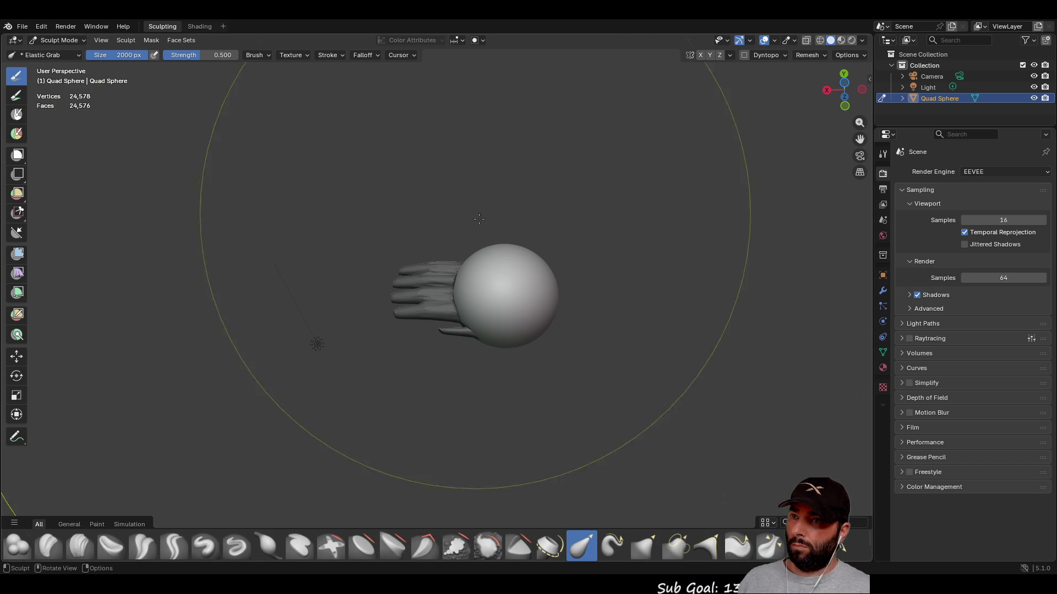
- Pull the sphere away from the masked fingers with Elastic Grab, stretching their bases
{"action": "mouse_move", "coordinate": [505, 269]}
{"action": "left_mouse_down"}
{"action": "mouse_move", "coordinate": [621, 290]}
{"action": "mouse_move", "coordinate": [625, 280]}
{"action": "left_mouse_up"}
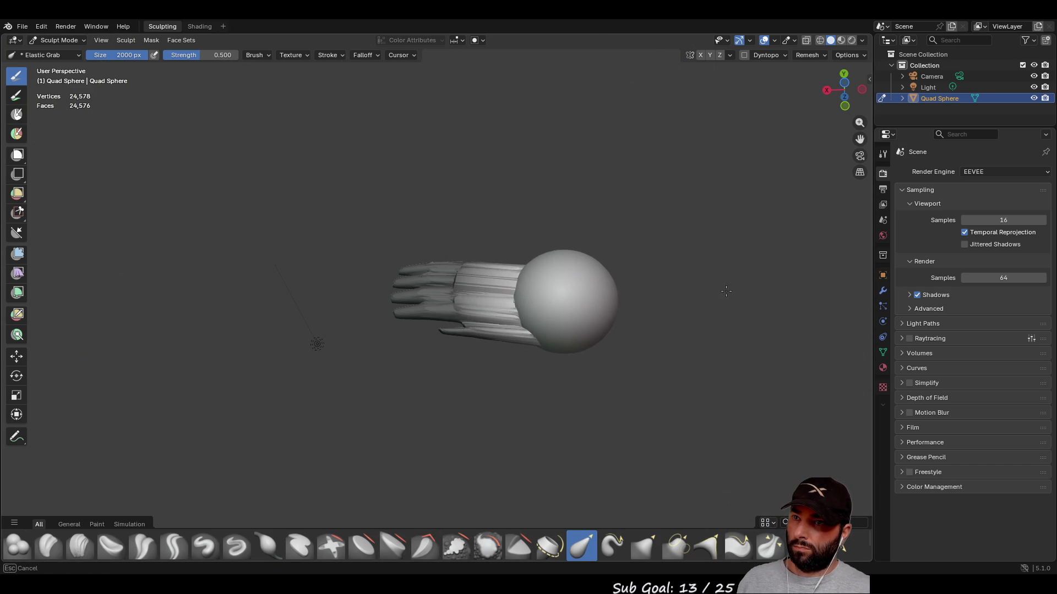
{"action": "mouse_move", "coordinate": [625, 280]}
{"action": "middle_mouse_down"}
{"action": "mouse_move", "coordinate": [630, 228]}
{"action": "mouse_move", "coordinate": [584, 289]}
{"action": "middle_mouse_up"}
{"action": "left_click_drag", "start_coordinate": [583, 290], "coordinate": [542, 286]}
{"action": "middle_click_drag", "start_coordinate": [542, 287], "coordinate": [570, 313]}
{"action": "mouse_move", "coordinate": [570, 312]}
{"action": "left_mouse_down"}
{"action": "mouse_move", "coordinate": [494, 284]}
{"action": "mouse_move", "coordinate": [540, 307]}
{"action": "mouse_move", "coordinate": [507, 299]}
{"action": "left_mouse_up"}
{"action": "mouse_move", "coordinate": [507, 299]}
{"action": "middle_mouse_down"}
{"action": "mouse_move", "coordinate": [553, 257]}
{"action": "mouse_move", "coordinate": [534, 412]}
{"action": "mouse_move", "coordinate": [435, 231]}
{"action": "middle_mouse_up"}
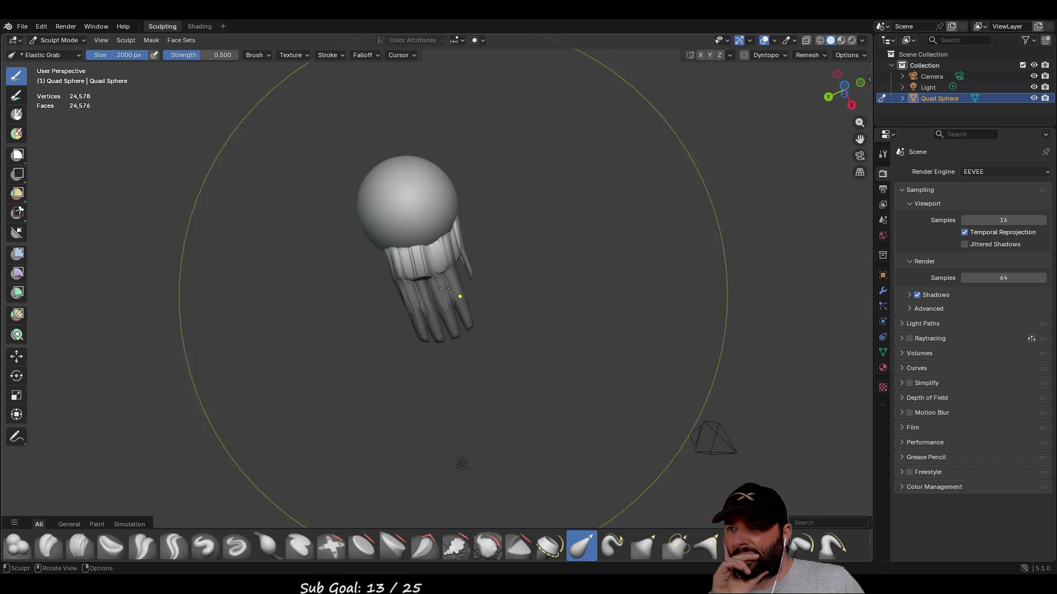
{"action": "mouse_move", "coordinate": [418, 212]}
{"action": "left_mouse_down"}
{"action": "mouse_move", "coordinate": [382, 210]}
{"action": "mouse_move", "coordinate": [409, 228]}
{"action": "mouse_move", "coordinate": [413, 258]}
{"action": "left_mouse_up"}
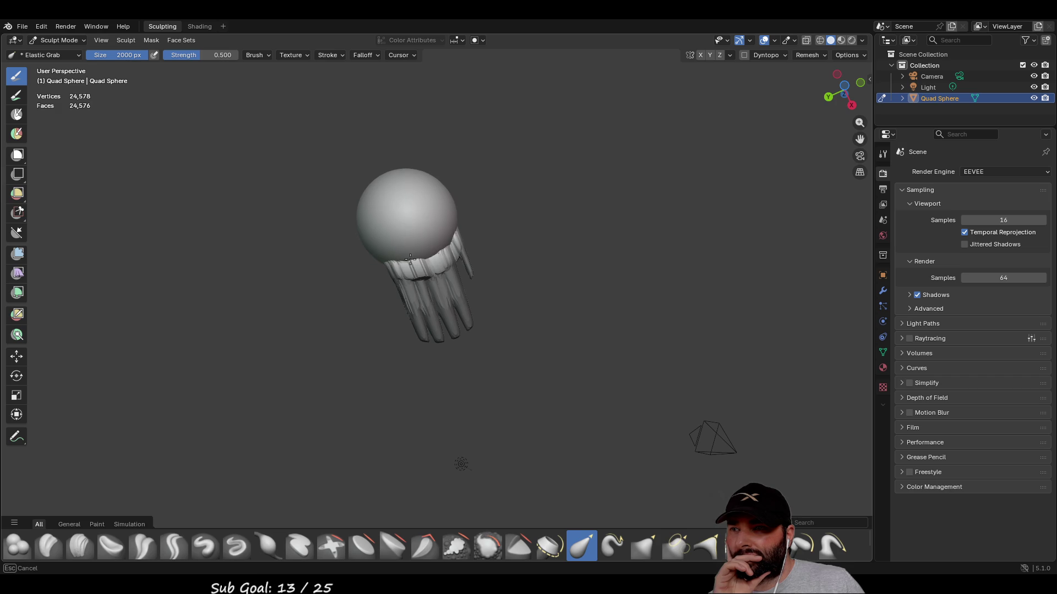
{"action": "mouse_move", "coordinate": [418, 265]}
{"action": "middle_mouse_down"}
{"action": "mouse_move", "coordinate": [441, 286]}
{"action": "mouse_move", "coordinate": [468, 292]}
{"action": "mouse_move", "coordinate": [440, 283]}
{"action": "middle_mouse_up"}
- Stretch the finger bases further into a longer arm-like section
{"action": "left_click_drag", "start_coordinate": [351, 292], "coordinate": [251, 295]}
{"action": "scroll", "coordinate": [495, 297], "scroll_direction": "down", "scroll_amount": 4}
{"action": "mouse_move", "coordinate": [495, 297]}
{"action": "middle_mouse_down"}
{"action": "mouse_move", "coordinate": [441, 276]}
{"action": "mouse_move", "coordinate": [358, 307]}
{"action": "middle_mouse_up"}
{"action": "left_click_drag", "start_coordinate": [358, 307], "coordinate": [253, 313]}
{"action": "mouse_move", "coordinate": [253, 314]}
{"action": "middle_mouse_down"}
{"action": "mouse_move", "coordinate": [208, 253]}
{"action": "mouse_move", "coordinate": [280, 308]}
{"action": "middle_mouse_up"}
{"action": "left_click_drag", "start_coordinate": [281, 309], "coordinate": [191, 343]}
{"action": "middle_click_drag", "start_coordinate": [191, 343], "coordinate": [315, 337]}
{"action": "scroll", "coordinate": [209, 336], "scroll_direction": "down", "scroll_amount": 3}
{"action": "left_click_drag", "start_coordinate": [315, 337], "coordinate": [275, 357]}
- Pull the sphere back to shorten the overly long stretch
{"action": "left_click_drag", "start_coordinate": [95, 365], "coordinate": [377, 364]}
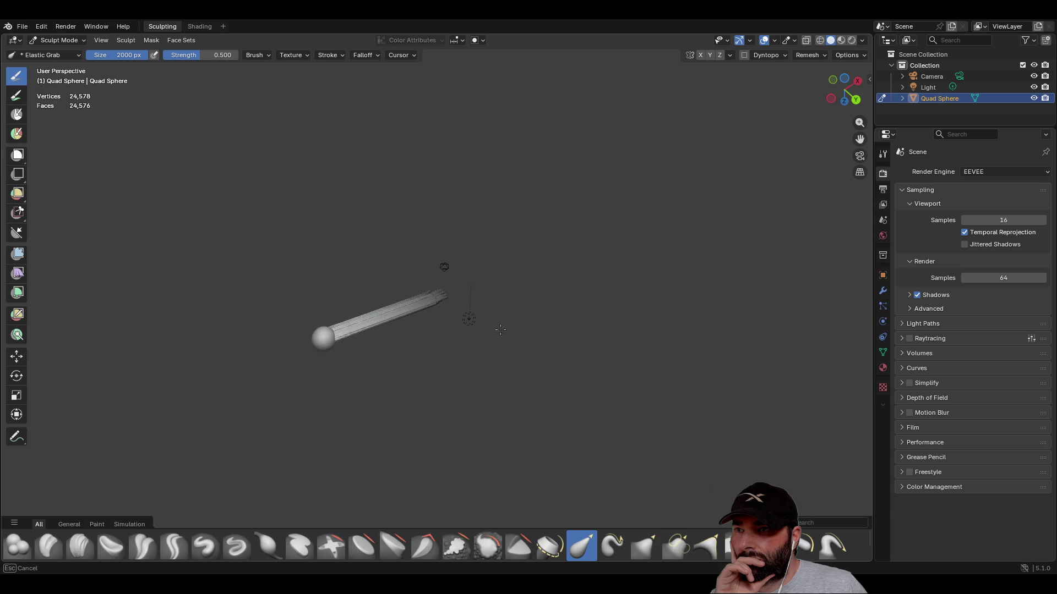
{"action": "scroll", "coordinate": [426, 331], "scroll_direction": "up", "scroll_amount": 4}
{"action": "mouse_move", "coordinate": [426, 331]}
{"action": "middle_mouse_down"}
{"action": "mouse_move", "coordinate": [551, 309]}
{"action": "mouse_move", "coordinate": [654, 257]}
{"action": "middle_mouse_up"}
{"action": "left_click_drag", "start_coordinate": [654, 257], "coordinate": [132, 368]}
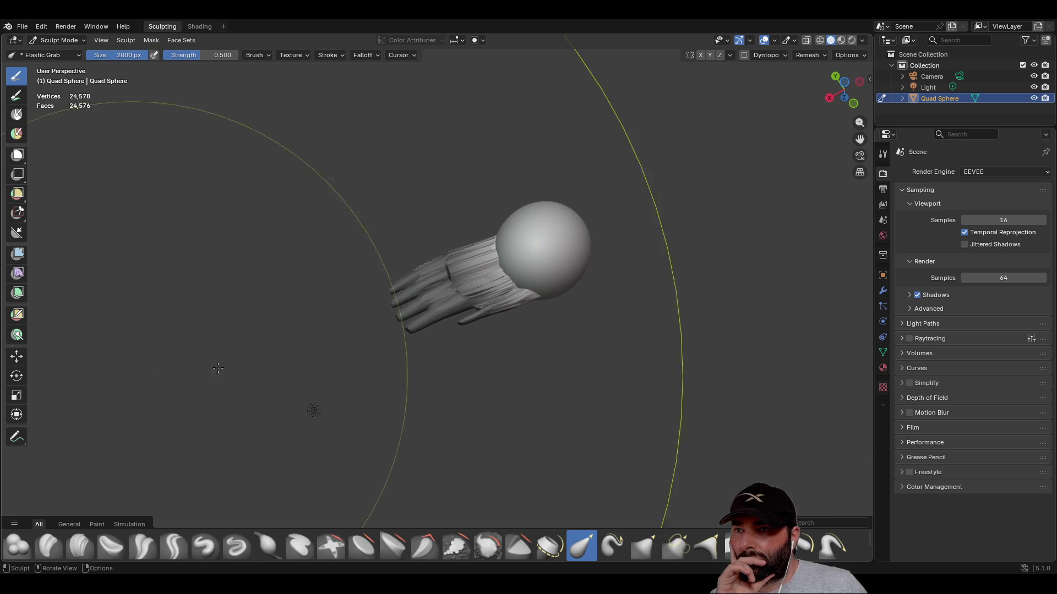
- Reshape the neck where sphere meets fingers, then switch to the Crease Polish brush
{"action": "left_click_drag", "start_coordinate": [499, 259], "coordinate": [496, 261]}
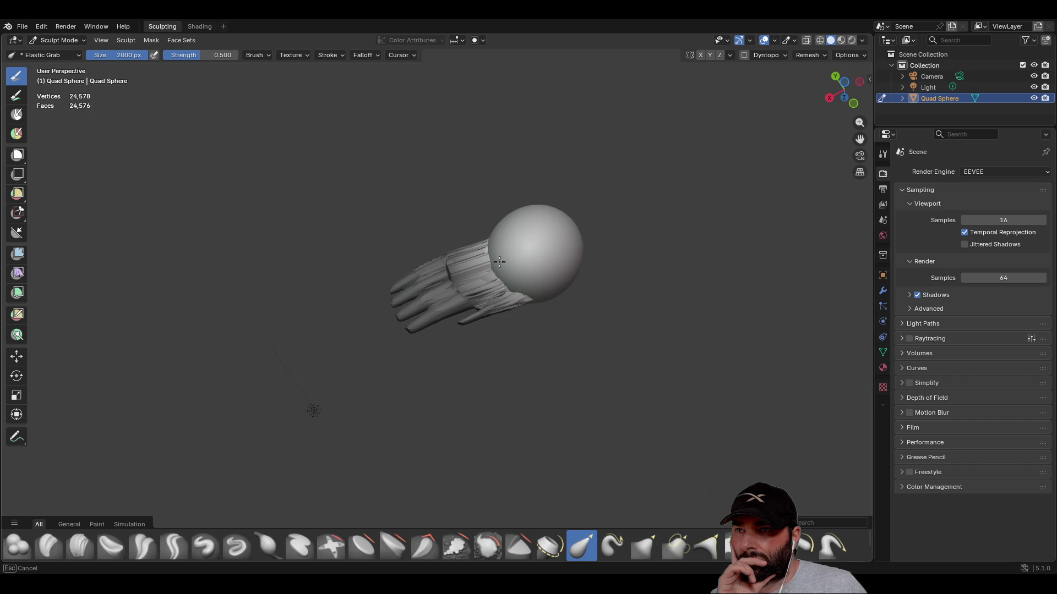
{"action": "middle_click_drag", "start_coordinate": [513, 271], "coordinate": [550, 295]}
{"action": "left_click_drag", "start_coordinate": [549, 295], "coordinate": [545, 233]}
{"action": "middle_click_drag", "start_coordinate": [538, 238], "coordinate": [523, 330]}
{"action": "left_click_drag", "start_coordinate": [523, 329], "coordinate": [502, 325]}
{"action": "middle_click_drag", "start_coordinate": [385, 440], "coordinate": [286, 502]}
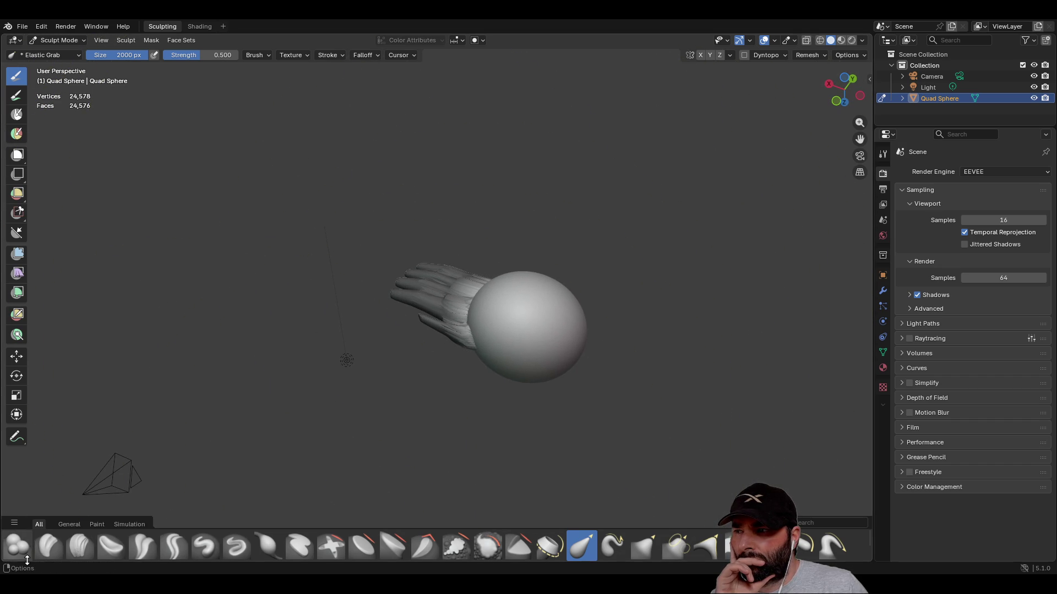
{"action": "left_click", "coordinate": [148, 552]}
{"action": "middle_click_drag", "start_coordinate": [485, 335], "coordinate": [501, 307]}
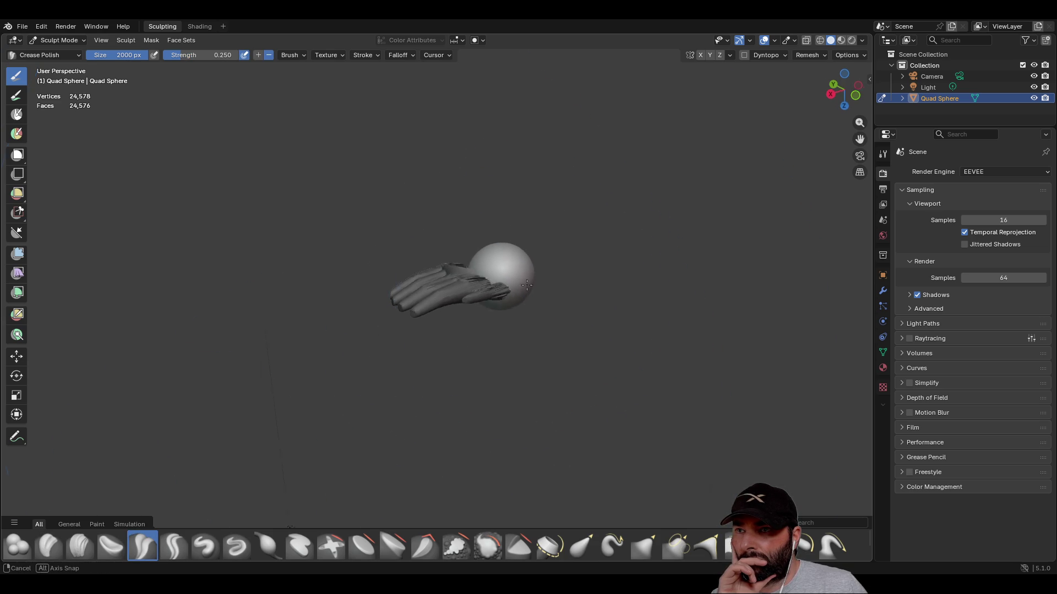
- Pull the sphere away from the fingers, stretching them into a long tube
{"action": "mouse_move", "coordinate": [531, 316]}
{"action": "middle_mouse_down"}
{"action": "mouse_move", "coordinate": [556, 385]}
{"action": "mouse_move", "coordinate": [573, 534]}
{"action": "middle_mouse_up"}
{"action": "left_click_drag", "start_coordinate": [561, 359], "coordinate": [521, 338]}
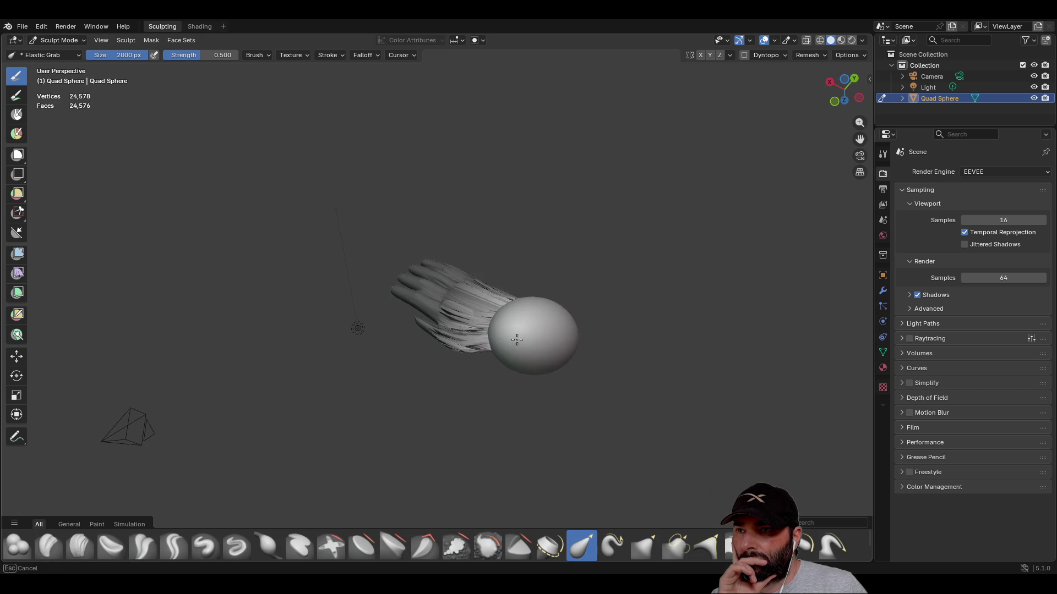
{"action": "middle_click_drag", "start_coordinate": [481, 334], "coordinate": [527, 247]}
{"action": "mouse_move", "coordinate": [541, 282]}
{"action": "middle_mouse_down"}
{"action": "mouse_move", "coordinate": [516, 312]}
{"action": "mouse_move", "coordinate": [606, 259]}
{"action": "mouse_move", "coordinate": [768, 220]}
{"action": "middle_mouse_up"}
{"action": "mouse_move", "coordinate": [768, 221]}
{"action": "left_mouse_down"}
{"action": "mouse_move", "coordinate": [824, 215]}
{"action": "mouse_move", "coordinate": [231, 351]}
{"action": "left_mouse_up"}
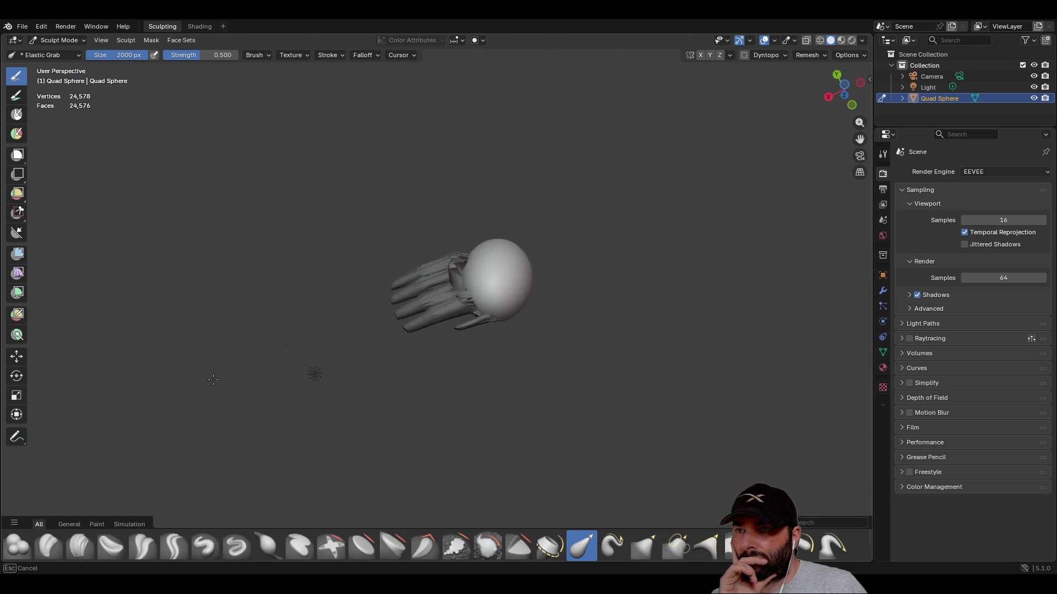
{"action": "mouse_move", "coordinate": [166, 361]}
{"action": "left_mouse_down"}
{"action": "mouse_move", "coordinate": [633, 215]}
{"action": "mouse_move", "coordinate": [826, 182]}
{"action": "mouse_move", "coordinate": [176, 358]}
{"action": "mouse_move", "coordinate": [755, 174]}
{"action": "left_mouse_up"}
{"action": "mouse_move", "coordinate": [755, 173]}
{"action": "middle_mouse_down"}
{"action": "mouse_move", "coordinate": [240, 202]}
{"action": "mouse_move", "coordinate": [460, 295]}
{"action": "mouse_move", "coordinate": [548, 293]}
{"action": "middle_mouse_up"}
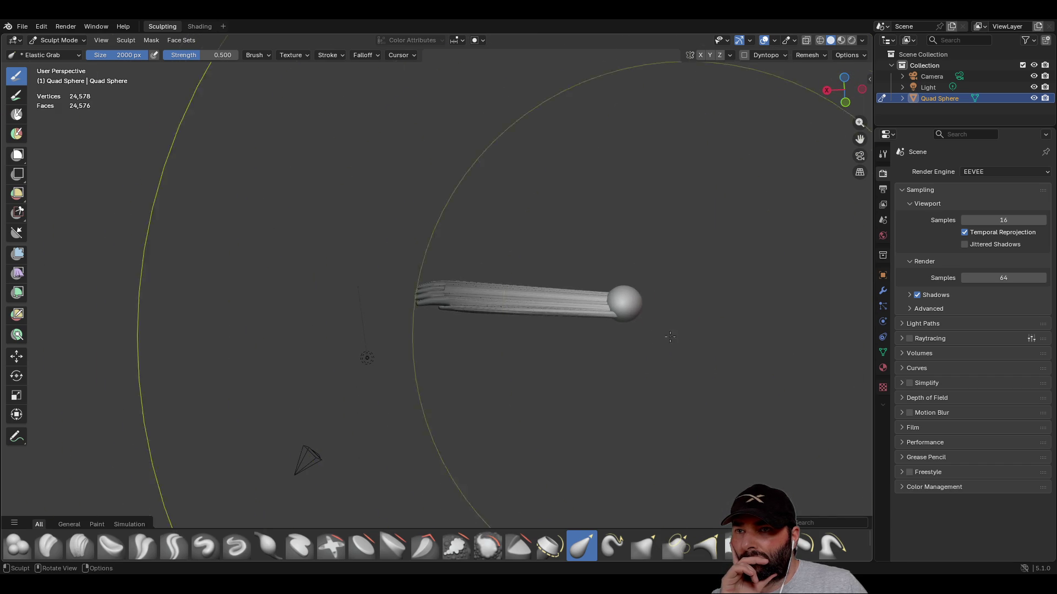
- Lengthen the tube's tip further out into a long thin arm
{"action": "scroll", "coordinate": [633, 316], "scroll_direction": "up", "scroll_amount": 2}
{"action": "scroll", "coordinate": [556, 297], "scroll_direction": "down", "scroll_amount": 5}
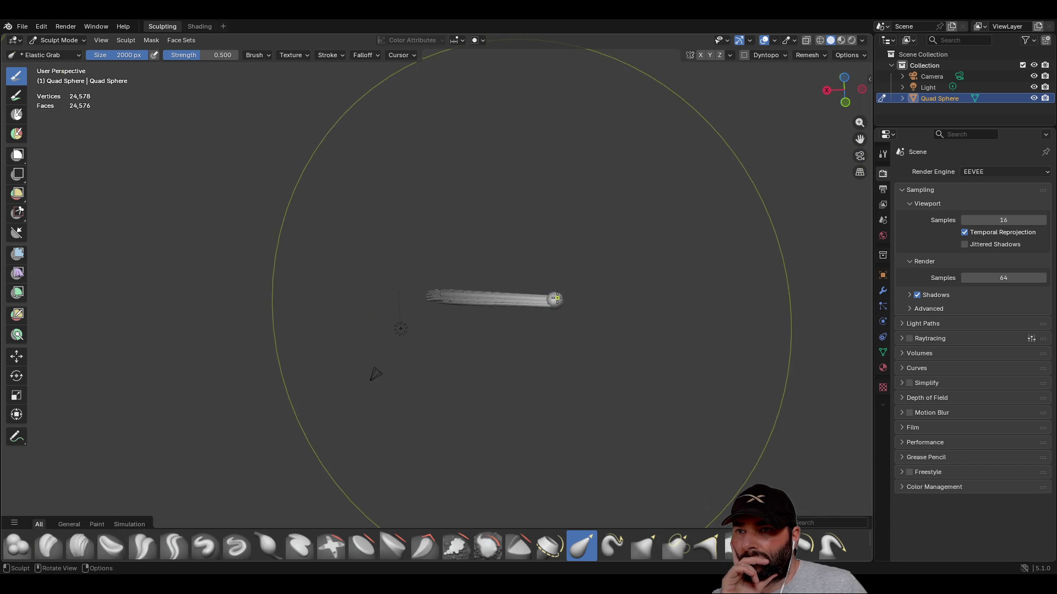
{"action": "left_click_drag", "start_coordinate": [663, 333], "coordinate": [798, 308]}
{"action": "mouse_move", "coordinate": [798, 309]}
{"action": "middle_mouse_down"}
{"action": "mouse_move", "coordinate": [657, 283]}
{"action": "mouse_move", "coordinate": [733, 230]}
{"action": "middle_mouse_up"}
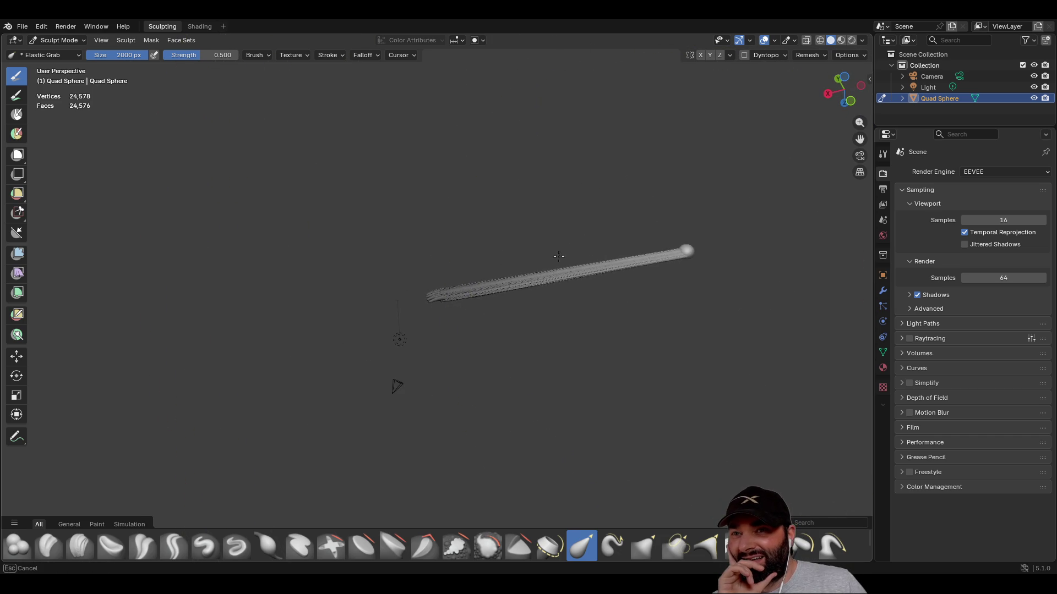
{"action": "left_click_drag", "start_coordinate": [268, 312], "coordinate": [391, 292]}
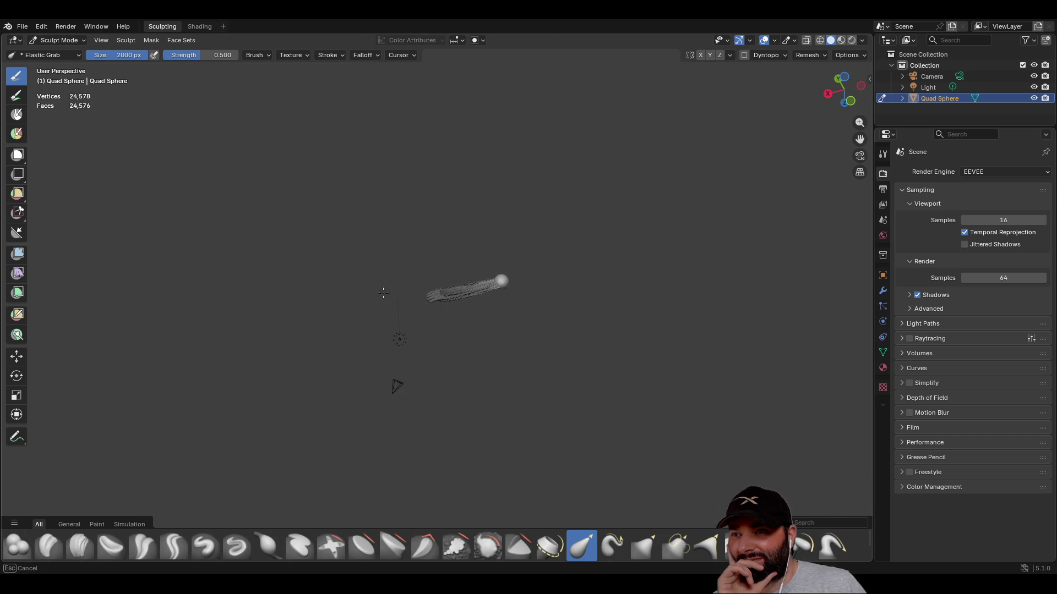
{"action": "left_click_drag", "start_coordinate": [488, 290], "coordinate": [512, 286]}
{"action": "mouse_move", "coordinate": [512, 286]}
{"action": "middle_mouse_down"}
{"action": "mouse_move", "coordinate": [548, 211]}
{"action": "mouse_move", "coordinate": [697, 342]}
{"action": "mouse_move", "coordinate": [389, 330]}
{"action": "middle_mouse_up"}
{"action": "left_click_drag", "start_coordinate": [389, 331], "coordinate": [343, 345]}
{"action": "mouse_move", "coordinate": [418, 363]}
{"action": "left_mouse_down"}
{"action": "mouse_move", "coordinate": [517, 319]}
{"action": "mouse_move", "coordinate": [740, 253]}
{"action": "left_mouse_up"}
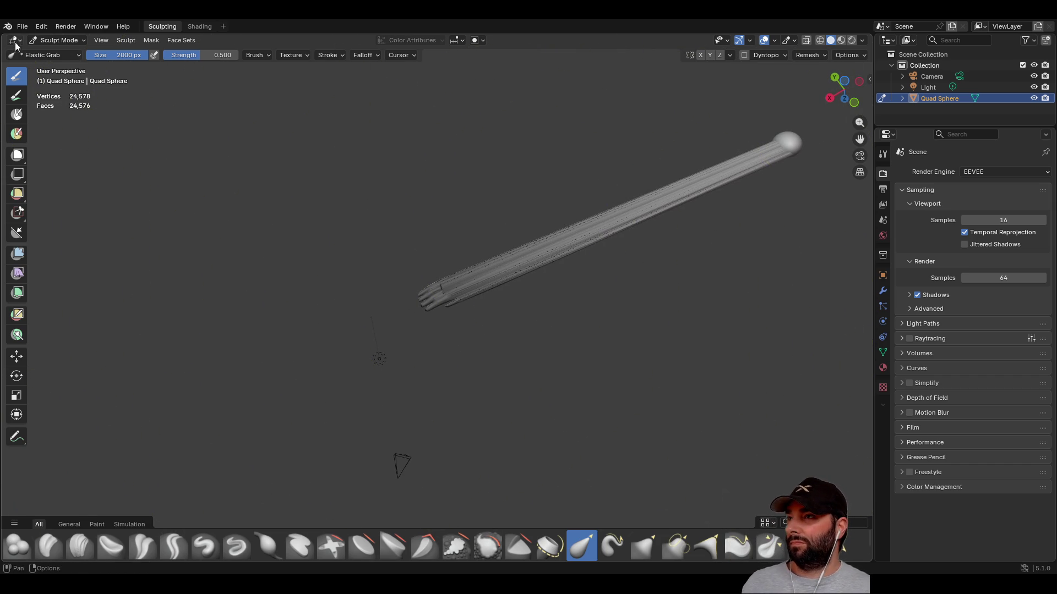
- Start a new Sculpting file from File > New
{"action": "left_click", "coordinate": [22, 27]}
{"action": "mouse_move", "coordinate": [35, 42]}
{"action": "left_click", "coordinate": [170, 61]}
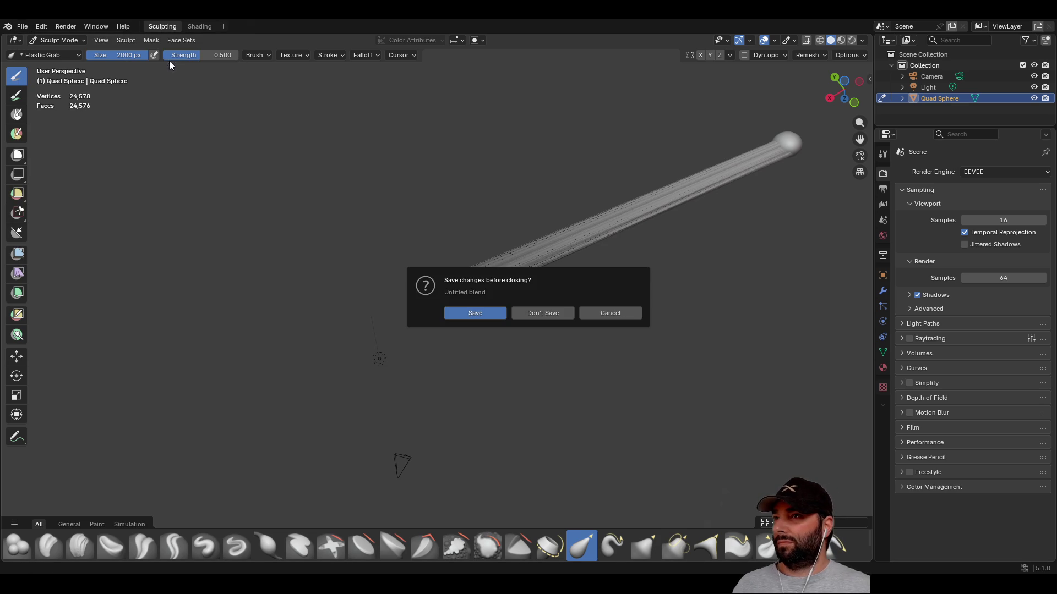
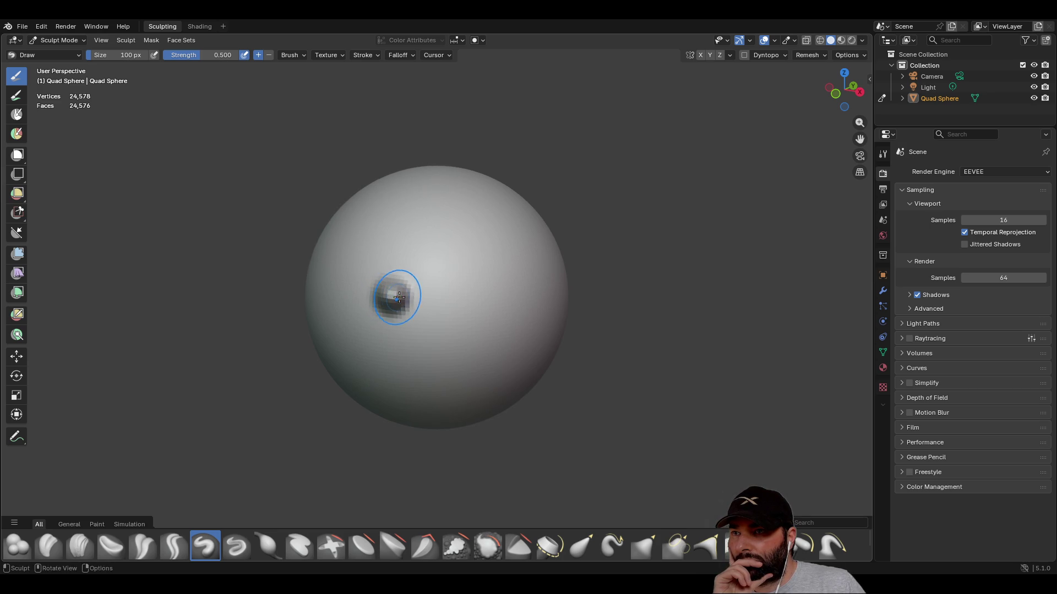
- Pull several spikes out of the sphere with the Grab 2D brush, then undo them and zoom out
{"action": "middle_click_drag", "start_coordinate": [397, 298], "coordinate": [514, 305]}
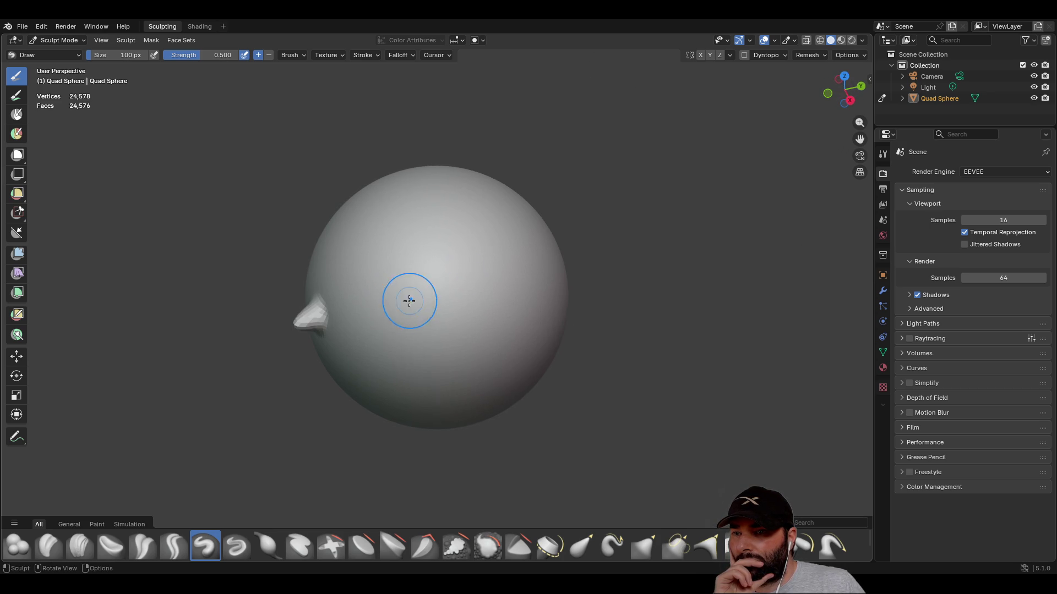
{"action": "left_click", "coordinate": [676, 545]}
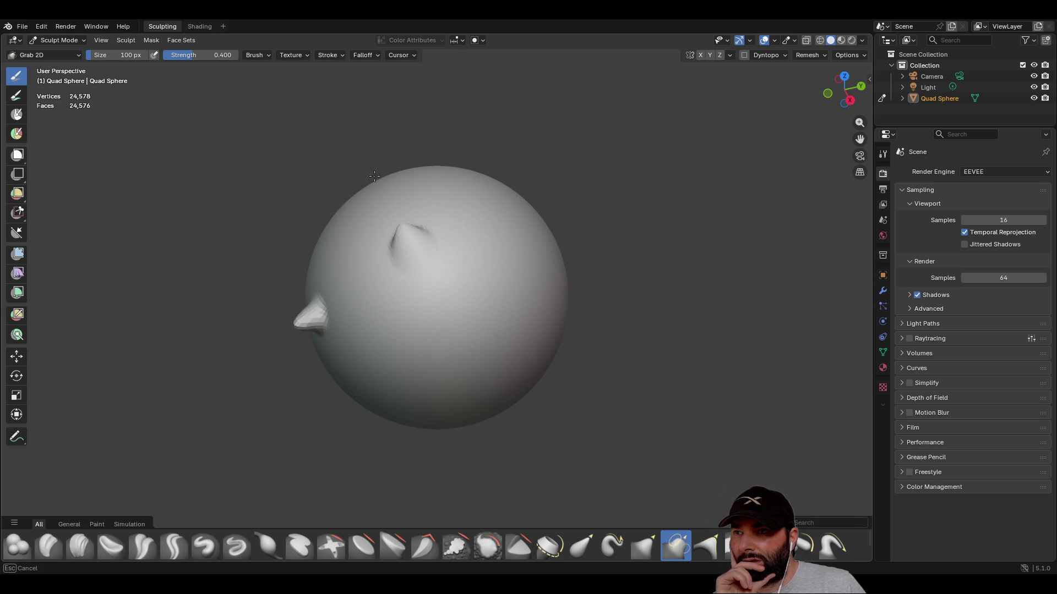
{"action": "mouse_move", "coordinate": [260, 121]}
{"action": "middle_mouse_down"}
{"action": "mouse_move", "coordinate": [444, 217]}
{"action": "mouse_move", "coordinate": [412, 269]}
{"action": "mouse_move", "coordinate": [558, 151]}
{"action": "mouse_move", "coordinate": [473, 248]}
{"action": "middle_mouse_up"}
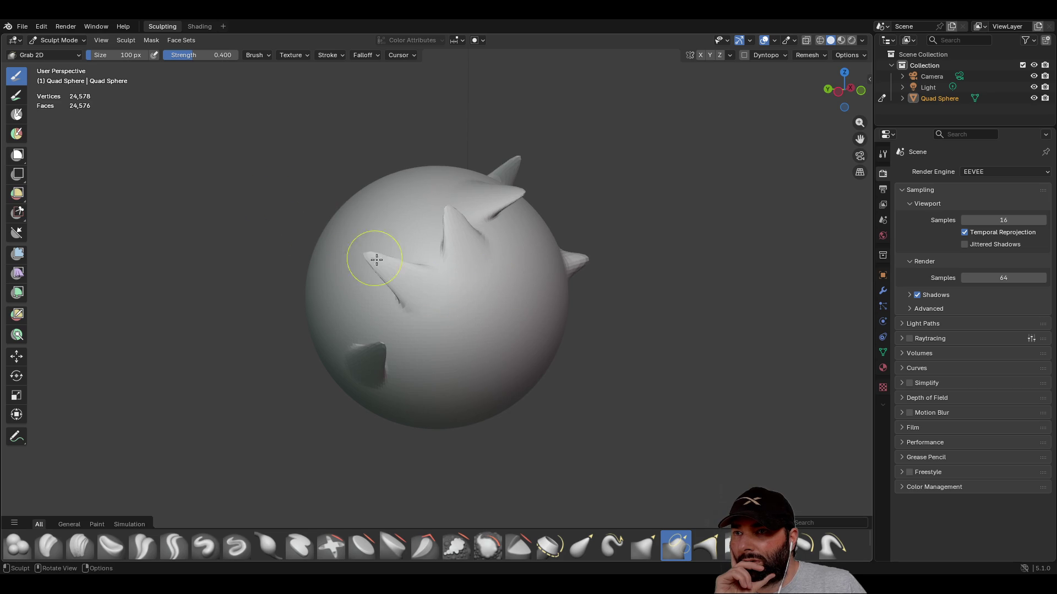
{"action": "middle_click_drag", "start_coordinate": [472, 284], "coordinate": [528, 287]}
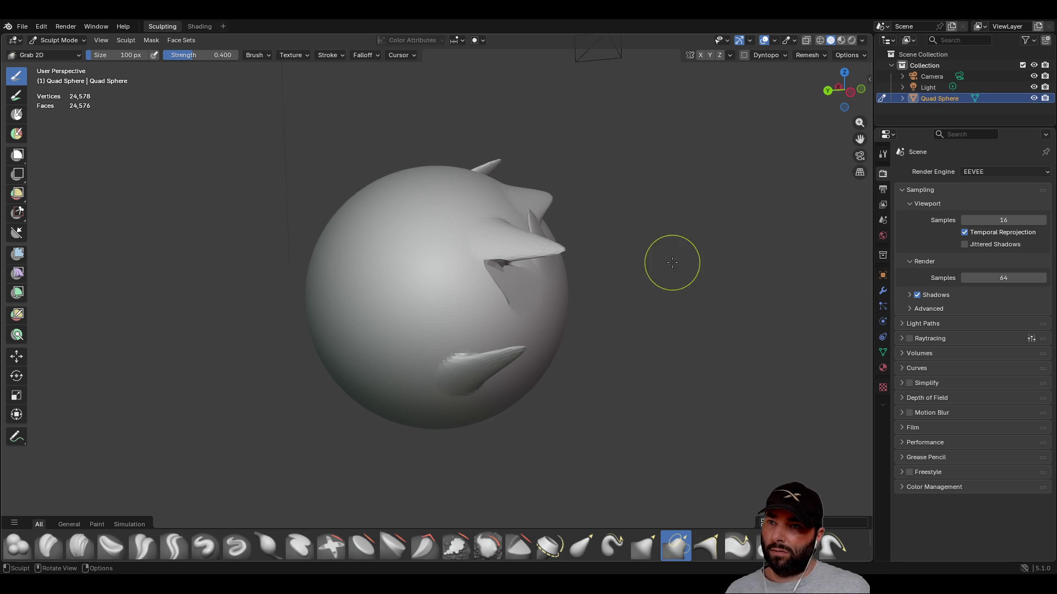
{"action": "middle_click_drag", "start_coordinate": [677, 319], "coordinate": [546, 294]}
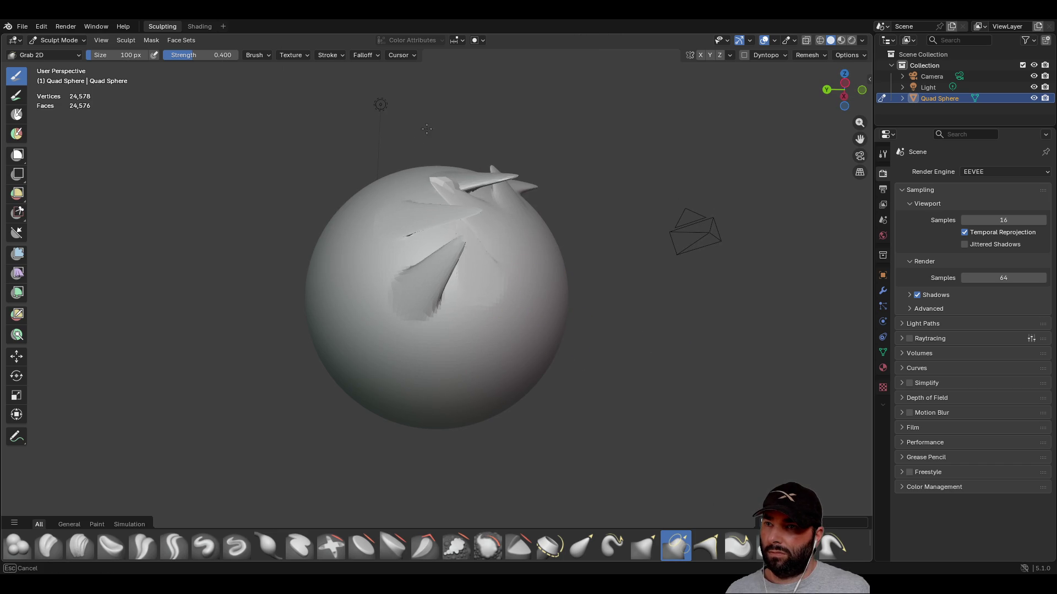
{"action": "mouse_move", "coordinate": [660, 201]}
{"action": "middle_mouse_down"}
{"action": "mouse_move", "coordinate": [159, 270]}
{"action": "mouse_move", "coordinate": [445, 251]}
{"action": "middle_mouse_up"}
{"action": "key", "text": "ctrl+z"}
{"action": "key", "text": "ctrl+z"}
{"action": "key", "text": "ctrl+z"}
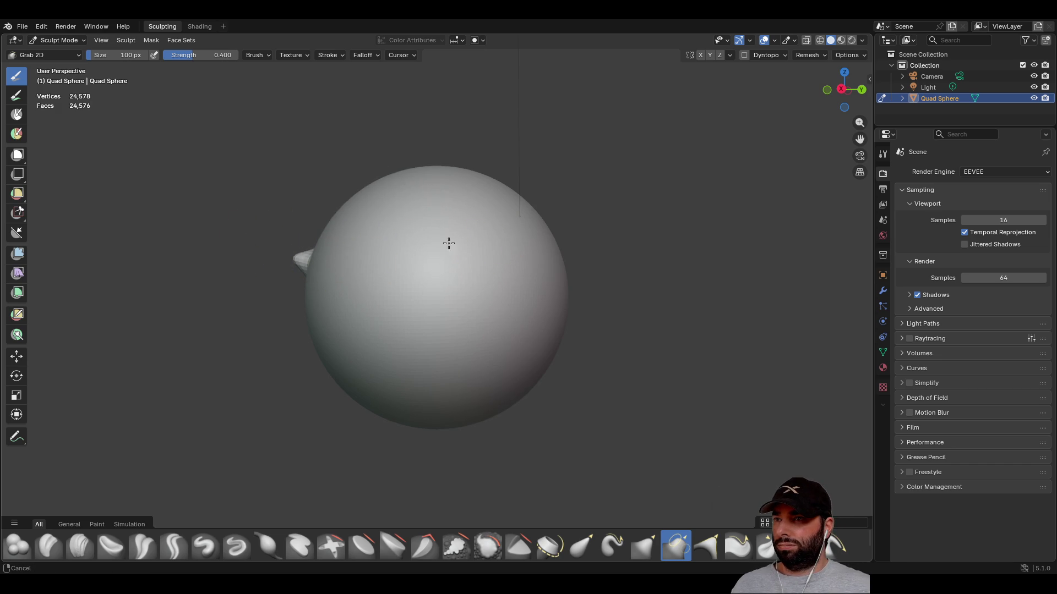
{"action": "middle_click_drag", "start_coordinate": [429, 242], "coordinate": [355, 243], "text": "ctrl"}
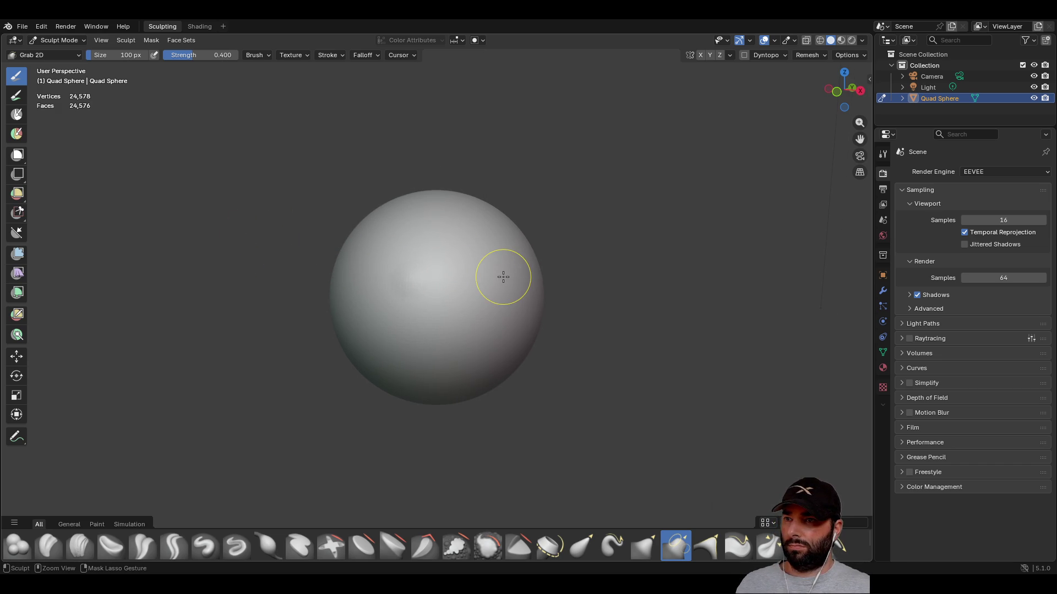
- Set the brush size to 500 px and pull the sphere left into a teardrop
{"action": "left_click", "coordinate": [133, 55]}
{"action": "type", "text": "500"}
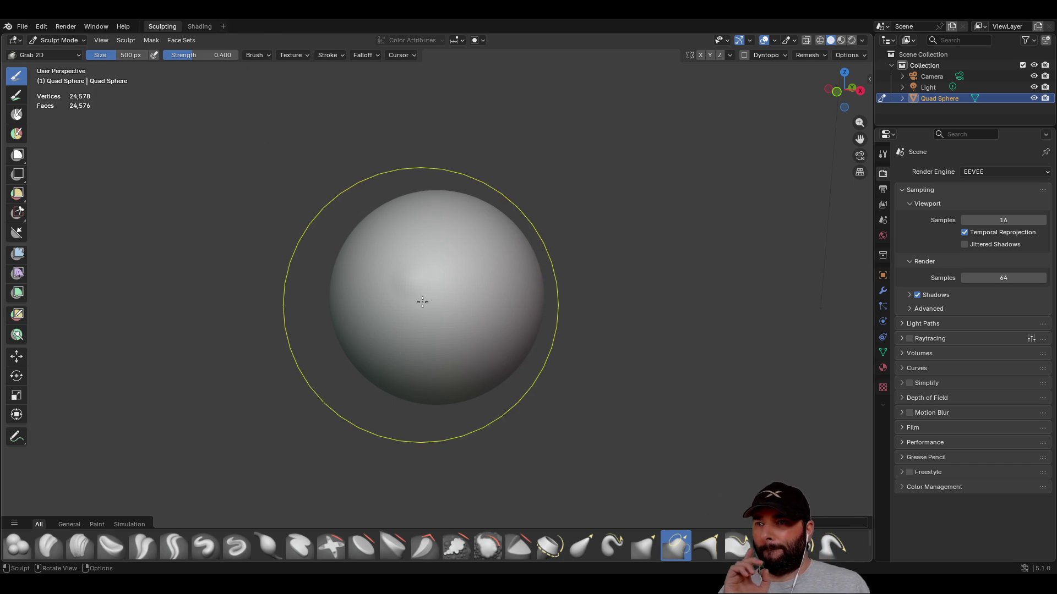
{"action": "left_click_drag", "start_coordinate": [387, 224], "coordinate": [250, 306]}
{"action": "key", "text": "ctrl+z"}
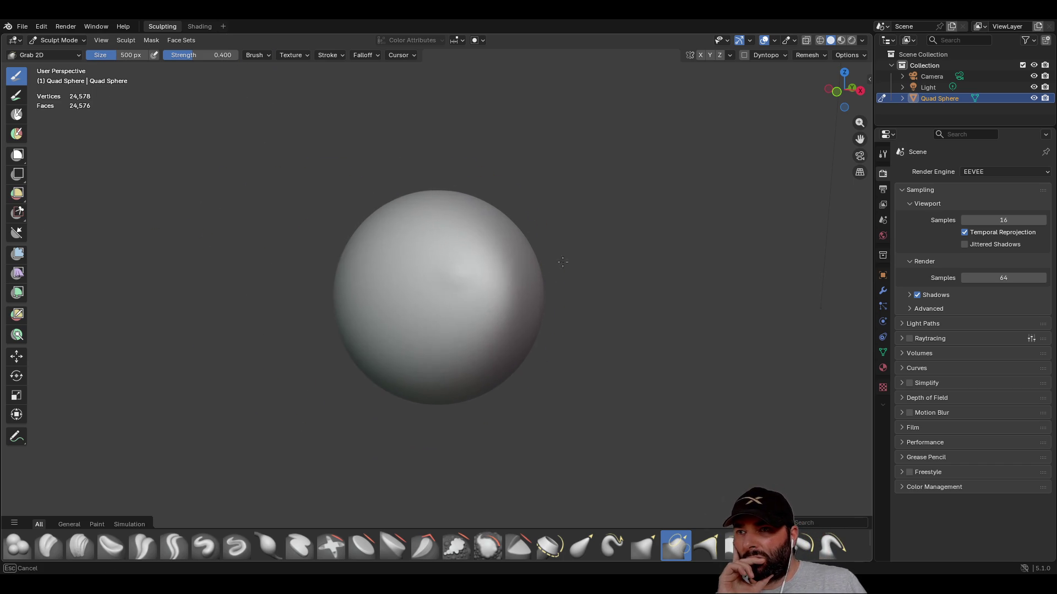
{"action": "mouse_move", "coordinate": [438, 218]}
{"action": "left_mouse_down"}
{"action": "mouse_move", "coordinate": [320, 291]}
{"action": "mouse_move", "coordinate": [248, 287]}
{"action": "mouse_move", "coordinate": [256, 295]}
{"action": "left_mouse_up"}
{"action": "mouse_move", "coordinate": [122, 292]}
{"action": "middle_mouse_down"}
{"action": "mouse_move", "coordinate": [479, 286]}
{"action": "mouse_move", "coordinate": [494, 321]}
{"action": "mouse_move", "coordinate": [556, 259]}
{"action": "mouse_move", "coordinate": [498, 276]}
{"action": "mouse_move", "coordinate": [448, 430]}
{"action": "middle_mouse_up"}
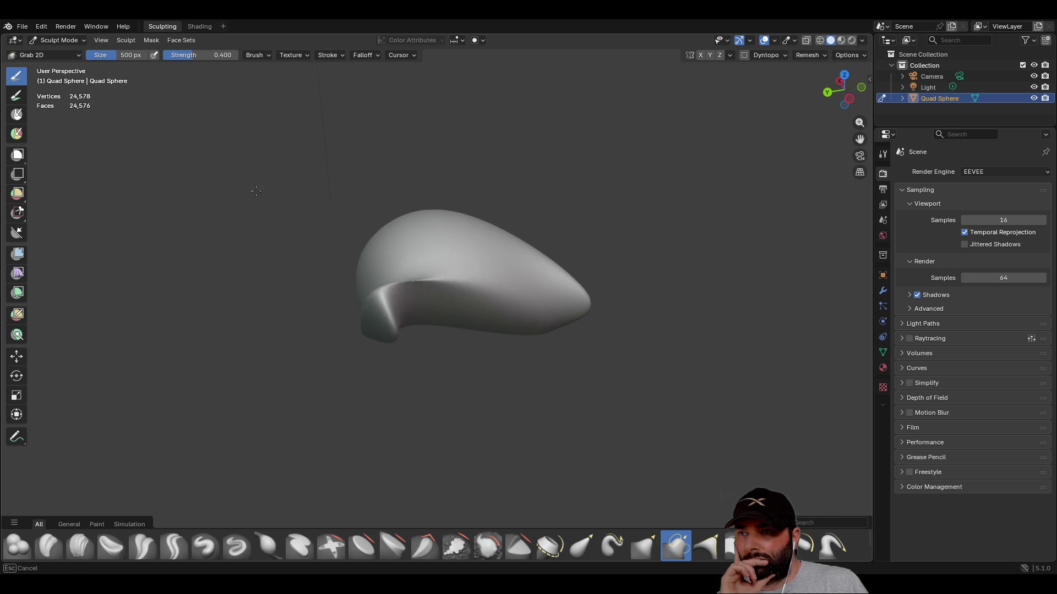
- Stretch the teardrop's tip down-right and bend the body into a long crescent with Grab 2D
{"action": "left_click_drag", "start_coordinate": [317, 432], "coordinate": [435, 483]}
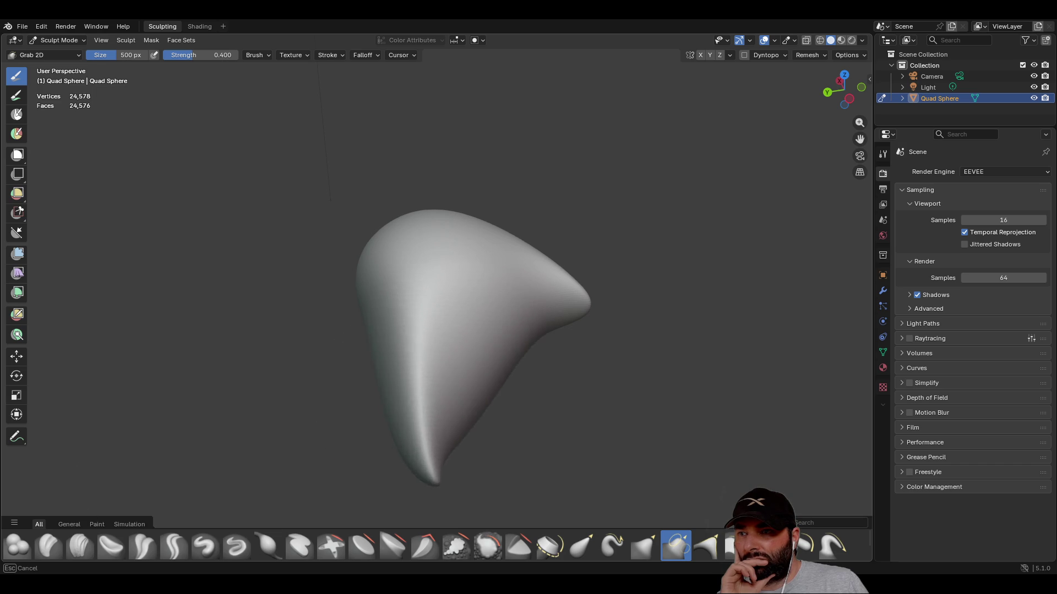
{"action": "mouse_move", "coordinate": [304, 354]}
{"action": "left_mouse_down"}
{"action": "mouse_move", "coordinate": [353, 425]}
{"action": "mouse_move", "coordinate": [347, 445]}
{"action": "left_mouse_up"}
{"action": "mouse_move", "coordinate": [507, 413]}
{"action": "middle_mouse_down"}
{"action": "mouse_move", "coordinate": [565, 412]}
{"action": "mouse_move", "coordinate": [674, 335]}
{"action": "mouse_move", "coordinate": [682, 381]}
{"action": "mouse_move", "coordinate": [394, 315]}
{"action": "middle_mouse_up"}
{"action": "left_click_drag", "start_coordinate": [395, 315], "coordinate": [251, 390]}
{"action": "middle_click_drag", "start_coordinate": [251, 391], "coordinate": [167, 189]}
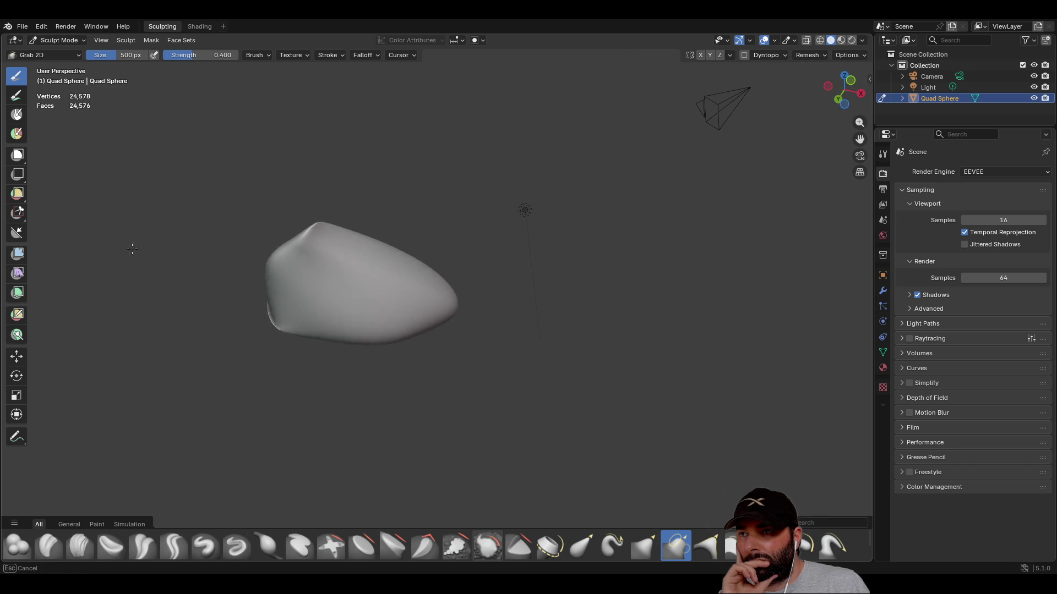
{"action": "mouse_move", "coordinate": [299, 327]}
{"action": "left_mouse_down"}
{"action": "mouse_move", "coordinate": [353, 275]}
{"action": "mouse_move", "coordinate": [331, 253]}
{"action": "mouse_move", "coordinate": [389, 266]}
{"action": "mouse_move", "coordinate": [486, 168]}
{"action": "mouse_move", "coordinate": [548, 182]}
{"action": "left_mouse_up"}
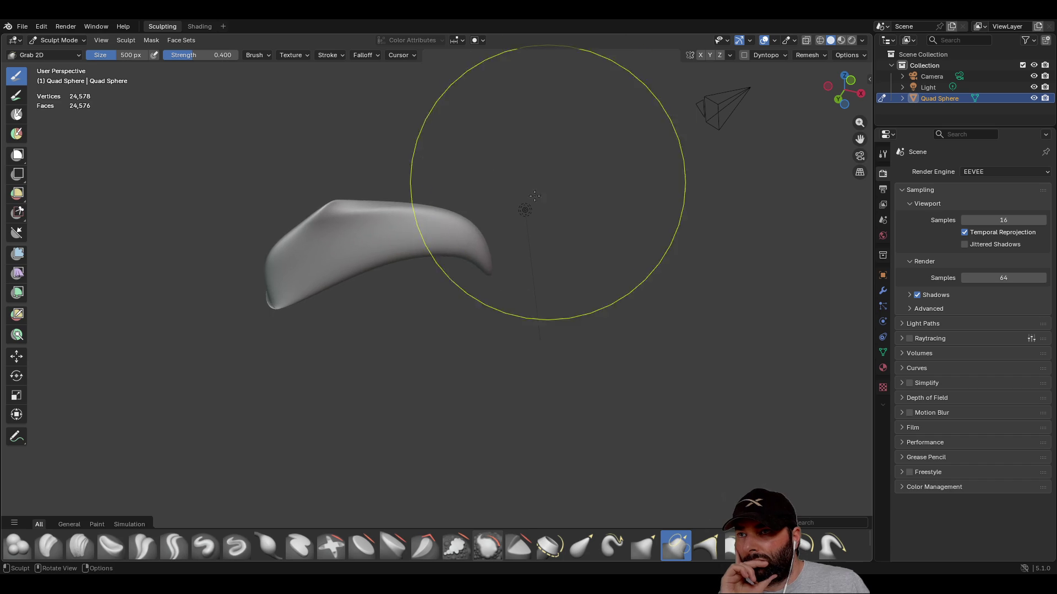
{"action": "left_click_drag", "start_coordinate": [415, 230], "coordinate": [503, 170]}
{"action": "mouse_move", "coordinate": [341, 231]}
{"action": "left_mouse_down"}
{"action": "mouse_move", "coordinate": [385, 215]}
{"action": "mouse_move", "coordinate": [361, 217]}
{"action": "left_mouse_up"}
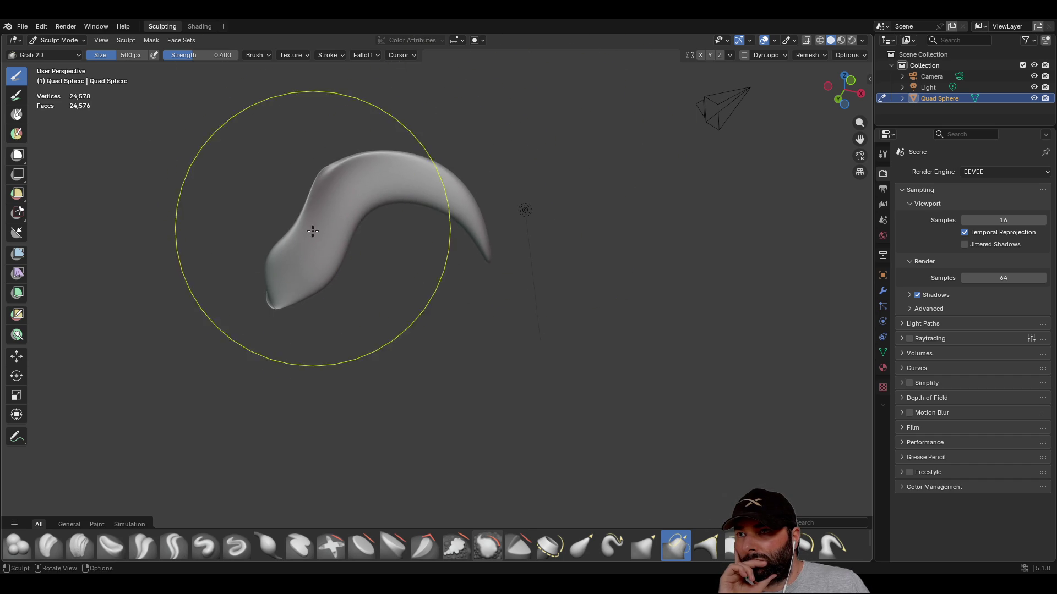
{"action": "left_click_drag", "start_coordinate": [308, 242], "coordinate": [185, 195]}
{"action": "left_click_drag", "start_coordinate": [236, 253], "coordinate": [198, 298]}
- Pull the crescent's arms and lower limb outward into a boomerang-like band
{"action": "mouse_move", "coordinate": [291, 277]}
{"action": "middle_mouse_down"}
{"action": "mouse_move", "coordinate": [608, 354]}
{"action": "mouse_move", "coordinate": [622, 400]}
{"action": "middle_mouse_up"}
{"action": "mouse_move", "coordinate": [622, 401]}
{"action": "left_mouse_down"}
{"action": "mouse_move", "coordinate": [655, 379]}
{"action": "mouse_move", "coordinate": [681, 432]}
{"action": "left_mouse_up"}
{"action": "mouse_move", "coordinate": [637, 449]}
{"action": "middle_mouse_down"}
{"action": "mouse_move", "coordinate": [485, 282]}
{"action": "mouse_move", "coordinate": [436, 264]}
{"action": "middle_mouse_up"}
{"action": "left_click_drag", "start_coordinate": [436, 264], "coordinate": [358, 341]}
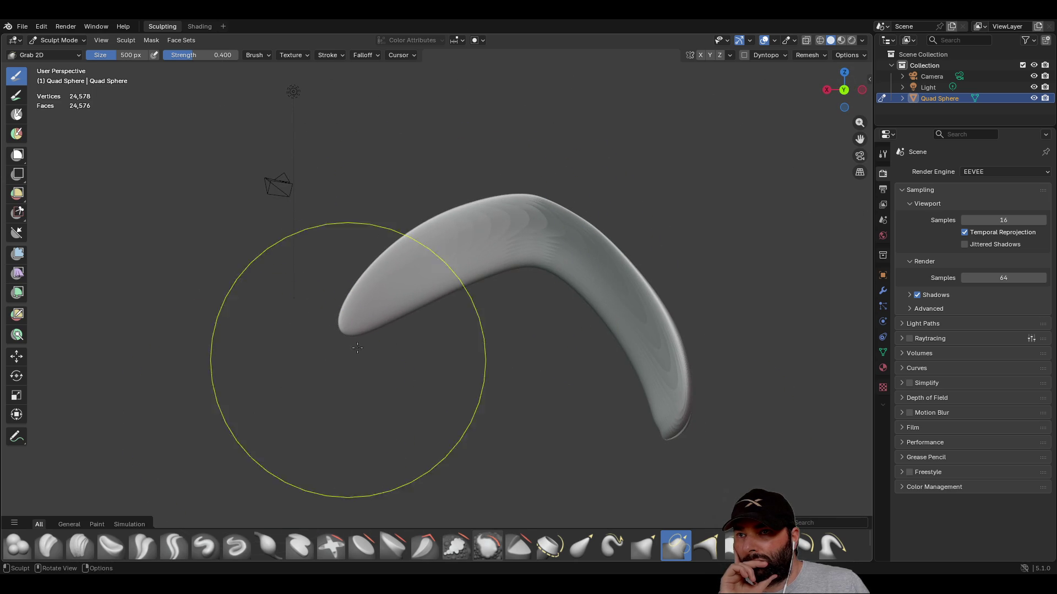
{"action": "mouse_move", "coordinate": [420, 280]}
{"action": "middle_mouse_down"}
{"action": "mouse_move", "coordinate": [489, 330]}
{"action": "mouse_move", "coordinate": [396, 279]}
{"action": "mouse_move", "coordinate": [165, 209]}
{"action": "mouse_move", "coordinate": [111, 173]}
{"action": "mouse_move", "coordinate": [173, 236]}
{"action": "mouse_move", "coordinate": [307, 295]}
{"action": "mouse_move", "coordinate": [333, 271]}
{"action": "middle_mouse_up"}
{"action": "mouse_move", "coordinate": [424, 259]}
{"action": "middle_mouse_down"}
{"action": "mouse_move", "coordinate": [342, 307]}
{"action": "mouse_move", "coordinate": [562, 331]}
{"action": "mouse_move", "coordinate": [485, 323]}
{"action": "middle_mouse_up"}
{"action": "mouse_move", "coordinate": [486, 323]}
{"action": "left_mouse_down"}
{"action": "mouse_move", "coordinate": [544, 369]}
{"action": "mouse_move", "coordinate": [441, 229]}
{"action": "mouse_move", "coordinate": [307, 236]}
{"action": "mouse_move", "coordinate": [385, 286]}
{"action": "left_mouse_up"}
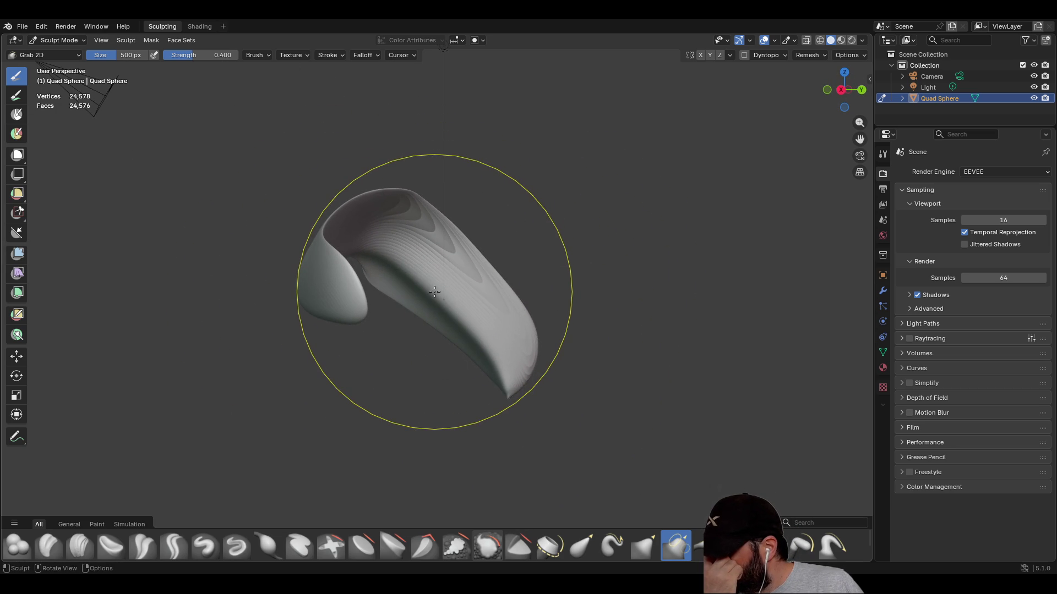
{"action": "mouse_move", "coordinate": [435, 292]}
{"action": "middle_mouse_down"}
{"action": "mouse_move", "coordinate": [453, 283]}
{"action": "mouse_move", "coordinate": [582, 411]}
{"action": "middle_mouse_up"}
{"action": "mouse_move", "coordinate": [671, 443]}
{"action": "left_mouse_down"}
{"action": "mouse_move", "coordinate": [655, 441]}
{"action": "mouse_move", "coordinate": [699, 407]}
{"action": "mouse_move", "coordinate": [672, 440]}
{"action": "mouse_move", "coordinate": [801, 381]}
{"action": "mouse_move", "coordinate": [738, 363]}
{"action": "mouse_move", "coordinate": [693, 440]}
{"action": "left_mouse_up"}
{"action": "mouse_move", "coordinate": [693, 440]}
{"action": "middle_mouse_down"}
{"action": "mouse_move", "coordinate": [514, 334]}
{"action": "mouse_move", "coordinate": [324, 199]}
{"action": "mouse_move", "coordinate": [484, 551]}
{"action": "middle_mouse_up"}
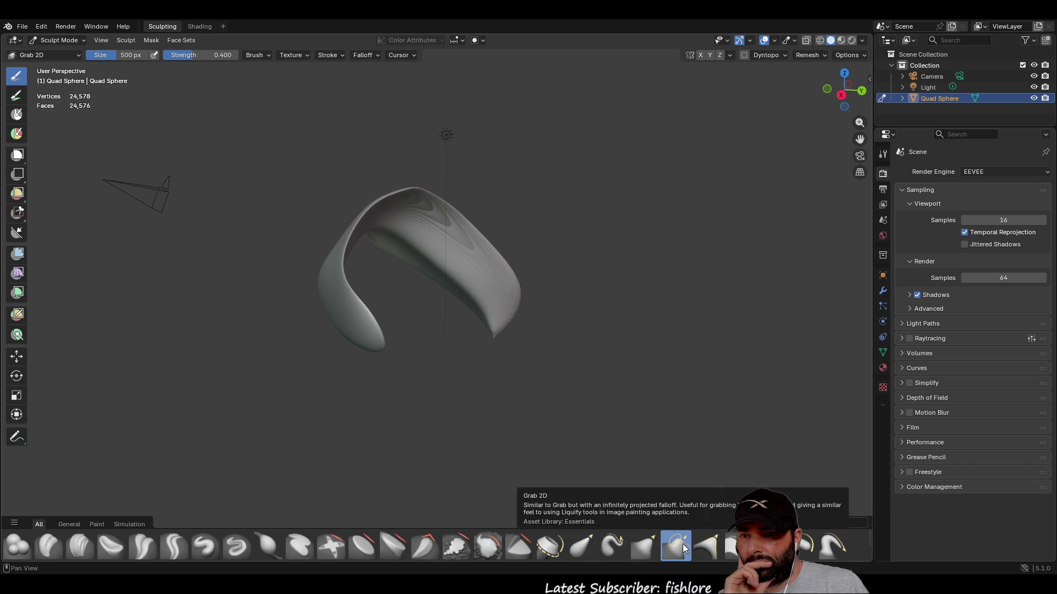
- Pull the right end with the regular Grab brush, undo that stroke, and open File > New
{"action": "left_click", "coordinate": [645, 544]}
{"action": "mouse_move", "coordinate": [510, 282]}
{"action": "left_mouse_down"}
{"action": "mouse_move", "coordinate": [542, 300]}
{"action": "mouse_move", "coordinate": [452, 269]}
{"action": "mouse_move", "coordinate": [502, 302]}
{"action": "left_mouse_up"}
{"action": "middle_click_drag", "start_coordinate": [503, 302], "coordinate": [606, 358]}
{"action": "mouse_move", "coordinate": [606, 358]}
{"action": "left_mouse_down"}
{"action": "mouse_move", "coordinate": [788, 373]}
{"action": "mouse_move", "coordinate": [716, 341]}
{"action": "left_mouse_up"}
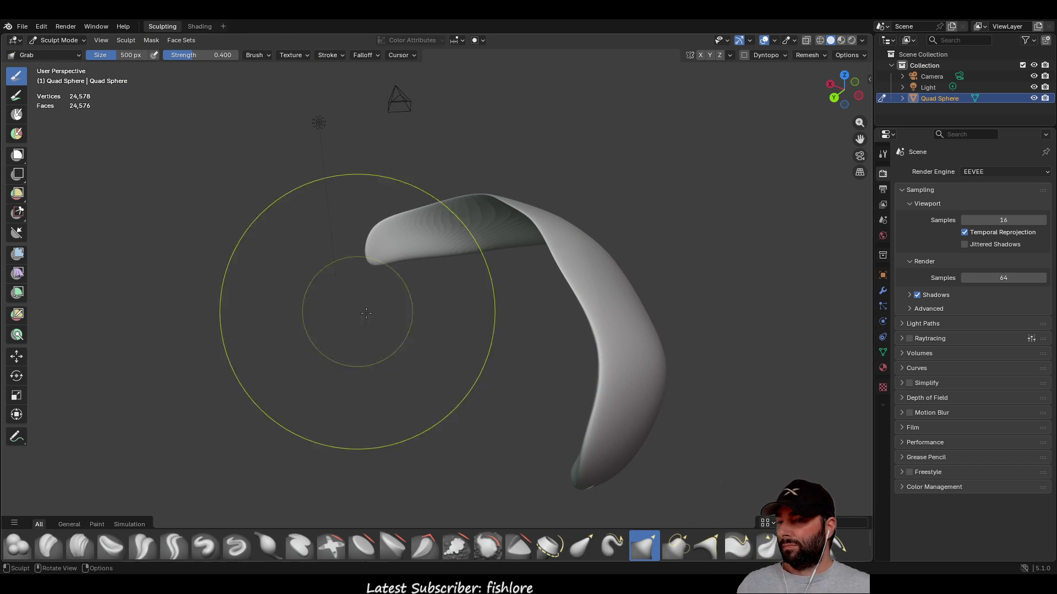
{"action": "key", "text": "ctrl+z"}
{"action": "key", "text": "ctrl+z"}
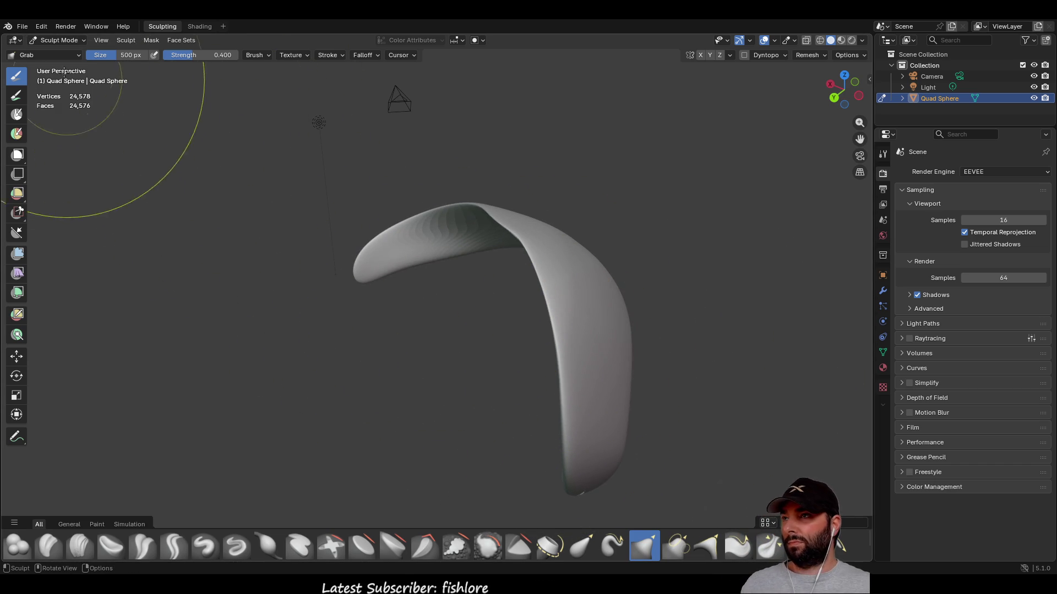
{"action": "left_click", "coordinate": [28, 22]}
- Start a new Sculpting-template file, discarding the unsaved crescent sculpt
{"action": "mouse_move", "coordinate": [94, 38]}
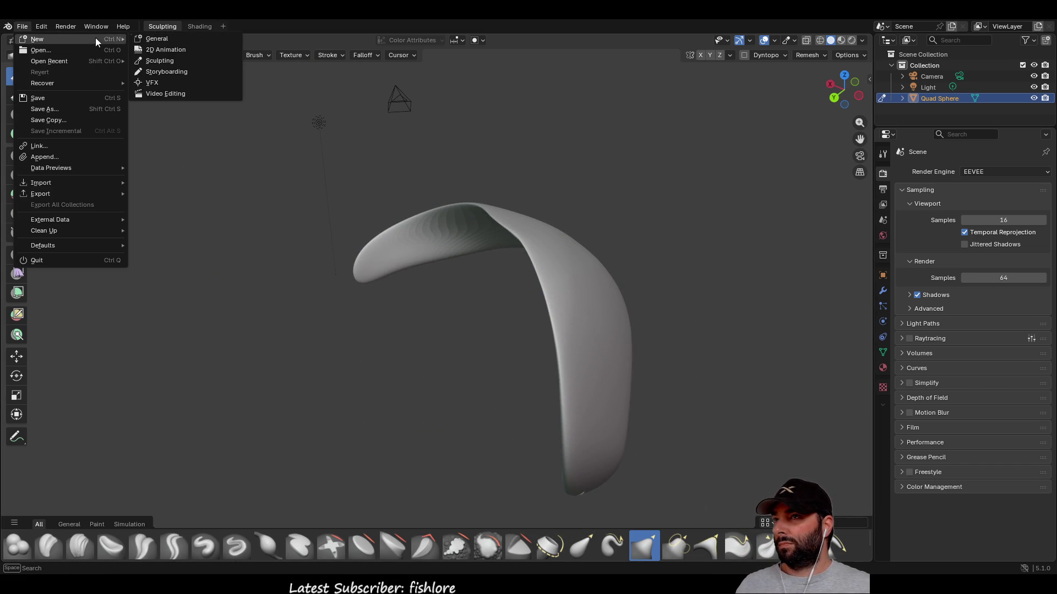
{"action": "left_click", "coordinate": [168, 60]}
{"action": "left_click", "coordinate": [547, 315]}
{"action": "middle_click_drag", "start_coordinate": [380, 279], "coordinate": [380, 279]}
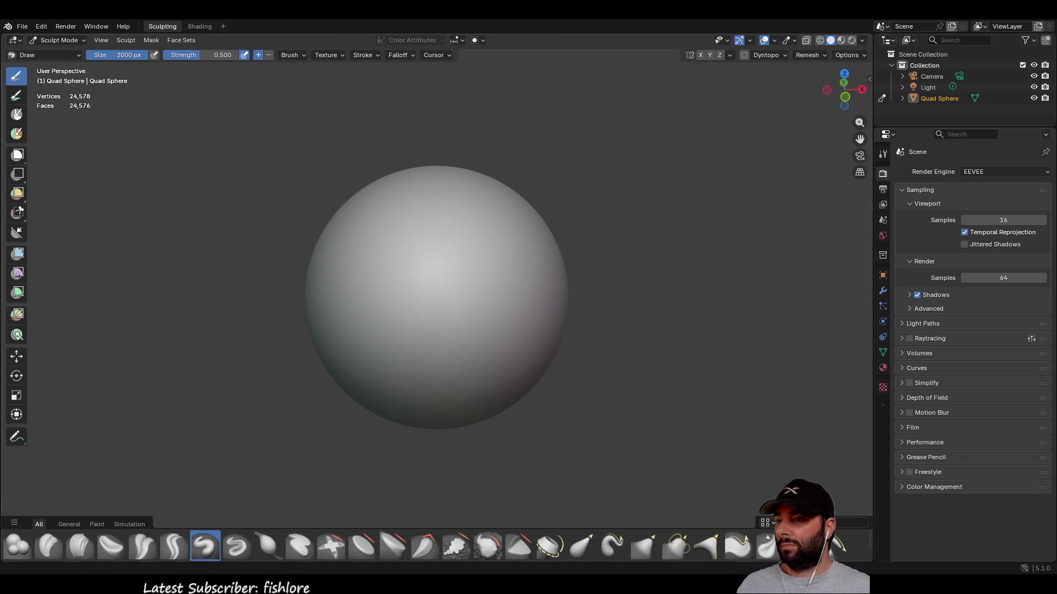
- Test the Elastic Grab brush, then switch to the Grab brush at 0.400 strength and zoom out
{"action": "left_click", "coordinate": [581, 546]}
{"action": "mouse_move", "coordinate": [462, 314]}
{"action": "left_mouse_down"}
{"action": "mouse_move", "coordinate": [599, 314]}
{"action": "mouse_move", "coordinate": [465, 315]}
{"action": "left_mouse_up"}
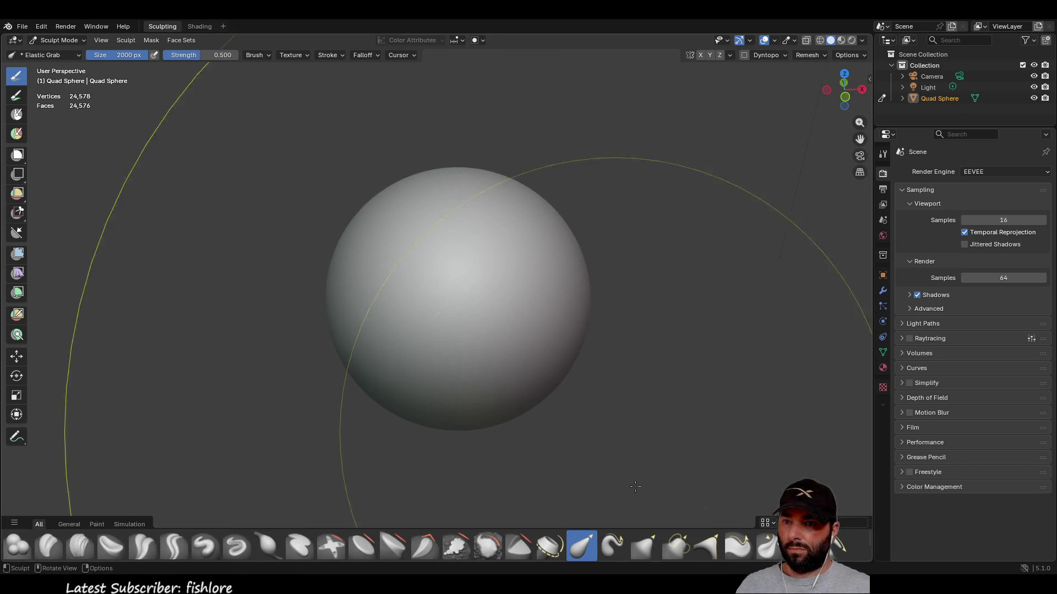
{"action": "left_click", "coordinate": [644, 546]}
{"action": "scroll", "coordinate": [443, 295], "scroll_direction": "down", "scroll_amount": 5}
{"action": "mouse_move", "coordinate": [443, 295]}
{"action": "left_mouse_down"}
{"action": "mouse_move", "coordinate": [688, 286]}
{"action": "mouse_move", "coordinate": [846, 360]}
{"action": "mouse_move", "coordinate": [352, 264]}
{"action": "mouse_move", "coordinate": [484, 259]}
{"action": "mouse_move", "coordinate": [440, 264]}
{"action": "left_mouse_up"}
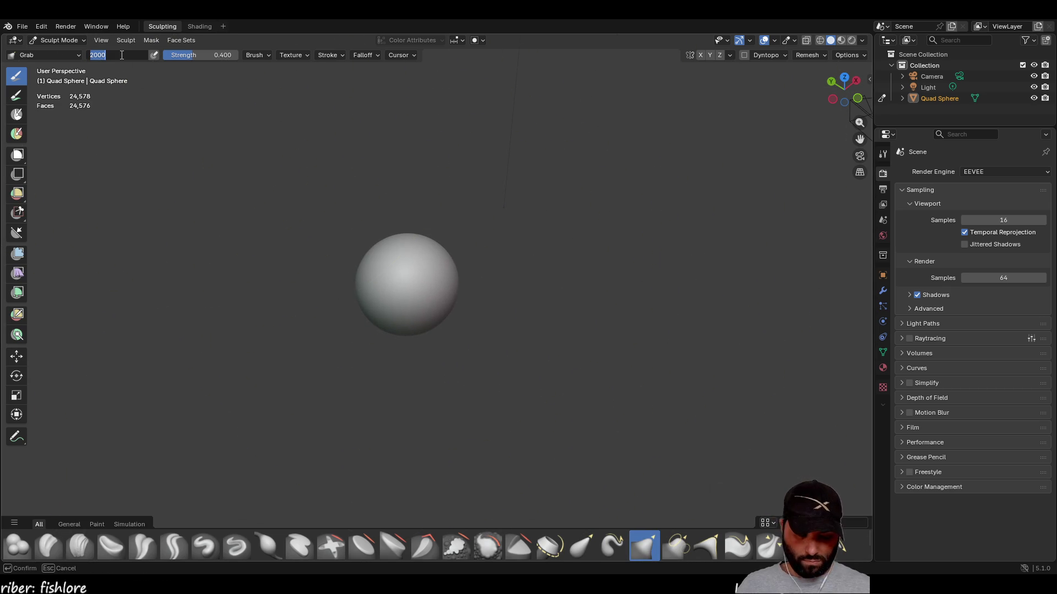
- Stretch the fresh sphere up-right into an oval and pull its lower end downward
{"action": "mouse_move", "coordinate": [410, 262]}
{"action": "left_mouse_down"}
{"action": "mouse_move", "coordinate": [753, 156]}
{"action": "mouse_move", "coordinate": [787, 132]}
{"action": "left_mouse_up"}
{"action": "mouse_move", "coordinate": [593, 332]}
{"action": "middle_mouse_down"}
{"action": "mouse_move", "coordinate": [581, 352]}
{"action": "mouse_move", "coordinate": [505, 250]}
{"action": "mouse_move", "coordinate": [516, 307]}
{"action": "mouse_move", "coordinate": [490, 313]}
{"action": "middle_mouse_up"}
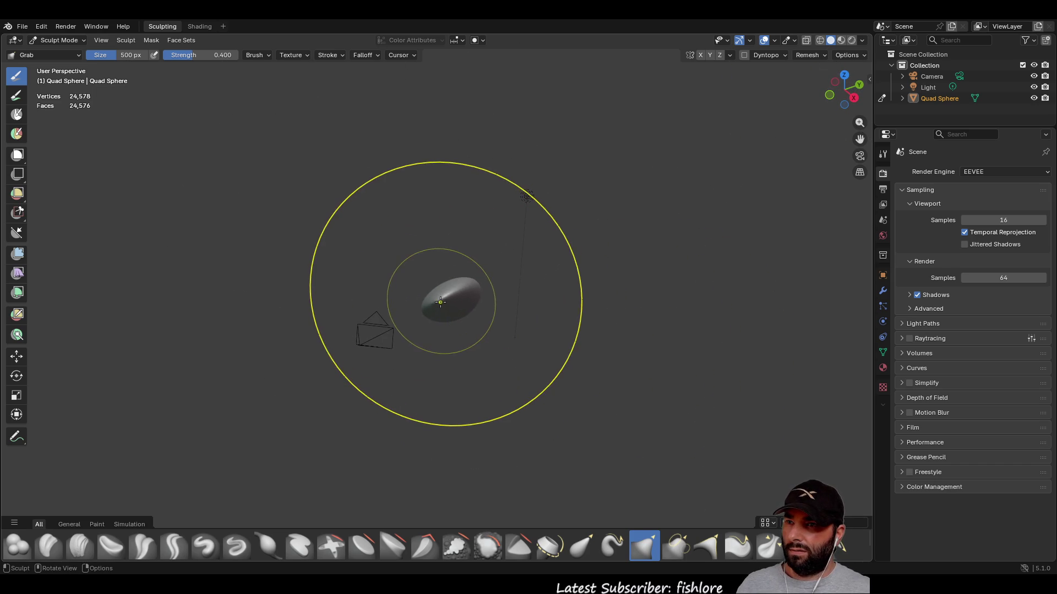
{"action": "left_click_drag", "start_coordinate": [445, 294], "coordinate": [412, 279]}
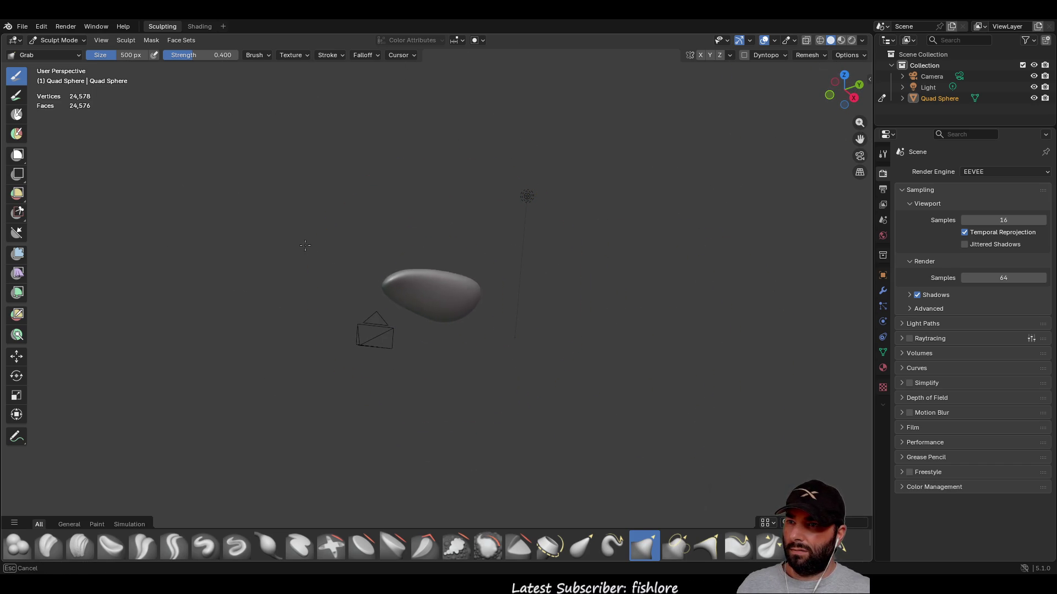
{"action": "left_click_drag", "start_coordinate": [200, 228], "coordinate": [248, 236]}
{"action": "middle_click_drag", "start_coordinate": [248, 235], "coordinate": [545, 182]}
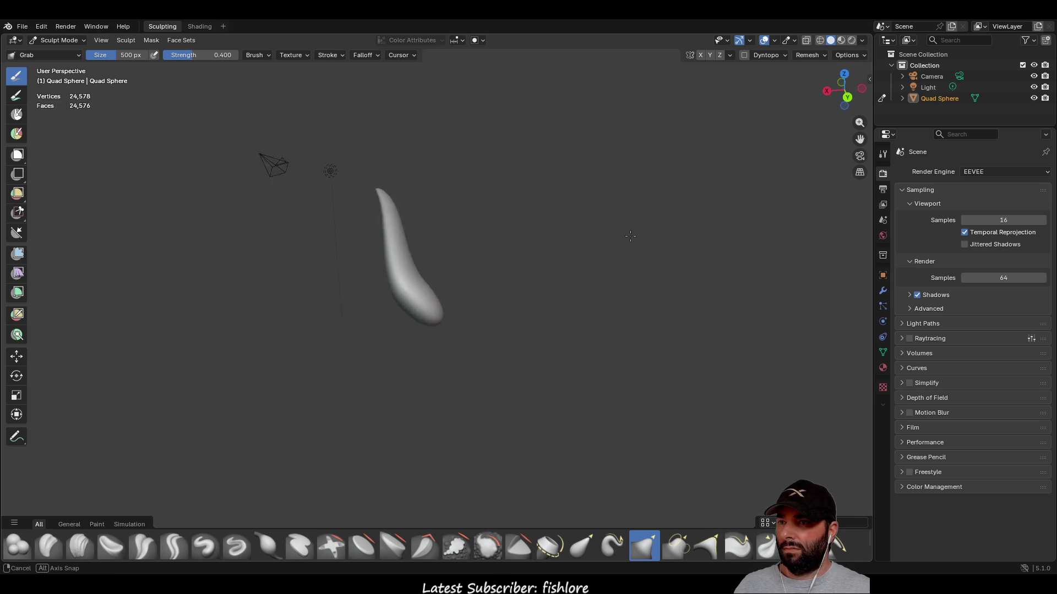
{"action": "mouse_move", "coordinate": [643, 239]}
{"action": "middle_mouse_down"}
{"action": "mouse_move", "coordinate": [559, 236]}
{"action": "mouse_move", "coordinate": [559, 283]}
{"action": "mouse_move", "coordinate": [361, 307]}
{"action": "mouse_move", "coordinate": [502, 159]}
{"action": "mouse_move", "coordinate": [485, 132]}
{"action": "mouse_move", "coordinate": [578, 243]}
{"action": "middle_mouse_up"}
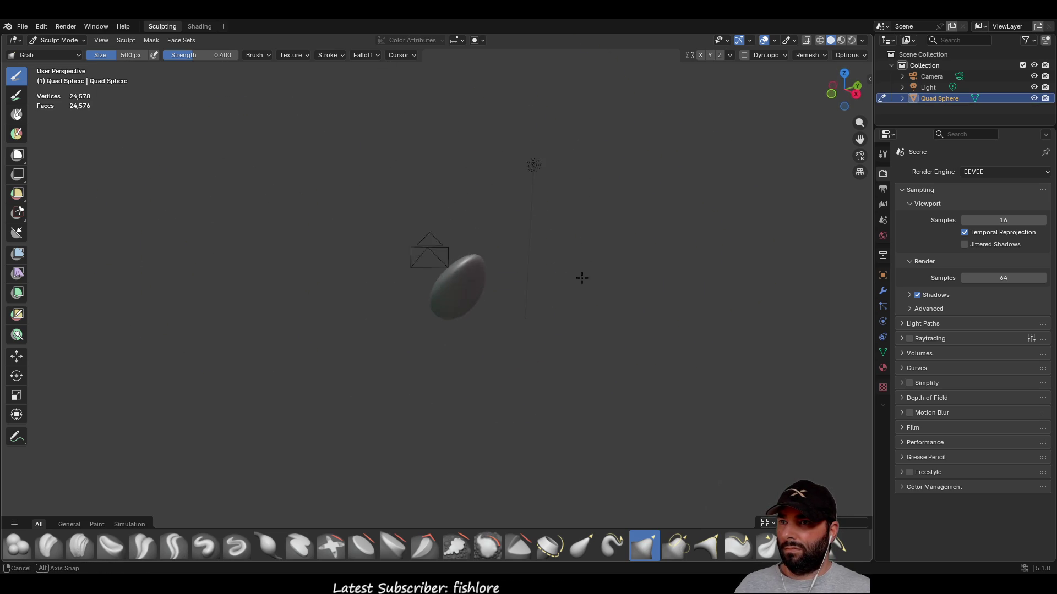
{"action": "middle_click_drag", "start_coordinate": [569, 325], "coordinate": [447, 364]}
{"action": "left_click_drag", "start_coordinate": [447, 364], "coordinate": [442, 377]}
{"action": "mouse_move", "coordinate": [414, 471]}
{"action": "middle_mouse_down"}
{"action": "mouse_move", "coordinate": [368, 267]}
{"action": "mouse_move", "coordinate": [668, 230]}
{"action": "mouse_move", "coordinate": [594, 337]}
{"action": "mouse_move", "coordinate": [509, 365]}
{"action": "middle_mouse_up"}
- Round out the sculpt's lower end and orbit until it lies horizontal
{"action": "scroll", "coordinate": [484, 390], "scroll_direction": "up", "scroll_amount": 5}
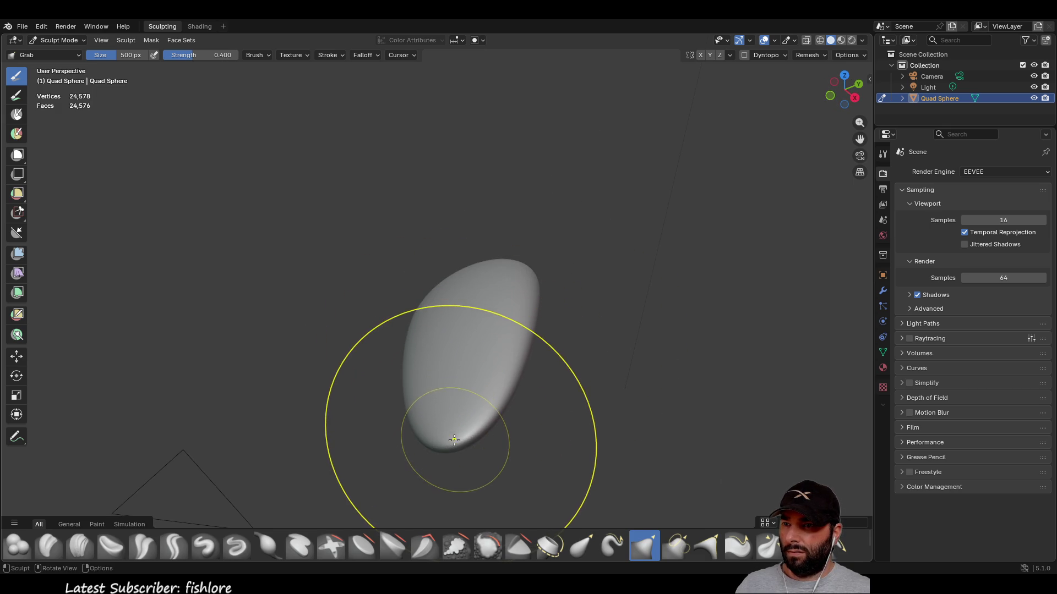
{"action": "mouse_move", "coordinate": [440, 424]}
{"action": "left_mouse_down"}
{"action": "mouse_move", "coordinate": [462, 350]}
{"action": "mouse_move", "coordinate": [462, 438]}
{"action": "left_mouse_up"}
{"action": "mouse_move", "coordinate": [462, 438]}
{"action": "middle_mouse_down"}
{"action": "mouse_move", "coordinate": [498, 404]}
{"action": "mouse_move", "coordinate": [538, 440]}
{"action": "middle_mouse_up"}
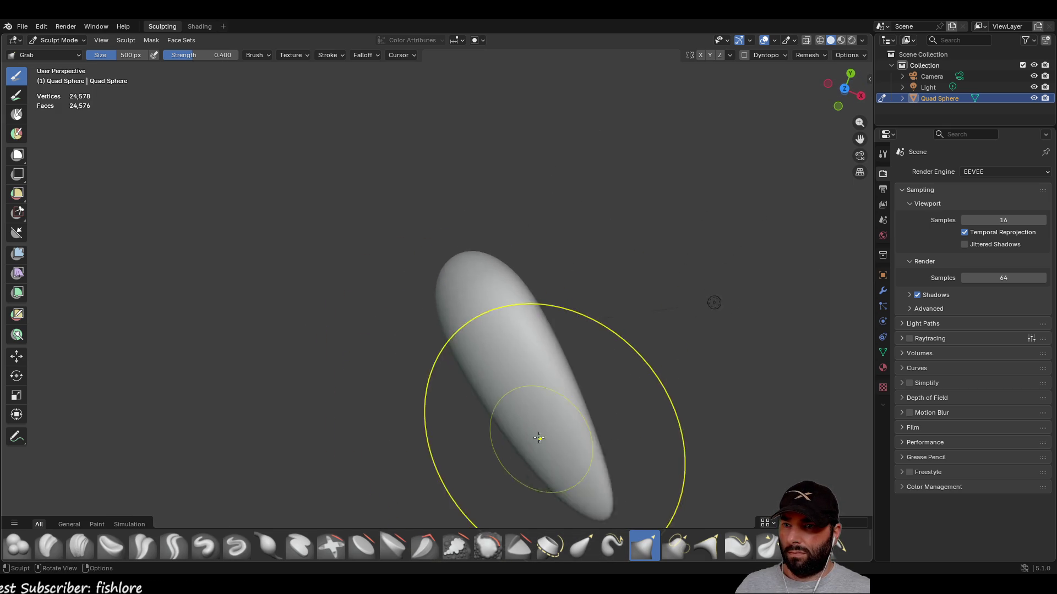
{"action": "scroll", "coordinate": [537, 424], "scroll_direction": "down", "scroll_amount": 2}
{"action": "scroll", "coordinate": [538, 404], "scroll_direction": "up", "scroll_amount": 3}
{"action": "scroll", "coordinate": [479, 307], "scroll_direction": "down", "scroll_amount": 5}
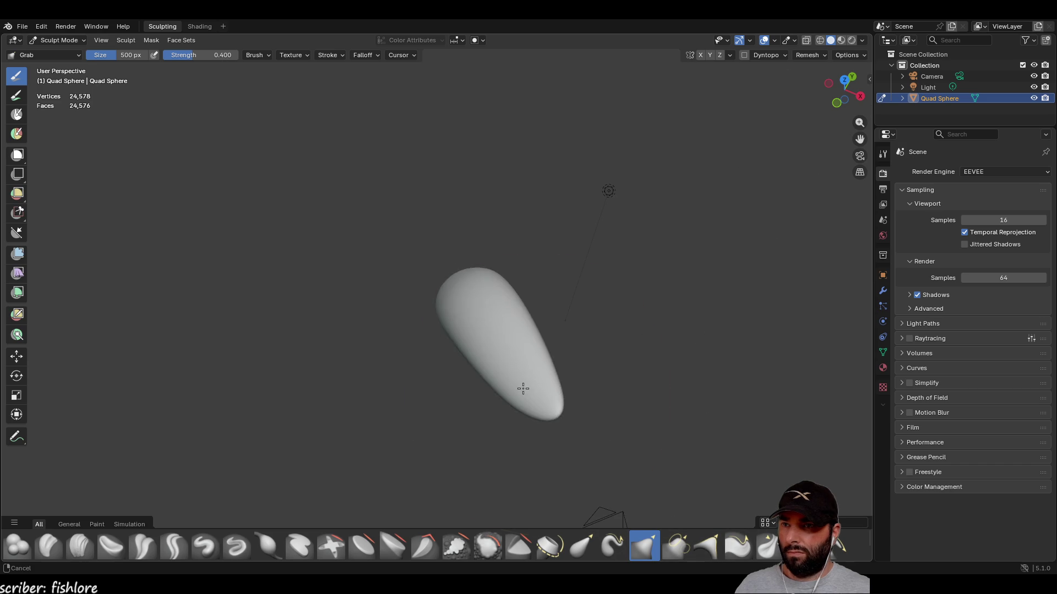
{"action": "middle_click_drag", "start_coordinate": [550, 407], "coordinate": [575, 416]}
{"action": "scroll", "coordinate": [443, 306], "scroll_direction": "up", "scroll_amount": 6}
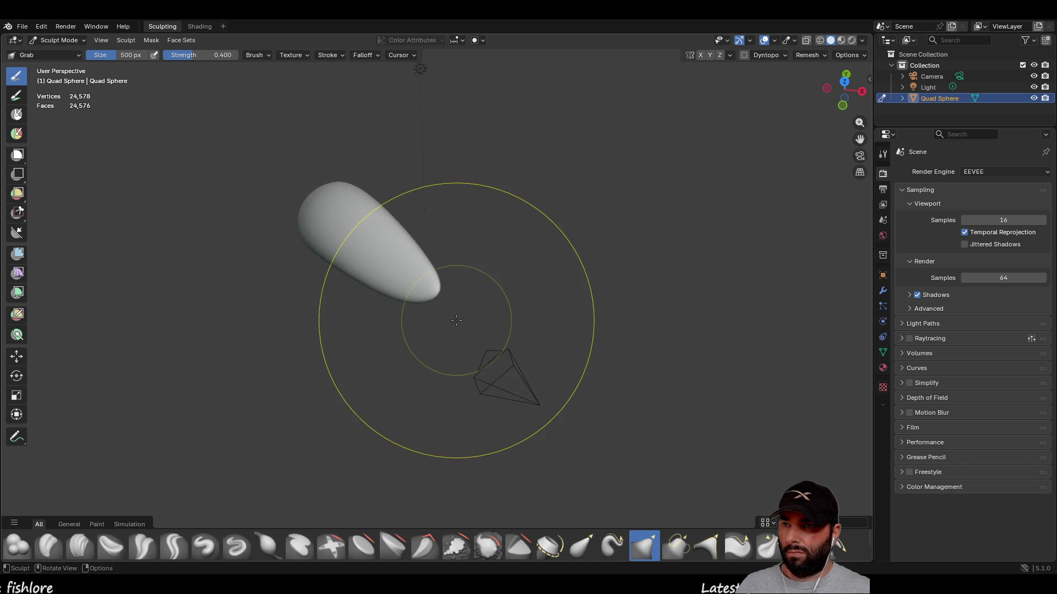
{"action": "scroll", "coordinate": [404, 297], "scroll_direction": "down", "scroll_amount": 3}
{"action": "middle_click_drag", "start_coordinate": [331, 259], "coordinate": [182, 141]}
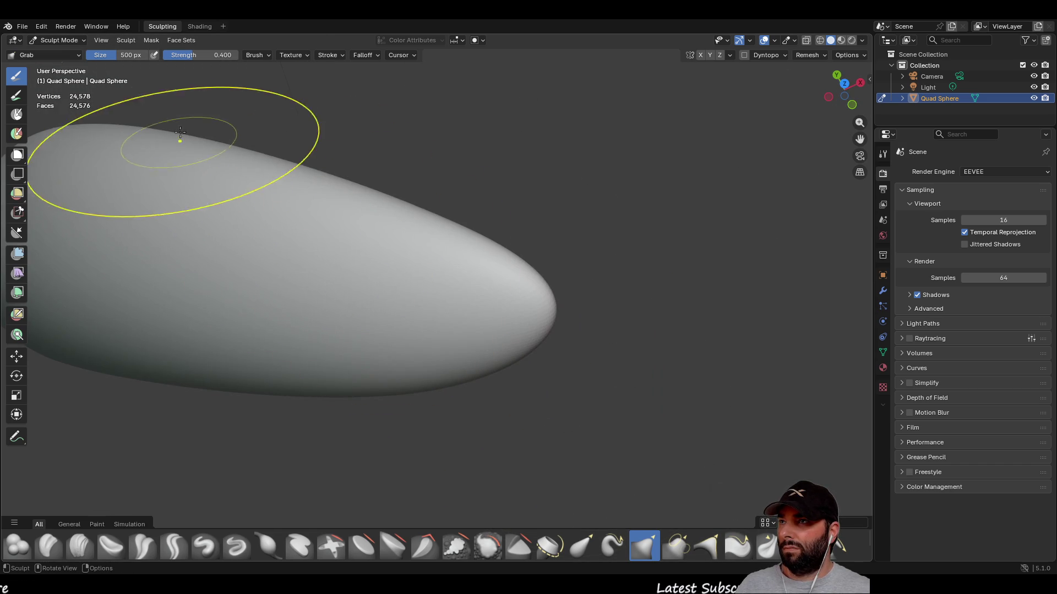
- Set the brush size to 200 px and pull the tip inward into a curved, tapered hook
{"action": "type", "text": "0"}
{"action": "key", "text": "Return"}
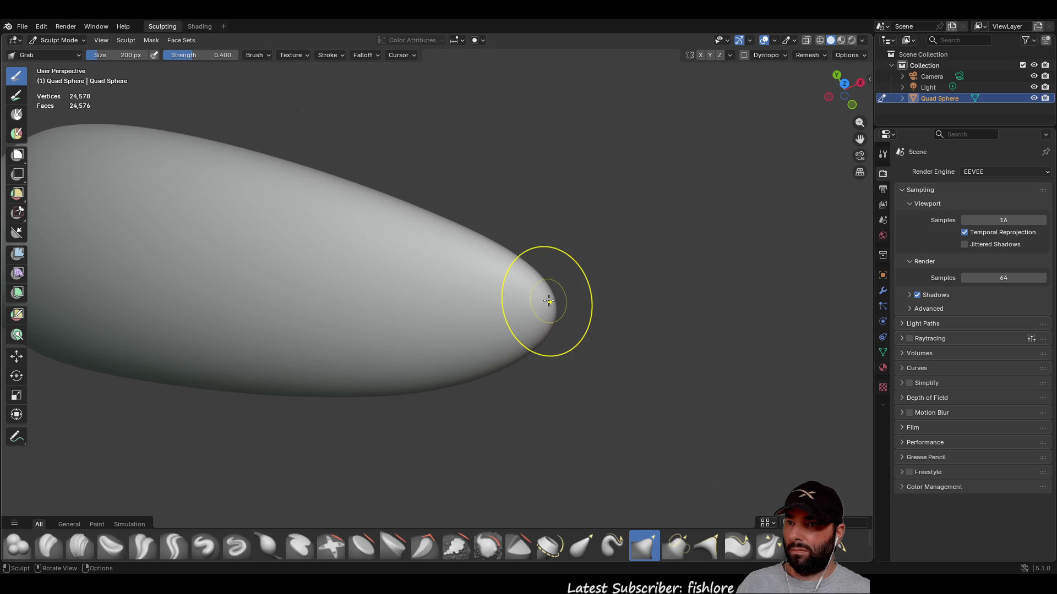
{"action": "left_click_drag", "start_coordinate": [550, 299], "coordinate": [479, 291]}
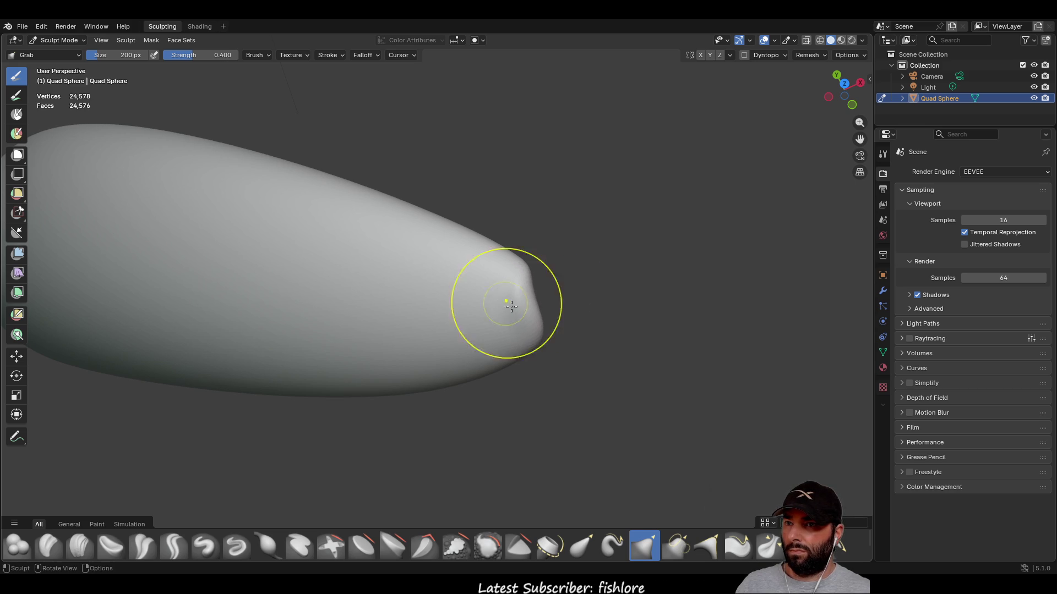
{"action": "mouse_move", "coordinate": [487, 329]}
{"action": "middle_mouse_down"}
{"action": "mouse_move", "coordinate": [540, 286]}
{"action": "mouse_move", "coordinate": [574, 320]}
{"action": "mouse_move", "coordinate": [561, 330]}
{"action": "mouse_move", "coordinate": [534, 234]}
{"action": "middle_mouse_up"}
{"action": "scroll", "coordinate": [350, 185], "scroll_direction": "down", "scroll_amount": 5}
{"action": "mouse_move", "coordinate": [609, 278]}
{"action": "middle_mouse_down"}
{"action": "mouse_move", "coordinate": [564, 136]}
{"action": "mouse_move", "coordinate": [663, 268]}
{"action": "mouse_move", "coordinate": [170, 239]}
{"action": "mouse_move", "coordinate": [488, 170]}
{"action": "mouse_move", "coordinate": [470, 138]}
{"action": "mouse_move", "coordinate": [547, 276]}
{"action": "mouse_move", "coordinate": [424, 210]}
{"action": "middle_mouse_up"}
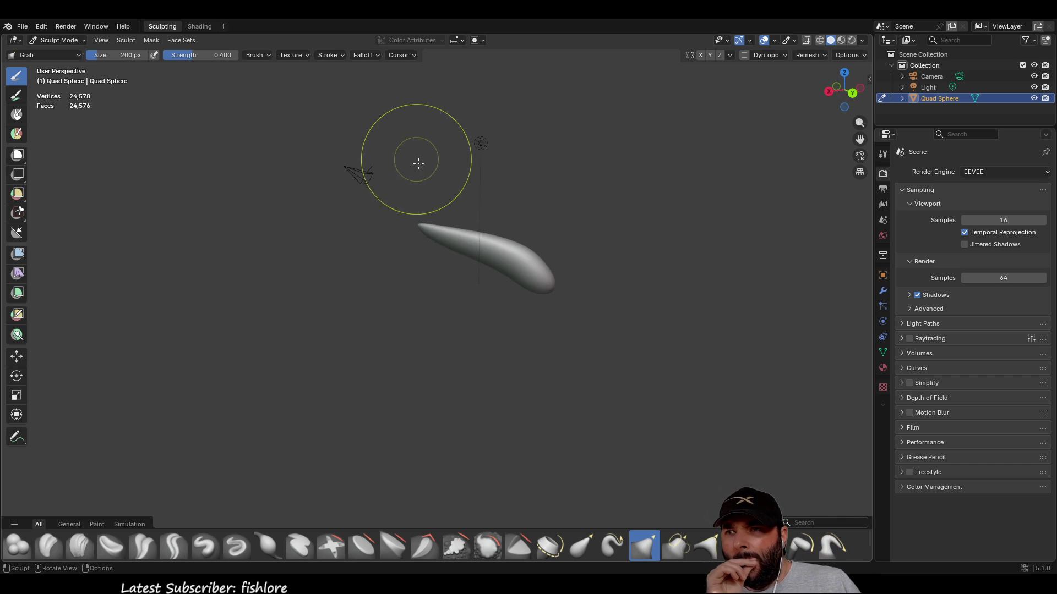
{"action": "mouse_move", "coordinate": [557, 309]}
{"action": "middle_mouse_down"}
{"action": "mouse_move", "coordinate": [523, 286]}
{"action": "mouse_move", "coordinate": [378, 242]}
{"action": "mouse_move", "coordinate": [212, 238]}
{"action": "middle_mouse_up"}
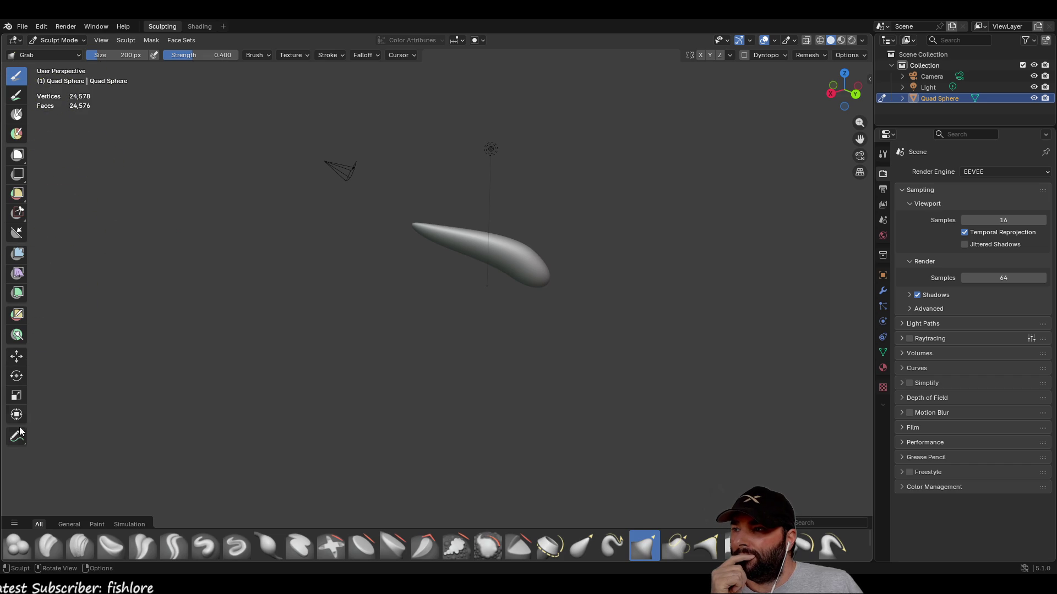
- Switch to Object Mode and copy the tapered shape with Ctrl+C
{"action": "left_click", "coordinate": [44, 57]}
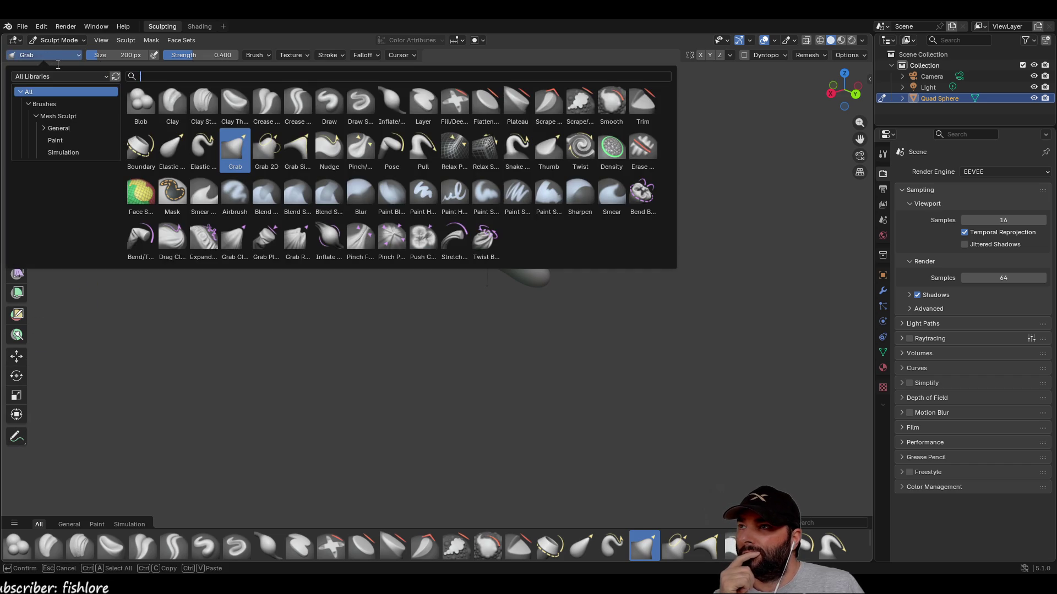
{"action": "left_click", "coordinate": [61, 40]}
{"action": "left_click", "coordinate": [67, 53]}
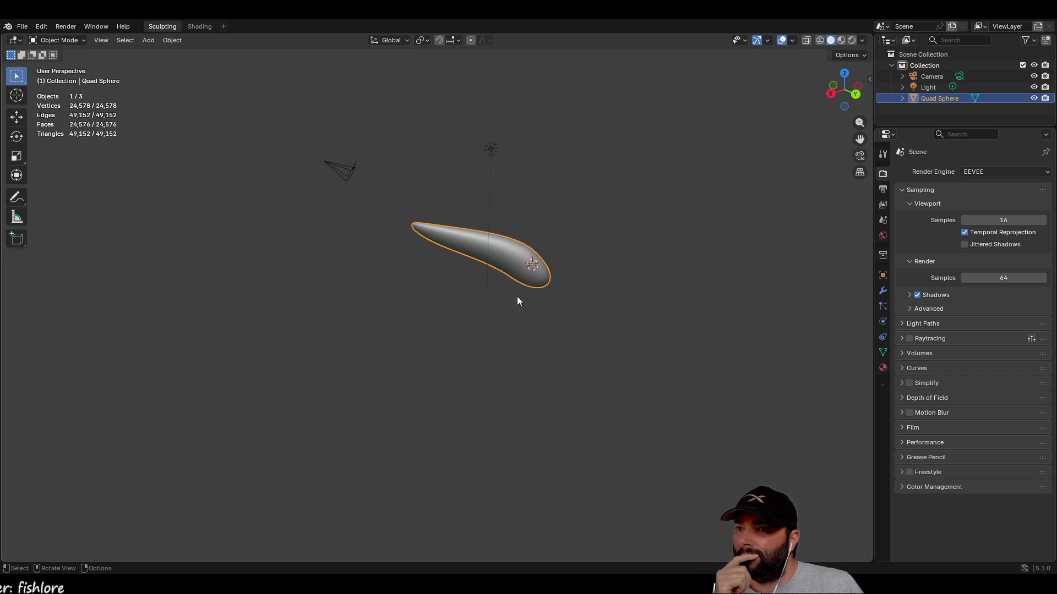
{"action": "key", "text": "ctrl+c"}
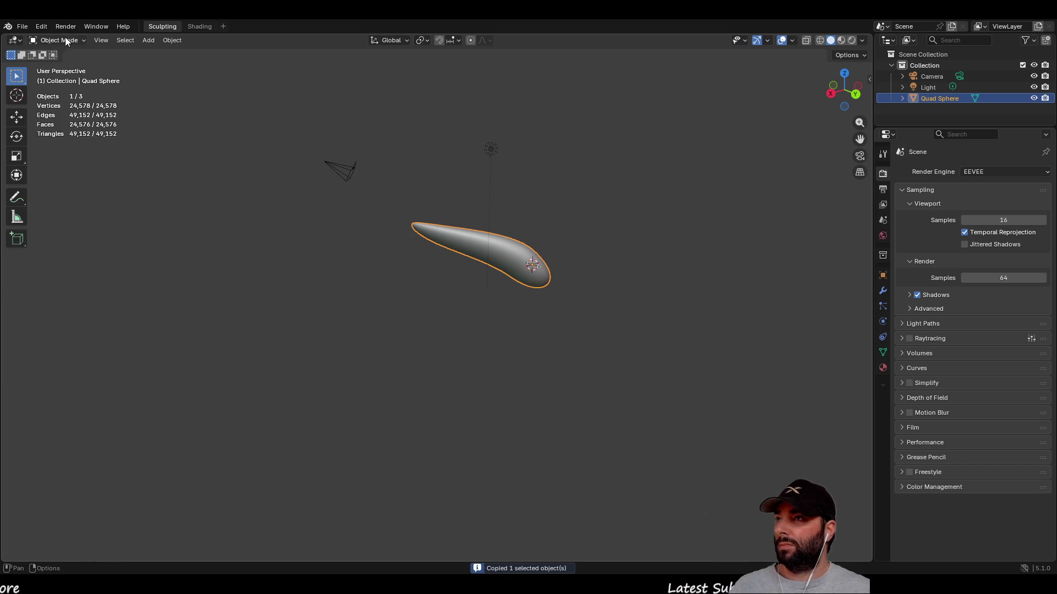
- Close the untitled scratch file without saving its changes
{"action": "left_click", "coordinate": [25, 22]}
{"action": "left_click", "coordinate": [43, 47]}
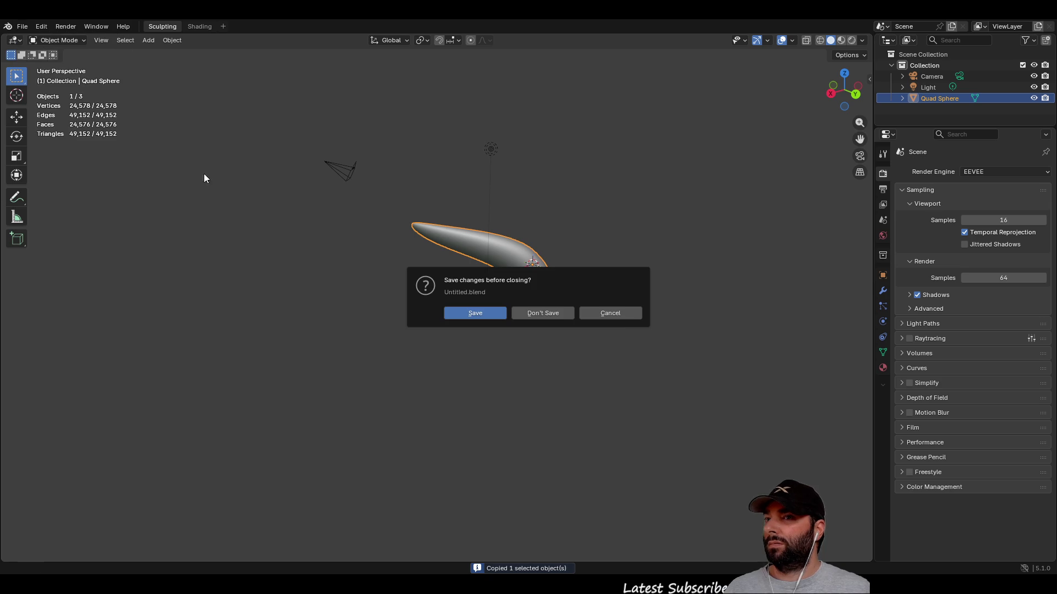
{"action": "left_click", "coordinate": [548, 312]}
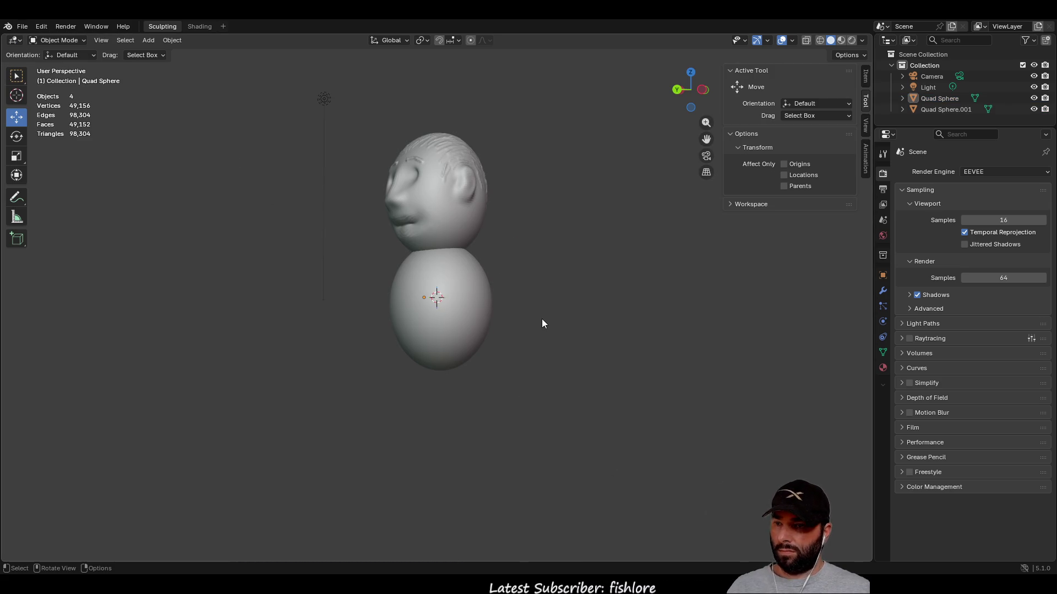
- Paste the copied shape into the character scene, rotate it about 110° down and move it left
{"action": "key", "text": "ctrl+v"}
{"action": "mouse_move", "coordinate": [542, 322]}
{"action": "middle_mouse_down"}
{"action": "mouse_move", "coordinate": [303, 331]}
{"action": "mouse_move", "coordinate": [399, 341]}
{"action": "mouse_move", "coordinate": [375, 325]}
{"action": "middle_mouse_up"}
{"action": "left_click", "coordinate": [18, 138]}
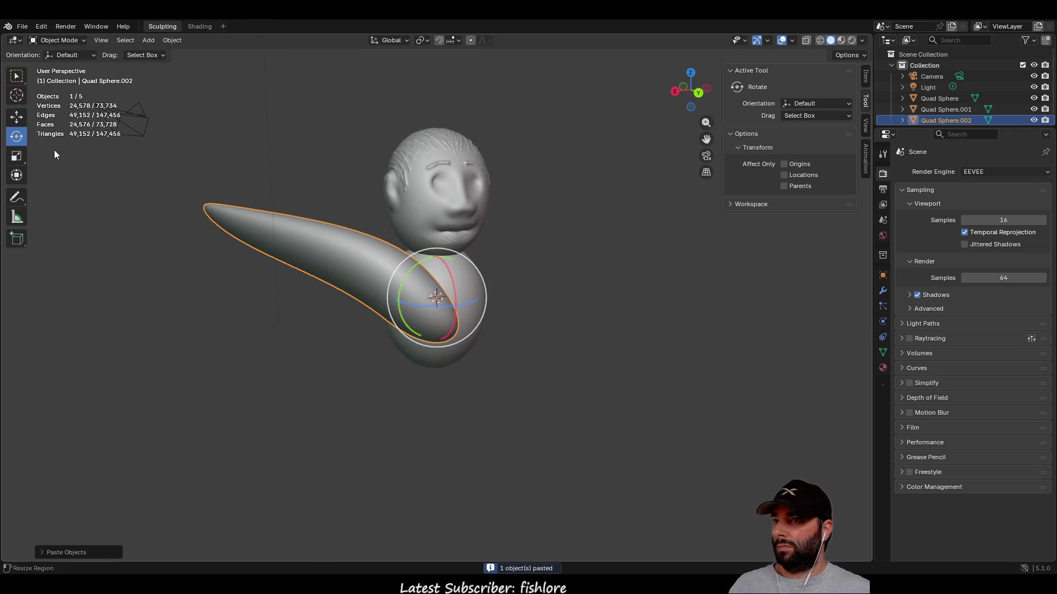
{"action": "mouse_move", "coordinate": [406, 279]}
{"action": "left_mouse_down"}
{"action": "mouse_move", "coordinate": [396, 358]}
{"action": "mouse_move", "coordinate": [455, 385]}
{"action": "mouse_move", "coordinate": [480, 358]}
{"action": "left_mouse_up"}
{"action": "middle_click_drag", "start_coordinate": [533, 309], "coordinate": [395, 298]}
{"action": "left_click", "coordinate": [17, 117]}
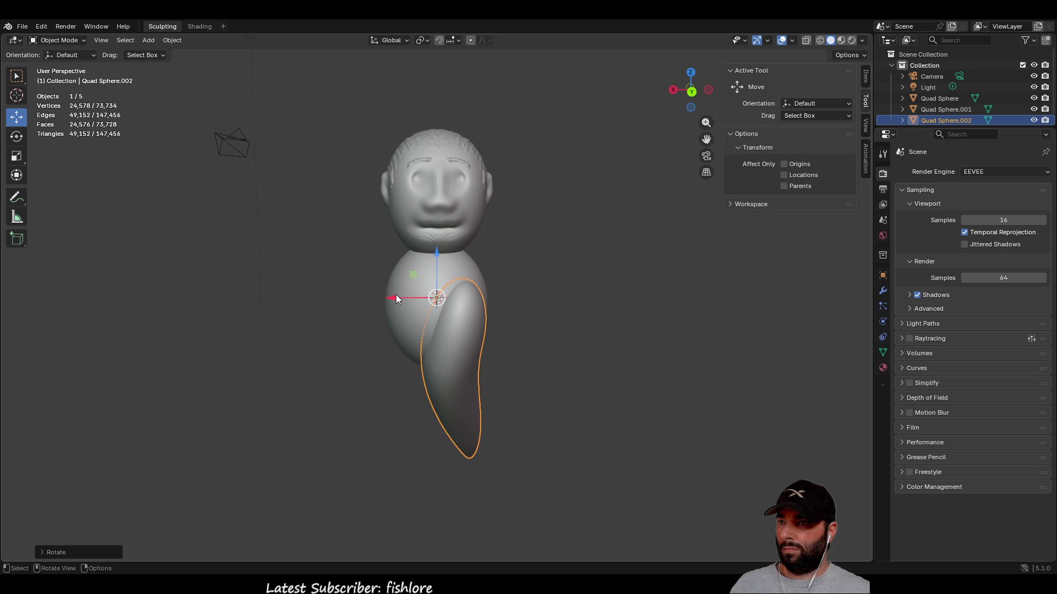
{"action": "left_click_drag", "start_coordinate": [394, 303], "coordinate": [300, 308]}
{"action": "middle_click_drag", "start_coordinate": [286, 354], "coordinate": [447, 394]}
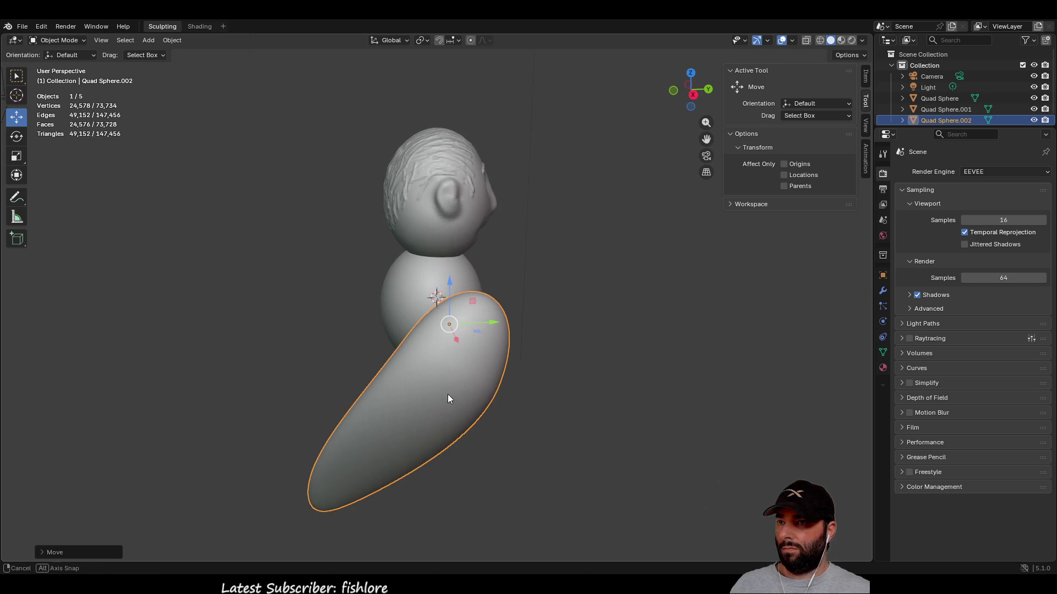
{"action": "left_click_drag", "start_coordinate": [494, 321], "coordinate": [466, 320]}
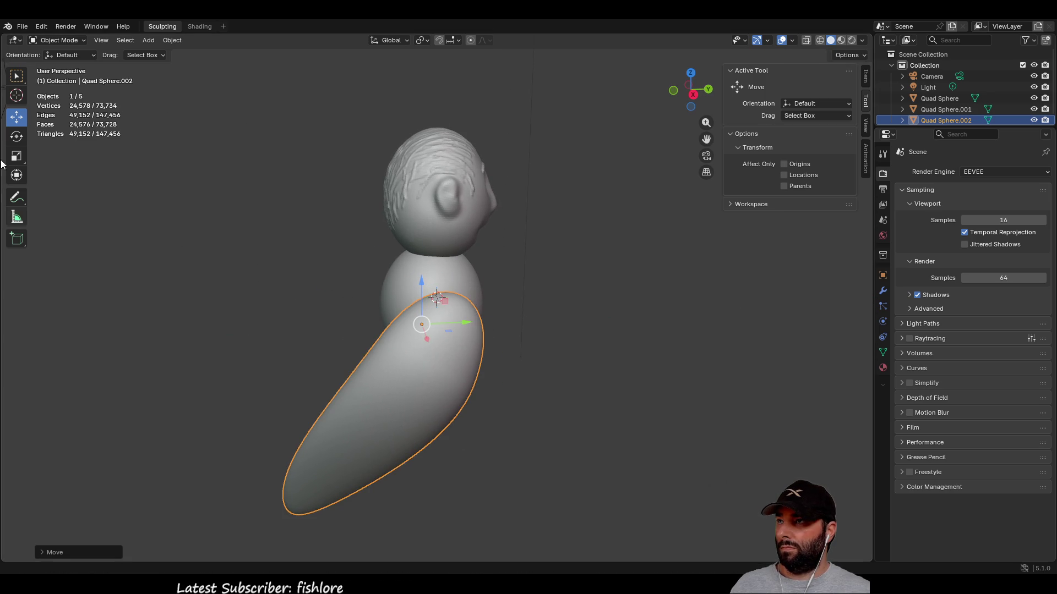
- Tilt the shape about X, slide it along Y, and scale it down along Y and Z
{"action": "left_click", "coordinate": [16, 136]}
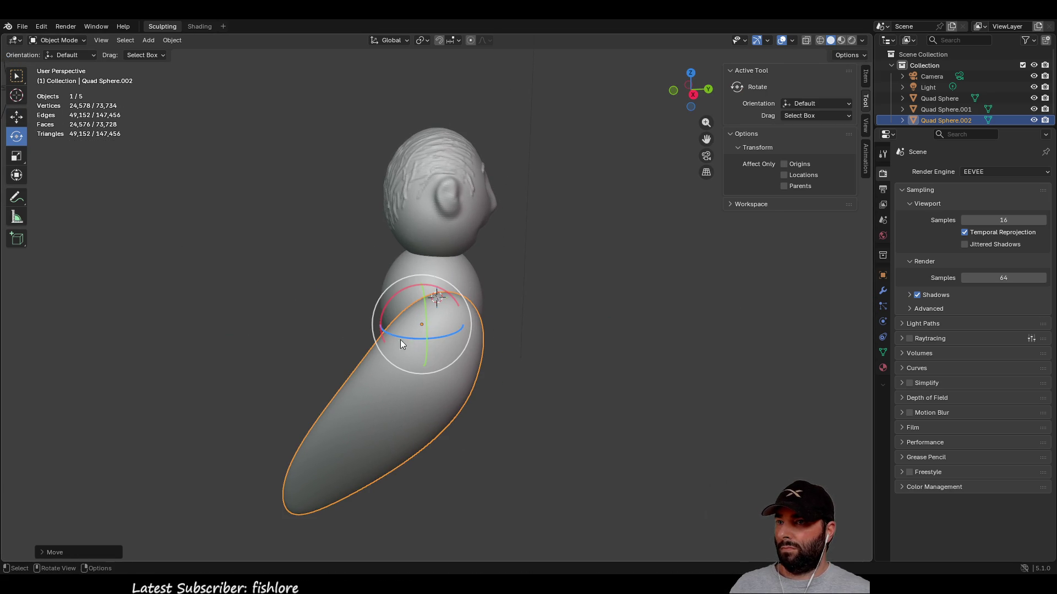
{"action": "mouse_move", "coordinate": [391, 296]}
{"action": "left_mouse_down"}
{"action": "mouse_move", "coordinate": [373, 331]}
{"action": "mouse_move", "coordinate": [386, 322]}
{"action": "left_mouse_up"}
{"action": "mouse_move", "coordinate": [547, 354]}
{"action": "middle_mouse_down"}
{"action": "mouse_move", "coordinate": [442, 337]}
{"action": "mouse_move", "coordinate": [319, 388]}
{"action": "mouse_move", "coordinate": [469, 379]}
{"action": "middle_mouse_up"}
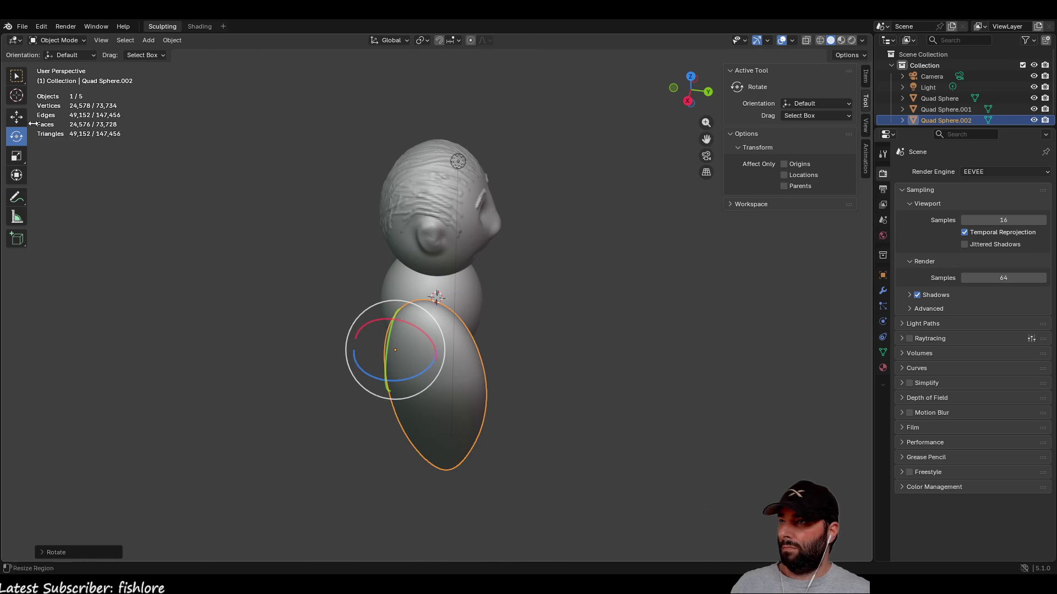
{"action": "left_click", "coordinate": [17, 117]}
{"action": "left_click_drag", "start_coordinate": [436, 357], "coordinate": [425, 349]}
{"action": "mouse_move", "coordinate": [425, 349]}
{"action": "middle_mouse_down"}
{"action": "mouse_move", "coordinate": [403, 325]}
{"action": "mouse_move", "coordinate": [365, 316]}
{"action": "middle_mouse_up"}
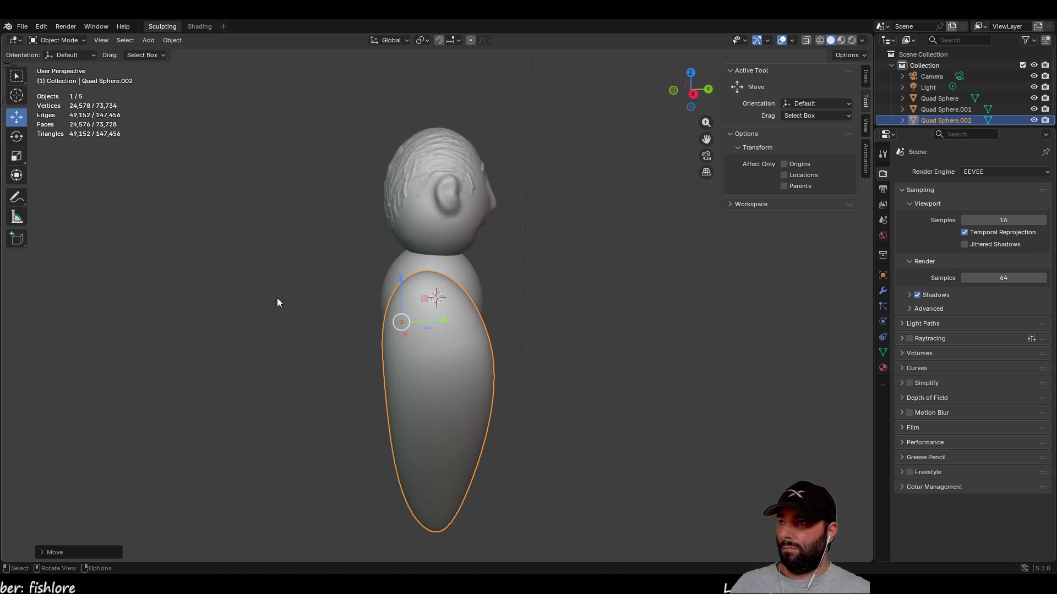
{"action": "key", "text": "shift+space"}
{"action": "key", "text": "s"}
{"action": "mouse_move", "coordinate": [447, 323]}
{"action": "left_mouse_down"}
{"action": "mouse_move", "coordinate": [410, 329]}
{"action": "mouse_move", "coordinate": [424, 335]}
{"action": "mouse_move", "coordinate": [430, 326]}
{"action": "mouse_move", "coordinate": [420, 328]}
{"action": "left_mouse_up"}
{"action": "mouse_move", "coordinate": [419, 328]}
{"action": "middle_mouse_down"}
{"action": "mouse_move", "coordinate": [566, 394]}
{"action": "mouse_move", "coordinate": [445, 368]}
{"action": "mouse_move", "coordinate": [552, 338]}
{"action": "mouse_move", "coordinate": [608, 373]}
{"action": "middle_mouse_up"}
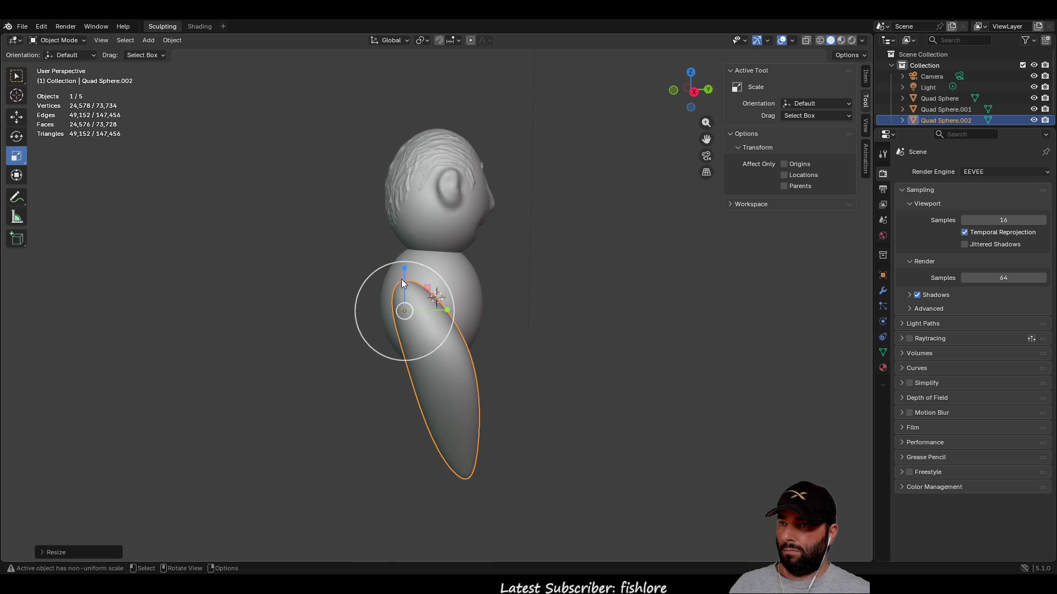
{"action": "left_click_drag", "start_coordinate": [404, 270], "coordinate": [409, 311]}
{"action": "mouse_move", "coordinate": [409, 311]}
{"action": "middle_mouse_down"}
{"action": "mouse_move", "coordinate": [429, 367]}
{"action": "mouse_move", "coordinate": [407, 365]}
{"action": "mouse_move", "coordinate": [444, 394]}
{"action": "middle_mouse_up"}
- Reposition the shape along X, Y and Z so it sits beside the body
{"action": "left_click", "coordinate": [16, 116]}
{"action": "mouse_move", "coordinate": [288, 252]}
{"action": "middle_mouse_down"}
{"action": "mouse_move", "coordinate": [507, 413]}
{"action": "mouse_move", "coordinate": [560, 355]}
{"action": "middle_mouse_up"}
{"action": "left_click_drag", "start_coordinate": [567, 335], "coordinate": [545, 335]}
{"action": "mouse_move", "coordinate": [545, 336]}
{"action": "middle_mouse_down"}
{"action": "mouse_move", "coordinate": [528, 378]}
{"action": "mouse_move", "coordinate": [454, 367]}
{"action": "middle_mouse_up"}
{"action": "left_click_drag", "start_coordinate": [457, 348], "coordinate": [500, 333]}
{"action": "middle_click_drag", "start_coordinate": [550, 423], "coordinate": [583, 464]}
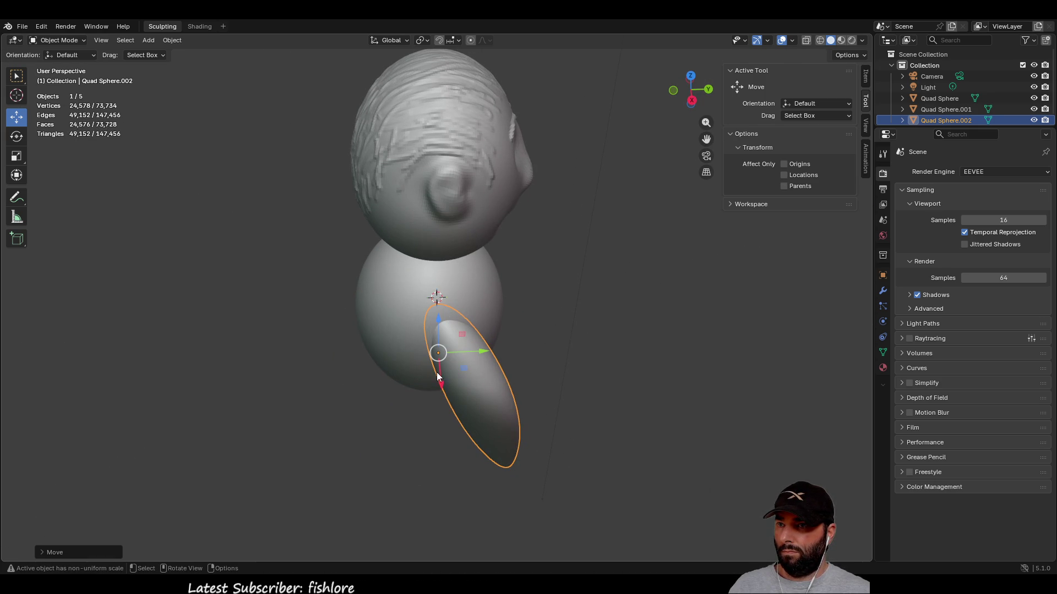
{"action": "left_click_drag", "start_coordinate": [483, 353], "coordinate": [433, 379]}
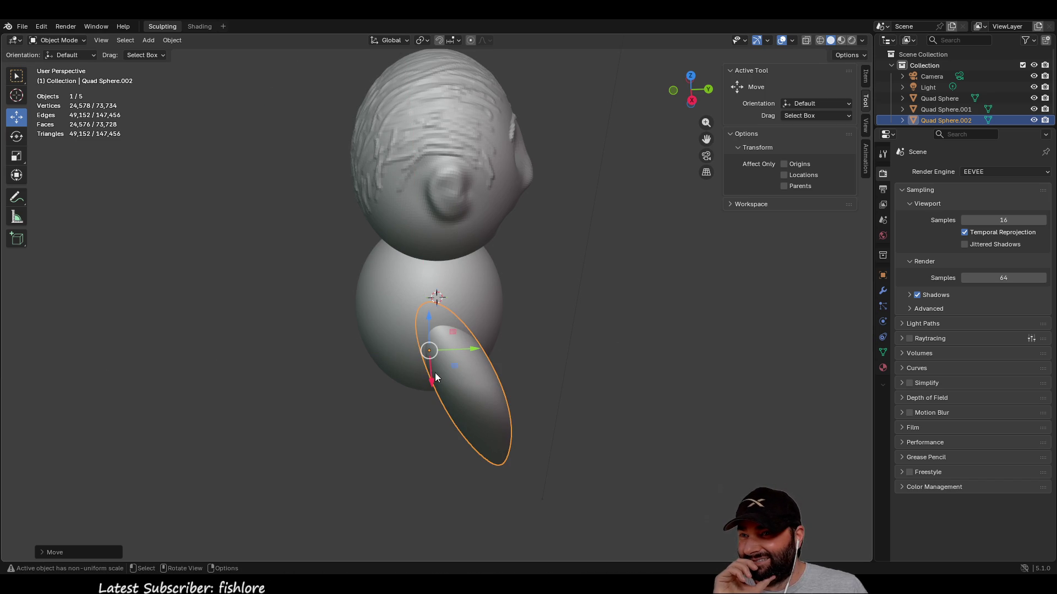
{"action": "middle_click_drag", "start_coordinate": [593, 222], "coordinate": [540, 295]}
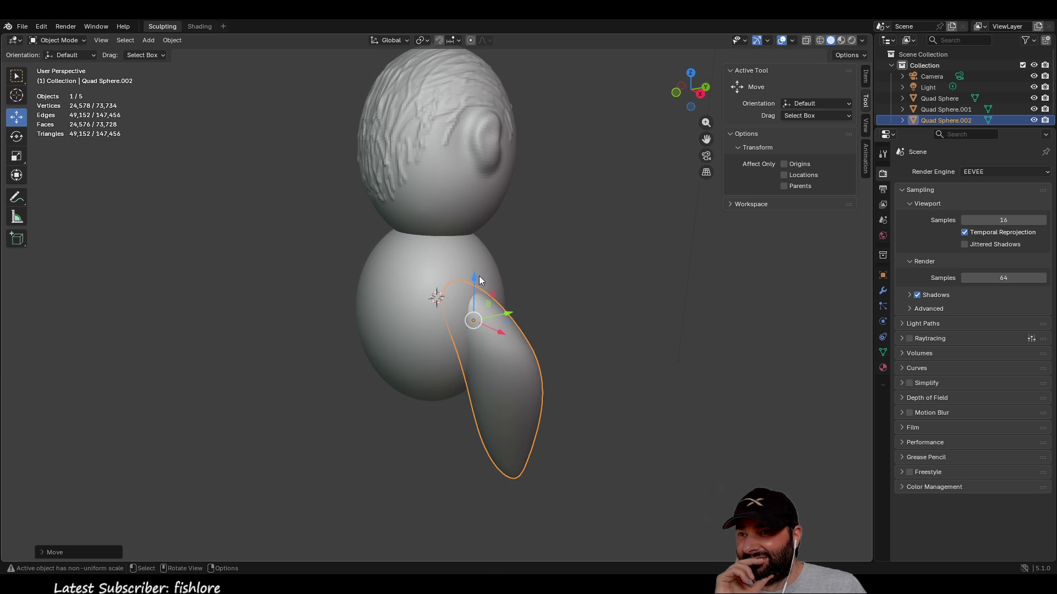
{"action": "left_click_drag", "start_coordinate": [472, 277], "coordinate": [479, 246]}
{"action": "middle_click_drag", "start_coordinate": [587, 288], "coordinate": [512, 327]}
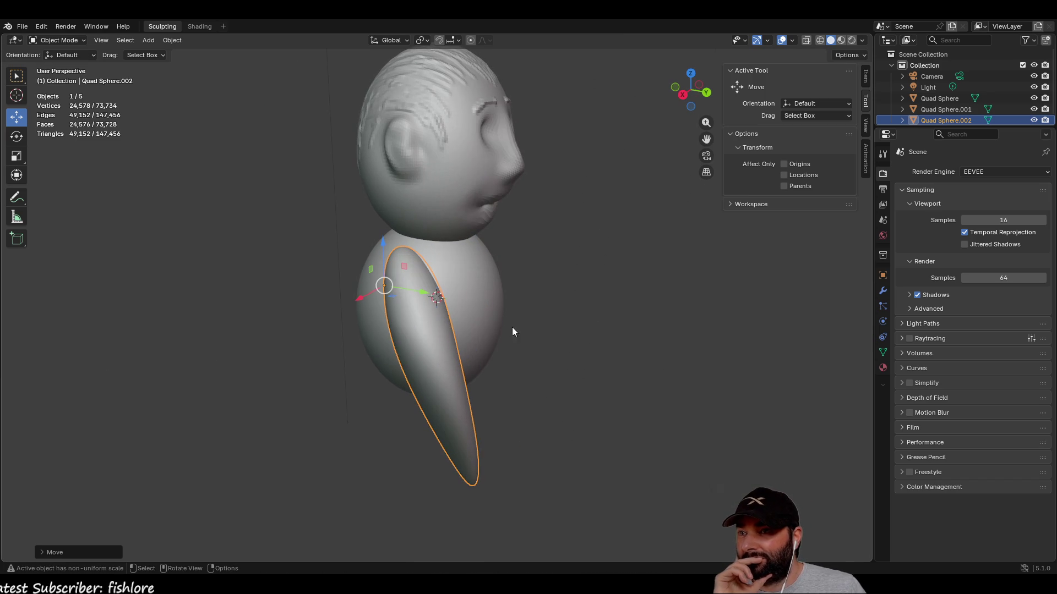
- Rotate and tilt the arm piece, then slide it along Y against the body
{"action": "left_click", "coordinate": [17, 136]}
{"action": "left_click_drag", "start_coordinate": [342, 300], "coordinate": [384, 320]}
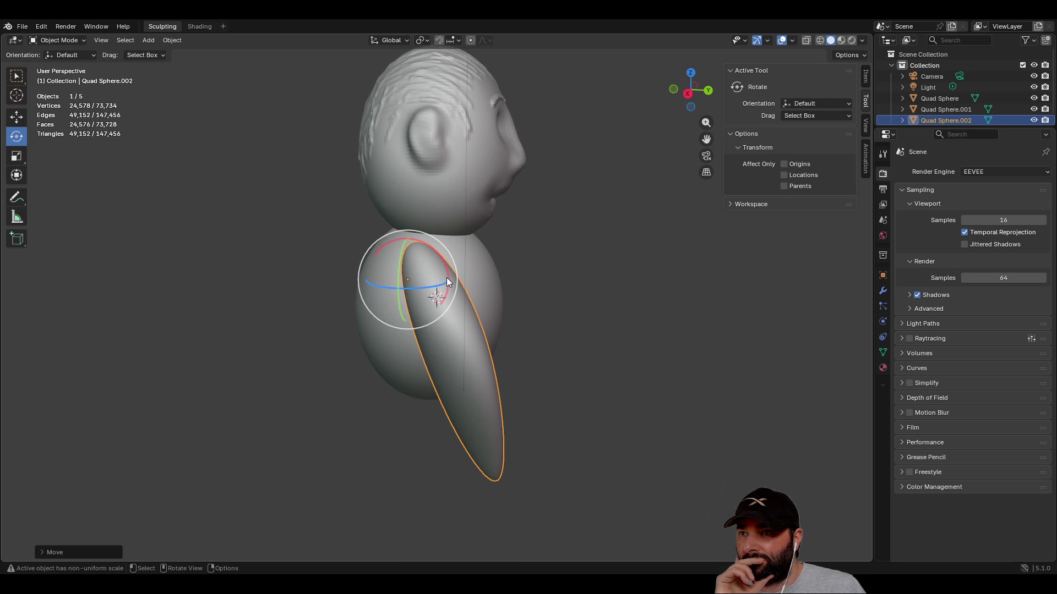
{"action": "left_click_drag", "start_coordinate": [448, 281], "coordinate": [440, 291]}
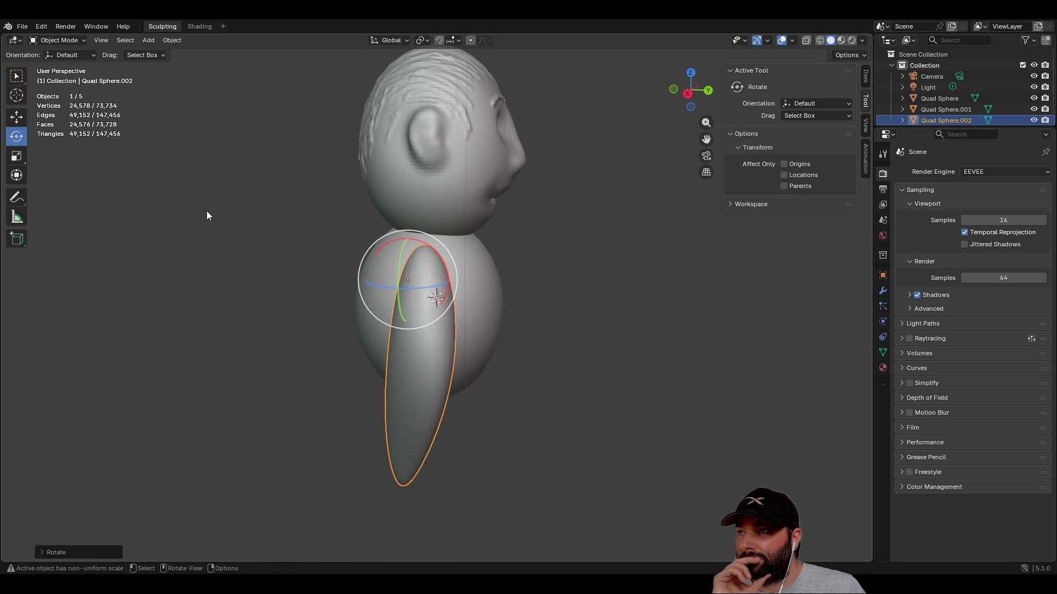
{"action": "left_click", "coordinate": [16, 116]}
{"action": "middle_click_drag", "start_coordinate": [402, 288], "coordinate": [468, 305]}
{"action": "left_click_drag", "start_coordinate": [471, 289], "coordinate": [464, 294]}
{"action": "left_click", "coordinate": [664, 391]}
{"action": "mouse_move", "coordinate": [664, 391]}
{"action": "middle_mouse_down"}
{"action": "mouse_move", "coordinate": [530, 374]}
{"action": "mouse_move", "coordinate": [654, 340]}
{"action": "mouse_move", "coordinate": [774, 361]}
{"action": "mouse_move", "coordinate": [729, 389]}
{"action": "mouse_move", "coordinate": [451, 365]}
{"action": "middle_mouse_up"}
{"action": "left_click", "coordinate": [420, 372]}
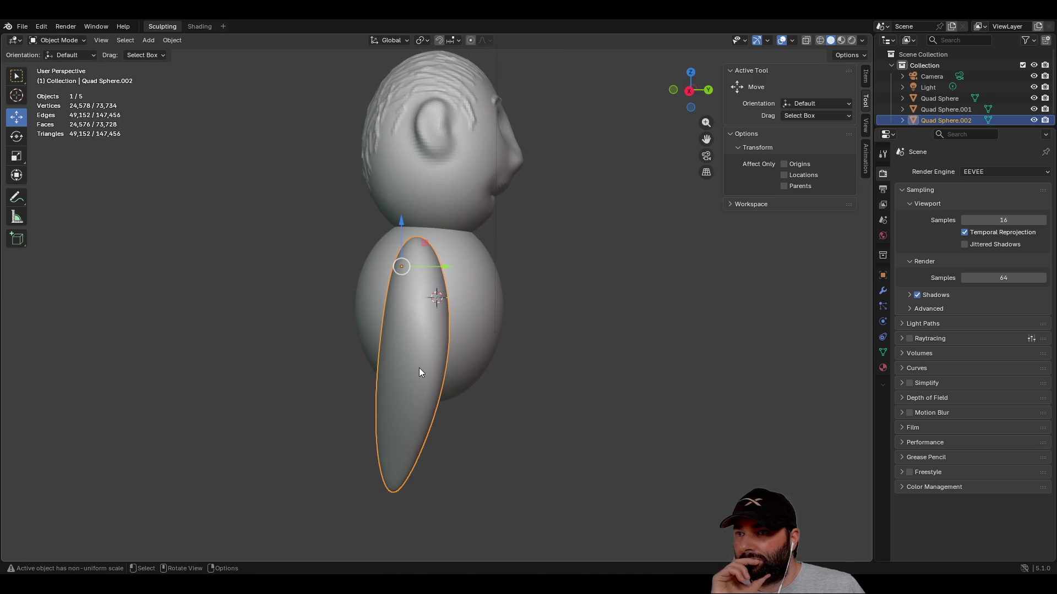
- Shrink the arm along Z, move it up along Y, and paste a second copy
{"action": "left_click", "coordinate": [17, 157]}
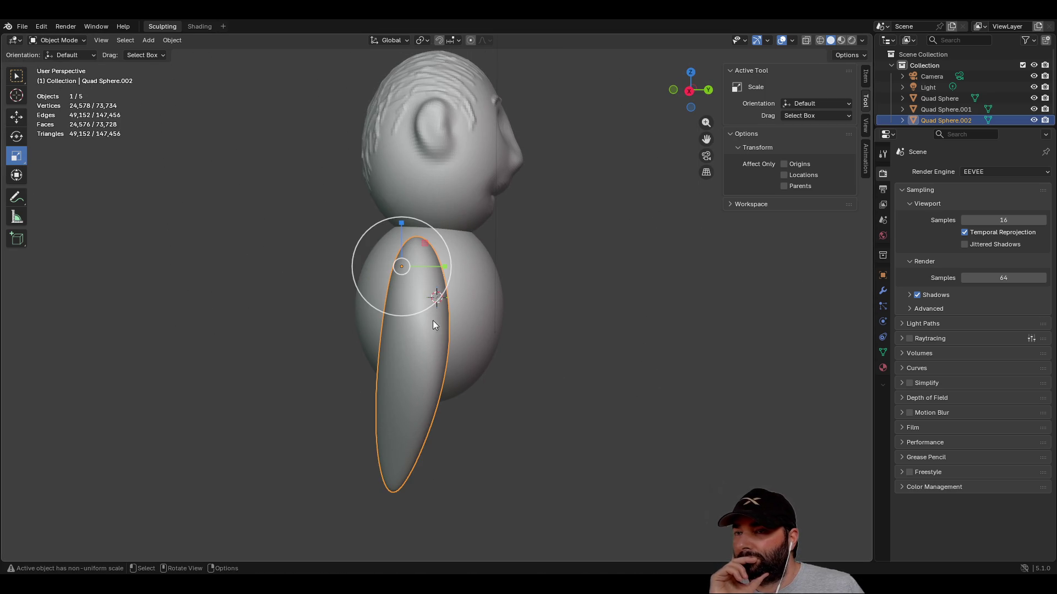
{"action": "mouse_move", "coordinate": [402, 225]}
{"action": "left_mouse_down"}
{"action": "mouse_move", "coordinate": [394, 297]}
{"action": "mouse_move", "coordinate": [402, 293]}
{"action": "left_mouse_up"}
{"action": "mouse_move", "coordinate": [402, 293]}
{"action": "middle_mouse_down"}
{"action": "mouse_move", "coordinate": [512, 354]}
{"action": "mouse_move", "coordinate": [476, 342]}
{"action": "middle_mouse_up"}
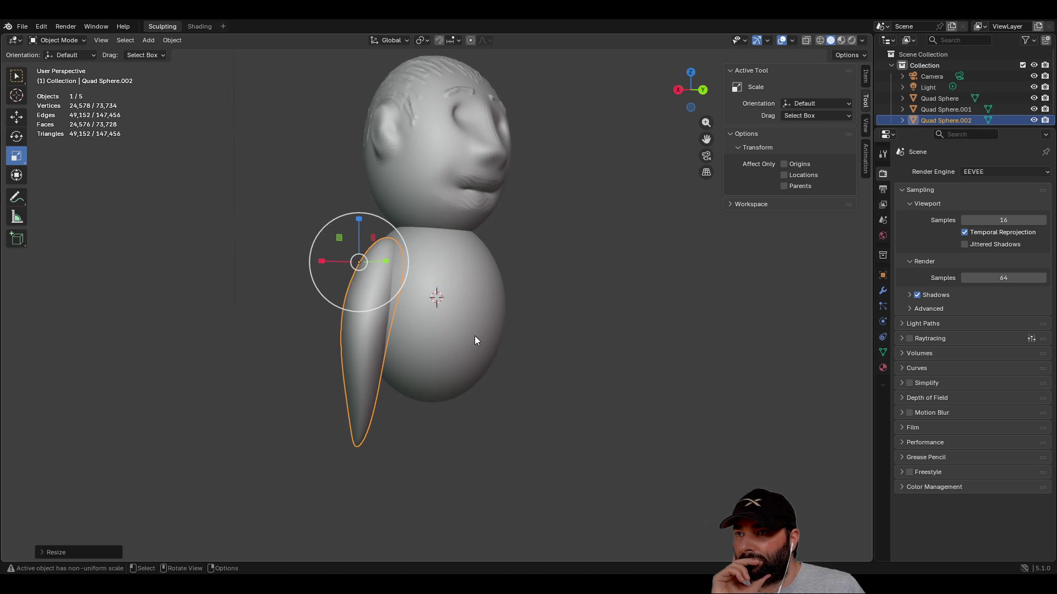
{"action": "left_click_drag", "start_coordinate": [359, 218], "coordinate": [368, 248]}
{"action": "mouse_move", "coordinate": [367, 249]}
{"action": "middle_mouse_down"}
{"action": "mouse_move", "coordinate": [564, 421]}
{"action": "mouse_move", "coordinate": [664, 360]}
{"action": "mouse_move", "coordinate": [623, 413]}
{"action": "mouse_move", "coordinate": [545, 439]}
{"action": "mouse_move", "coordinate": [265, 282]}
{"action": "middle_mouse_up"}
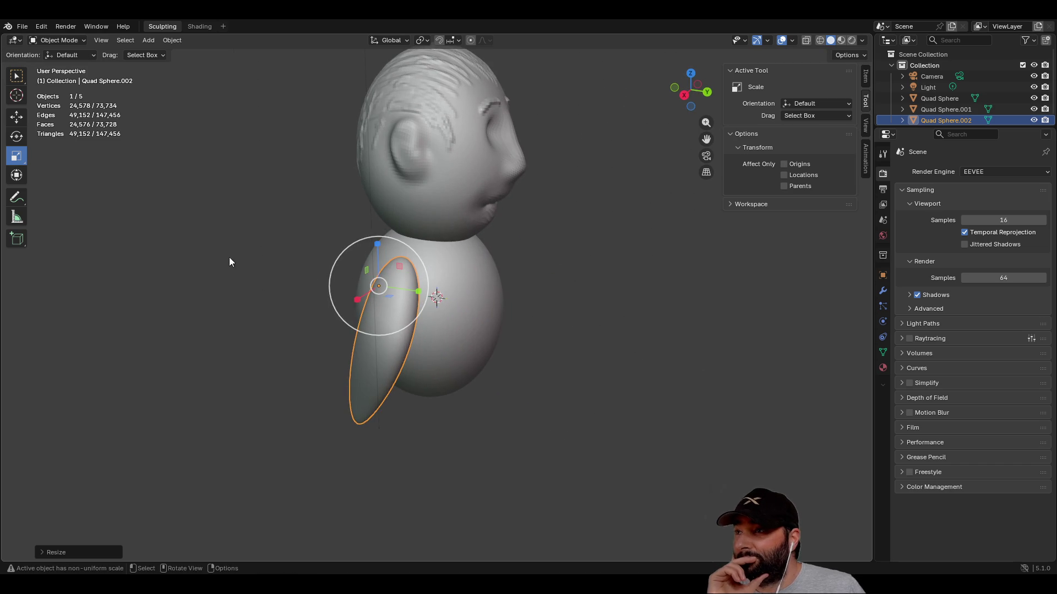
{"action": "left_click", "coordinate": [16, 116]}
{"action": "middle_click_drag", "start_coordinate": [359, 307], "coordinate": [444, 362]}
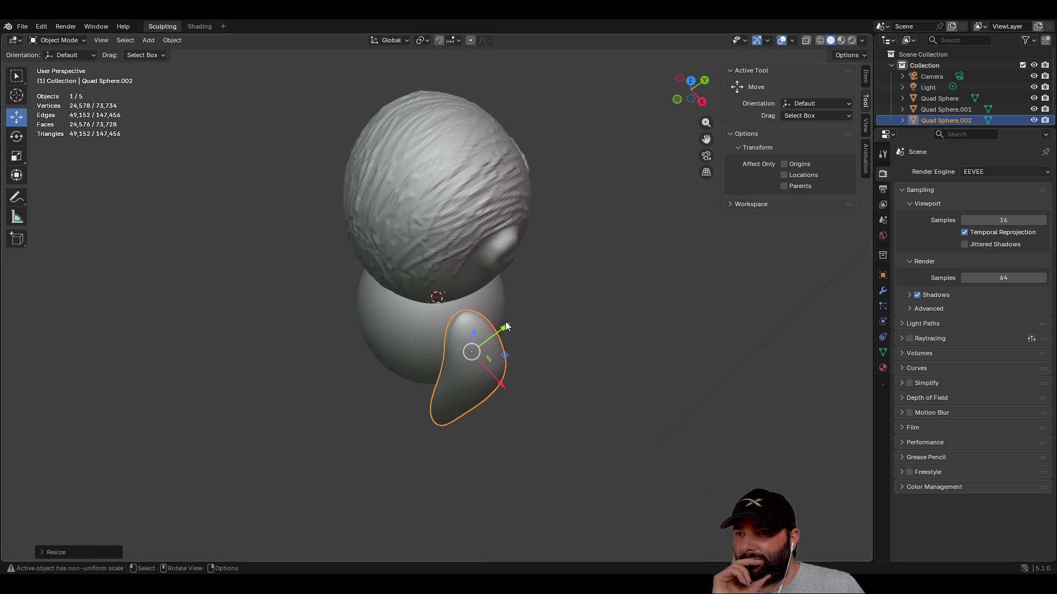
{"action": "left_click_drag", "start_coordinate": [506, 331], "coordinate": [512, 324]}
{"action": "left_click_drag", "start_coordinate": [510, 380], "coordinate": [512, 380]}
{"action": "mouse_move", "coordinate": [644, 364]}
{"action": "middle_mouse_down"}
{"action": "mouse_move", "coordinate": [465, 238]}
{"action": "mouse_move", "coordinate": [587, 347]}
{"action": "mouse_move", "coordinate": [567, 285]}
{"action": "mouse_move", "coordinate": [495, 295]}
{"action": "mouse_move", "coordinate": [517, 324]}
{"action": "mouse_move", "coordinate": [602, 266]}
{"action": "mouse_move", "coordinate": [490, 306]}
{"action": "mouse_move", "coordinate": [440, 297]}
{"action": "middle_mouse_up"}
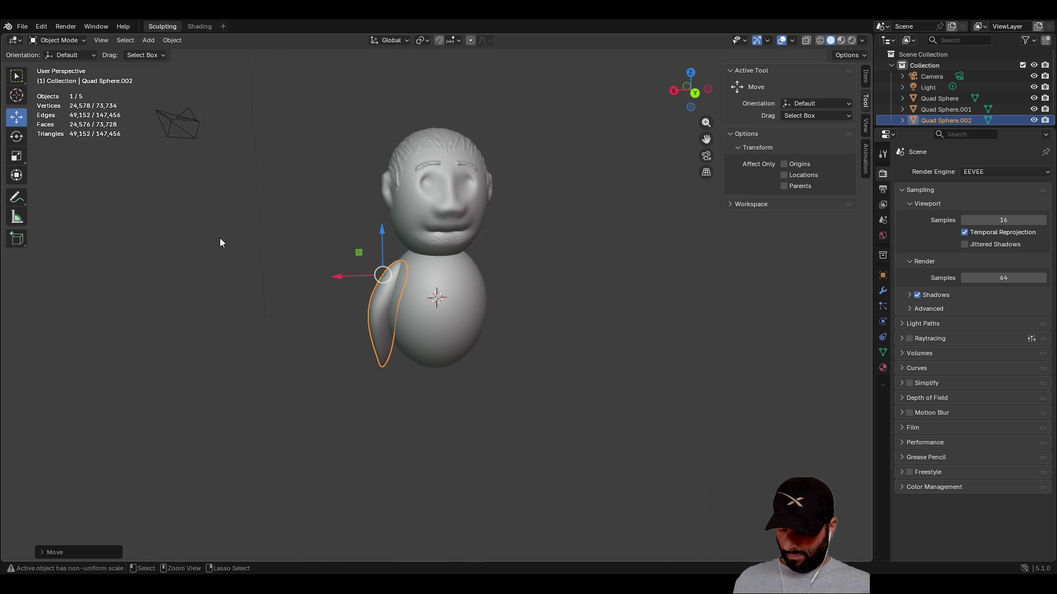
{"action": "key", "text": "ctrl+v"}
- Move the copied arm beside the body's right side and browse the Edit and Help menus
{"action": "left_click_drag", "start_coordinate": [340, 279], "coordinate": [482, 277]}
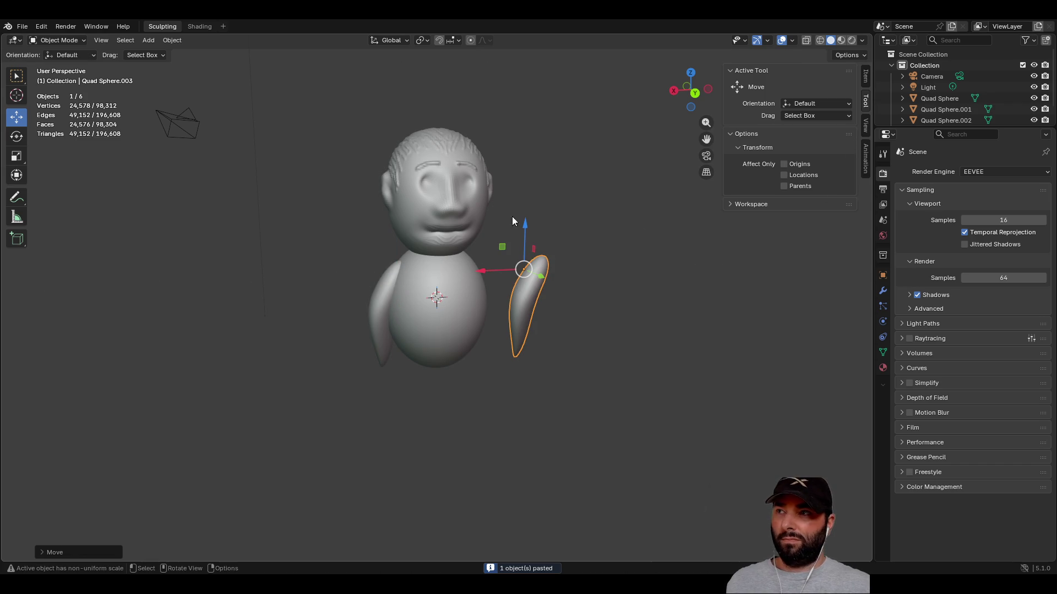
{"action": "left_click", "coordinate": [35, 27]}
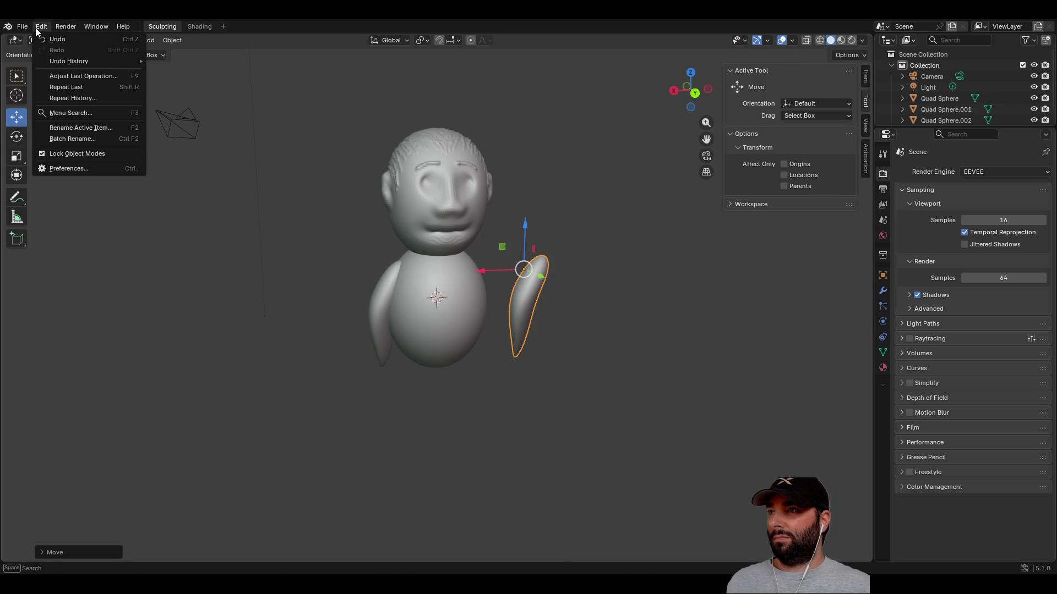
{"action": "mouse_move", "coordinate": [65, 28]}
{"action": "mouse_move", "coordinate": [123, 26]}
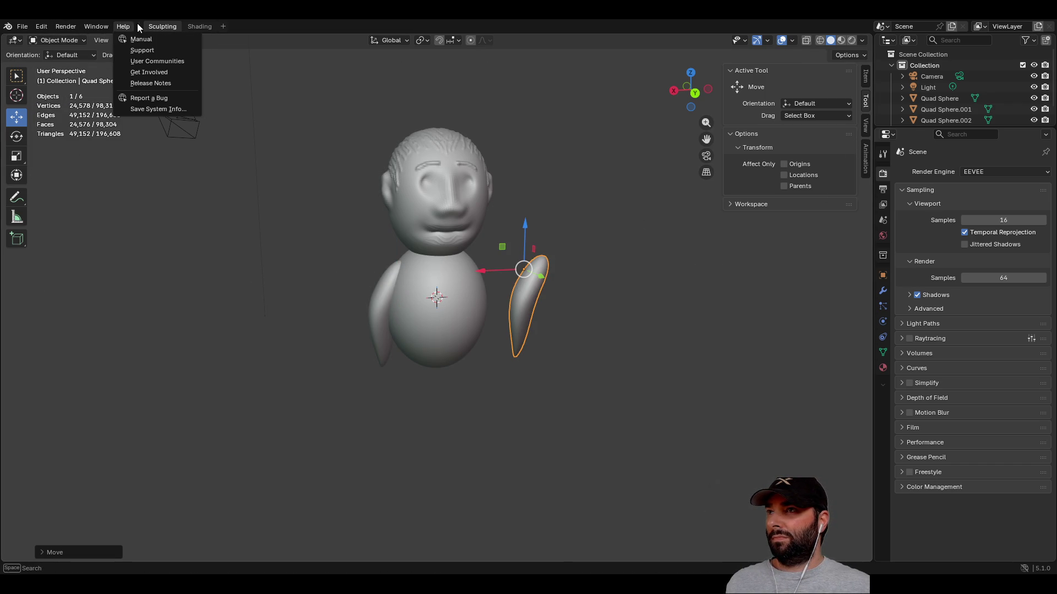
{"action": "left_click", "coordinate": [569, 326]}
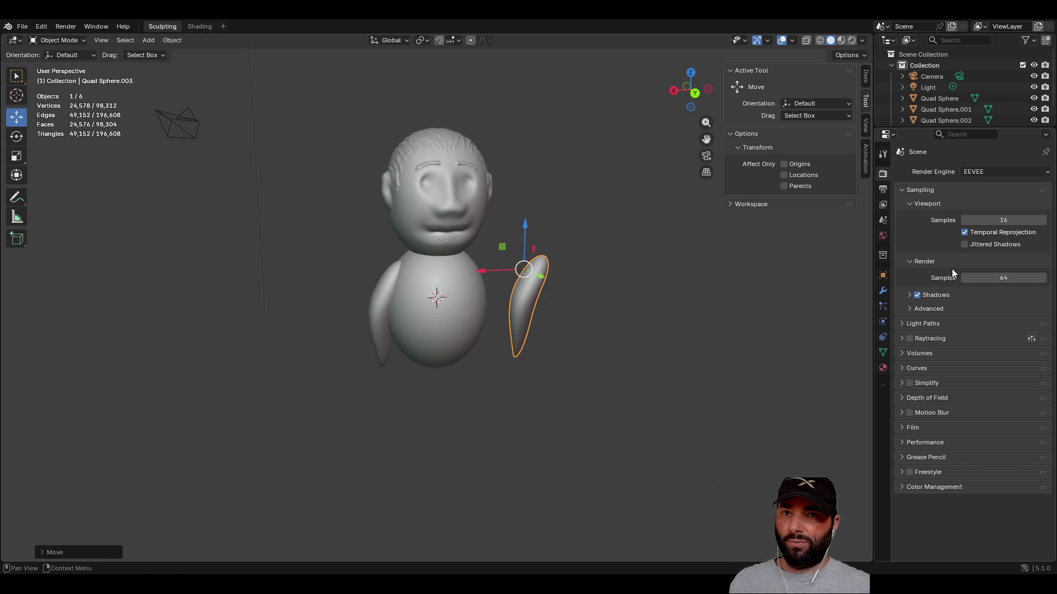
- Look through the arm's Modifier, Particle, Physics, Constraint and Tool property tabs
{"action": "left_click", "coordinate": [884, 292]}
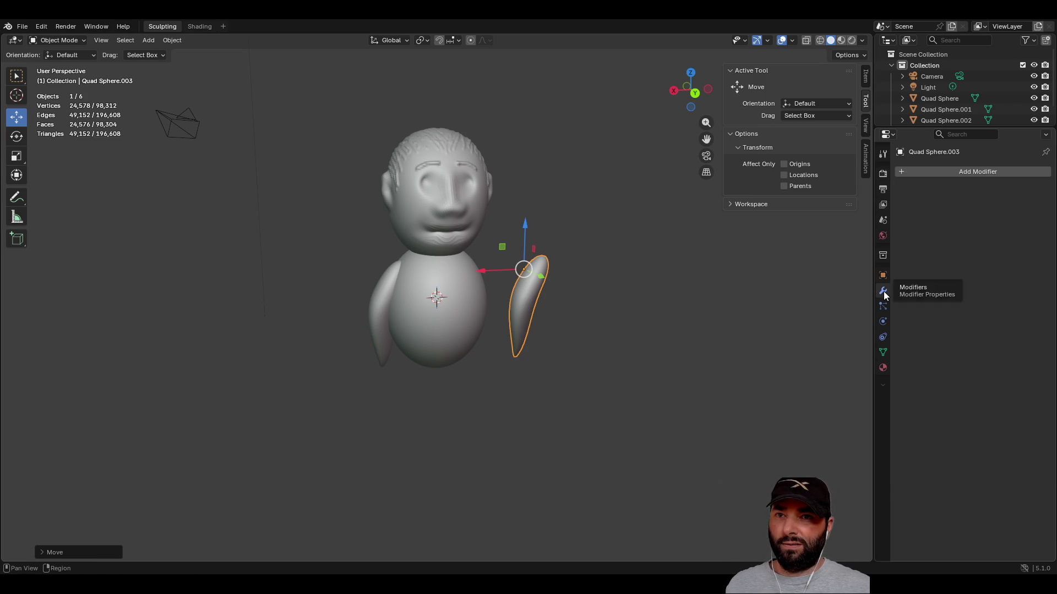
{"action": "left_click", "coordinate": [885, 306]}
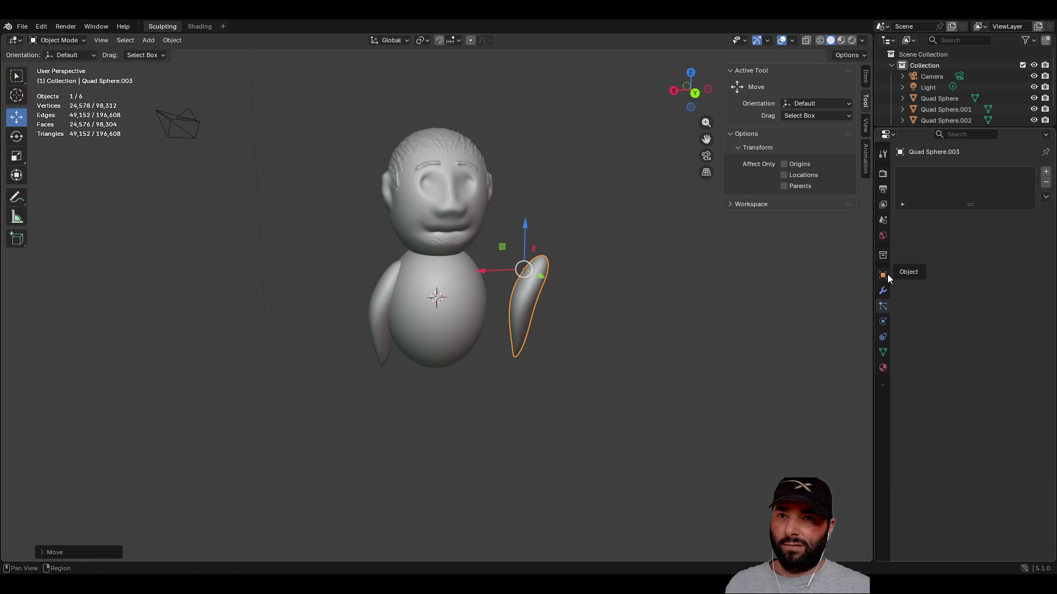
{"action": "left_click", "coordinate": [887, 321]}
{"action": "left_click", "coordinate": [885, 336]}
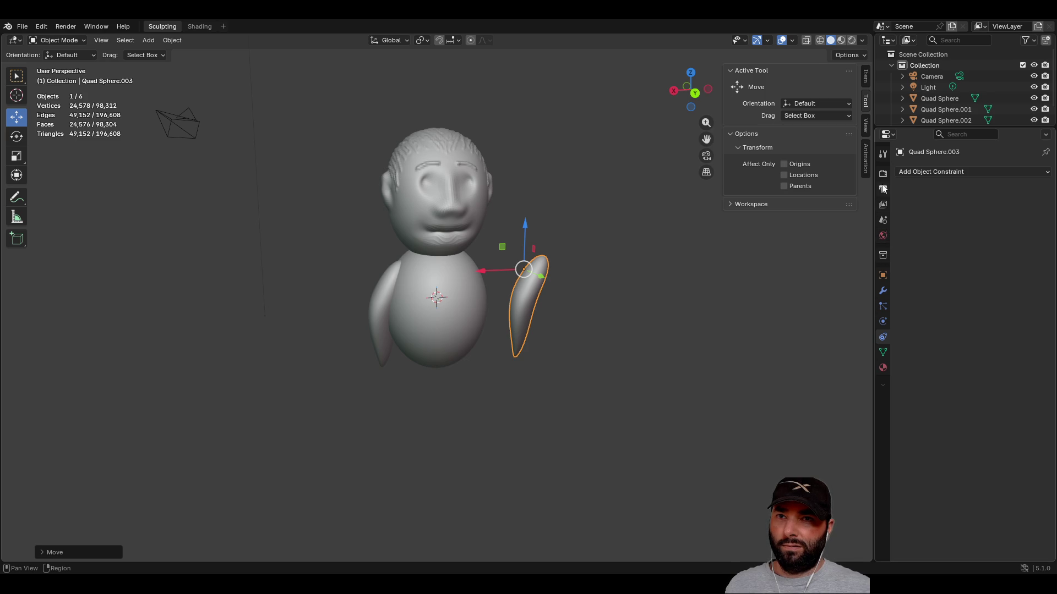
{"action": "left_click", "coordinate": [882, 152]}
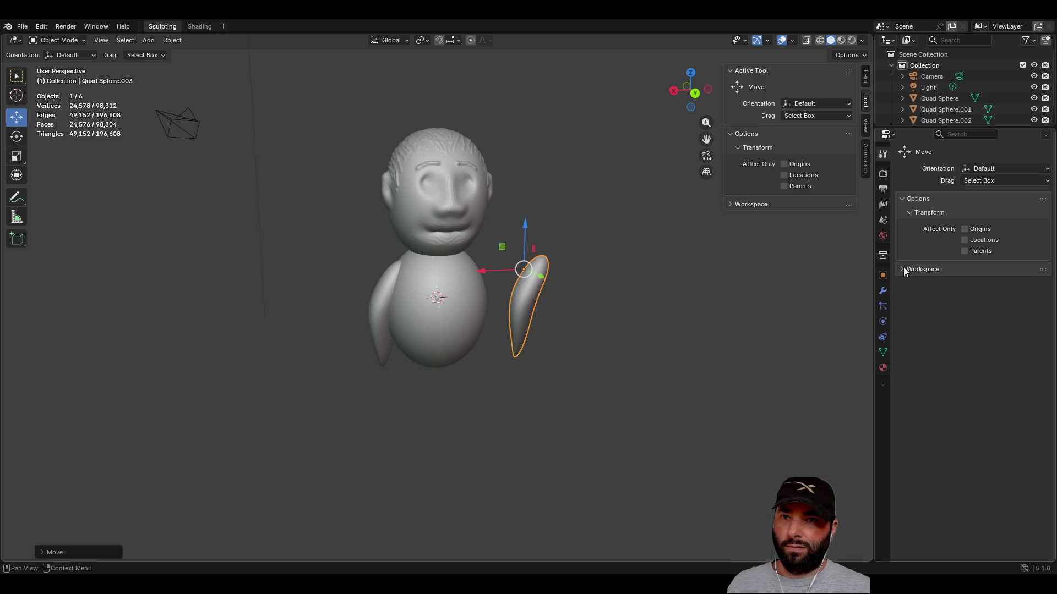
- Open the Add Modifier list and cancel it without adding one, then show the arm's Object properties
{"action": "left_click", "coordinate": [883, 292]}
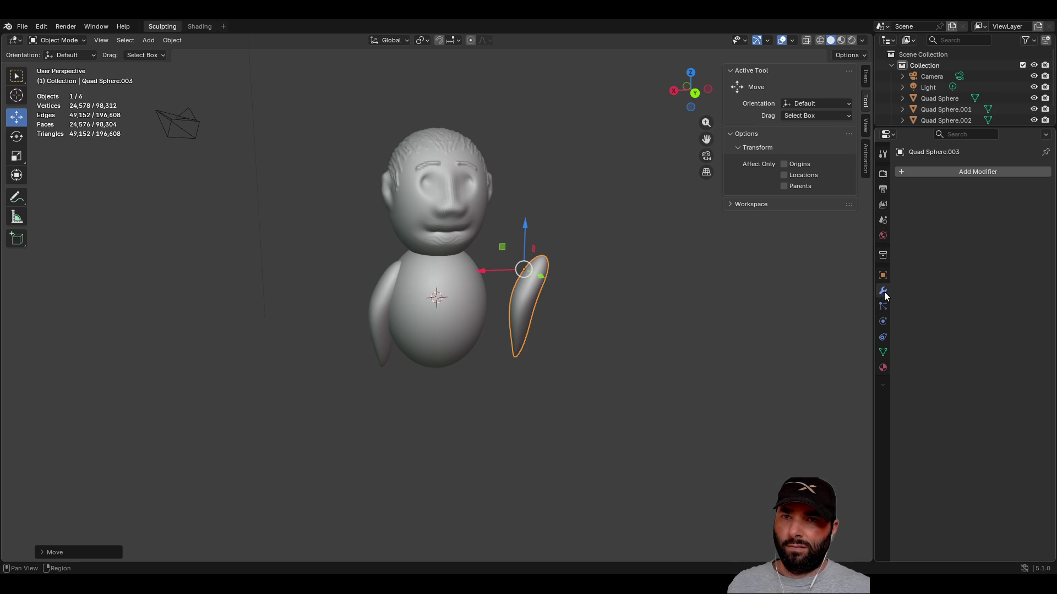
{"action": "left_click", "coordinate": [905, 172]}
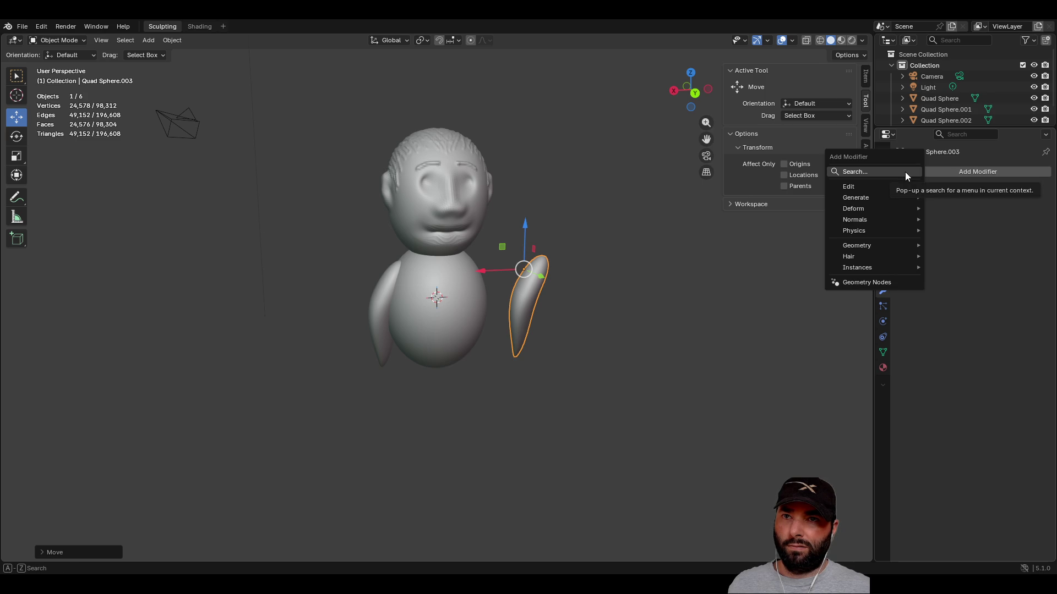
{"action": "mouse_move", "coordinate": [868, 256]}
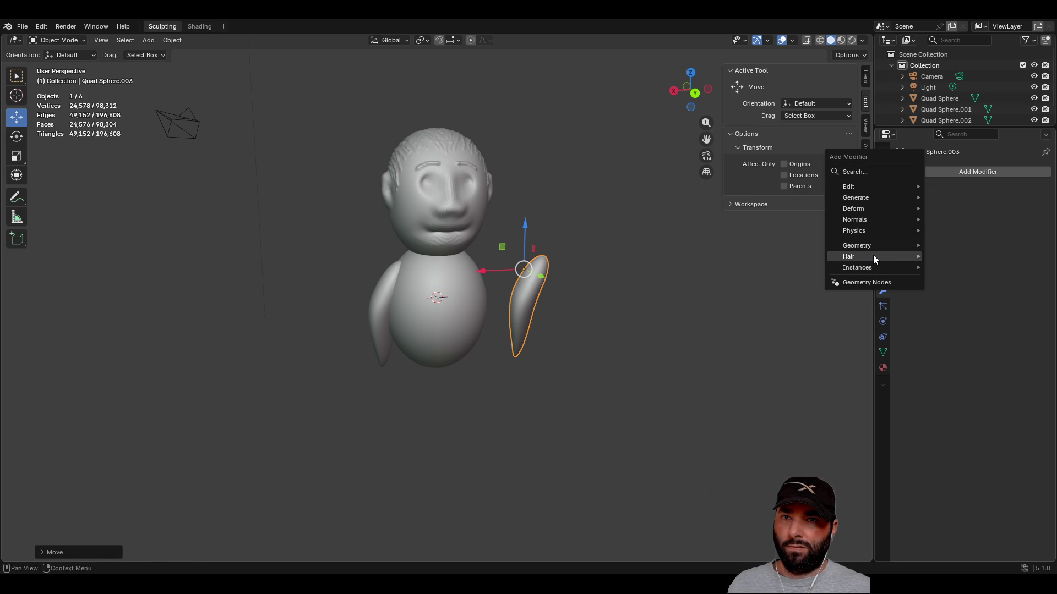
{"action": "left_click", "coordinate": [928, 269]}
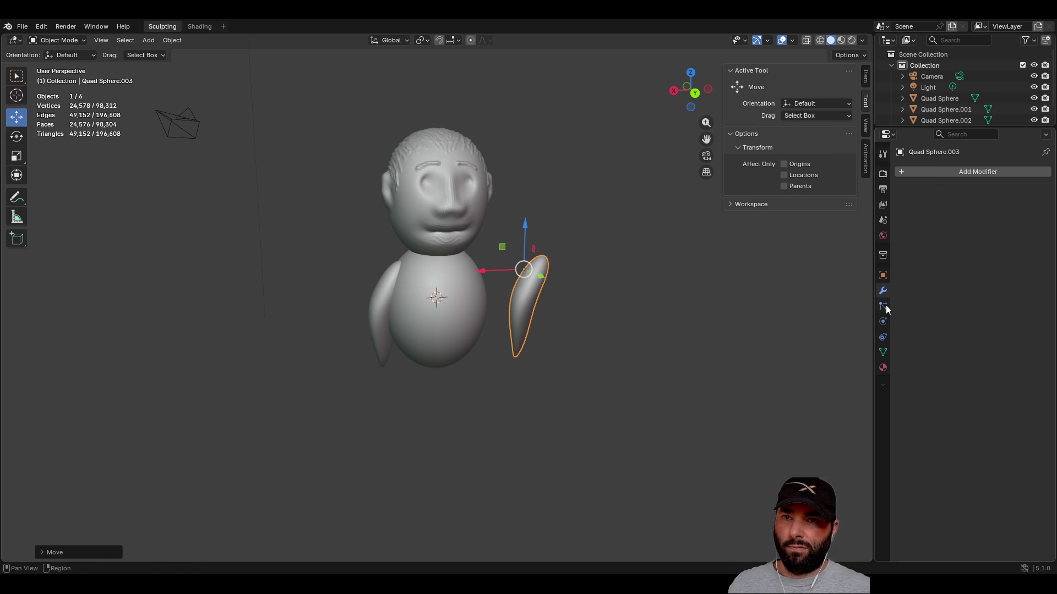
{"action": "left_click", "coordinate": [883, 275]}
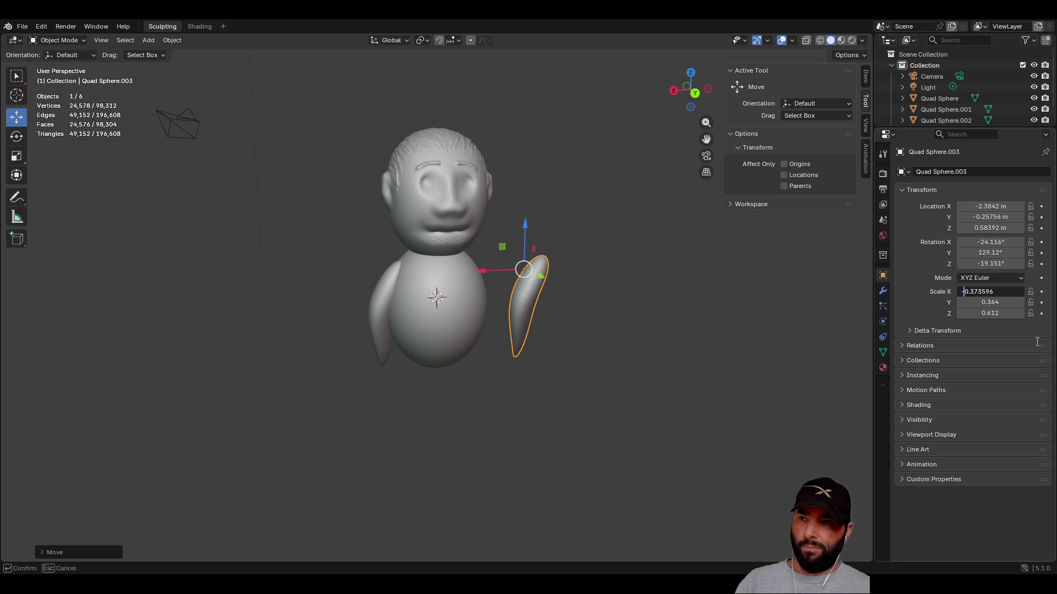
- Flip the arm's scale negative: X -0.374, Y -0.364, Z -0.612
{"action": "key", "text": "Return"}
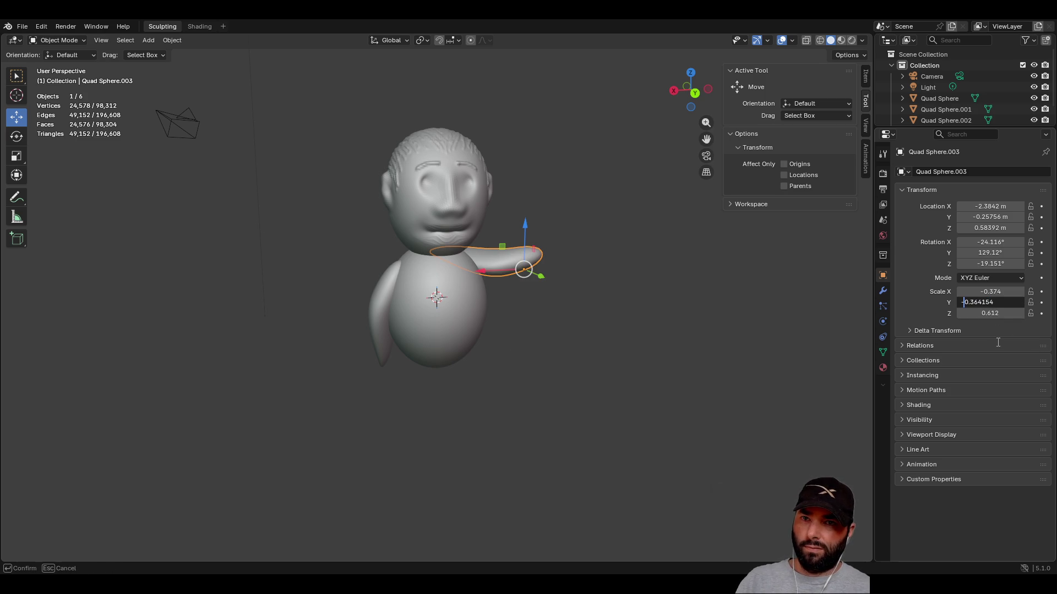
{"action": "key", "text": "Return"}
{"action": "key", "text": "Down"}
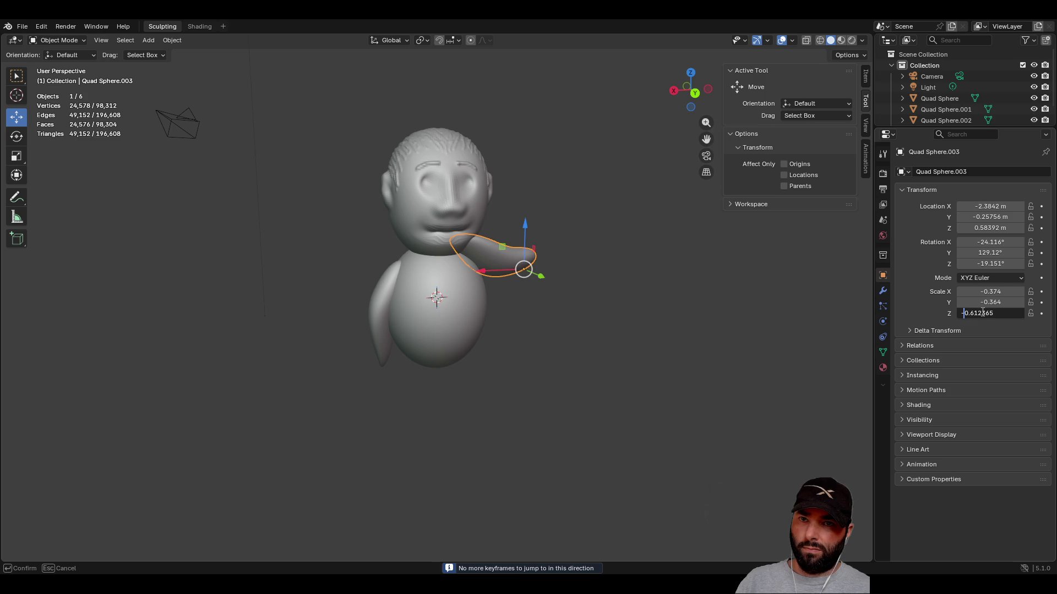
{"action": "key", "text": "Return"}
{"action": "mouse_move", "coordinate": [716, 325]}
{"action": "middle_mouse_down"}
{"action": "mouse_move", "coordinate": [524, 332]}
{"action": "mouse_move", "coordinate": [699, 303]}
{"action": "mouse_move", "coordinate": [777, 308]}
{"action": "mouse_move", "coordinate": [630, 318]}
{"action": "middle_mouse_up"}
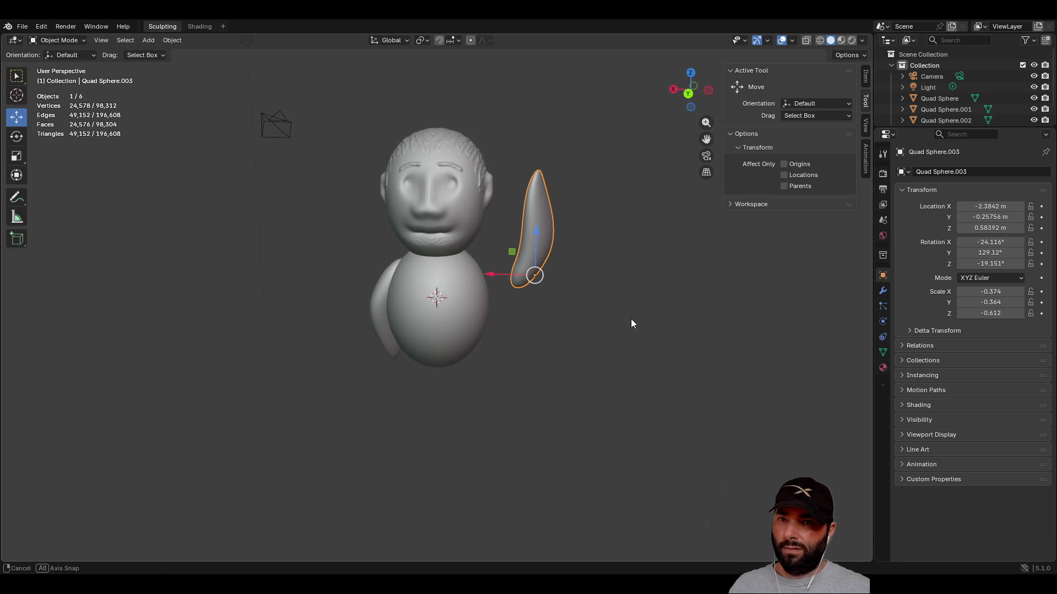
- Restore positive scales X 0.374, Y 0.364 and Z 0.612 on the arm
{"action": "left_click", "coordinate": [968, 293]}
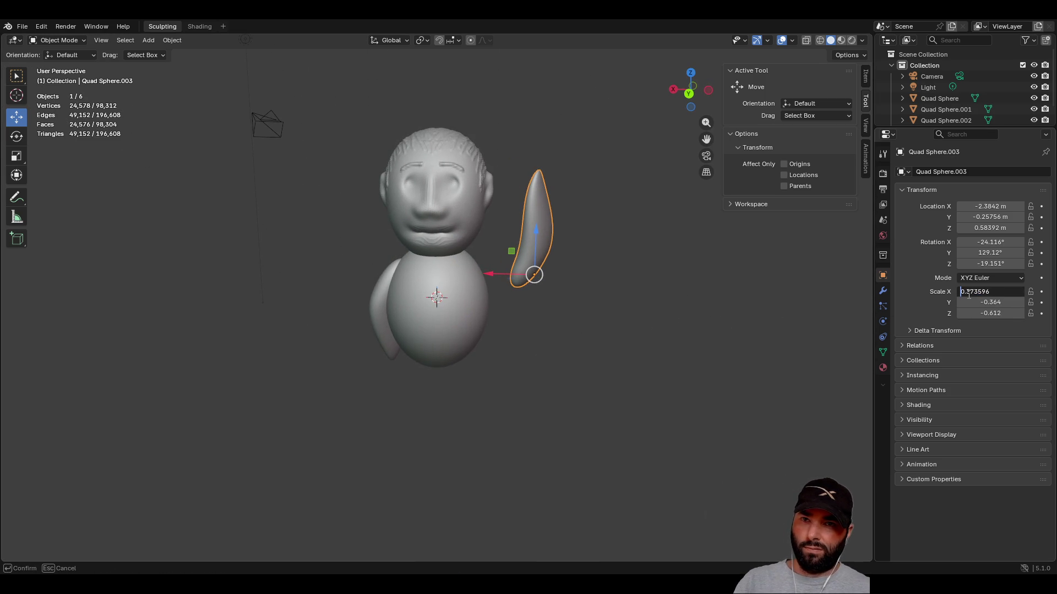
{"action": "key", "text": "Return"}
{"action": "mouse_move", "coordinate": [744, 318]}
{"action": "middle_mouse_down"}
{"action": "mouse_move", "coordinate": [593, 315]}
{"action": "mouse_move", "coordinate": [662, 263]}
{"action": "middle_mouse_up"}
{"action": "mouse_move", "coordinate": [681, 261]}
{"action": "middle_mouse_down"}
{"action": "mouse_move", "coordinate": [771, 349]}
{"action": "mouse_move", "coordinate": [799, 342]}
{"action": "middle_mouse_up"}
{"action": "left_click", "coordinate": [975, 301]}
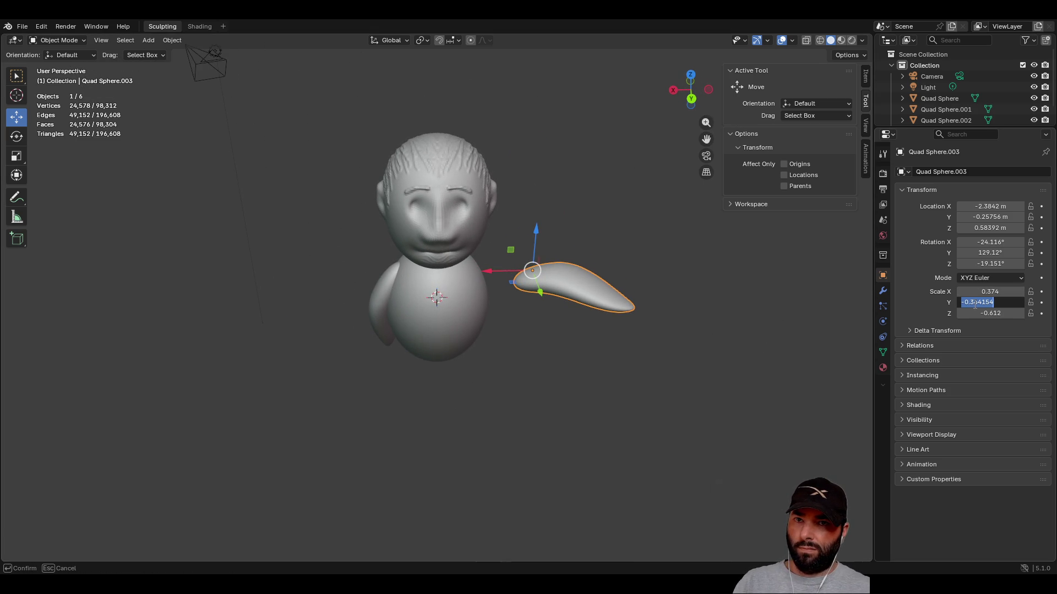
{"action": "type", "text": "0.364"}
{"action": "key", "text": "Return"}
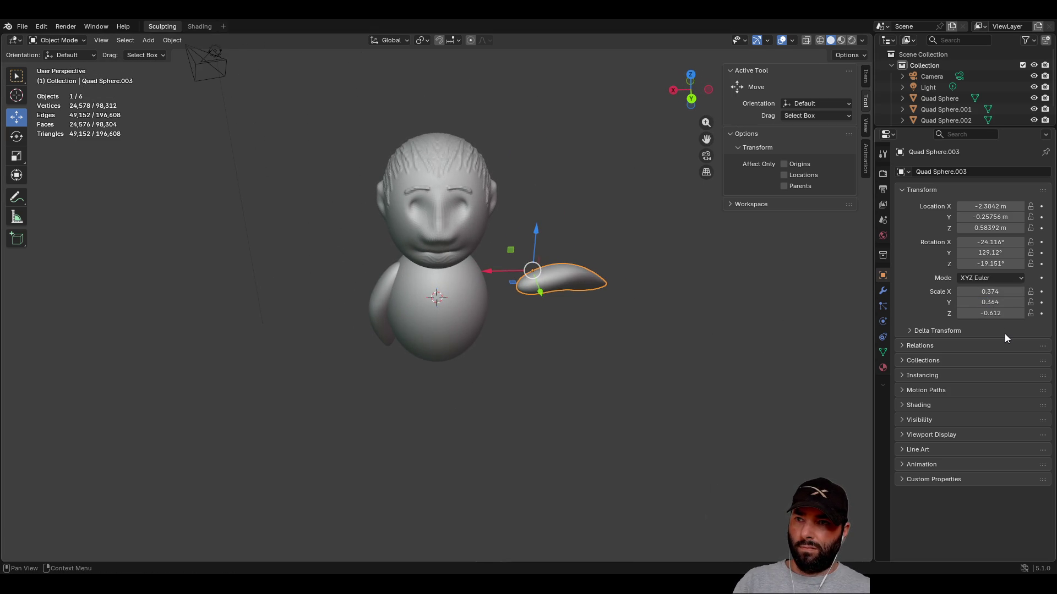
{"action": "mouse_move", "coordinate": [716, 346]}
{"action": "middle_mouse_down"}
{"action": "mouse_move", "coordinate": [576, 274]}
{"action": "mouse_move", "coordinate": [626, 238]}
{"action": "mouse_move", "coordinate": [707, 326]}
{"action": "mouse_move", "coordinate": [721, 362]}
{"action": "mouse_move", "coordinate": [789, 310]}
{"action": "mouse_move", "coordinate": [724, 322]}
{"action": "mouse_move", "coordinate": [694, 302]}
{"action": "mouse_move", "coordinate": [678, 267]}
{"action": "middle_mouse_up"}
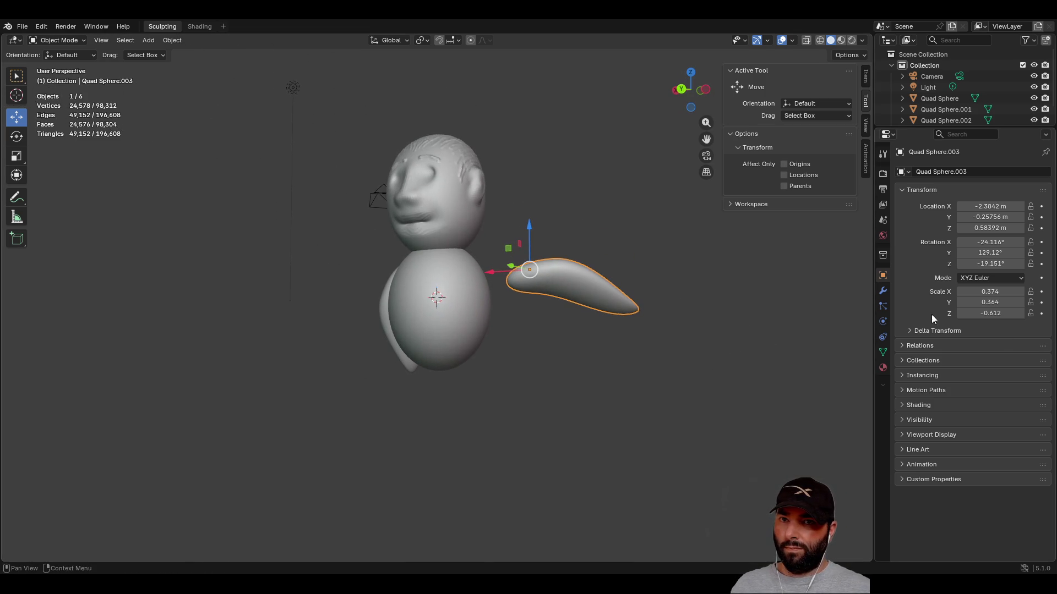
{"action": "left_click", "coordinate": [972, 312]}
{"action": "type", "text": "0.612"}
{"action": "key", "text": "Return"}
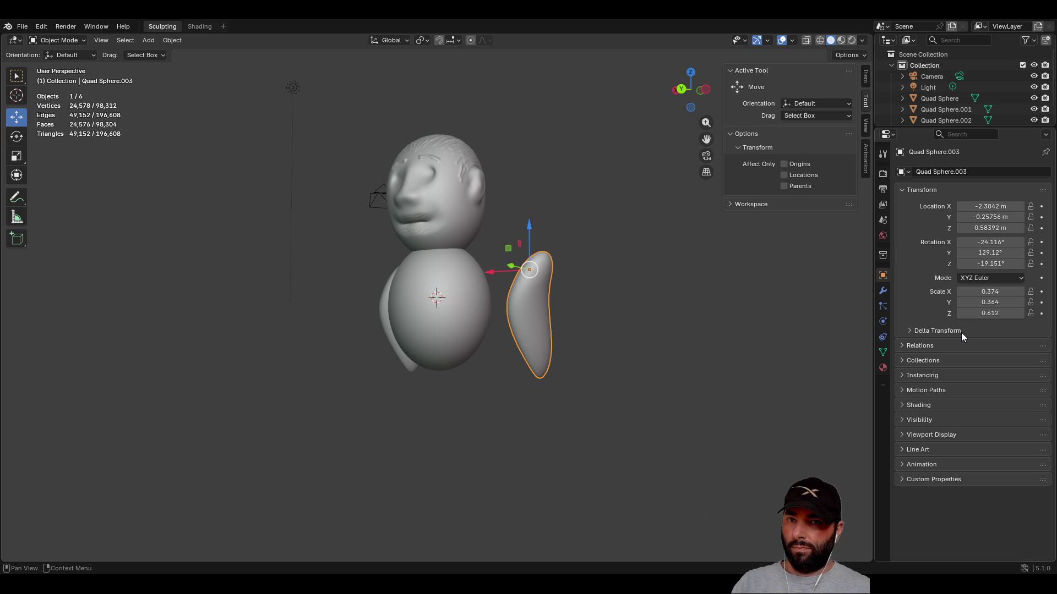
- Toggle the arm's Scale Y and X negative and back, leaving Z at -0.612
{"action": "mouse_move", "coordinate": [669, 225]}
{"action": "middle_mouse_down"}
{"action": "mouse_move", "coordinate": [678, 325]}
{"action": "mouse_move", "coordinate": [693, 249]}
{"action": "mouse_move", "coordinate": [843, 233]}
{"action": "mouse_move", "coordinate": [717, 262]}
{"action": "mouse_move", "coordinate": [781, 270]}
{"action": "middle_mouse_up"}
{"action": "left_click", "coordinate": [982, 303]}
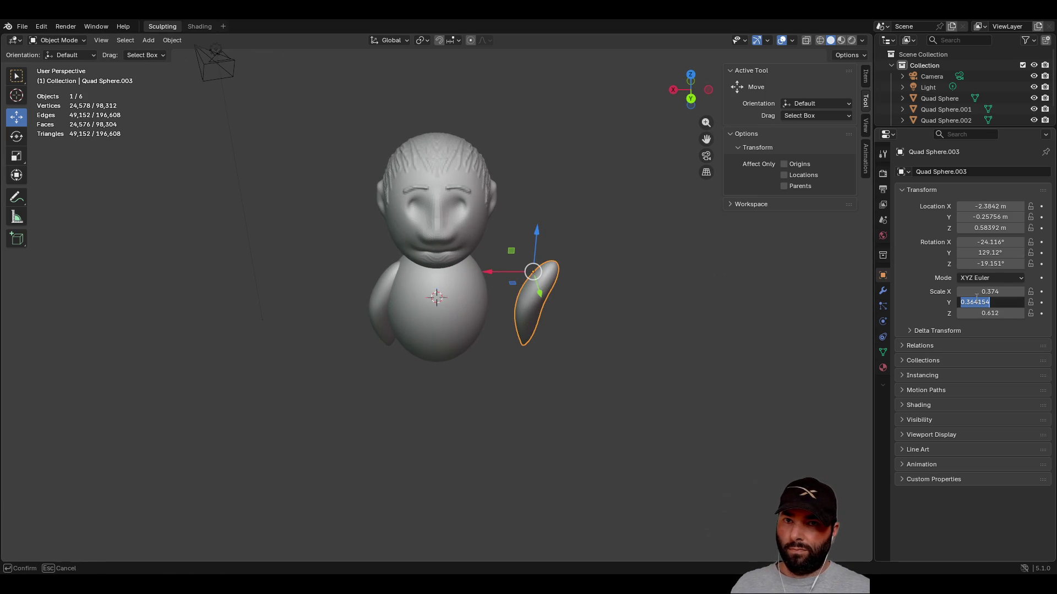
{"action": "key", "text": "Home"}
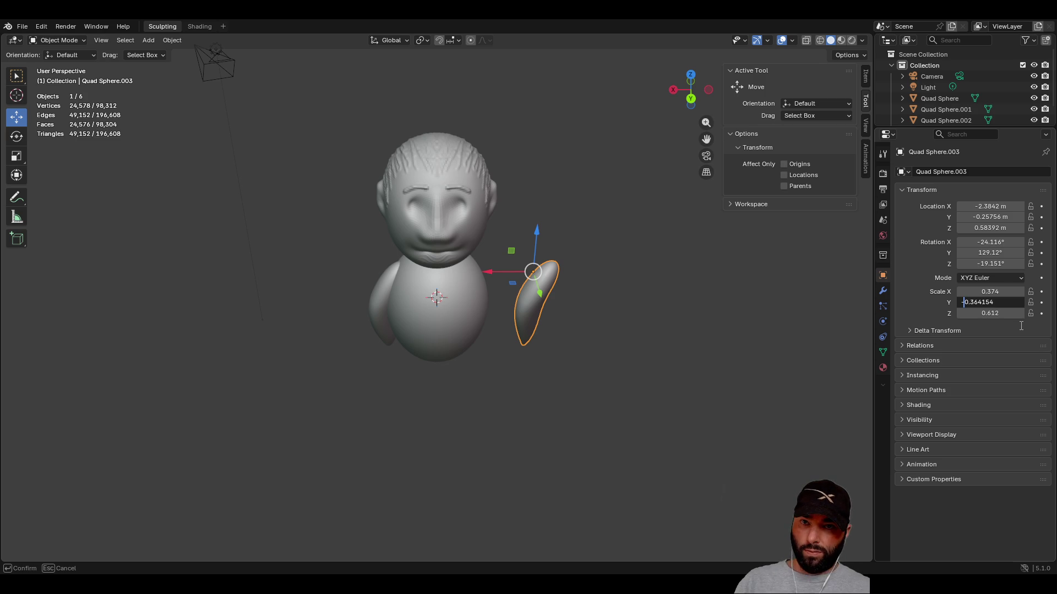
{"action": "key", "text": "Return"}
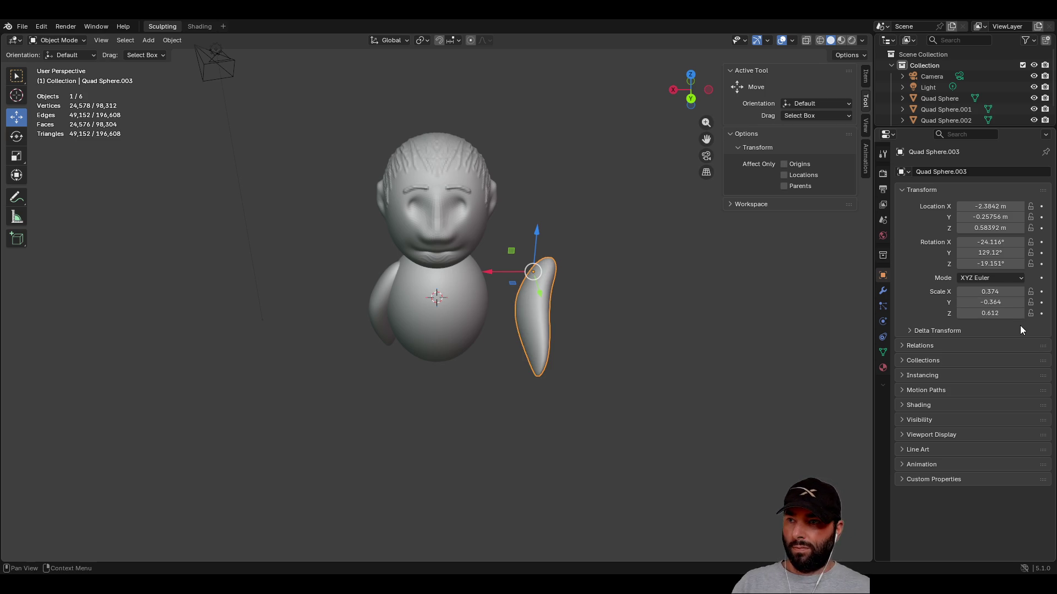
{"action": "mouse_move", "coordinate": [550, 372]}
{"action": "middle_mouse_down"}
{"action": "mouse_move", "coordinate": [625, 337]}
{"action": "mouse_move", "coordinate": [527, 369]}
{"action": "mouse_move", "coordinate": [791, 340]}
{"action": "middle_mouse_up"}
{"action": "left_click", "coordinate": [974, 304]}
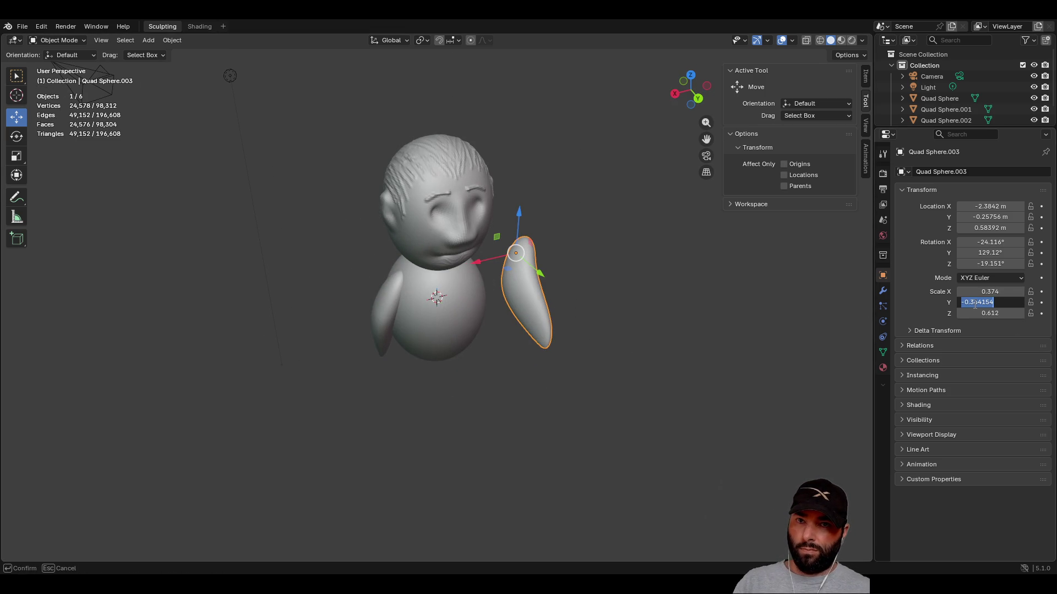
{"action": "key", "text": "Home"}
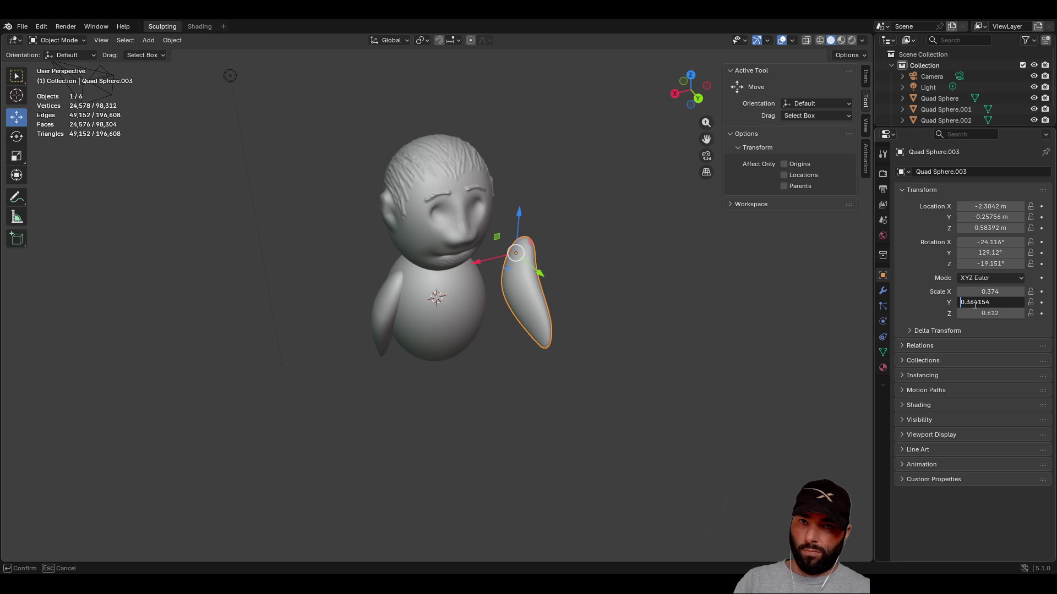
{"action": "key", "text": "Return"}
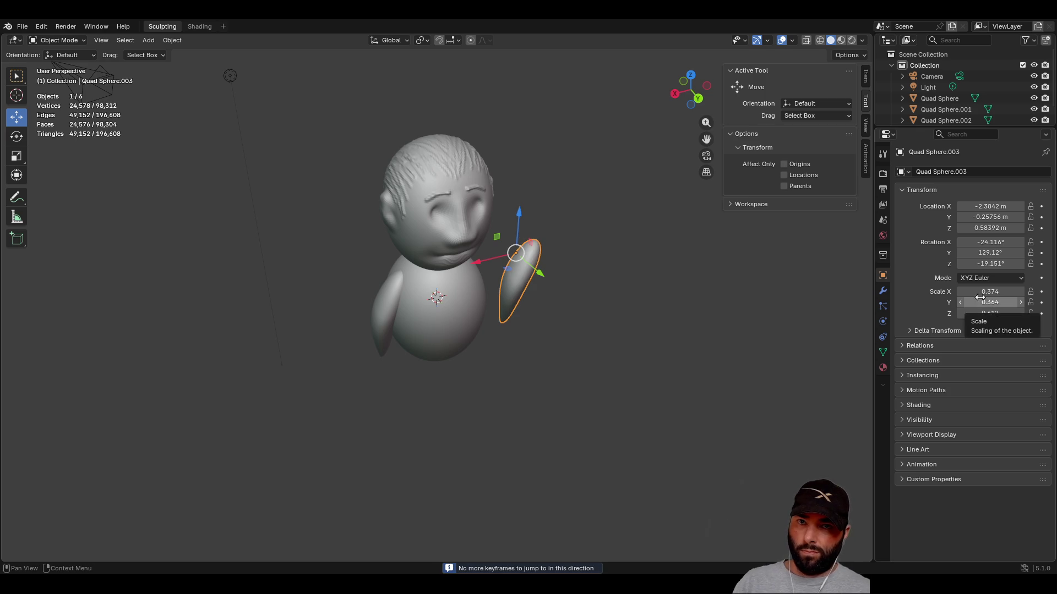
{"action": "left_click", "coordinate": [980, 293]}
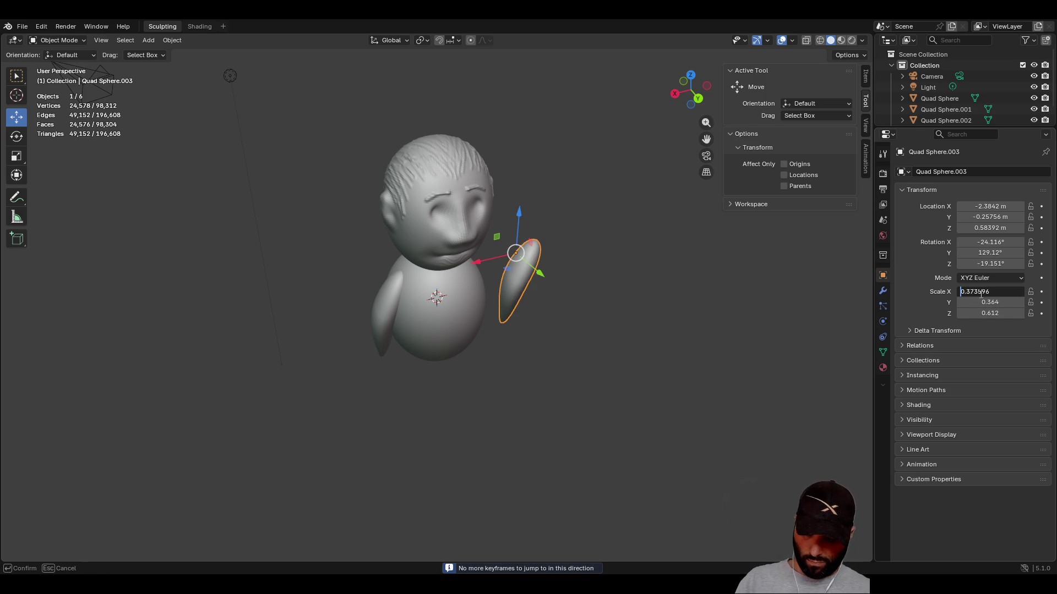
{"action": "key", "text": "Return"}
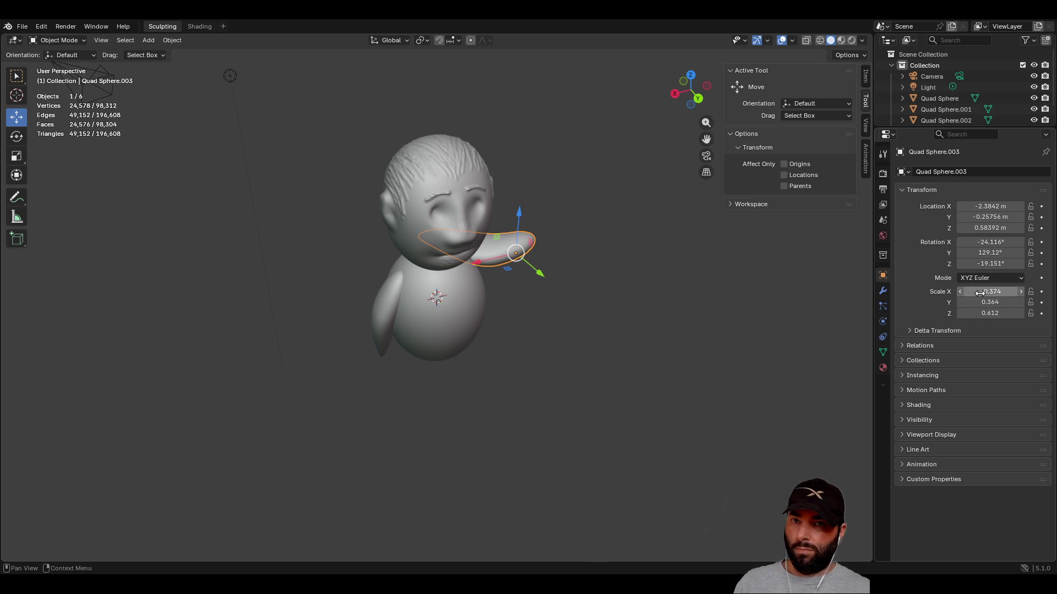
{"action": "left_click", "coordinate": [980, 292]}
{"action": "key", "text": "Home"}
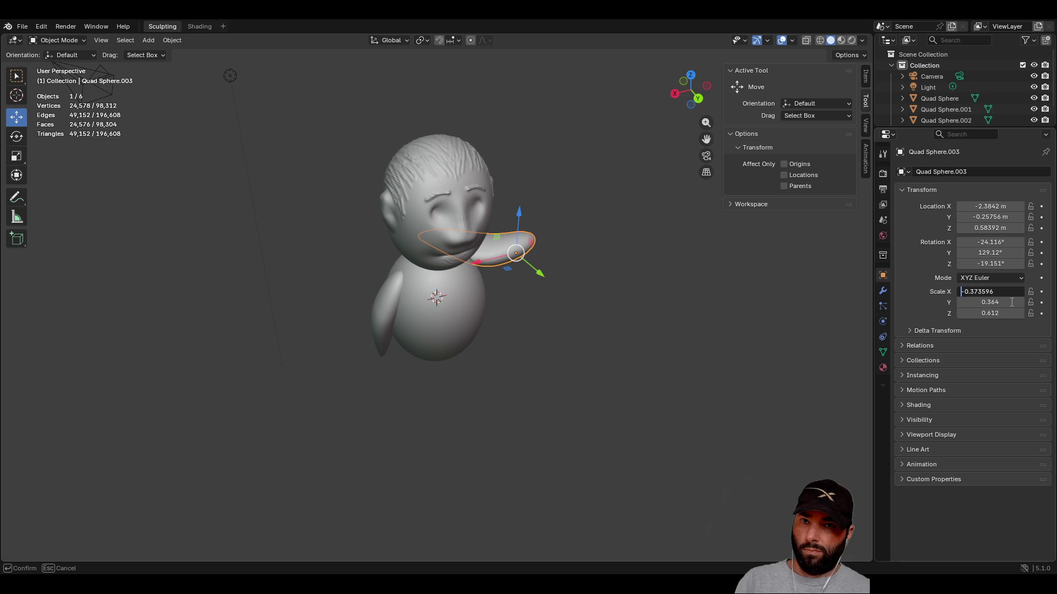
{"action": "key", "text": "Return"}
{"action": "left_click", "coordinate": [968, 313]}
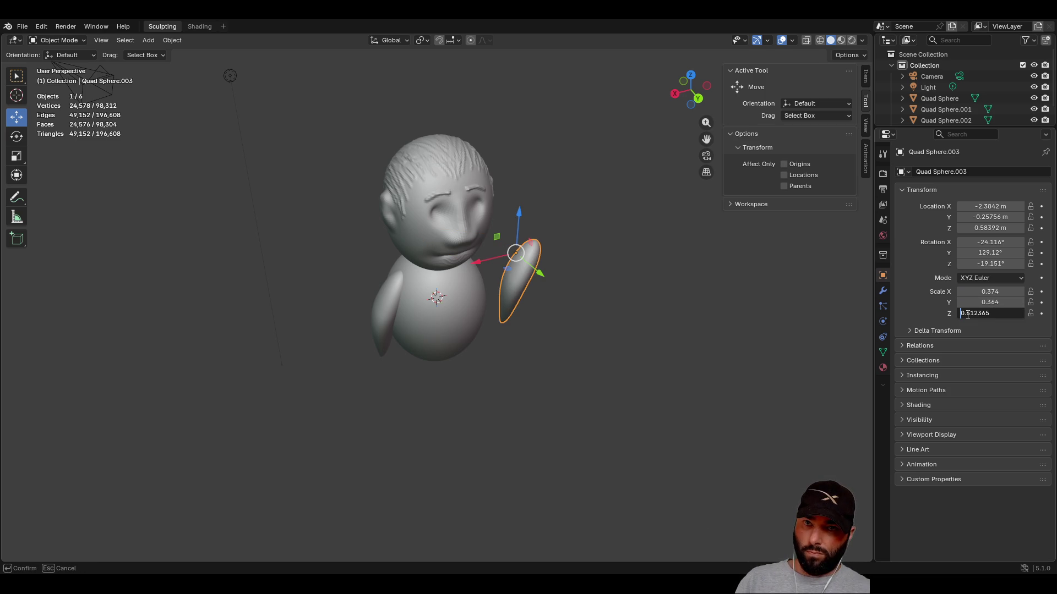
{"action": "type", "text": "-0.612"}
{"action": "key", "text": "Return"}
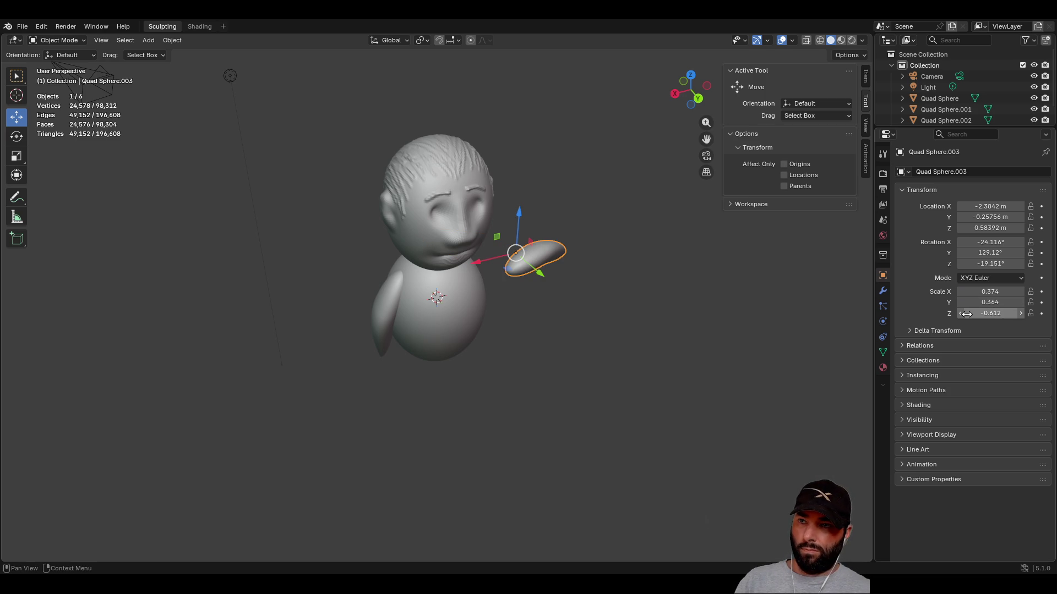
- Make Scale Z positive 0.612, then set Y to -0.364 and Z negative again
{"action": "mouse_move", "coordinate": [798, 301]}
{"action": "middle_mouse_down"}
{"action": "mouse_move", "coordinate": [664, 303]}
{"action": "mouse_move", "coordinate": [540, 236]}
{"action": "mouse_move", "coordinate": [447, 271]}
{"action": "mouse_move", "coordinate": [101, 286]}
{"action": "mouse_move", "coordinate": [355, 283]}
{"action": "mouse_move", "coordinate": [512, 302]}
{"action": "middle_mouse_up"}
{"action": "left_click", "coordinate": [978, 313]}
{"action": "key", "text": "Home"}
{"action": "key", "text": "Return"}
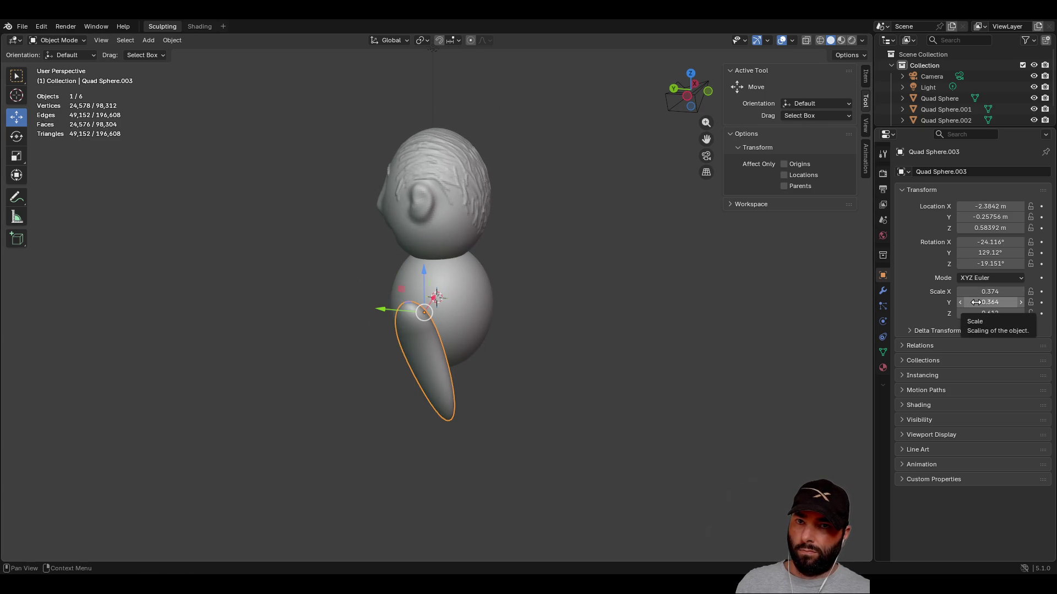
{"action": "mouse_move", "coordinate": [461, 379]}
{"action": "middle_mouse_down"}
{"action": "mouse_move", "coordinate": [546, 371]}
{"action": "mouse_move", "coordinate": [606, 414]}
{"action": "mouse_move", "coordinate": [606, 444]}
{"action": "mouse_move", "coordinate": [631, 383]}
{"action": "mouse_move", "coordinate": [707, 365]}
{"action": "mouse_move", "coordinate": [623, 389]}
{"action": "mouse_move", "coordinate": [590, 459]}
{"action": "mouse_move", "coordinate": [603, 390]}
{"action": "mouse_move", "coordinate": [582, 435]}
{"action": "mouse_move", "coordinate": [572, 353]}
{"action": "middle_mouse_up"}
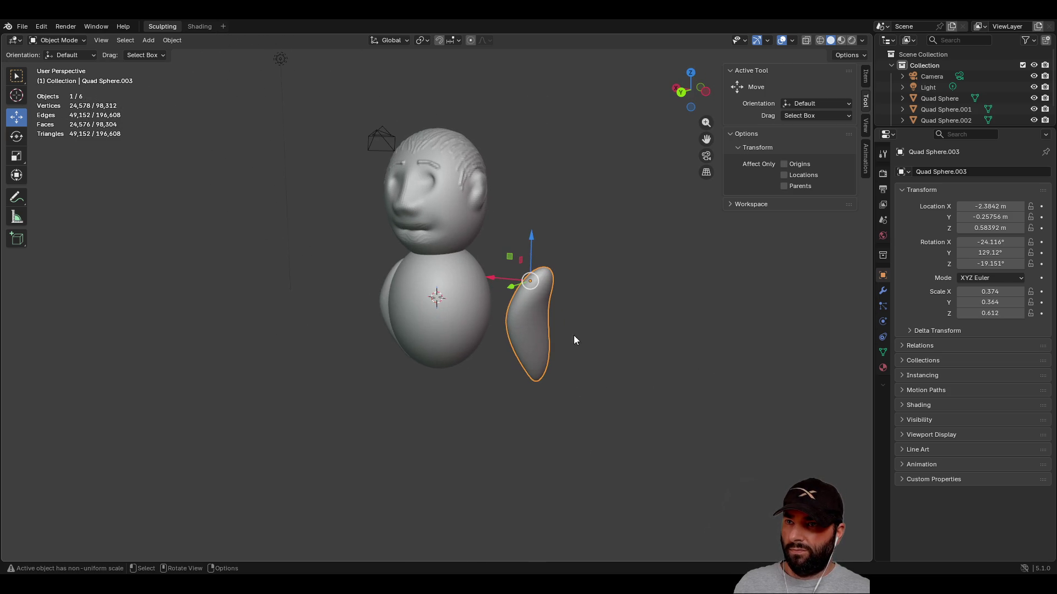
{"action": "mouse_move", "coordinate": [542, 229]}
{"action": "middle_mouse_down"}
{"action": "mouse_move", "coordinate": [615, 219]}
{"action": "mouse_move", "coordinate": [711, 230]}
{"action": "mouse_move", "coordinate": [634, 229]}
{"action": "mouse_move", "coordinate": [587, 212]}
{"action": "mouse_move", "coordinate": [588, 309]}
{"action": "mouse_move", "coordinate": [589, 240]}
{"action": "middle_mouse_up"}
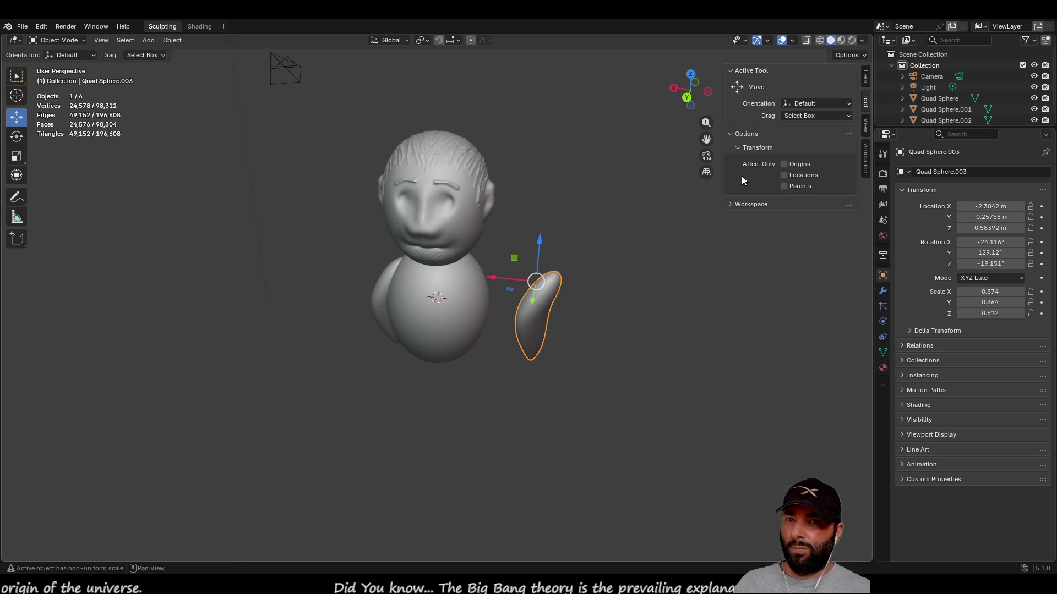
{"action": "left_click_drag", "start_coordinate": [990, 302], "coordinate": [989, 302]}
{"action": "key", "text": "Home"}
{"action": "type", "text": "-"}
{"action": "key", "text": "Return"}
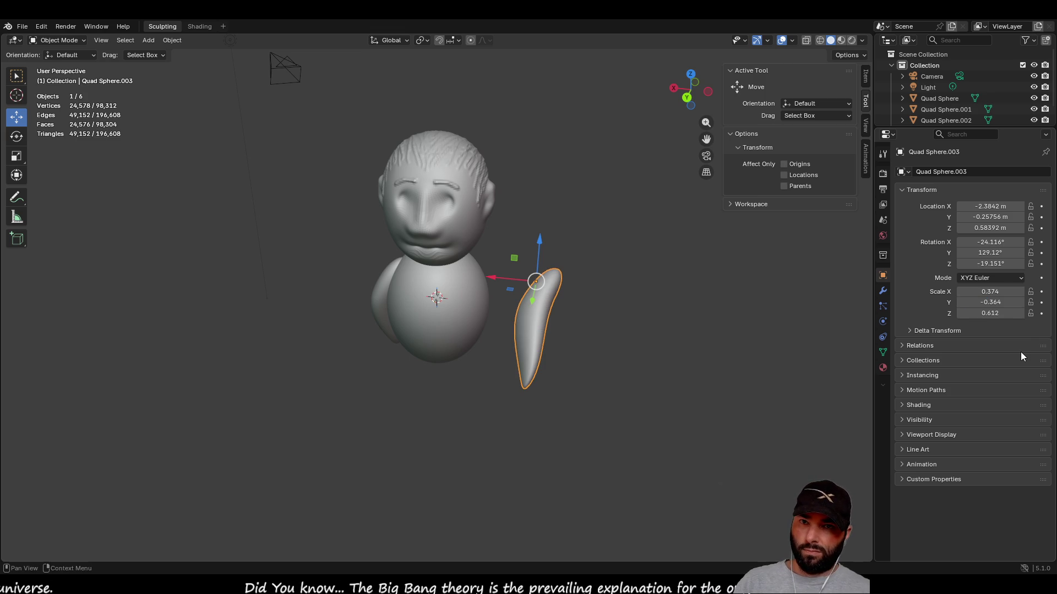
{"action": "left_click", "coordinate": [978, 313]}
{"action": "key", "text": "Home"}
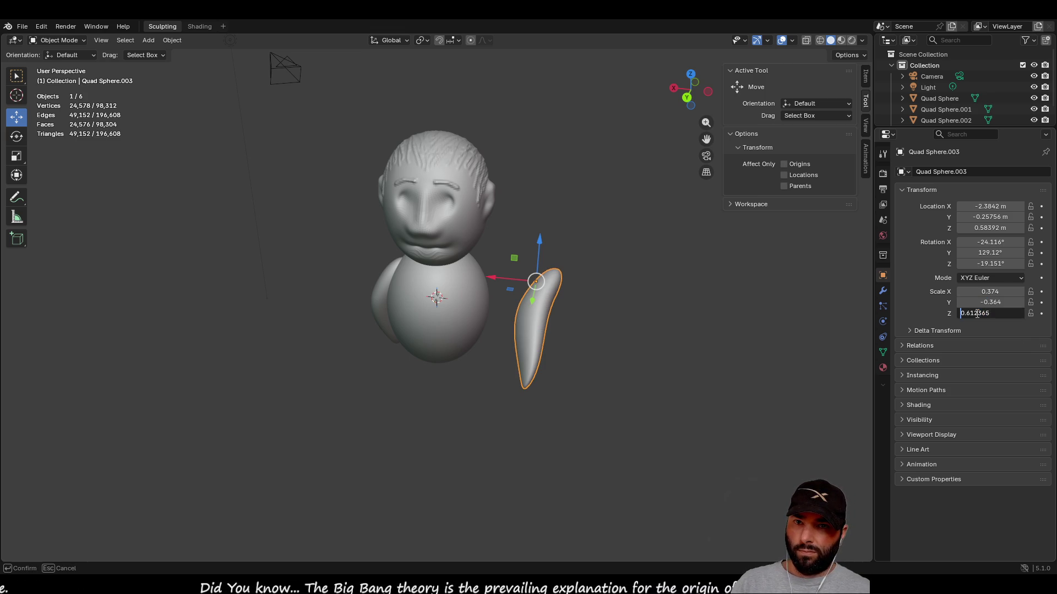
{"action": "key", "text": "Return"}
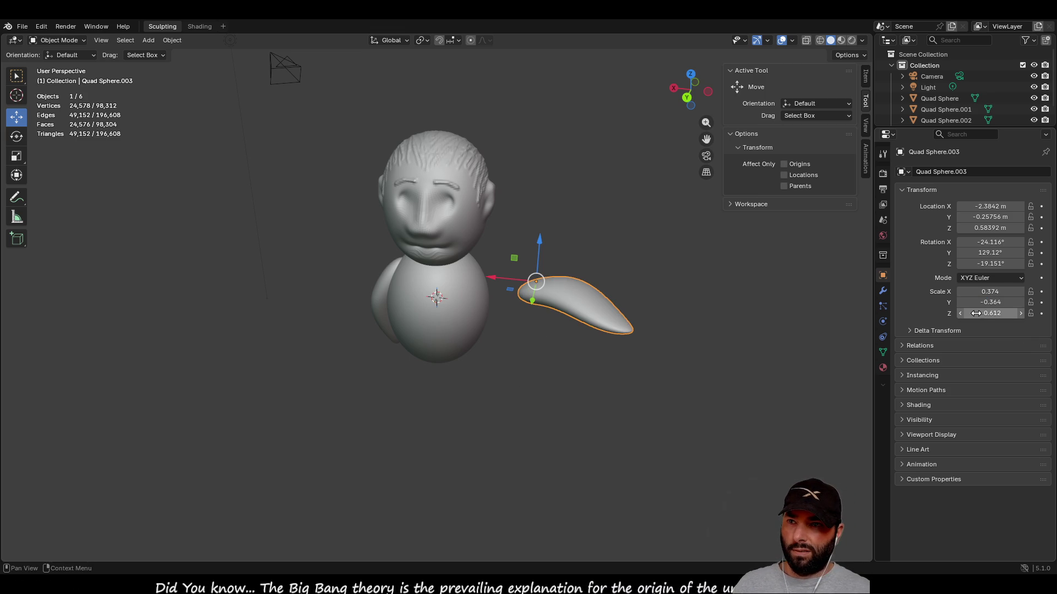
{"action": "key", "text": "minus"}
- Reselect the arm, return Scale Z to 0.612 and set Scale X to -0.374
{"action": "left_click", "coordinate": [492, 401]}
{"action": "mouse_move", "coordinate": [492, 401]}
{"action": "middle_mouse_down"}
{"action": "mouse_move", "coordinate": [685, 326]}
{"action": "mouse_move", "coordinate": [563, 388]}
{"action": "mouse_move", "coordinate": [419, 353]}
{"action": "mouse_move", "coordinate": [473, 385]}
{"action": "mouse_move", "coordinate": [565, 397]}
{"action": "mouse_move", "coordinate": [645, 389]}
{"action": "mouse_move", "coordinate": [649, 358]}
{"action": "mouse_move", "coordinate": [424, 378]}
{"action": "mouse_move", "coordinate": [403, 402]}
{"action": "mouse_move", "coordinate": [508, 440]}
{"action": "mouse_move", "coordinate": [539, 485]}
{"action": "mouse_move", "coordinate": [558, 381]}
{"action": "mouse_move", "coordinate": [627, 365]}
{"action": "mouse_move", "coordinate": [500, 392]}
{"action": "middle_mouse_up"}
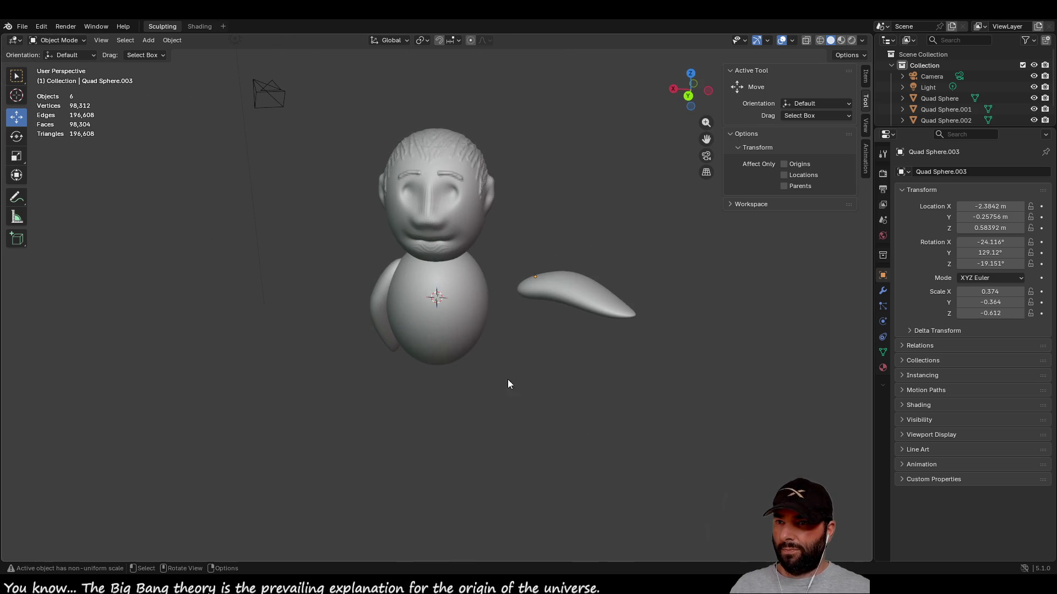
{"action": "left_click", "coordinate": [576, 297]}
{"action": "double_click", "coordinate": [986, 302]}
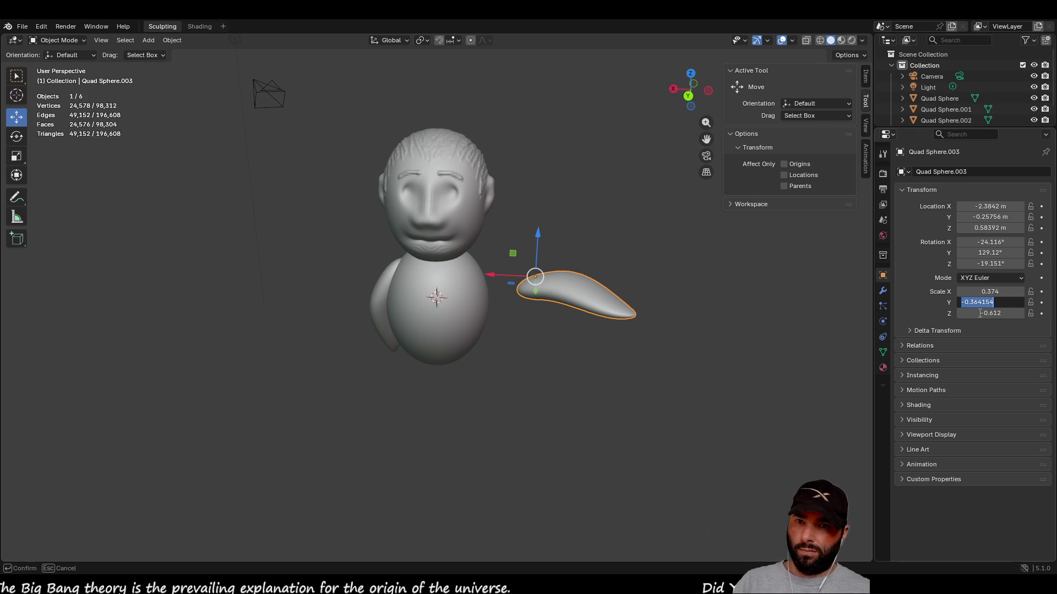
{"action": "key", "text": "Return"}
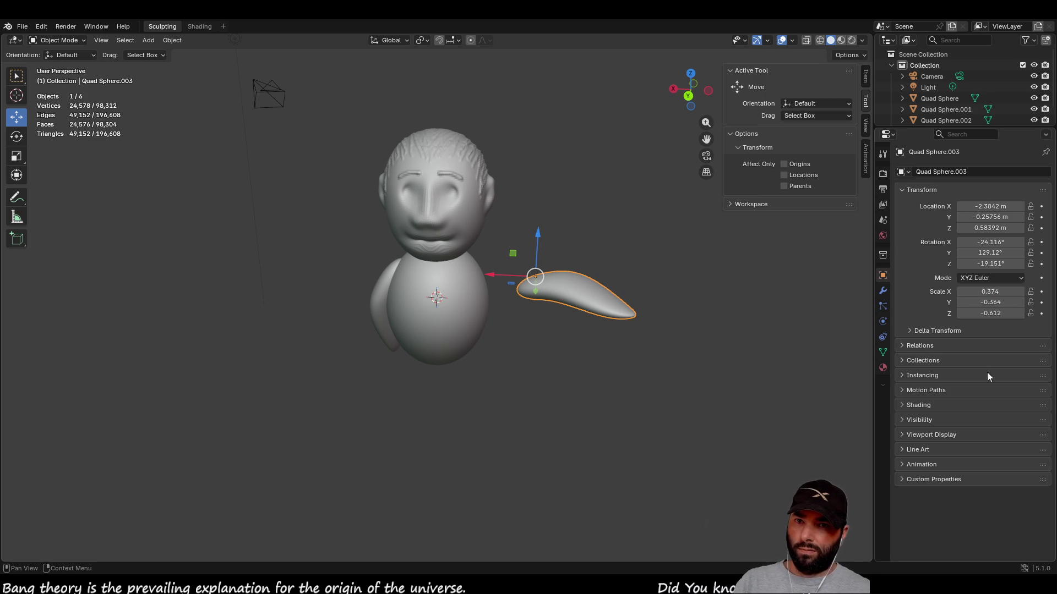
{"action": "double_click", "coordinate": [970, 313]}
{"action": "key", "text": "Home"}
{"action": "key", "text": "Delete"}
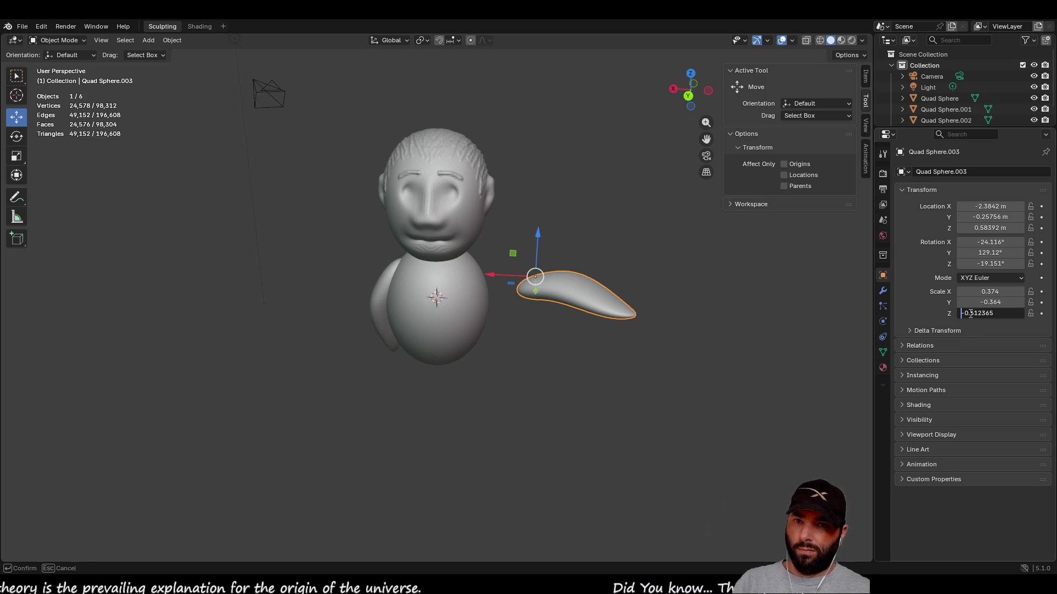
{"action": "key", "text": "Return"}
{"action": "mouse_move", "coordinate": [391, 411]}
{"action": "middle_mouse_down"}
{"action": "mouse_move", "coordinate": [569, 380]}
{"action": "mouse_move", "coordinate": [561, 319]}
{"action": "mouse_move", "coordinate": [338, 404]}
{"action": "mouse_move", "coordinate": [385, 386]}
{"action": "middle_mouse_up"}
{"action": "left_click", "coordinate": [990, 292]}
{"action": "key", "text": "Home"}
{"action": "type", "text": "-"}
{"action": "key", "text": "Return"}
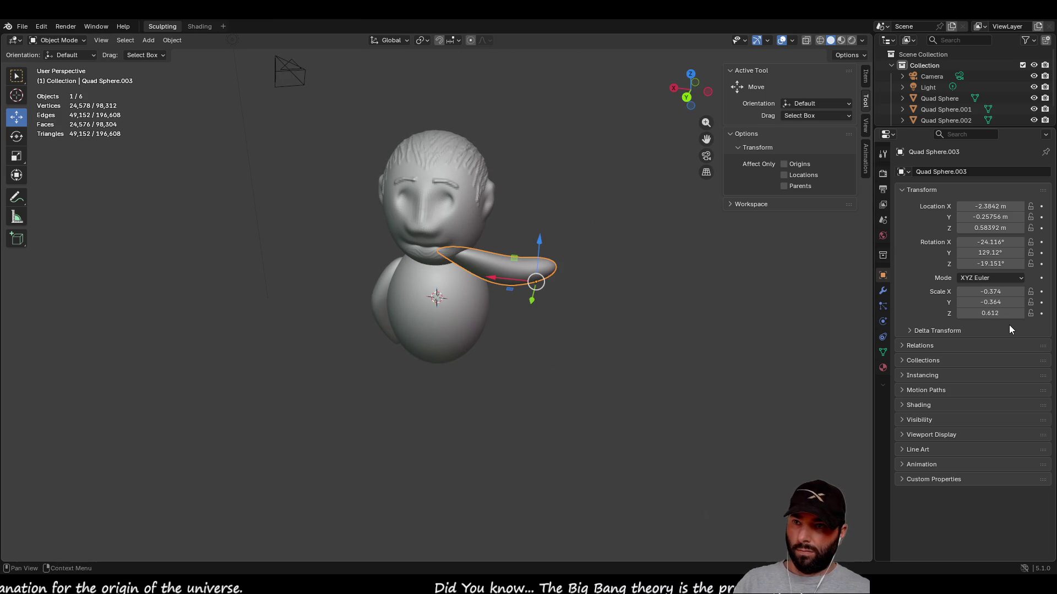
- Try Scale Y 0.364 with Z -0.612, then Y back to -0.364
{"action": "mouse_move", "coordinate": [642, 351]}
{"action": "middle_mouse_down"}
{"action": "mouse_move", "coordinate": [578, 311]}
{"action": "mouse_move", "coordinate": [590, 237]}
{"action": "mouse_move", "coordinate": [633, 259]}
{"action": "middle_mouse_up"}
{"action": "left_click", "coordinate": [970, 301]}
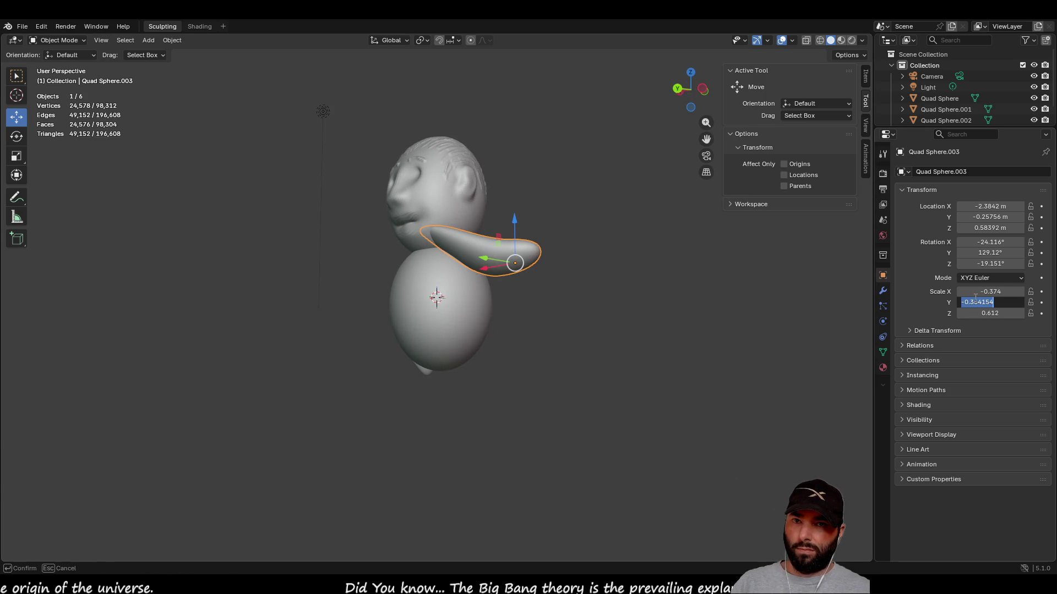
{"action": "key", "text": "Home"}
{"action": "key", "text": "Return"}
{"action": "left_click", "coordinate": [971, 313]}
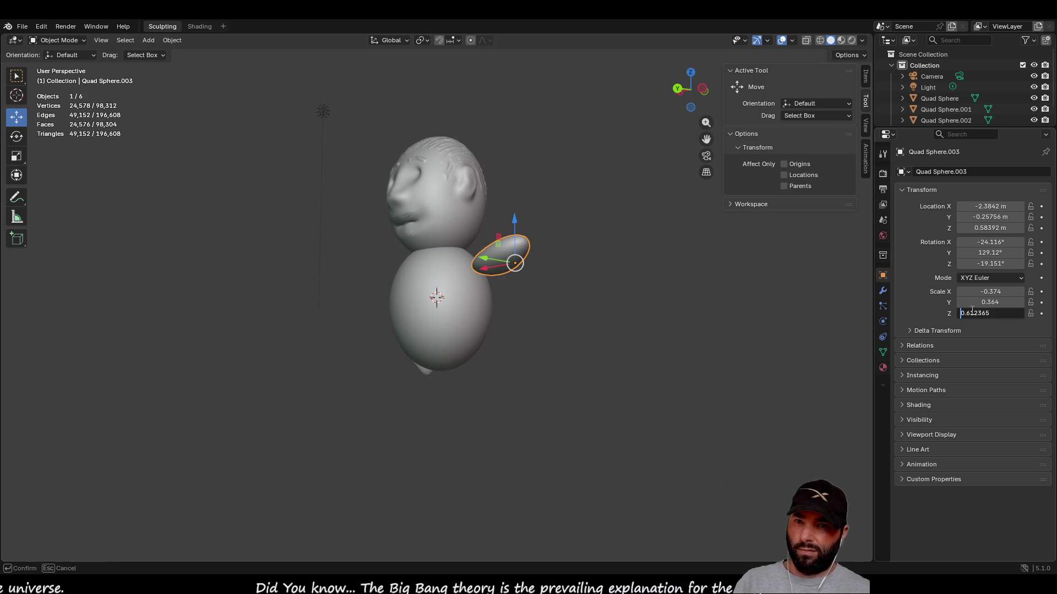
{"action": "key", "text": "Return"}
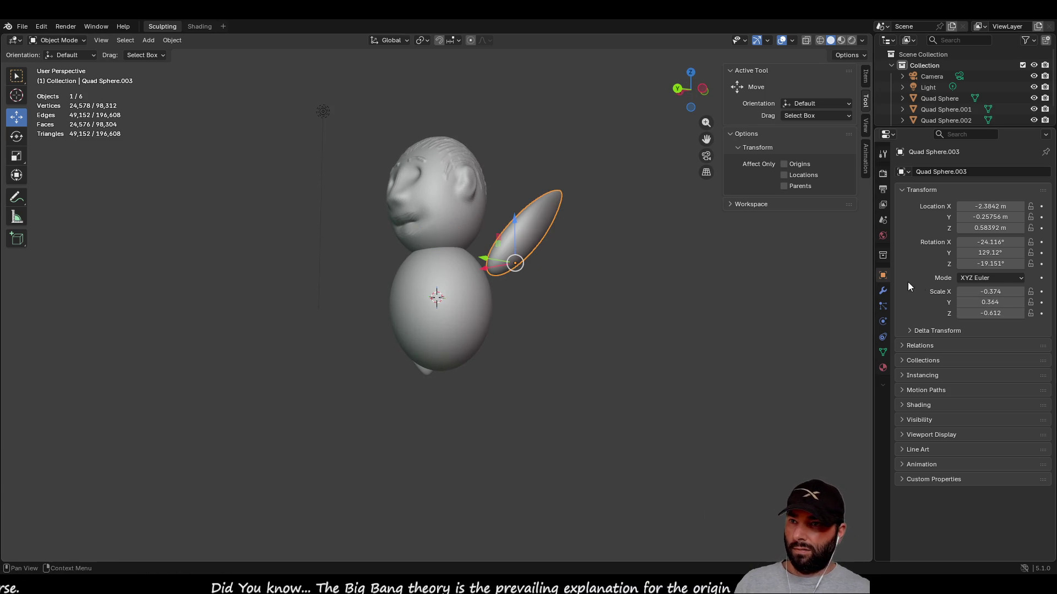
{"action": "mouse_move", "coordinate": [577, 381]}
{"action": "middle_mouse_down"}
{"action": "mouse_move", "coordinate": [632, 424]}
{"action": "mouse_move", "coordinate": [717, 398]}
{"action": "mouse_move", "coordinate": [732, 382]}
{"action": "mouse_move", "coordinate": [797, 418]}
{"action": "mouse_move", "coordinate": [753, 385]}
{"action": "mouse_move", "coordinate": [519, 370]}
{"action": "mouse_move", "coordinate": [672, 415]}
{"action": "mouse_move", "coordinate": [689, 358]}
{"action": "mouse_move", "coordinate": [526, 396]}
{"action": "mouse_move", "coordinate": [514, 385]}
{"action": "mouse_move", "coordinate": [732, 350]}
{"action": "middle_mouse_up"}
{"action": "left_click", "coordinate": [972, 302]}
{"action": "key", "text": "Home"}
{"action": "type", "text": "-"}
{"action": "key", "text": "Return"}
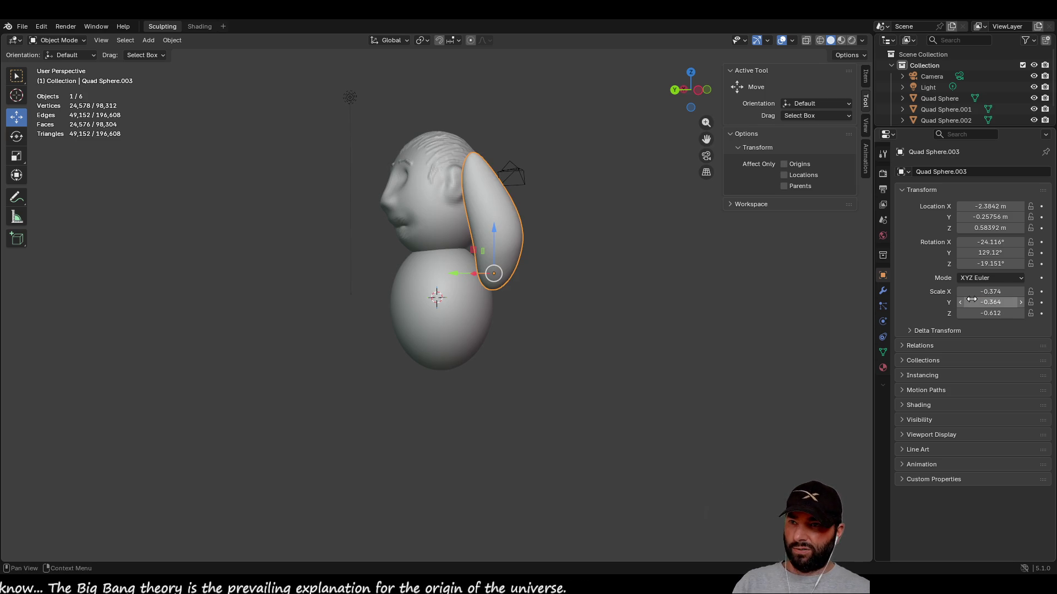
{"action": "mouse_move", "coordinate": [440, 320]}
{"action": "middle_mouse_down"}
{"action": "mouse_move", "coordinate": [362, 325]}
{"action": "mouse_move", "coordinate": [582, 325]}
{"action": "mouse_move", "coordinate": [599, 309]}
{"action": "mouse_move", "coordinate": [353, 319]}
{"action": "mouse_move", "coordinate": [617, 327]}
{"action": "mouse_move", "coordinate": [599, 305]}
{"action": "mouse_move", "coordinate": [509, 312]}
{"action": "mouse_move", "coordinate": [436, 339]}
{"action": "mouse_move", "coordinate": [423, 378]}
{"action": "mouse_move", "coordinate": [486, 310]}
{"action": "middle_mouse_up"}
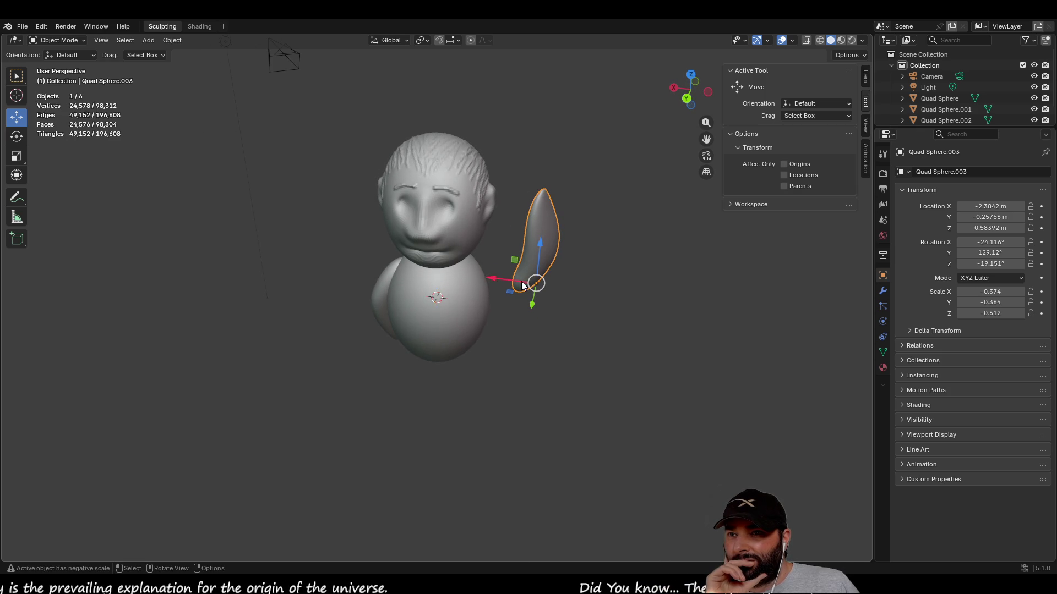
{"action": "mouse_move", "coordinate": [566, 300]}
{"action": "middle_mouse_down"}
{"action": "mouse_move", "coordinate": [566, 334]}
{"action": "mouse_move", "coordinate": [451, 350]}
{"action": "middle_mouse_up"}
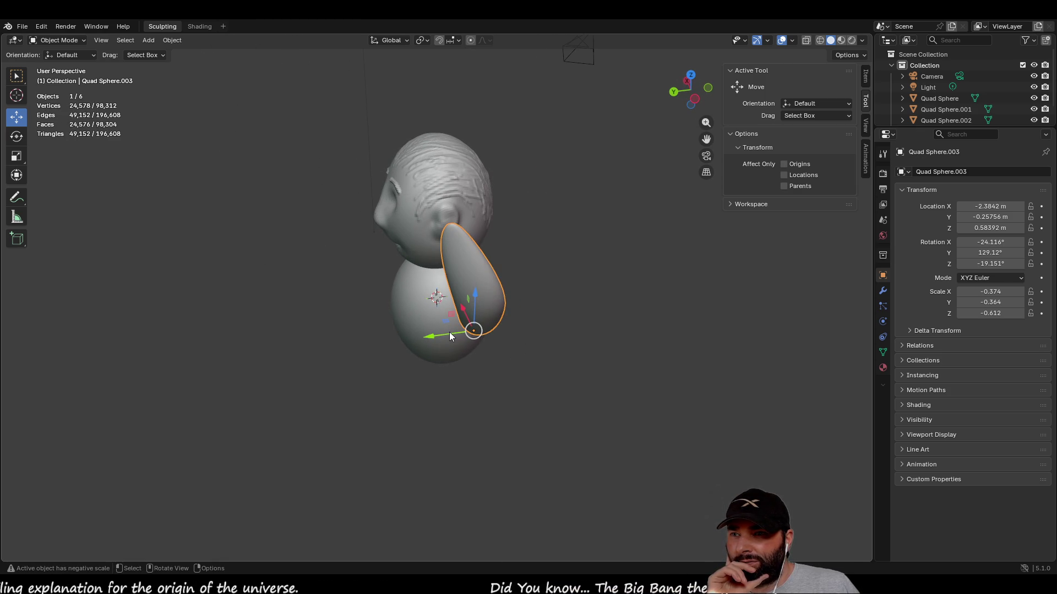
- Flip Scale Y positive then negative again, and make Scale Z positive 0.612
{"action": "left_click", "coordinate": [990, 302]}
{"action": "key", "text": "Home"}
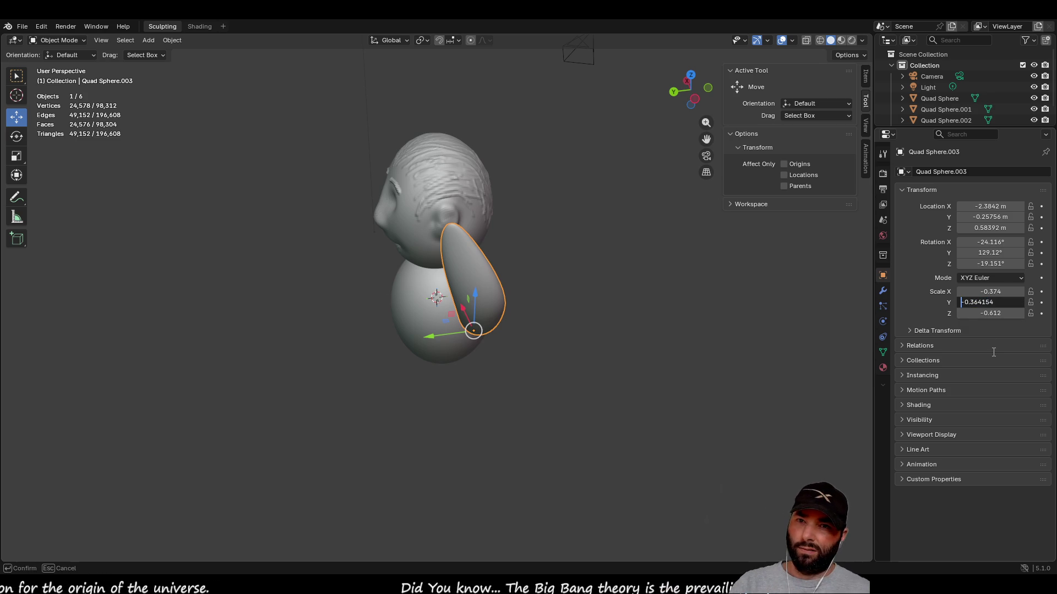
{"action": "key", "text": "Delete"}
{"action": "key", "text": "Return"}
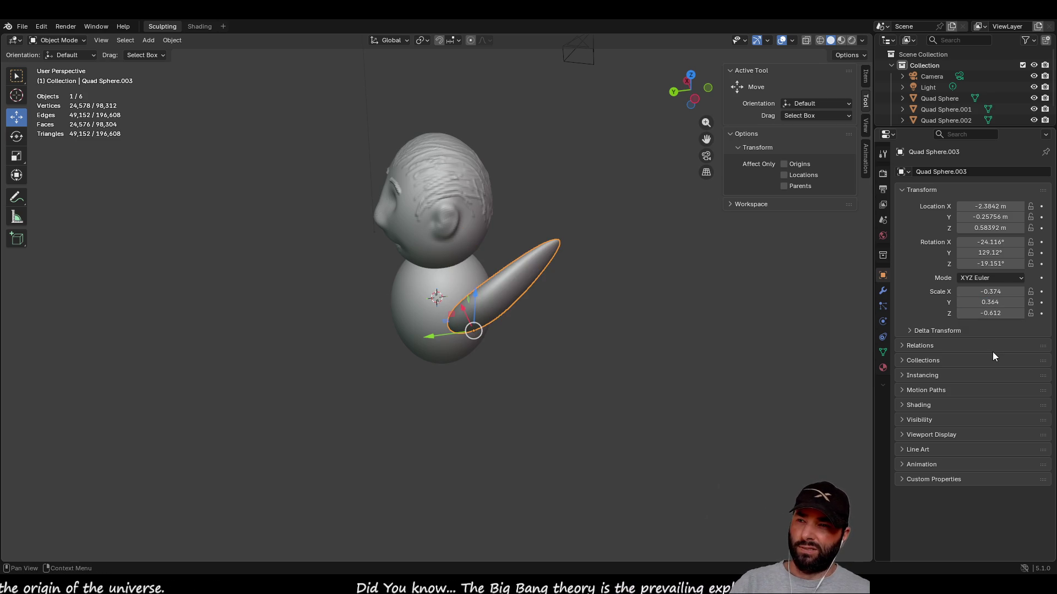
{"action": "left_click", "coordinate": [974, 303]}
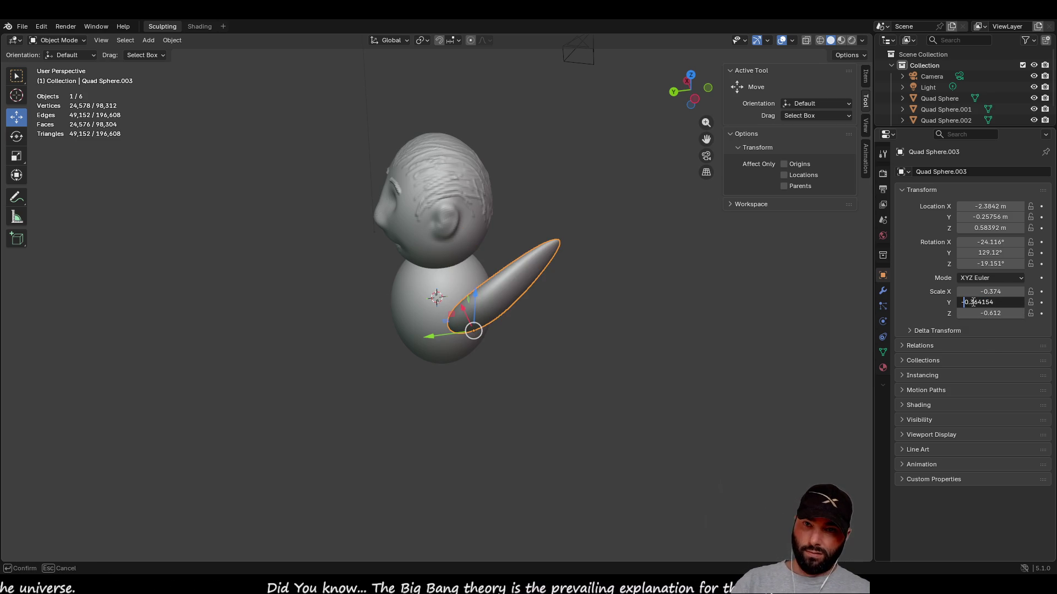
{"action": "key", "text": "Return"}
{"action": "left_click", "coordinate": [975, 313]}
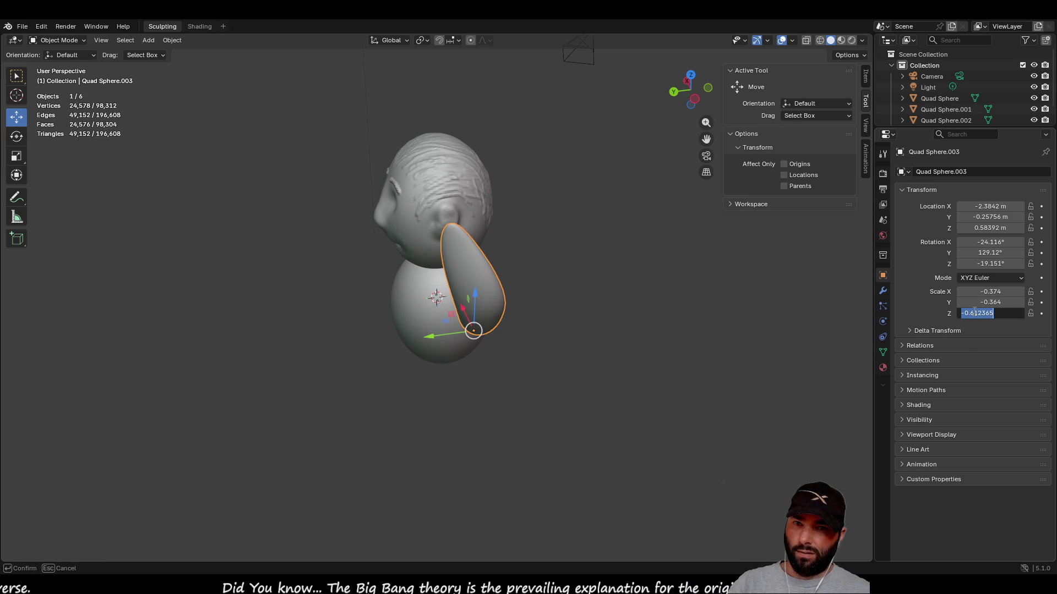
{"action": "key", "text": "Home"}
{"action": "key", "text": "Return"}
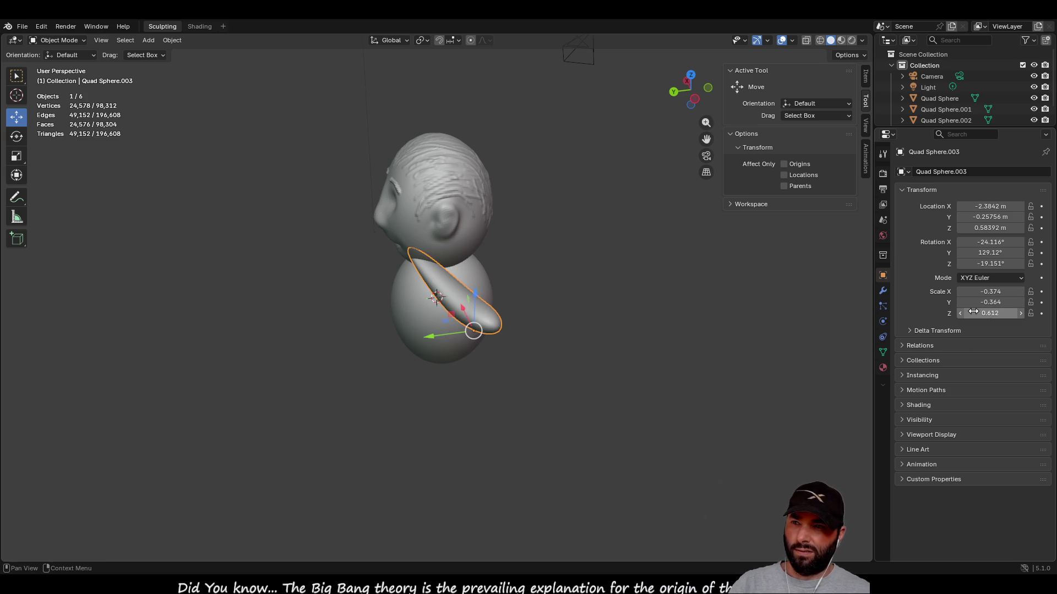
- Settle the arm on positive Scale Y 0.364 and X 0.374
{"action": "mouse_move", "coordinate": [537, 397]}
{"action": "middle_mouse_down"}
{"action": "mouse_move", "coordinate": [675, 286]}
{"action": "mouse_move", "coordinate": [656, 349]}
{"action": "middle_mouse_up"}
{"action": "left_click", "coordinate": [996, 303]}
{"action": "key", "text": "Home"}
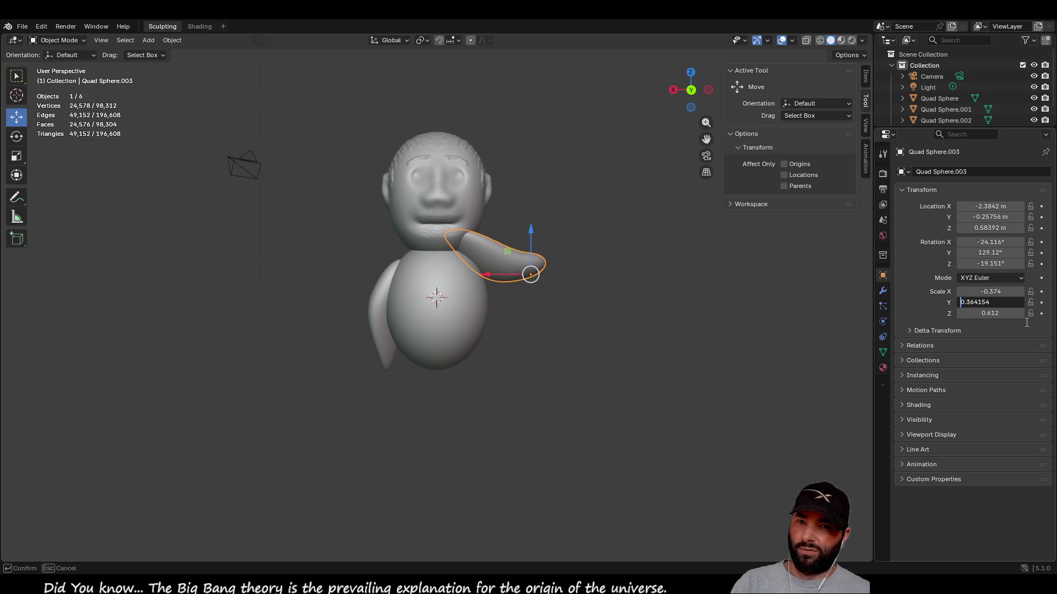
{"action": "key", "text": "Return"}
{"action": "left_click", "coordinate": [978, 292]}
{"action": "key", "text": "Home"}
{"action": "key", "text": "Delete"}
{"action": "key", "text": "Return"}
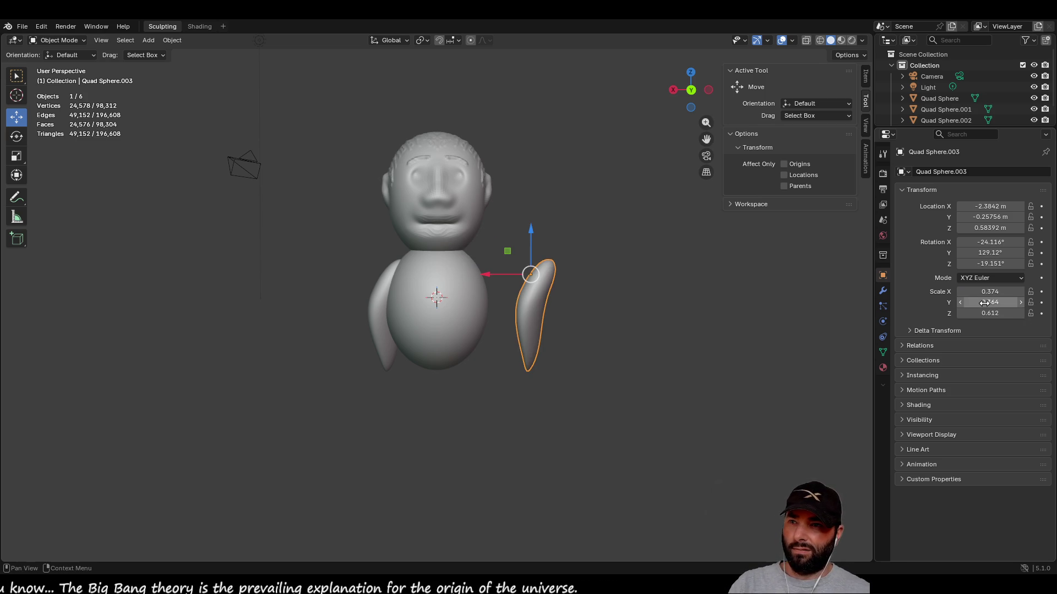
{"action": "mouse_move", "coordinate": [663, 271]}
{"action": "middle_mouse_down"}
{"action": "mouse_move", "coordinate": [633, 405]}
{"action": "mouse_move", "coordinate": [640, 313]}
{"action": "mouse_move", "coordinate": [715, 292]}
{"action": "mouse_move", "coordinate": [655, 328]}
{"action": "mouse_move", "coordinate": [592, 335]}
{"action": "mouse_move", "coordinate": [543, 305]}
{"action": "middle_mouse_up"}
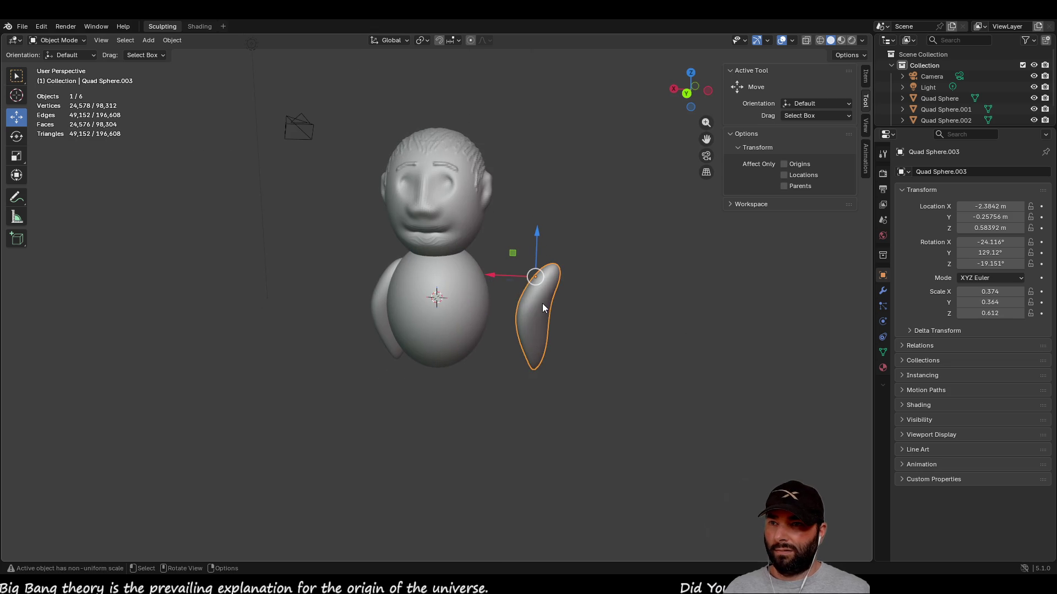
{"action": "right_click", "coordinate": [543, 304]}
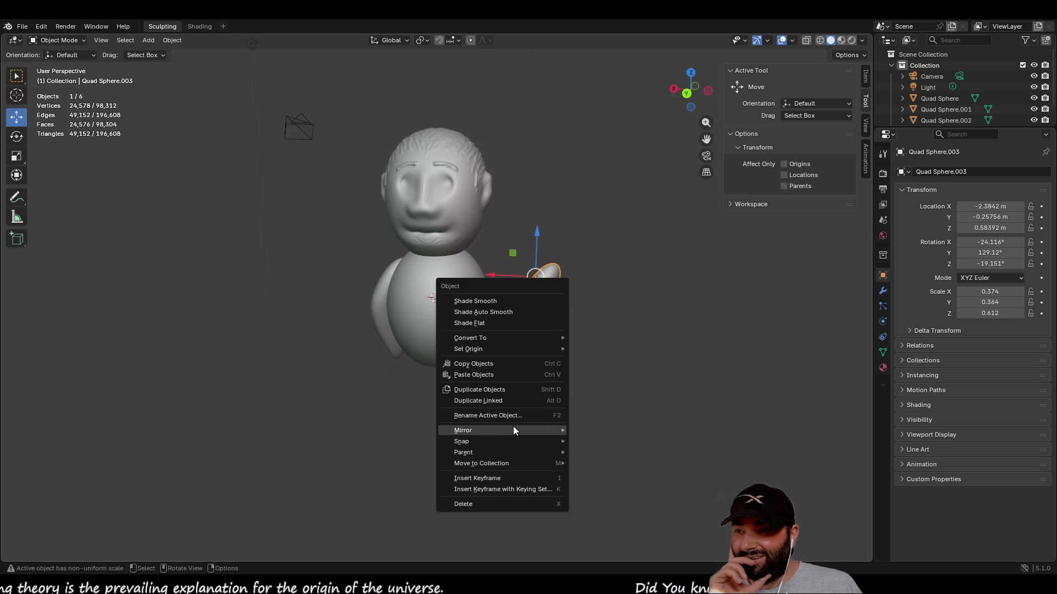
{"action": "mouse_move", "coordinate": [514, 427]}
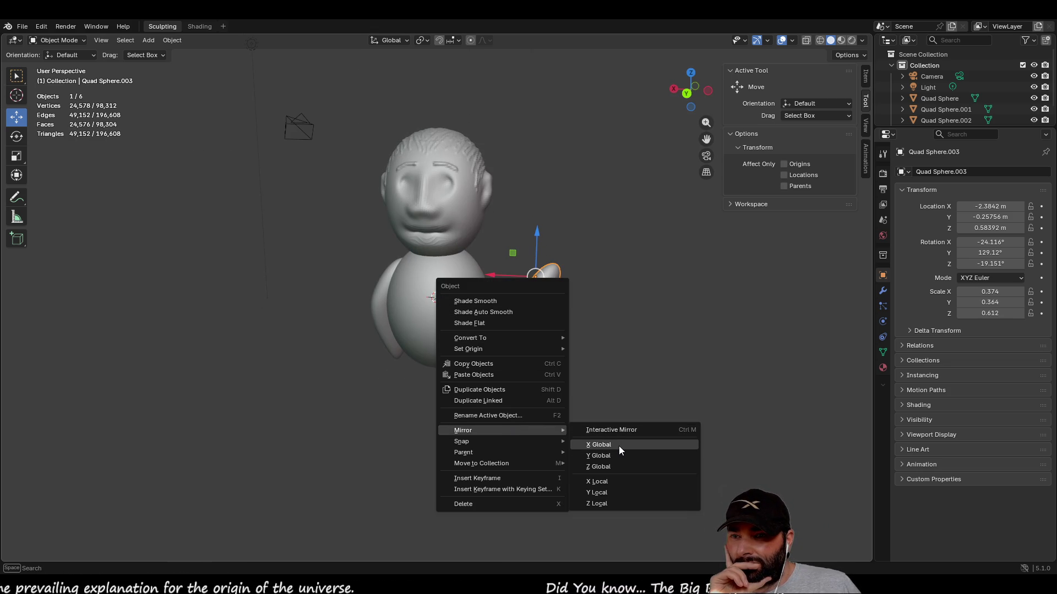
{"action": "left_click", "coordinate": [619, 445]}
{"action": "mouse_move", "coordinate": [551, 443]}
{"action": "middle_mouse_down"}
{"action": "mouse_move", "coordinate": [519, 404]}
{"action": "mouse_move", "coordinate": [571, 332]}
{"action": "mouse_move", "coordinate": [531, 314]}
{"action": "mouse_move", "coordinate": [358, 372]}
{"action": "mouse_move", "coordinate": [389, 432]}
{"action": "mouse_move", "coordinate": [522, 349]}
{"action": "middle_mouse_up"}
{"action": "left_click_drag", "start_coordinate": [491, 273], "coordinate": [444, 272]}
{"action": "mouse_move", "coordinate": [528, 341]}
{"action": "middle_mouse_down"}
{"action": "mouse_move", "coordinate": [444, 333]}
{"action": "mouse_move", "coordinate": [534, 310]}
{"action": "mouse_move", "coordinate": [390, 394]}
{"action": "mouse_move", "coordinate": [470, 395]}
{"action": "middle_mouse_up"}
{"action": "left_click", "coordinate": [534, 310]}
{"action": "left_click", "coordinate": [497, 320]}
{"action": "mouse_move", "coordinate": [497, 321]}
{"action": "middle_mouse_down"}
{"action": "mouse_move", "coordinate": [499, 329]}
{"action": "mouse_move", "coordinate": [440, 276]}
{"action": "middle_mouse_up"}
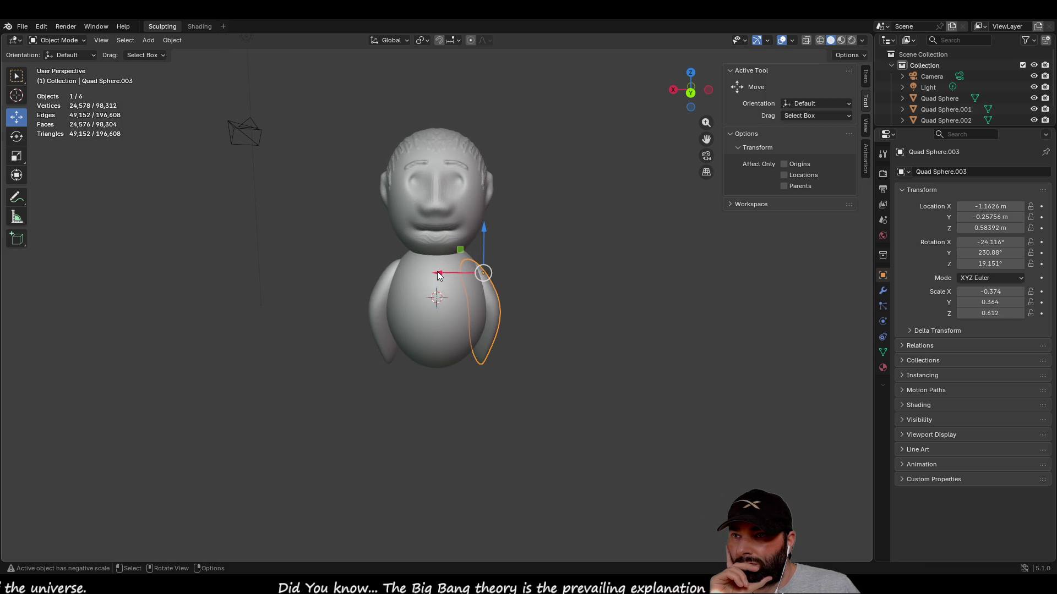
{"action": "left_click_drag", "start_coordinate": [440, 275], "coordinate": [476, 256]}
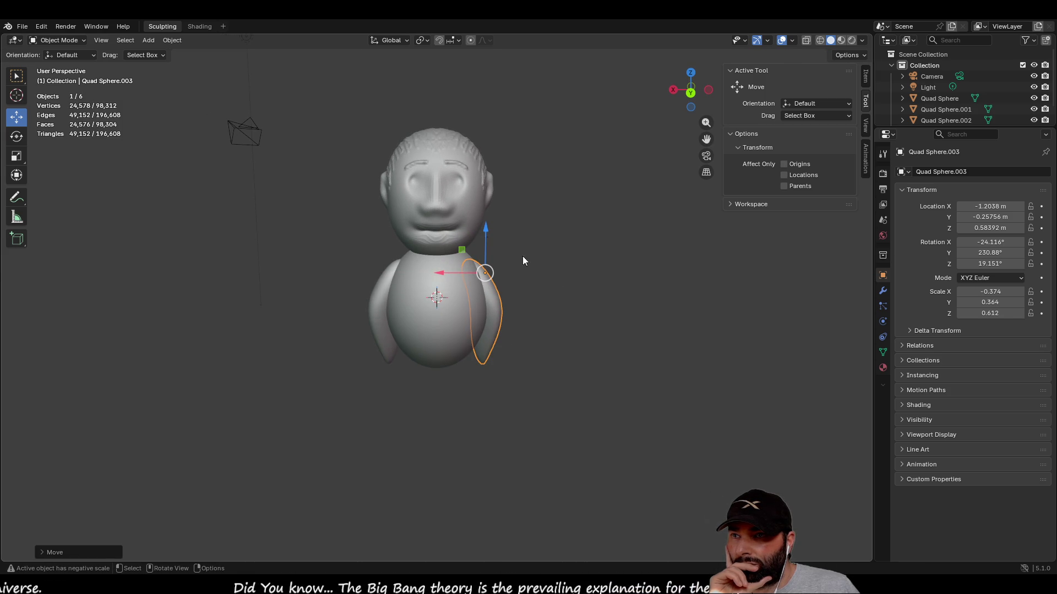
{"action": "left_click", "coordinate": [606, 349]}
{"action": "mouse_move", "coordinate": [606, 350]}
{"action": "middle_mouse_down"}
{"action": "mouse_move", "coordinate": [430, 447]}
{"action": "mouse_move", "coordinate": [243, 426]}
{"action": "mouse_move", "coordinate": [285, 353]}
{"action": "mouse_move", "coordinate": [540, 389]}
{"action": "mouse_move", "coordinate": [498, 443]}
{"action": "mouse_move", "coordinate": [474, 443]}
{"action": "mouse_move", "coordinate": [600, 414]}
{"action": "mouse_move", "coordinate": [618, 434]}
{"action": "mouse_move", "coordinate": [443, 449]}
{"action": "mouse_move", "coordinate": [443, 430]}
{"action": "mouse_move", "coordinate": [550, 461]}
{"action": "mouse_move", "coordinate": [495, 368]}
{"action": "mouse_move", "coordinate": [625, 335]}
{"action": "mouse_move", "coordinate": [720, 353]}
{"action": "mouse_move", "coordinate": [408, 382]}
{"action": "mouse_move", "coordinate": [389, 398]}
{"action": "middle_mouse_up"}
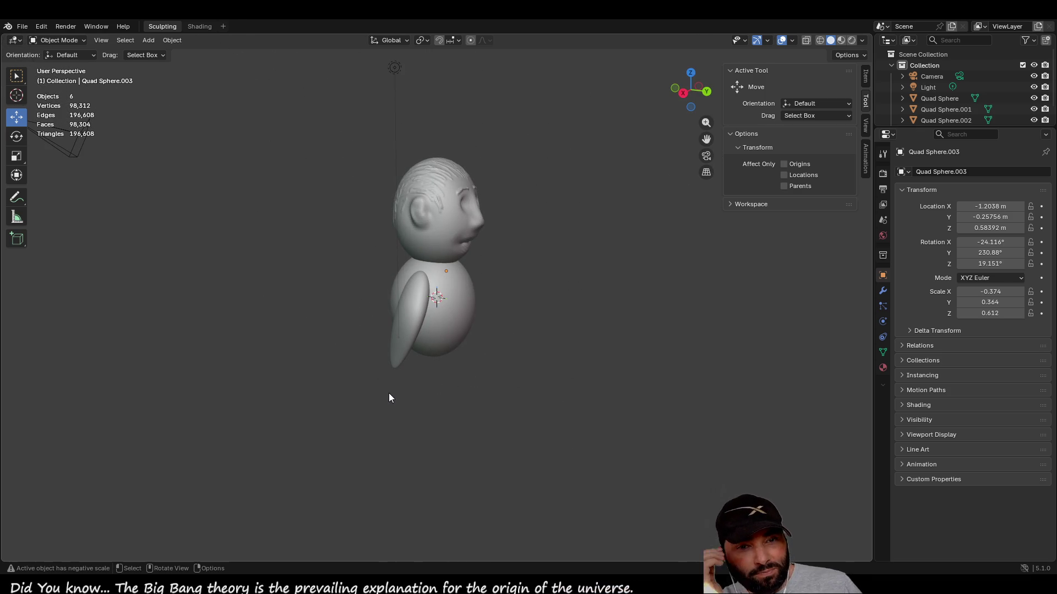
{"action": "mouse_move", "coordinate": [579, 316]}
{"action": "middle_mouse_down"}
{"action": "mouse_move", "coordinate": [493, 322]}
{"action": "mouse_move", "coordinate": [546, 319]}
{"action": "mouse_move", "coordinate": [537, 334]}
{"action": "mouse_move", "coordinate": [554, 263]}
{"action": "mouse_move", "coordinate": [519, 324]}
{"action": "mouse_move", "coordinate": [457, 325]}
{"action": "middle_mouse_up"}
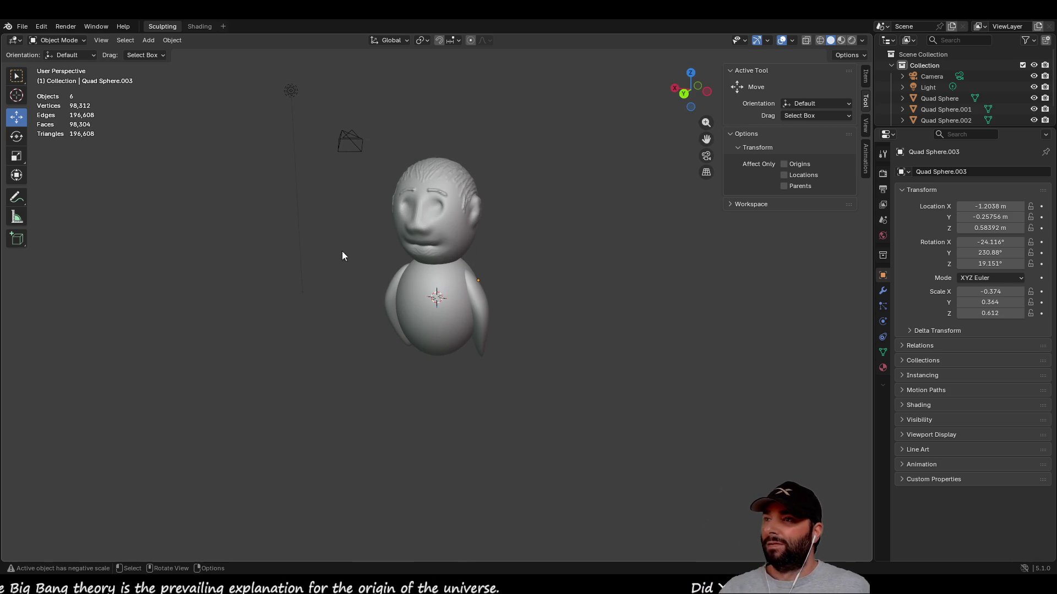
{"action": "left_click", "coordinate": [22, 26]}
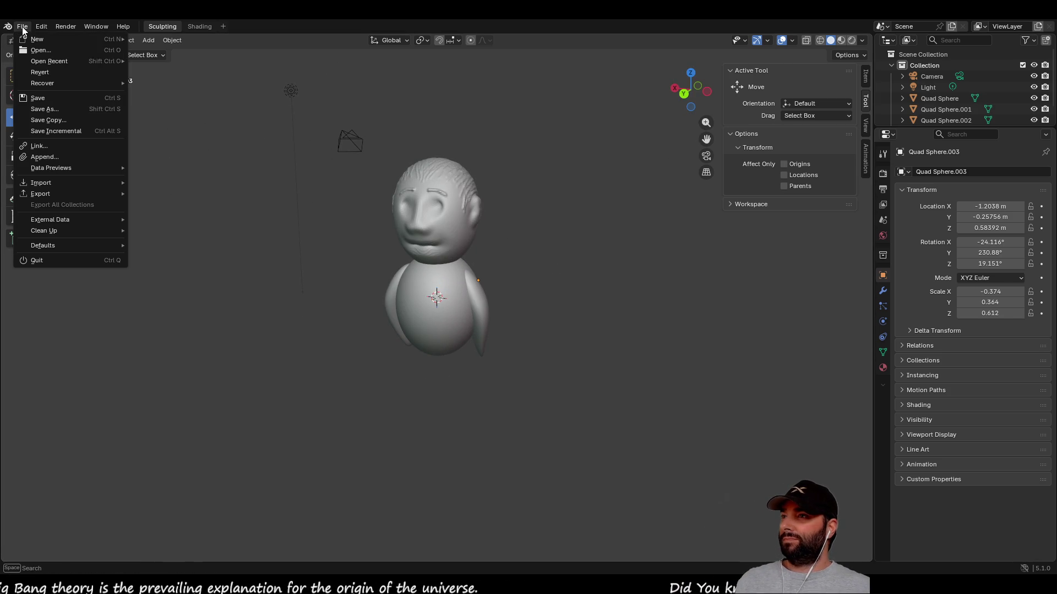
- Save the character as charc.blend and start a new file from the Sculpting template
{"action": "left_click", "coordinate": [54, 112]}
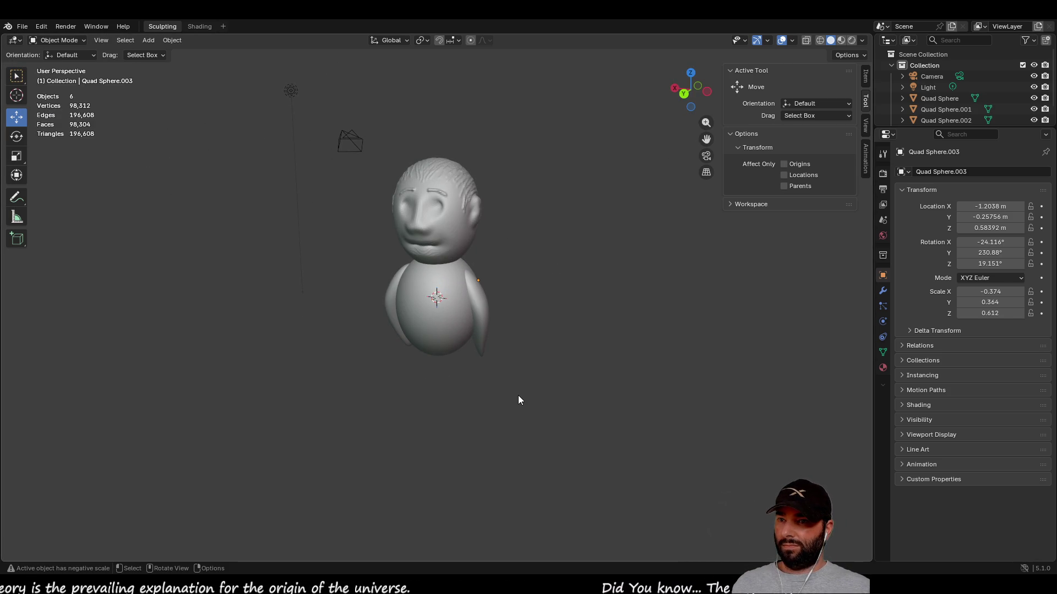
{"action": "left_click", "coordinate": [20, 30]}
{"action": "mouse_move", "coordinate": [72, 39]}
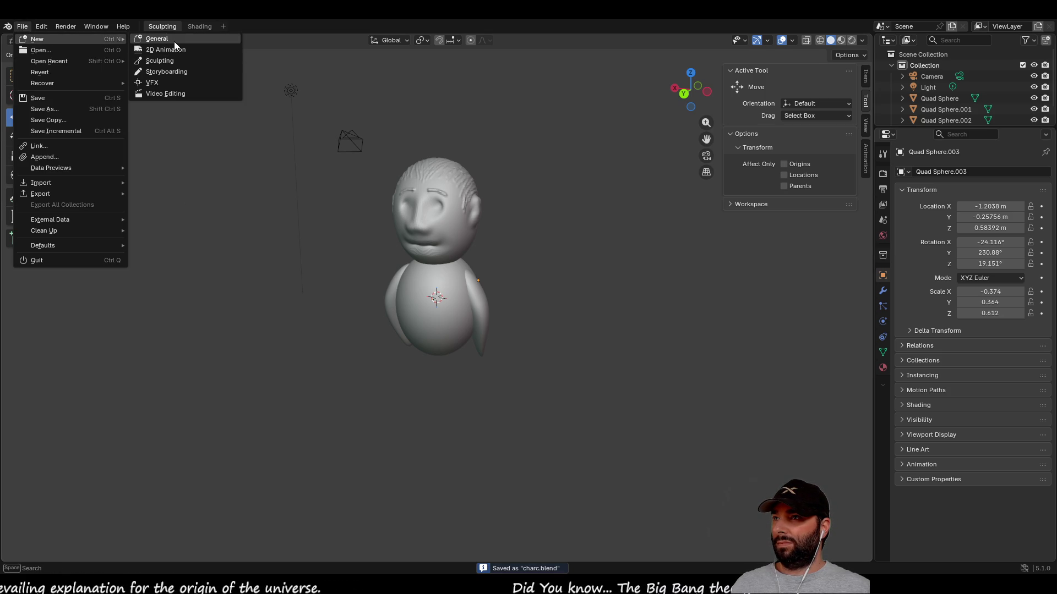
{"action": "left_click", "coordinate": [165, 60]}
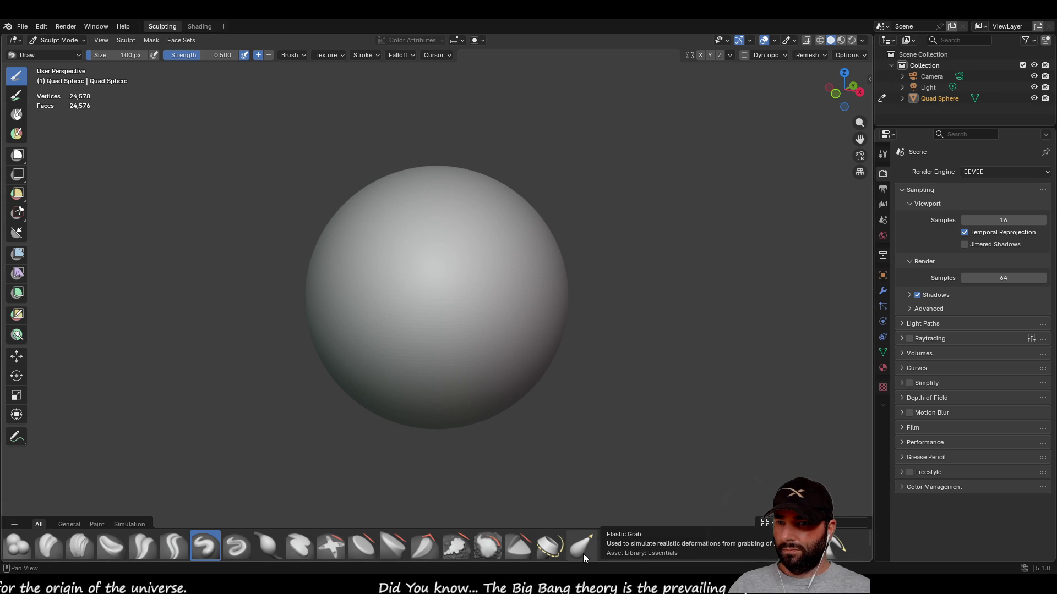
- Switch to the Grab brush, undo a test pull, and set the brush size to 1000 px
{"action": "left_click", "coordinate": [642, 550]}
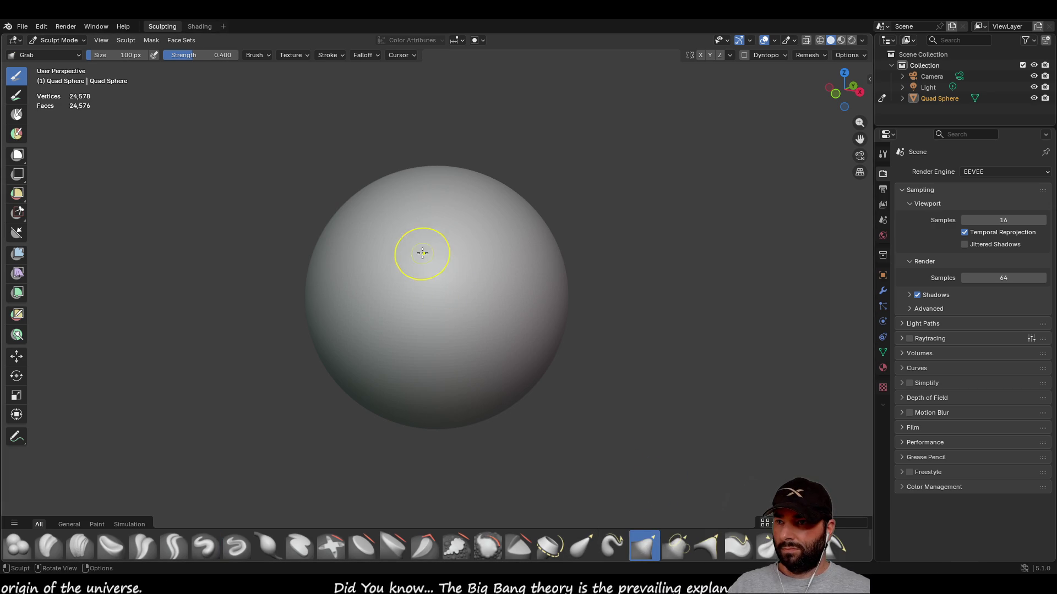
{"action": "mouse_move", "coordinate": [432, 307]}
{"action": "left_mouse_down"}
{"action": "mouse_move", "coordinate": [615, 364]}
{"action": "mouse_move", "coordinate": [545, 434]}
{"action": "left_mouse_up"}
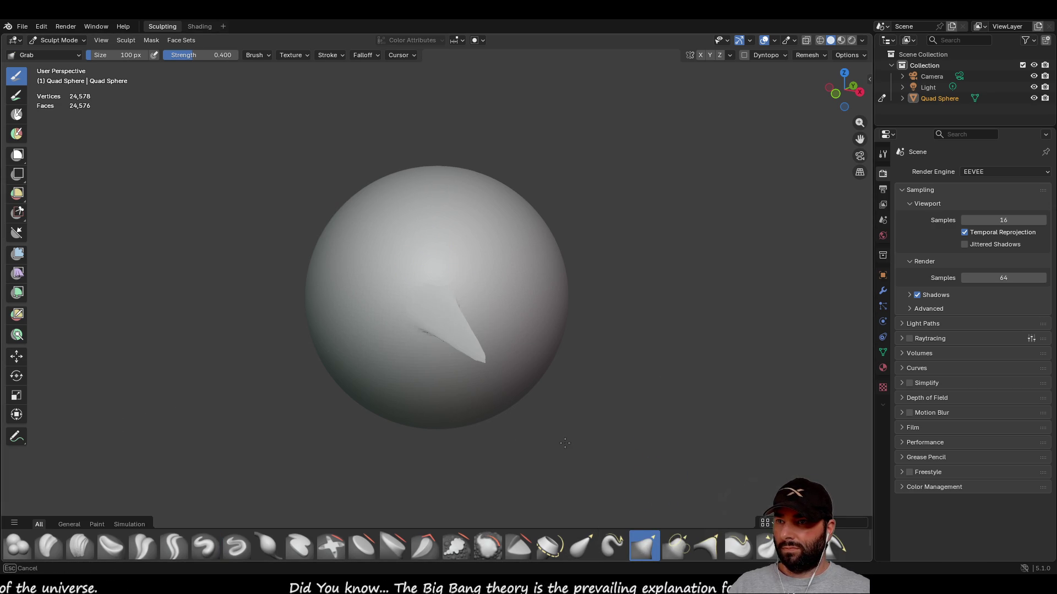
{"action": "key", "text": "ctrl+z"}
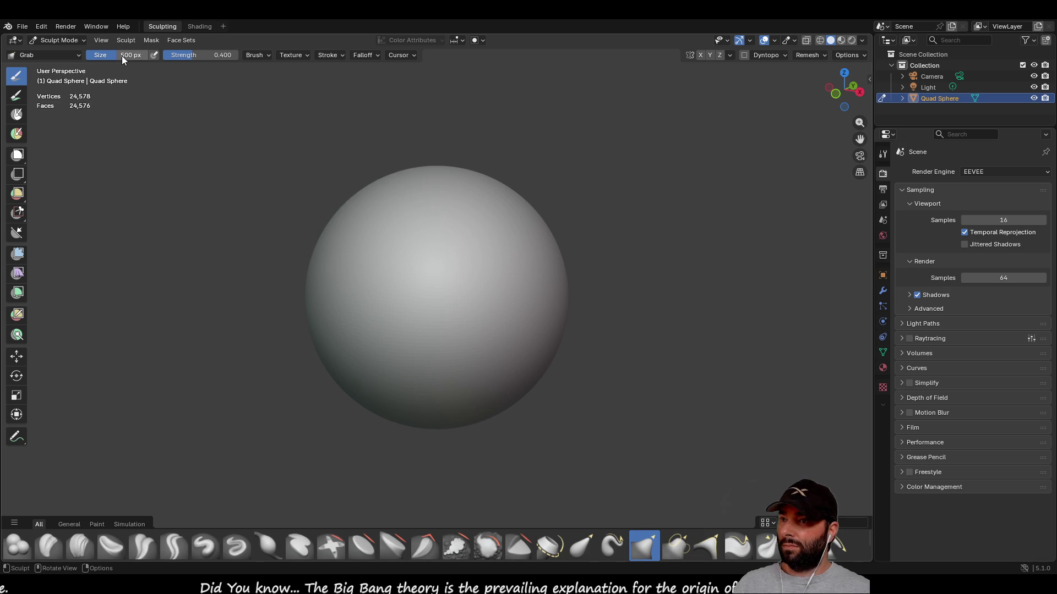
{"action": "mouse_move", "coordinate": [431, 300]}
{"action": "left_mouse_down"}
{"action": "mouse_move", "coordinate": [612, 422]}
{"action": "mouse_move", "coordinate": [330, 396]}
{"action": "mouse_move", "coordinate": [457, 434]}
{"action": "mouse_move", "coordinate": [463, 419]}
{"action": "mouse_move", "coordinate": [178, 432]}
{"action": "mouse_move", "coordinate": [338, 335]}
{"action": "left_mouse_up"}
{"action": "mouse_move", "coordinate": [338, 335]}
{"action": "middle_mouse_down"}
{"action": "mouse_move", "coordinate": [385, 352]}
{"action": "mouse_move", "coordinate": [470, 348]}
{"action": "middle_mouse_up"}
{"action": "type", "text": "1000"}
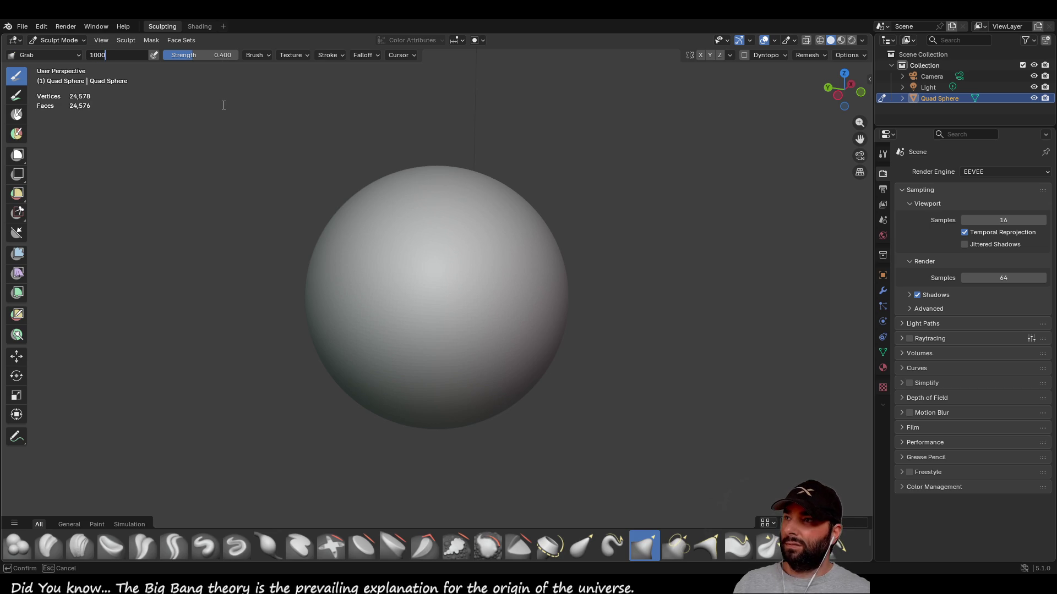
{"action": "key", "text": "Return"}
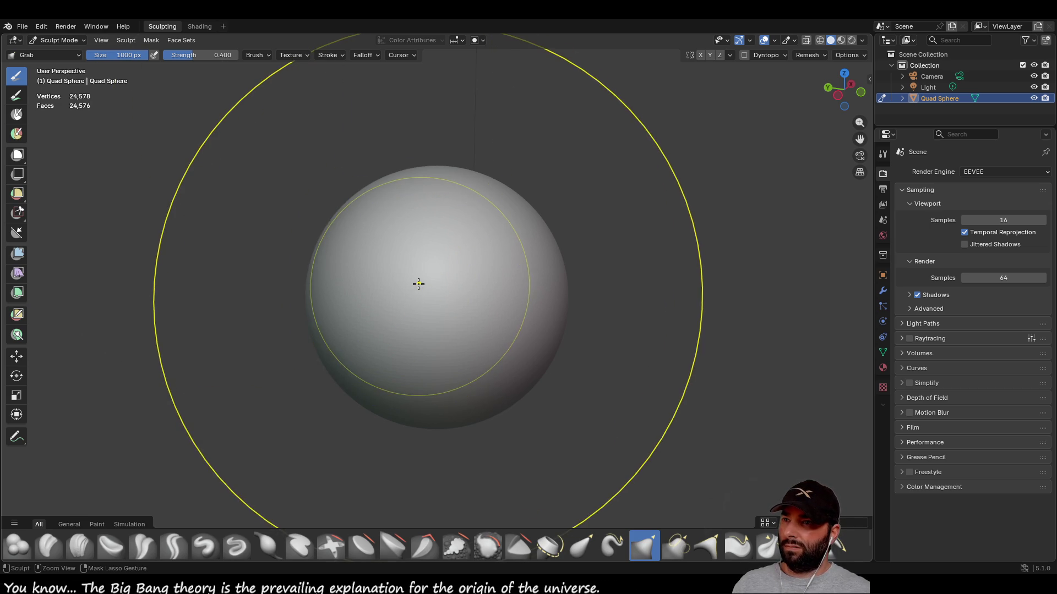
- Stretch the sphere into an egg, pulling it up-right and then downward
{"action": "scroll", "coordinate": [400, 307], "scroll_direction": "down", "scroll_amount": 4}
{"action": "middle_click_drag", "start_coordinate": [401, 307], "coordinate": [437, 295]}
{"action": "left_click_drag", "start_coordinate": [437, 295], "coordinate": [567, 317]}
{"action": "scroll", "coordinate": [559, 289], "scroll_direction": "down", "scroll_amount": 3}
{"action": "middle_click_drag", "start_coordinate": [560, 289], "coordinate": [476, 323]}
{"action": "mouse_move", "coordinate": [477, 324]}
{"action": "left_mouse_down"}
{"action": "mouse_move", "coordinate": [688, 305]}
{"action": "mouse_move", "coordinate": [769, 150]}
{"action": "left_mouse_up"}
{"action": "mouse_move", "coordinate": [769, 150]}
{"action": "middle_mouse_down"}
{"action": "mouse_move", "coordinate": [551, 203]}
{"action": "mouse_move", "coordinate": [348, 226]}
{"action": "middle_mouse_up"}
{"action": "left_click_drag", "start_coordinate": [358, 243], "coordinate": [388, 308]}
- Pull the egg further up-right and bend its lower part into a crescent, viewing it upright
{"action": "middle_click_drag", "start_coordinate": [474, 337], "coordinate": [556, 306]}
{"action": "mouse_move", "coordinate": [567, 306]}
{"action": "left_mouse_down"}
{"action": "mouse_move", "coordinate": [650, 209]}
{"action": "mouse_move", "coordinate": [707, 162]}
{"action": "left_mouse_up"}
{"action": "middle_click_drag", "start_coordinate": [707, 165], "coordinate": [561, 220]}
{"action": "left_click_drag", "start_coordinate": [457, 229], "coordinate": [374, 237]}
{"action": "mouse_move", "coordinate": [385, 231]}
{"action": "middle_mouse_down"}
{"action": "mouse_move", "coordinate": [428, 216]}
{"action": "mouse_move", "coordinate": [264, 232]}
{"action": "middle_mouse_up"}
{"action": "left_click_drag", "start_coordinate": [225, 234], "coordinate": [175, 236]}
{"action": "middle_click_drag", "start_coordinate": [349, 255], "coordinate": [553, 291]}
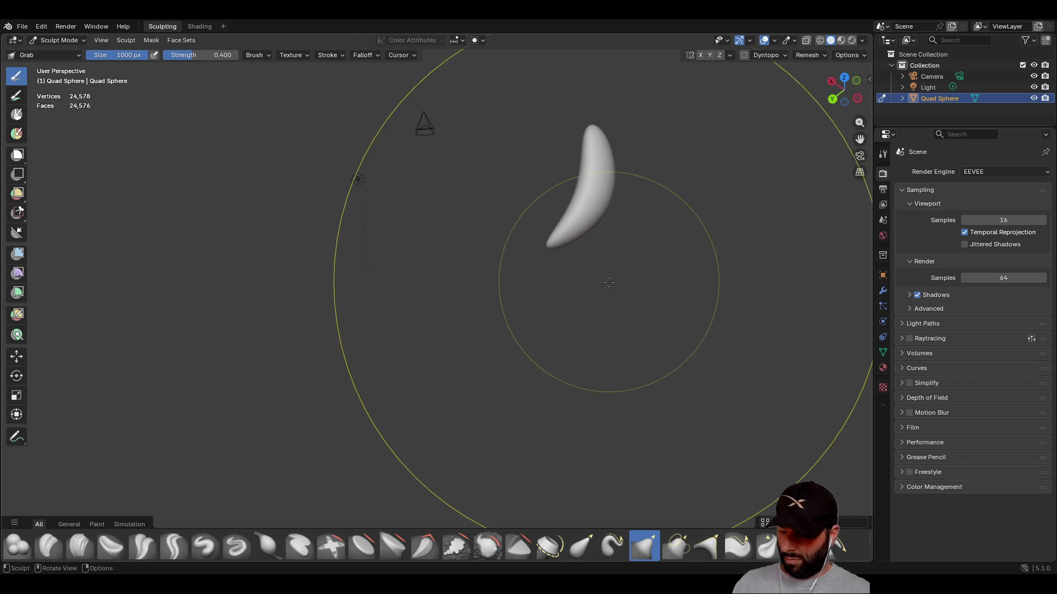
{"action": "mouse_move", "coordinate": [554, 242]}
{"action": "middle_mouse_down"}
{"action": "mouse_move", "coordinate": [590, 259]}
{"action": "mouse_move", "coordinate": [434, 163]}
{"action": "mouse_move", "coordinate": [360, 146]}
{"action": "mouse_move", "coordinate": [512, 270]}
{"action": "mouse_move", "coordinate": [405, 196]}
{"action": "mouse_move", "coordinate": [468, 309]}
{"action": "mouse_move", "coordinate": [539, 496]}
{"action": "middle_mouse_up"}
{"action": "scroll", "coordinate": [496, 265], "scroll_direction": "up", "scroll_amount": 3}
{"action": "scroll", "coordinate": [501, 264], "scroll_direction": "down", "scroll_amount": 3}
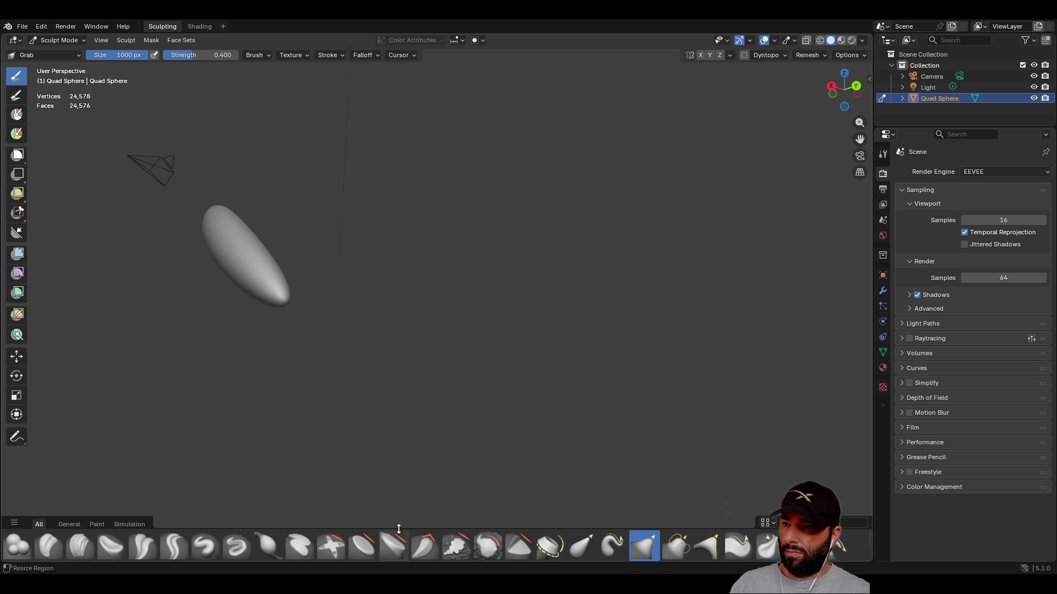
- Try the Flatten/Contrast, Plateau and Boundary brushes with a test stroke on the blob
{"action": "left_click", "coordinate": [368, 549]}
{"action": "middle_click_drag", "start_coordinate": [352, 484], "coordinate": [311, 373]}
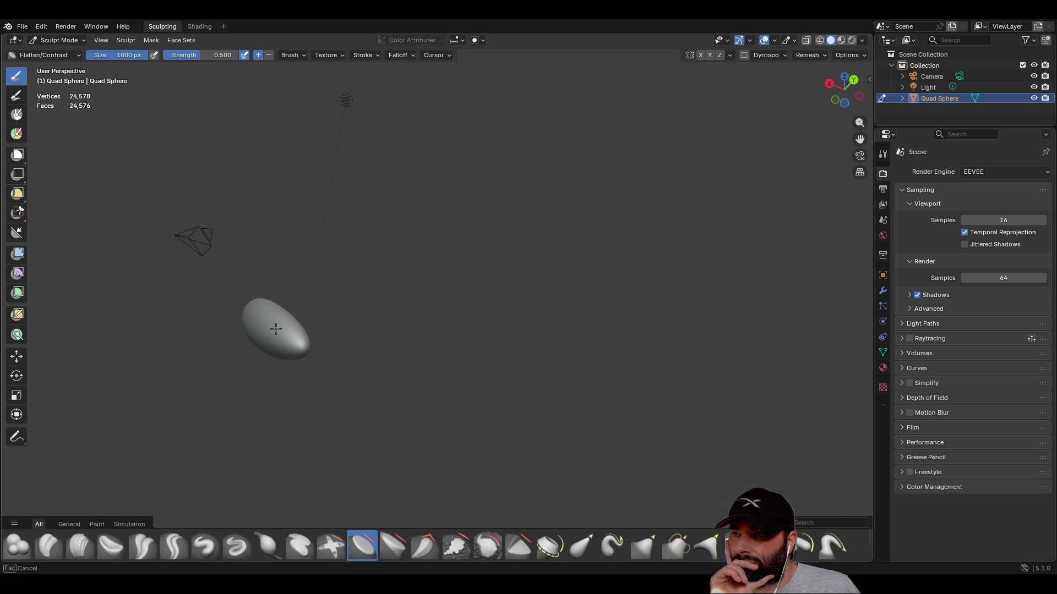
{"action": "left_click", "coordinate": [387, 550]}
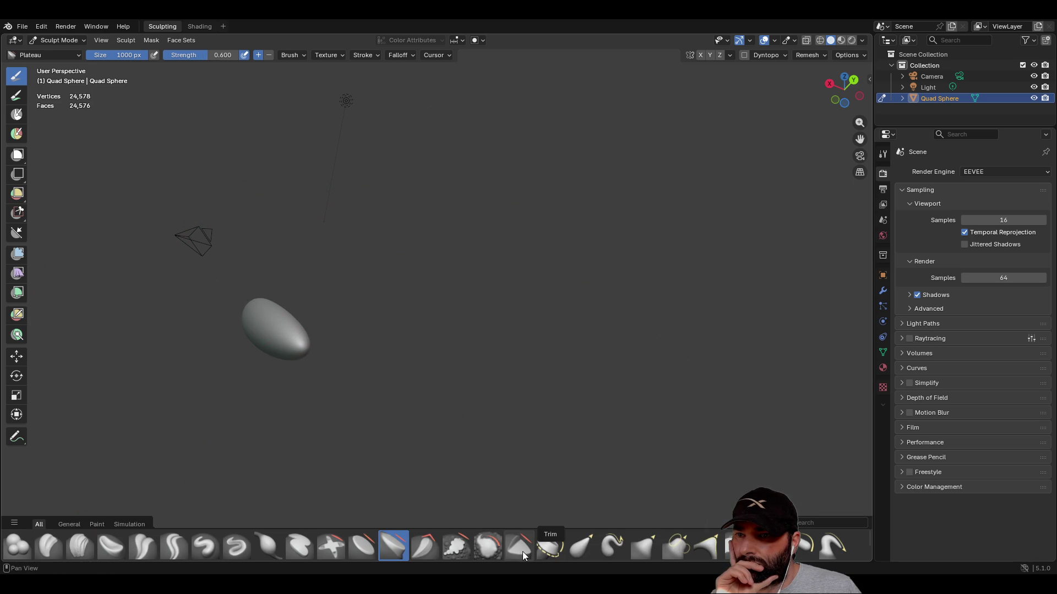
{"action": "left_click", "coordinate": [540, 551]}
{"action": "left_click_drag", "start_coordinate": [304, 347], "coordinate": [302, 342]}
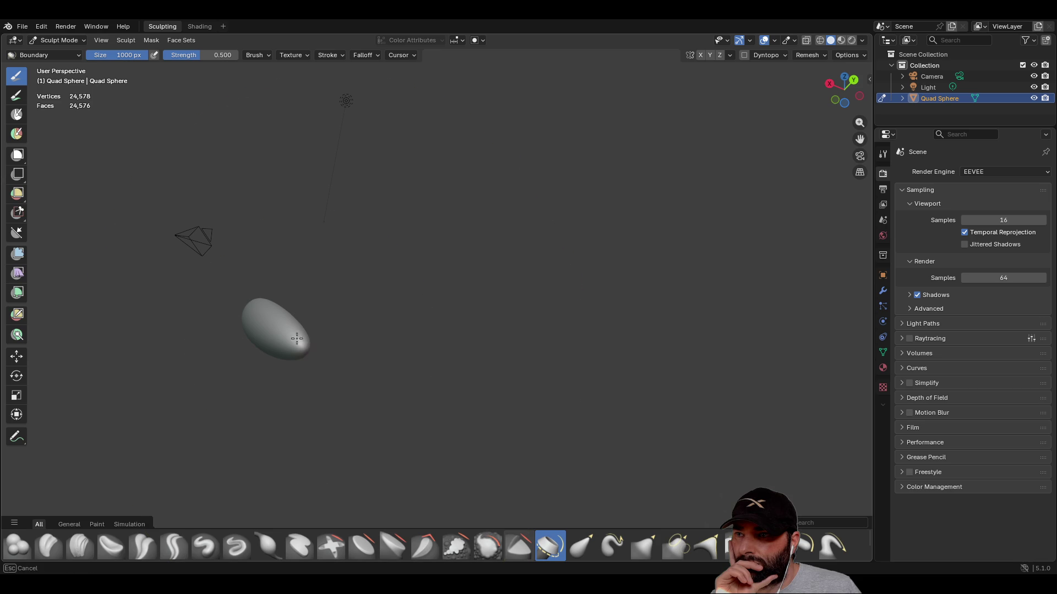
{"action": "mouse_move", "coordinate": [296, 352]}
{"action": "middle_mouse_down"}
{"action": "mouse_move", "coordinate": [306, 377]}
{"action": "mouse_move", "coordinate": [290, 345]}
{"action": "mouse_move", "coordinate": [308, 363]}
{"action": "middle_mouse_up"}
- Set the Elastic Grab brush to 250 px and stretch the sphere into a long shape
{"action": "left_click", "coordinate": [581, 548]}
{"action": "scroll", "coordinate": [177, 389], "scroll_direction": "down", "scroll_amount": 3}
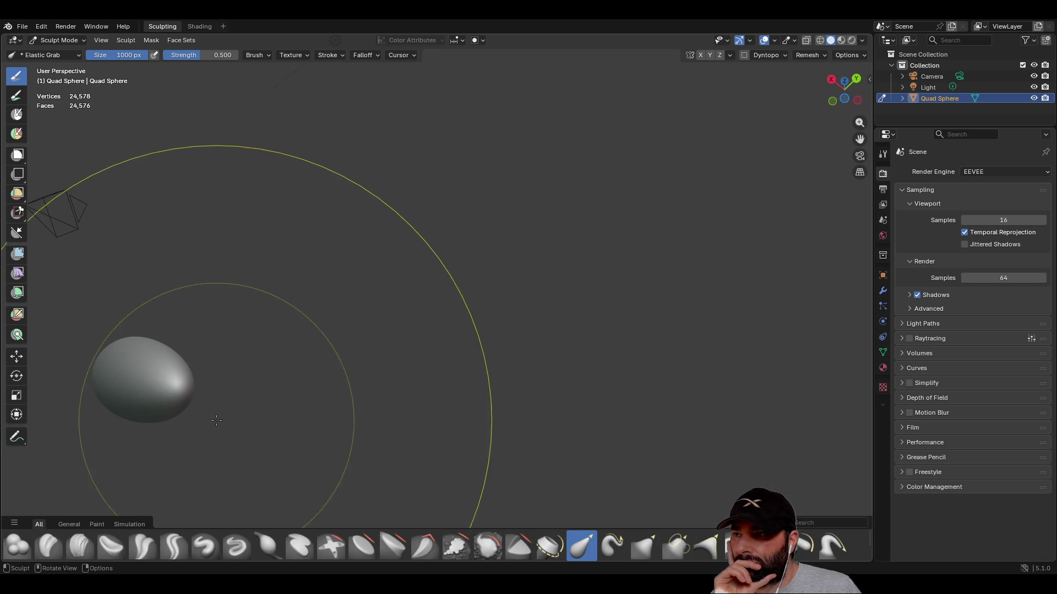
{"action": "left_click_drag", "start_coordinate": [177, 388], "coordinate": [144, 365]}
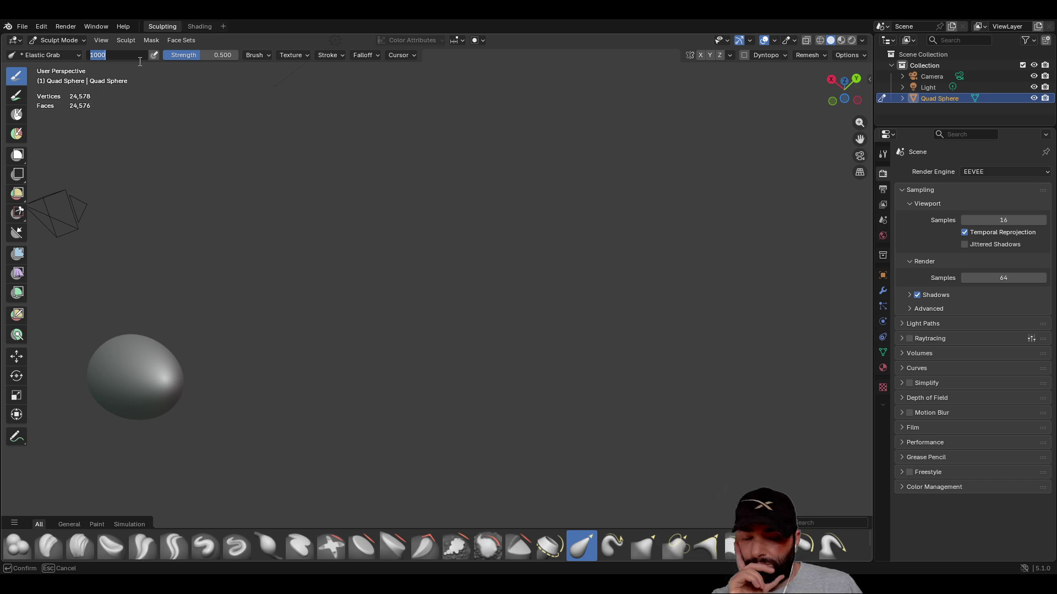
{"action": "type", "text": "250"}
{"action": "key", "text": "Return"}
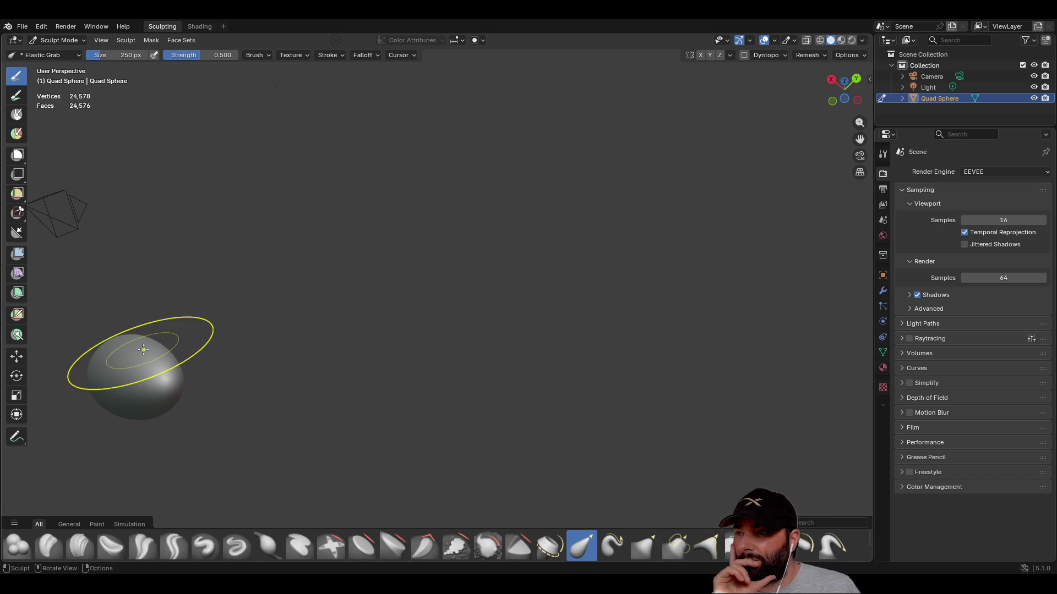
{"action": "left_click_drag", "start_coordinate": [157, 378], "coordinate": [159, 381]}
{"action": "mouse_move", "coordinate": [241, 401]}
{"action": "middle_mouse_down"}
{"action": "mouse_move", "coordinate": [241, 300]}
{"action": "mouse_move", "coordinate": [222, 272]}
{"action": "mouse_move", "coordinate": [208, 278]}
{"action": "middle_mouse_up"}
{"action": "mouse_move", "coordinate": [184, 279]}
{"action": "left_mouse_down"}
{"action": "mouse_move", "coordinate": [633, 253]}
{"action": "mouse_move", "coordinate": [599, 346]}
{"action": "left_mouse_up"}
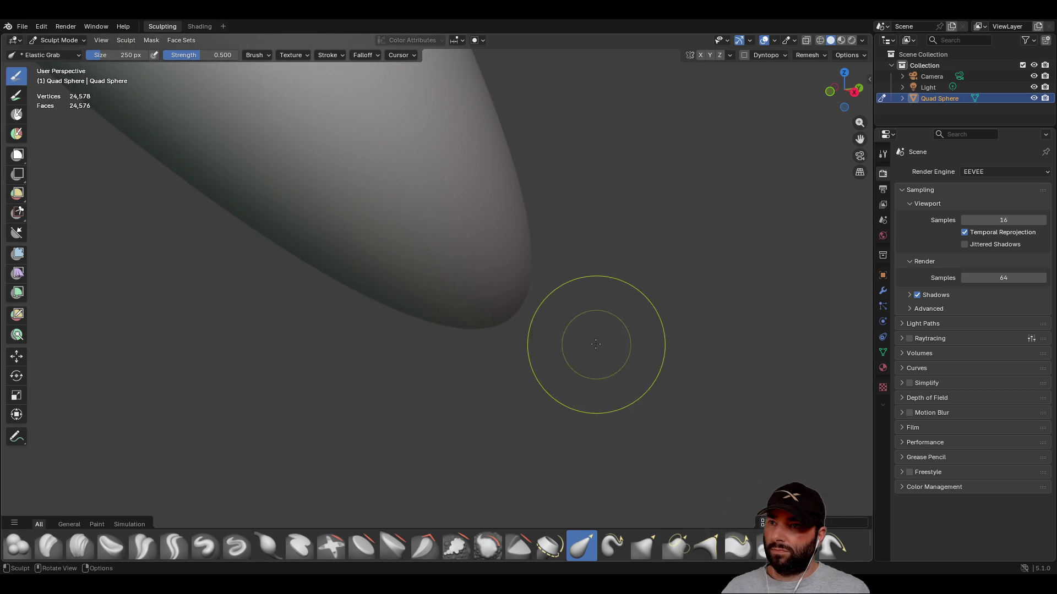
{"action": "middle_click_drag", "start_coordinate": [599, 346], "coordinate": [402, 283]}
{"action": "scroll", "coordinate": [401, 283], "scroll_direction": "down", "scroll_amount": 5}
{"action": "mouse_move", "coordinate": [389, 229]}
{"action": "middle_mouse_down"}
{"action": "mouse_move", "coordinate": [453, 277]}
{"action": "mouse_move", "coordinate": [237, 201]}
{"action": "mouse_move", "coordinate": [457, 329]}
{"action": "mouse_move", "coordinate": [580, 377]}
{"action": "mouse_move", "coordinate": [566, 377]}
{"action": "mouse_move", "coordinate": [571, 333]}
{"action": "mouse_move", "coordinate": [557, 384]}
{"action": "mouse_move", "coordinate": [423, 135]}
{"action": "middle_mouse_up"}
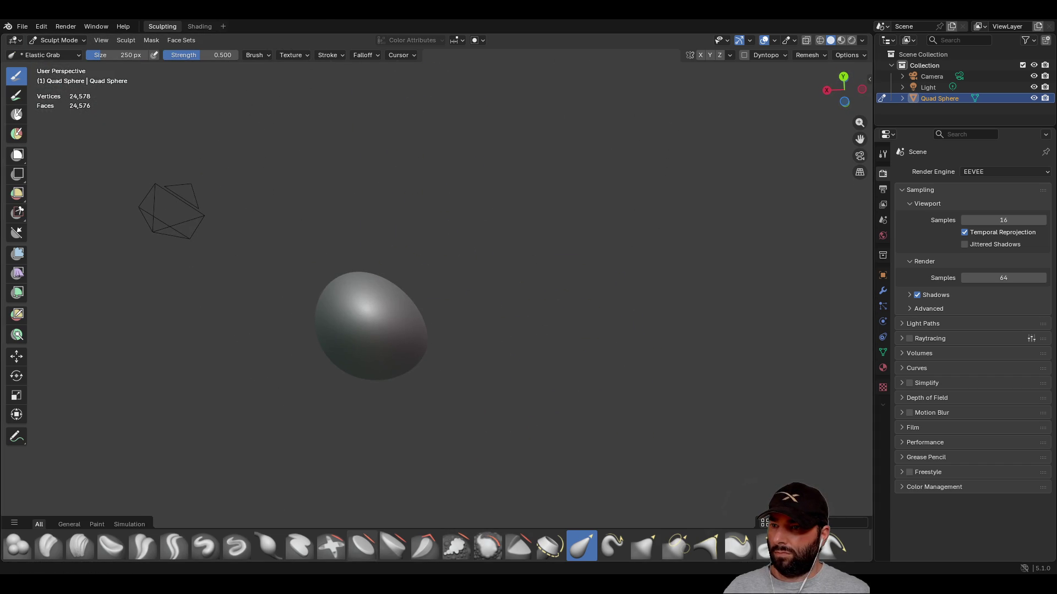
- Smooth the stretched shape with the Flatten/Contrast brush, checking it from several angles
{"action": "left_click", "coordinate": [361, 544]}
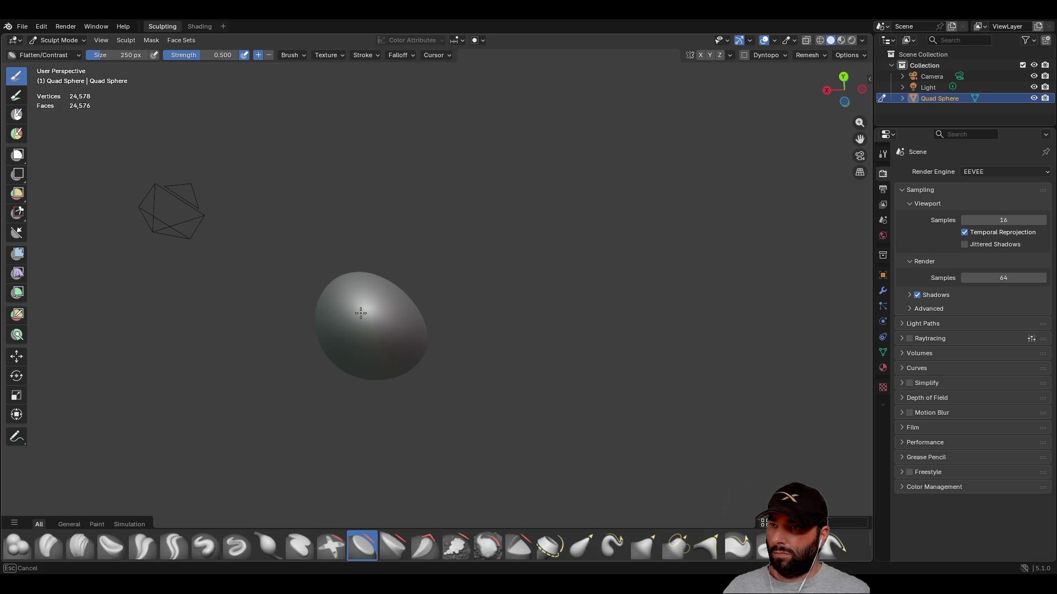
{"action": "mouse_move", "coordinate": [381, 332]}
{"action": "middle_mouse_down"}
{"action": "mouse_move", "coordinate": [490, 370]}
{"action": "mouse_move", "coordinate": [432, 370]}
{"action": "mouse_move", "coordinate": [380, 305]}
{"action": "mouse_move", "coordinate": [358, 306]}
{"action": "mouse_move", "coordinate": [466, 340]}
{"action": "mouse_move", "coordinate": [377, 259]}
{"action": "mouse_move", "coordinate": [370, 275]}
{"action": "middle_mouse_up"}
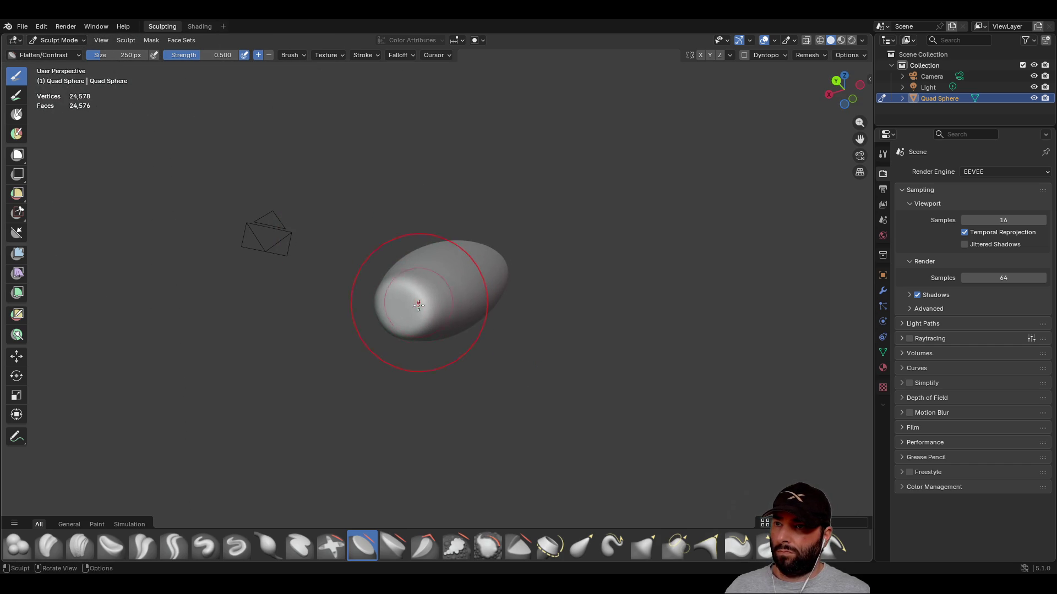
{"action": "mouse_move", "coordinate": [420, 296]}
{"action": "middle_mouse_down"}
{"action": "mouse_move", "coordinate": [549, 343]}
{"action": "mouse_move", "coordinate": [314, 266]}
{"action": "mouse_move", "coordinate": [456, 312]}
{"action": "middle_mouse_up"}
{"action": "mouse_move", "coordinate": [472, 196]}
{"action": "middle_mouse_down"}
{"action": "mouse_move", "coordinate": [384, 295]}
{"action": "mouse_move", "coordinate": [449, 221]}
{"action": "mouse_move", "coordinate": [363, 99]}
{"action": "mouse_move", "coordinate": [435, 352]}
{"action": "mouse_move", "coordinate": [402, 202]}
{"action": "mouse_move", "coordinate": [348, 289]}
{"action": "mouse_move", "coordinate": [332, 265]}
{"action": "mouse_move", "coordinate": [553, 246]}
{"action": "mouse_move", "coordinate": [373, 210]}
{"action": "mouse_move", "coordinate": [390, 276]}
{"action": "mouse_move", "coordinate": [407, 286]}
{"action": "mouse_move", "coordinate": [390, 351]}
{"action": "middle_mouse_up"}
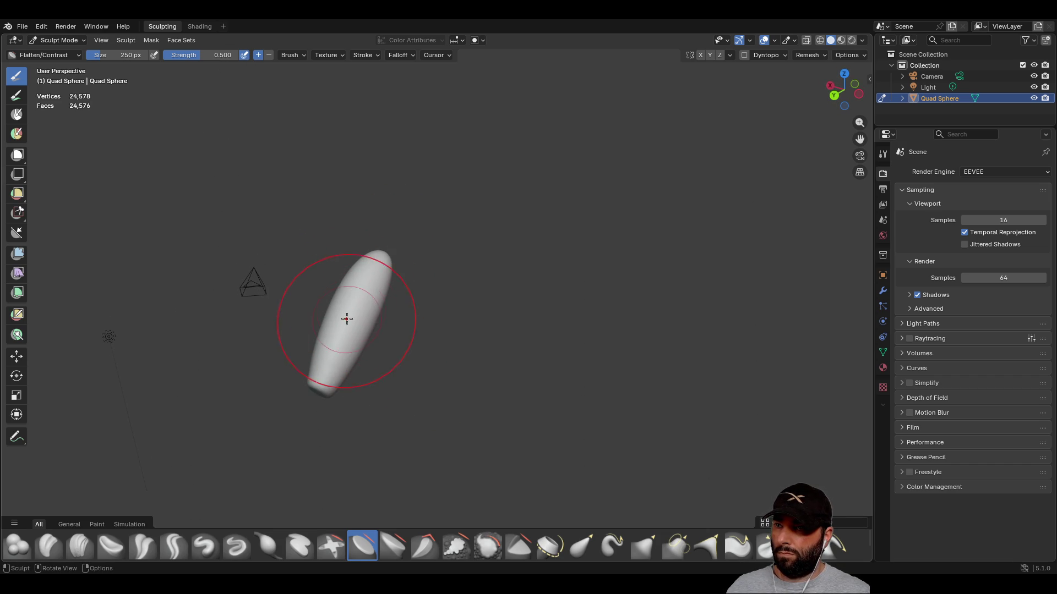
{"action": "middle_click_drag", "start_coordinate": [394, 263], "coordinate": [355, 225]}
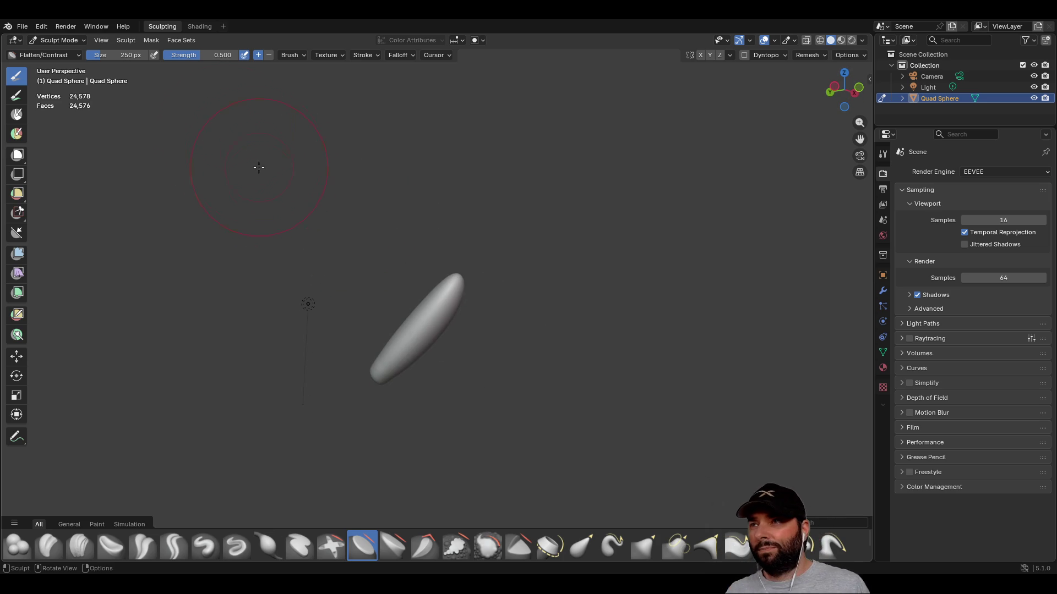
{"action": "left_click", "coordinate": [61, 40]}
- Return to Object Mode, select the capsule alone and copy it
{"action": "left_click", "coordinate": [64, 50]}
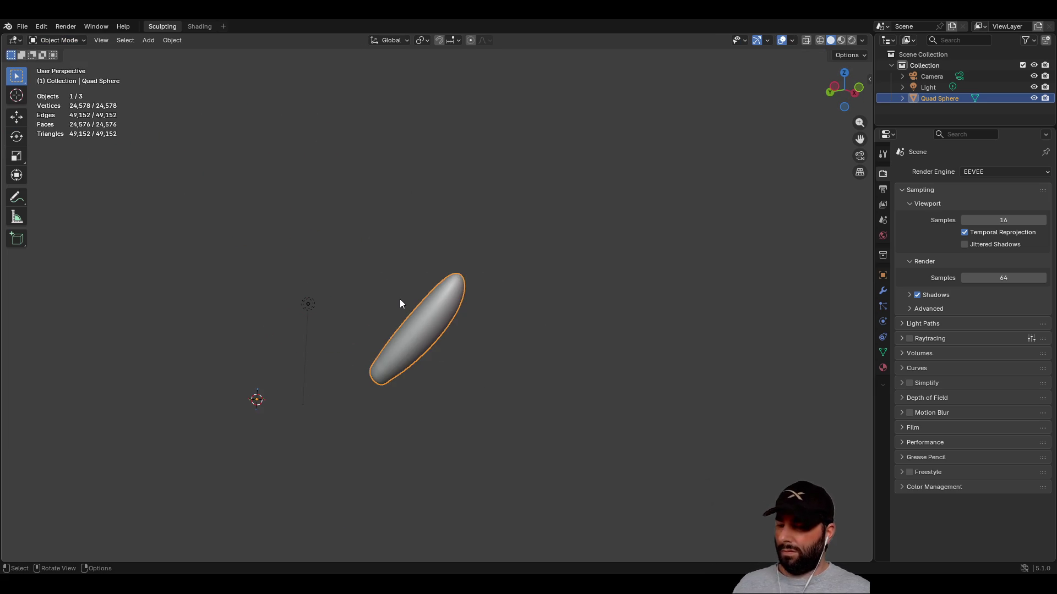
{"action": "left_click", "coordinate": [382, 283]}
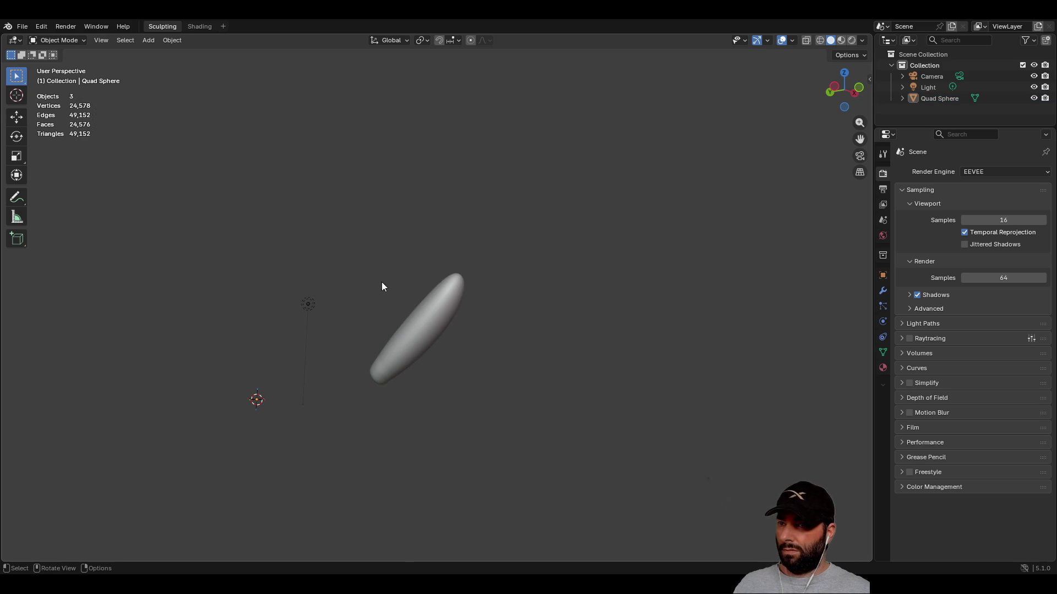
{"action": "left_click", "coordinate": [414, 321]}
{"action": "right_click", "coordinate": [390, 232]}
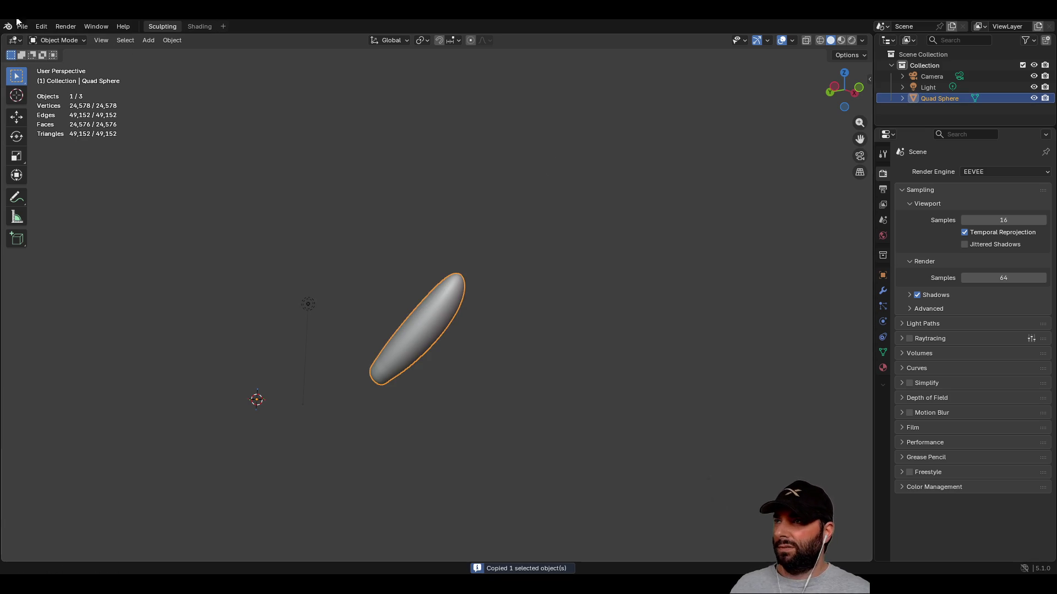
- Reopen charc.blend from recent files without saving, then paste the capsule in
{"action": "left_click", "coordinate": [22, 27]}
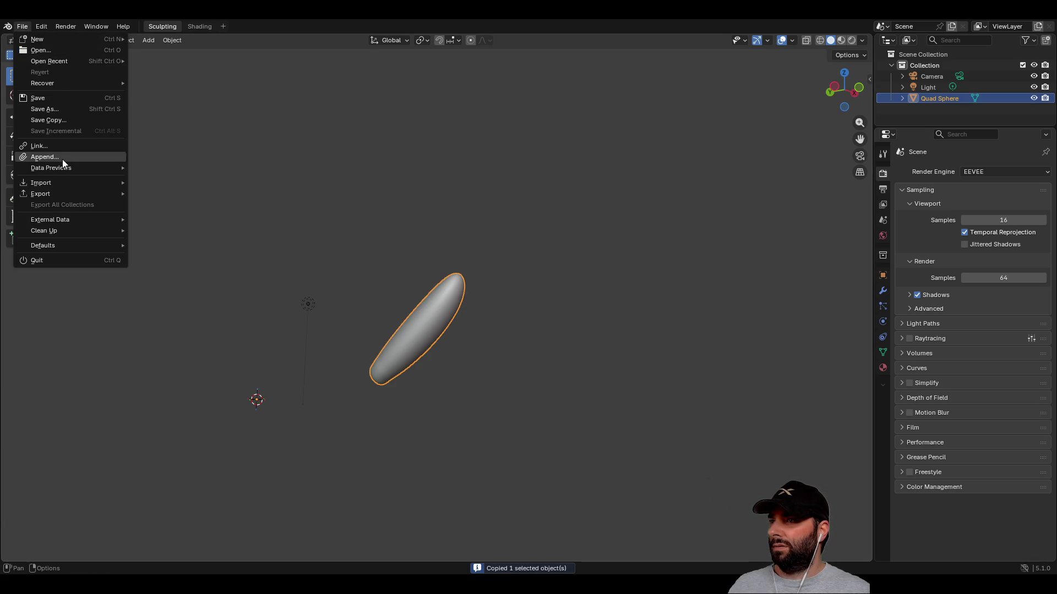
{"action": "left_click", "coordinate": [78, 55]}
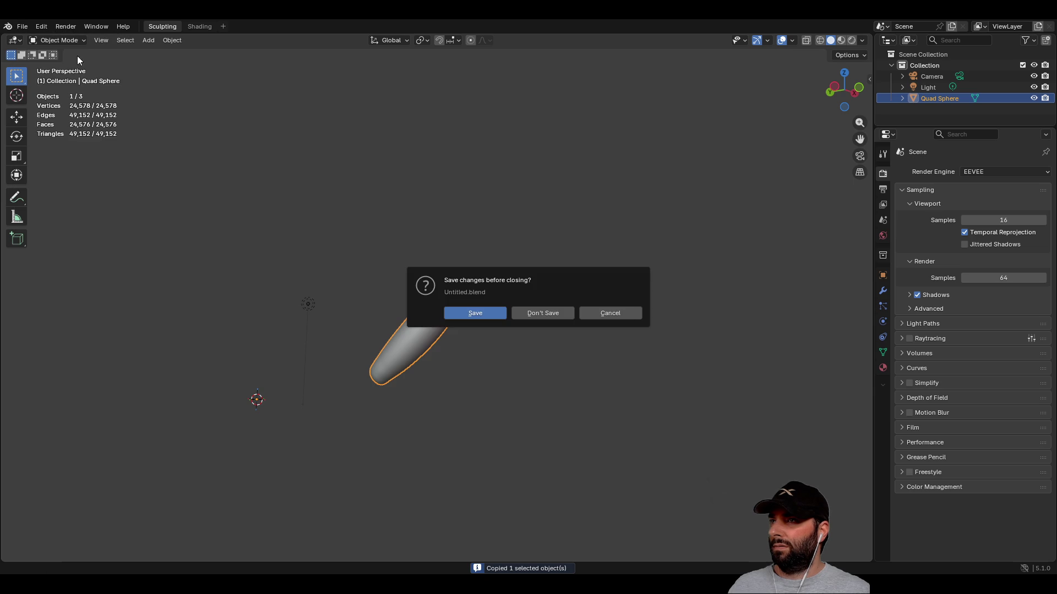
{"action": "left_click", "coordinate": [563, 313]}
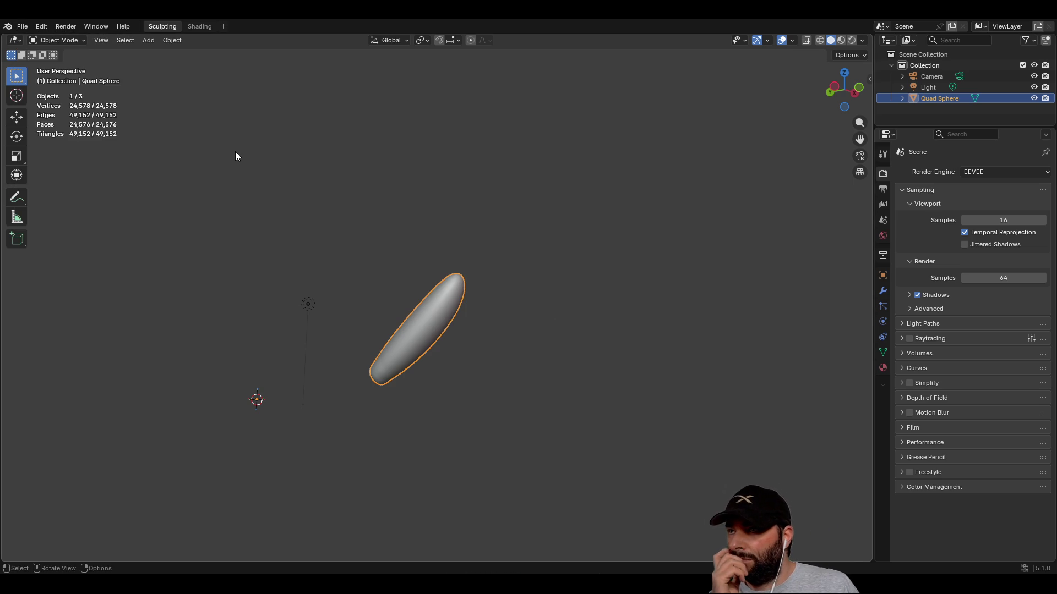
{"action": "mouse_move", "coordinate": [315, 351]}
{"action": "middle_mouse_down"}
{"action": "mouse_move", "coordinate": [346, 342]}
{"action": "mouse_move", "coordinate": [285, 305]}
{"action": "middle_mouse_up"}
{"action": "key", "text": "ctrl+v"}
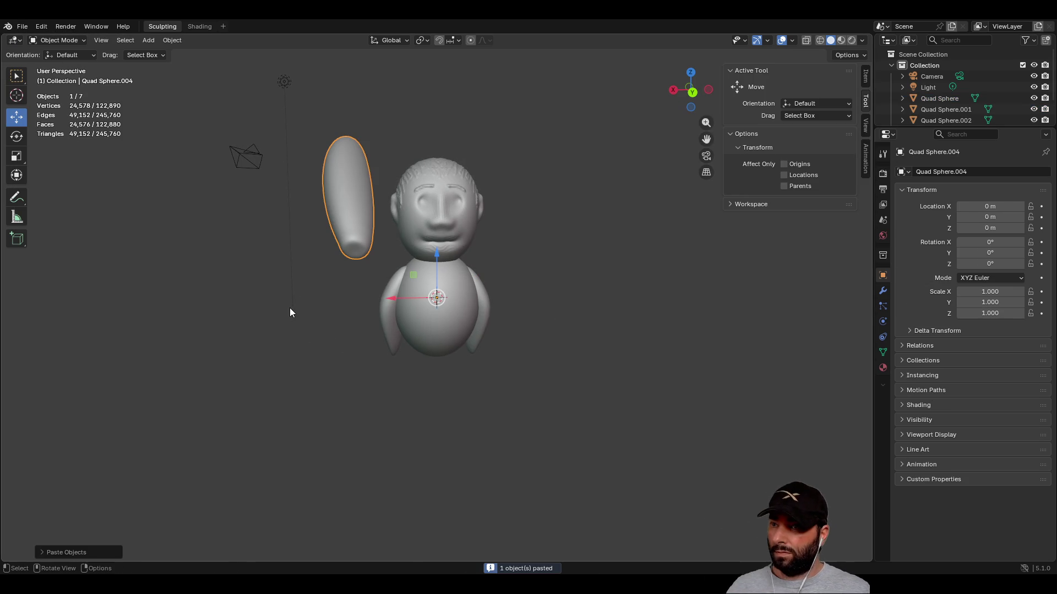
- Lower the pasted capsule and rotate it toward upright
{"action": "left_click_drag", "start_coordinate": [437, 255], "coordinate": [436, 527]}
{"action": "mouse_move", "coordinate": [436, 527]}
{"action": "middle_mouse_down"}
{"action": "mouse_move", "coordinate": [408, 354]}
{"action": "mouse_move", "coordinate": [358, 398]}
{"action": "middle_mouse_up"}
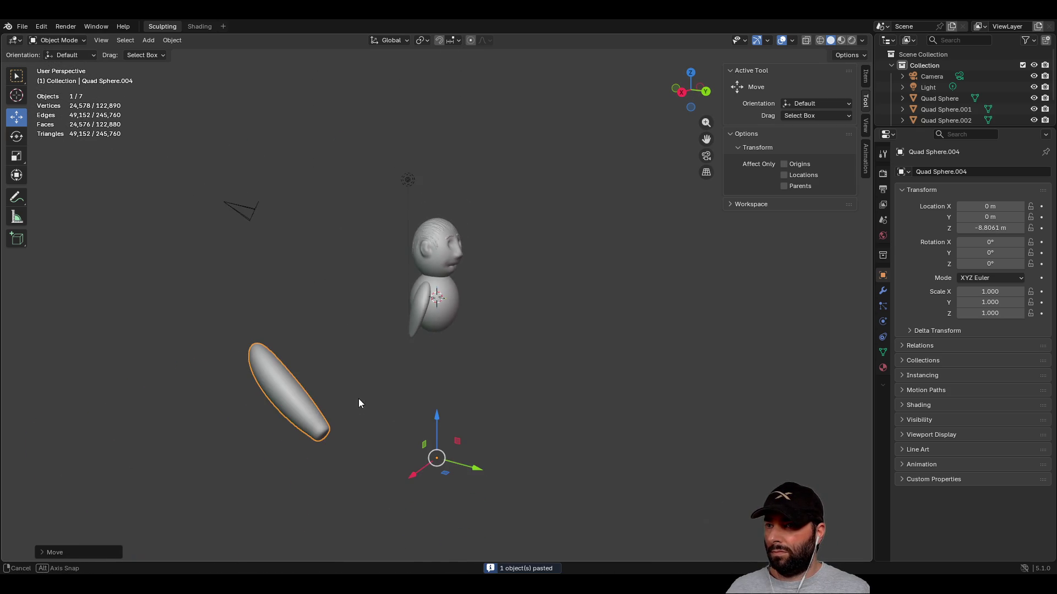
{"action": "left_click", "coordinate": [17, 140]}
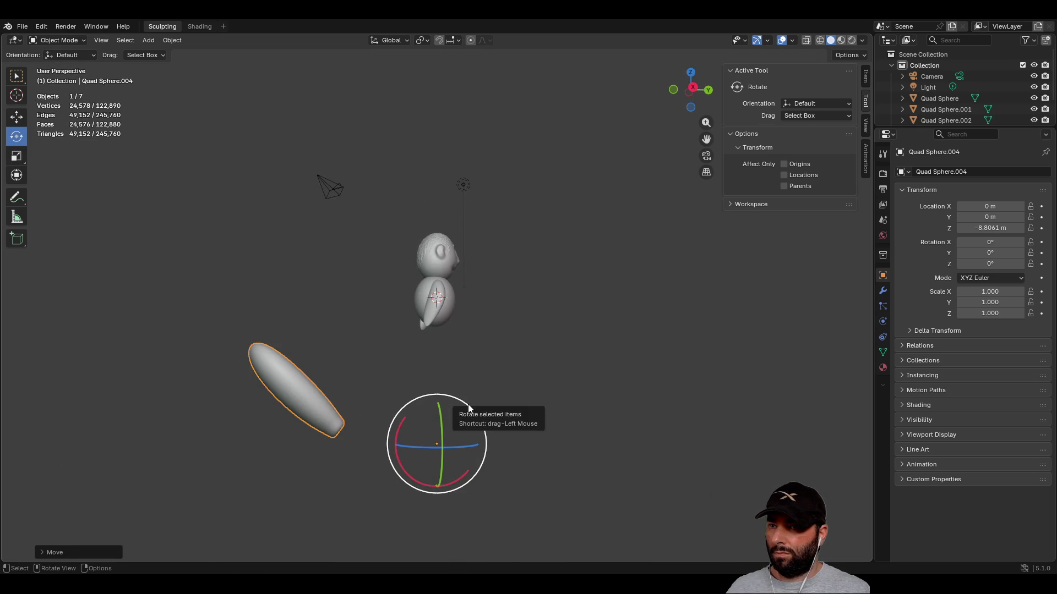
{"action": "left_click_drag", "start_coordinate": [470, 404], "coordinate": [513, 431]}
{"action": "mouse_move", "coordinate": [513, 431]}
{"action": "middle_mouse_down"}
{"action": "mouse_move", "coordinate": [421, 342]}
{"action": "mouse_move", "coordinate": [380, 365]}
{"action": "mouse_move", "coordinate": [406, 438]}
{"action": "middle_mouse_up"}
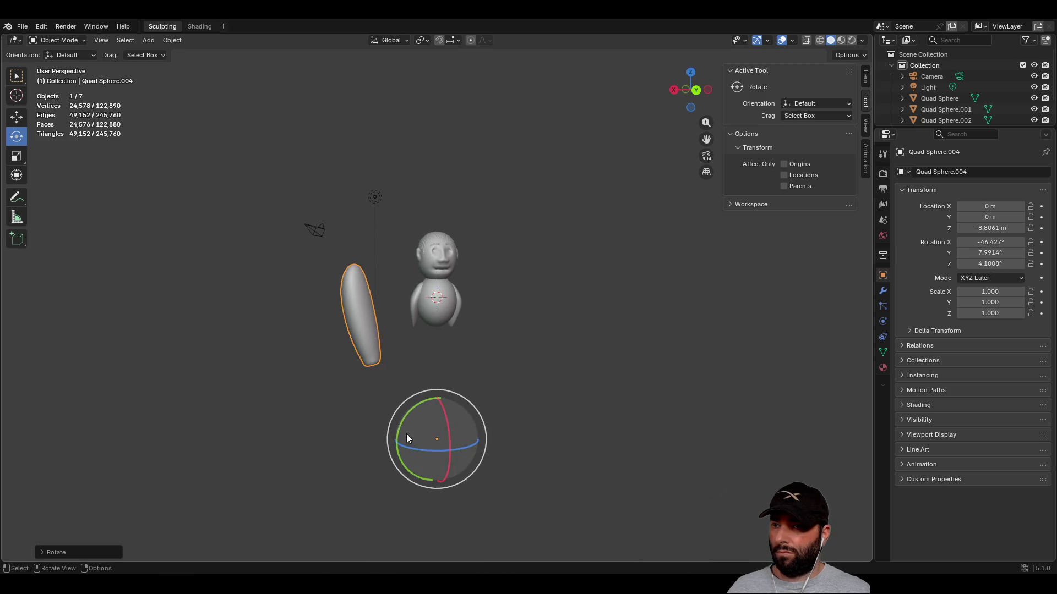
- Move the capsule sideways, down and back so it sits beneath the body
{"action": "left_click", "coordinate": [16, 117]}
{"action": "left_click_drag", "start_coordinate": [394, 444], "coordinate": [457, 440]}
{"action": "left_click_drag", "start_coordinate": [502, 388], "coordinate": [503, 443]}
{"action": "scroll", "coordinate": [448, 426], "scroll_direction": "up", "scroll_amount": 5}
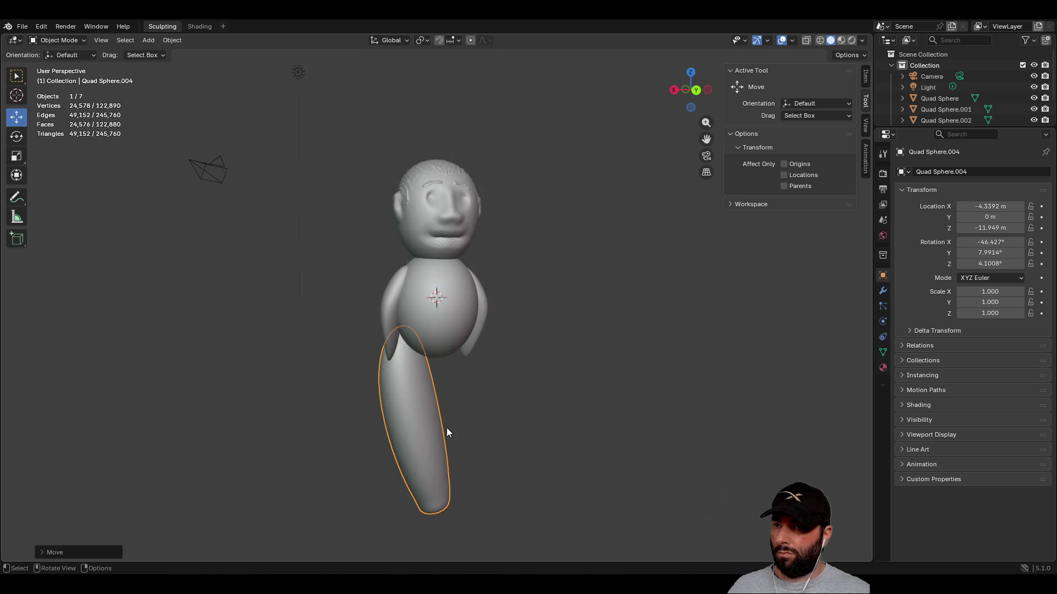
{"action": "mouse_move", "coordinate": [441, 431]}
{"action": "middle_mouse_down"}
{"action": "mouse_move", "coordinate": [480, 428]}
{"action": "mouse_move", "coordinate": [461, 431]}
{"action": "mouse_move", "coordinate": [487, 455]}
{"action": "middle_mouse_up"}
{"action": "scroll", "coordinate": [480, 434], "scroll_direction": "down", "scroll_amount": 5}
{"action": "left_click_drag", "start_coordinate": [487, 455], "coordinate": [537, 450]}
{"action": "mouse_move", "coordinate": [518, 430]}
{"action": "middle_mouse_down"}
{"action": "mouse_move", "coordinate": [474, 354]}
{"action": "mouse_move", "coordinate": [427, 366]}
{"action": "middle_mouse_up"}
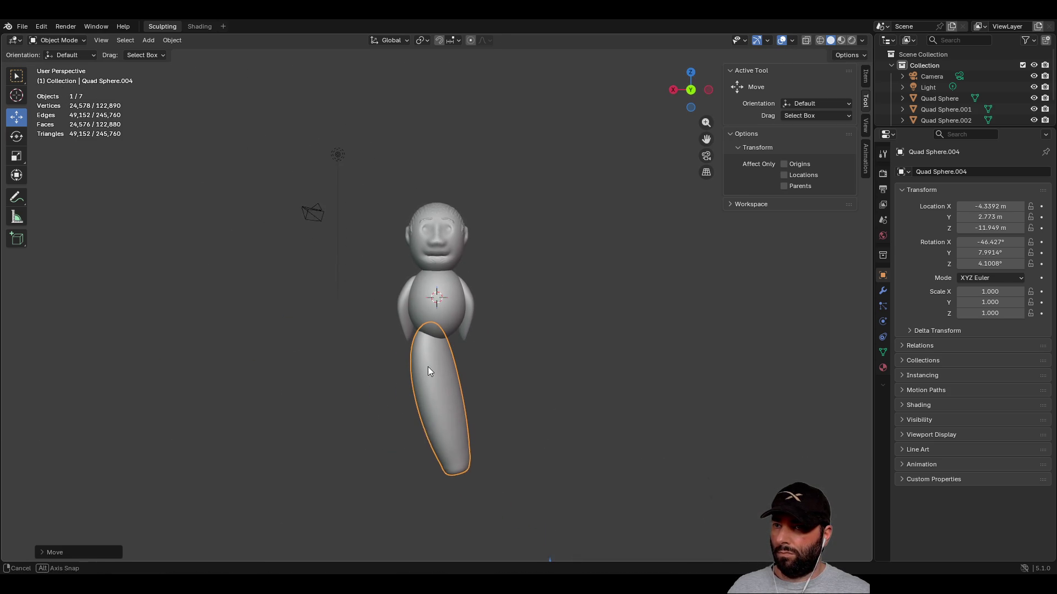
- Scale the capsule down in height, depth and width to slim it into a leg
{"action": "left_click", "coordinate": [13, 160]}
{"action": "scroll", "coordinate": [470, 387], "scroll_direction": "down", "scroll_amount": 3}
{"action": "left_click_drag", "start_coordinate": [512, 464], "coordinate": [513, 505]}
{"action": "middle_click_drag", "start_coordinate": [475, 442], "coordinate": [544, 434]}
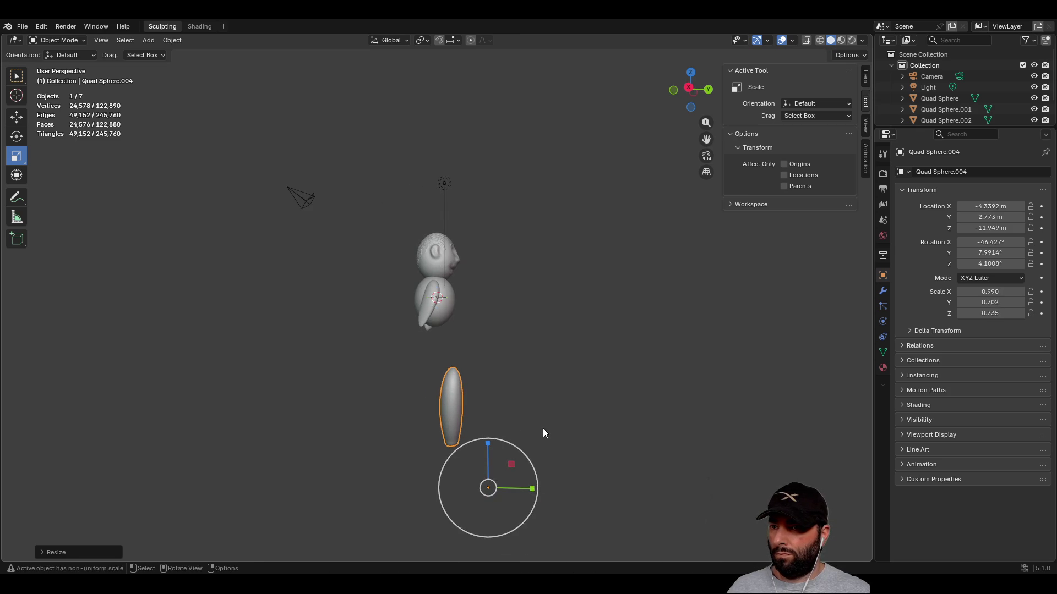
{"action": "left_click_drag", "start_coordinate": [532, 488], "coordinate": [518, 487]}
{"action": "middle_click_drag", "start_coordinate": [518, 487], "coordinate": [458, 486]}
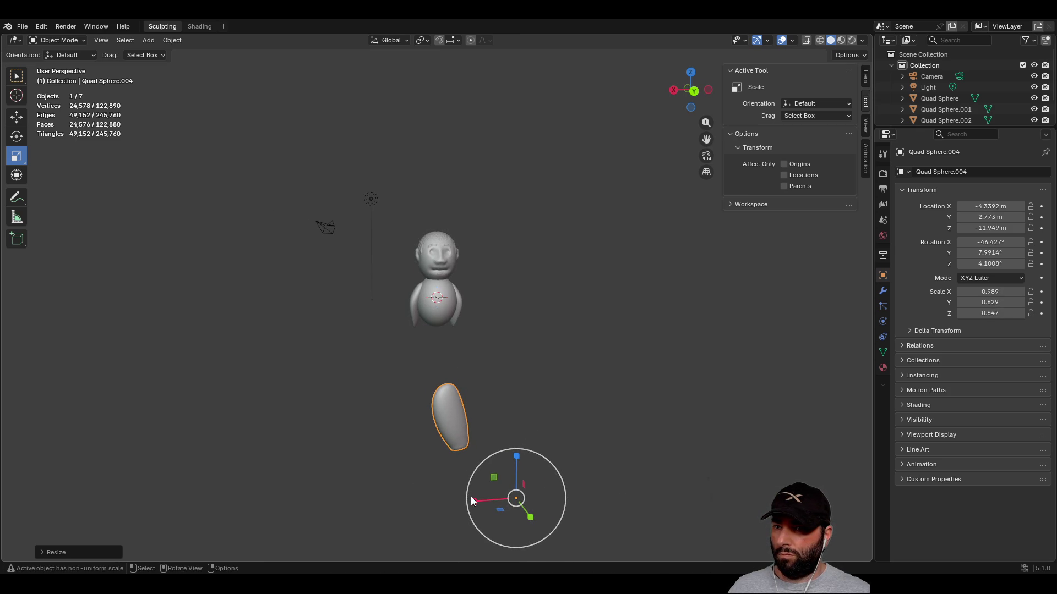
{"action": "left_click_drag", "start_coordinate": [473, 505], "coordinate": [497, 497]}
{"action": "middle_click_drag", "start_coordinate": [500, 438], "coordinate": [612, 398]}
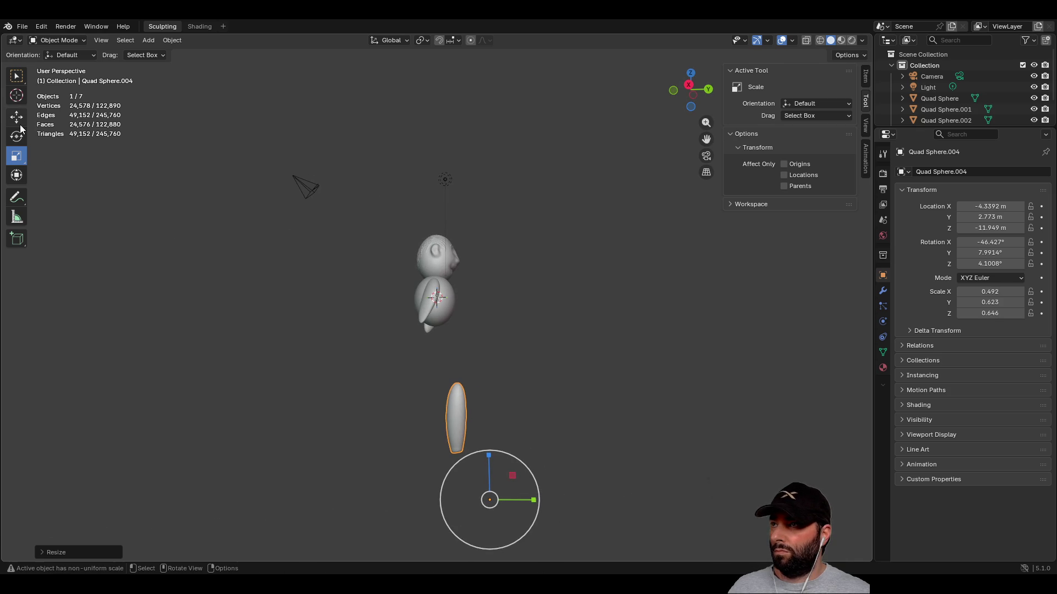
- Raise the leg toward the body and shift it sideways underneath
{"action": "left_click", "coordinate": [21, 125]}
{"action": "left_click_drag", "start_coordinate": [488, 455], "coordinate": [499, 364]}
{"action": "mouse_move", "coordinate": [499, 365]}
{"action": "middle_mouse_down"}
{"action": "mouse_move", "coordinate": [345, 423]}
{"action": "mouse_move", "coordinate": [440, 441]}
{"action": "middle_mouse_up"}
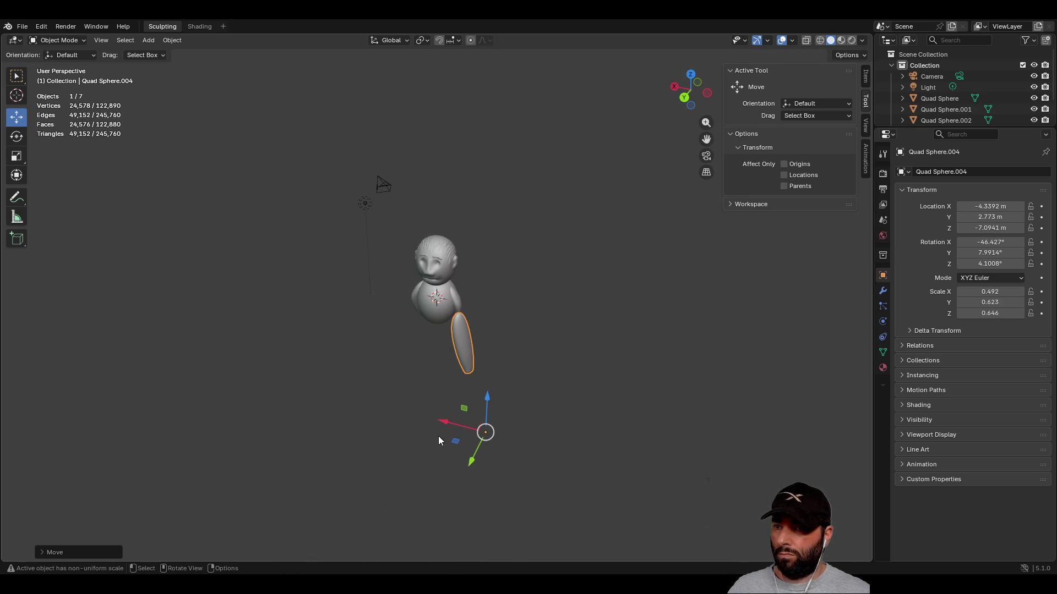
{"action": "left_click_drag", "start_coordinate": [444, 424], "coordinate": [401, 424]}
{"action": "scroll", "coordinate": [350, 425], "scroll_direction": "up", "scroll_amount": 5}
{"action": "mouse_move", "coordinate": [350, 425]}
{"action": "middle_mouse_down"}
{"action": "mouse_move", "coordinate": [487, 413]}
{"action": "mouse_move", "coordinate": [564, 499]}
{"action": "middle_mouse_up"}
{"action": "scroll", "coordinate": [564, 500], "scroll_direction": "down", "scroll_amount": 3}
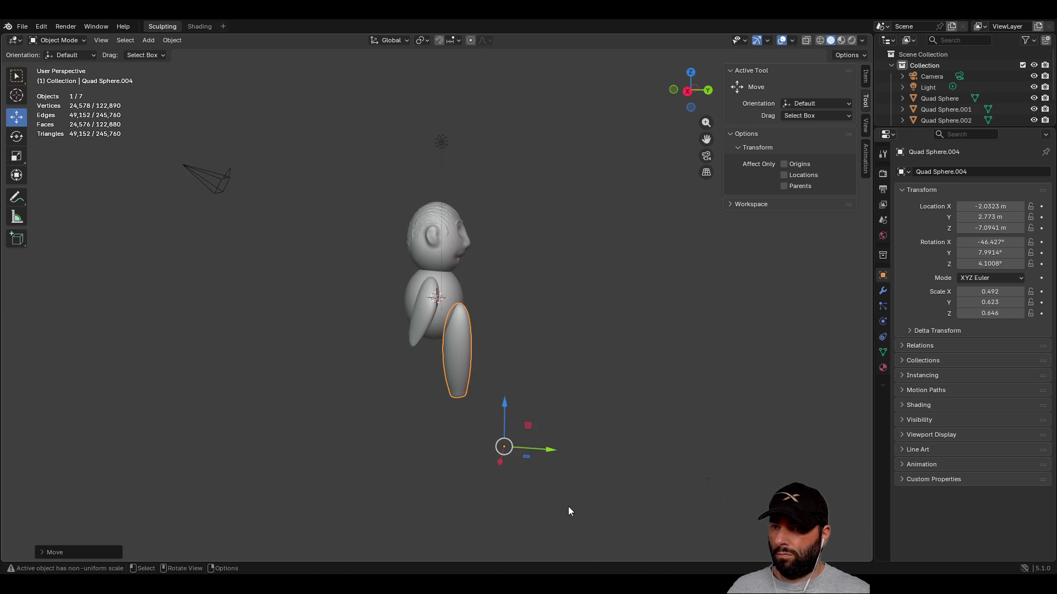
- Pull the leg forward and nudge it inward under the body
{"action": "left_click_drag", "start_coordinate": [556, 459], "coordinate": [510, 447]}
{"action": "scroll", "coordinate": [523, 394], "scroll_direction": "up", "scroll_amount": 2}
{"action": "middle_click_drag", "start_coordinate": [523, 394], "coordinate": [476, 396]}
{"action": "scroll", "coordinate": [467, 455], "scroll_direction": "down", "scroll_amount": 2}
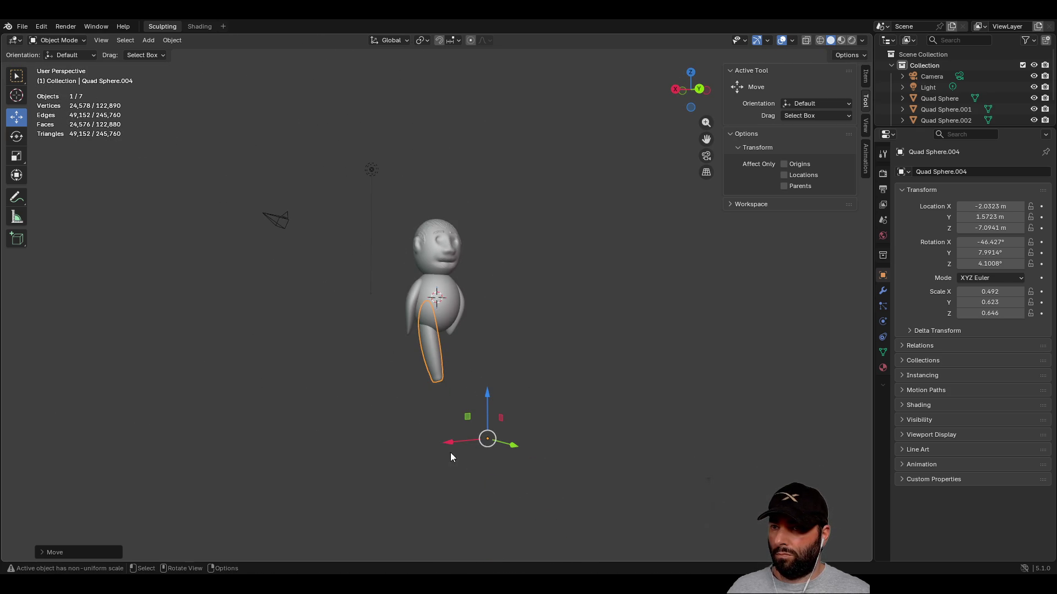
{"action": "left_click_drag", "start_coordinate": [447, 444], "coordinate": [447, 442]}
{"action": "scroll", "coordinate": [505, 404], "scroll_direction": "up", "scroll_amount": 2}
{"action": "mouse_move", "coordinate": [505, 404]}
{"action": "middle_mouse_down"}
{"action": "mouse_move", "coordinate": [519, 405]}
{"action": "mouse_move", "coordinate": [507, 382]}
{"action": "mouse_move", "coordinate": [507, 401]}
{"action": "middle_mouse_up"}
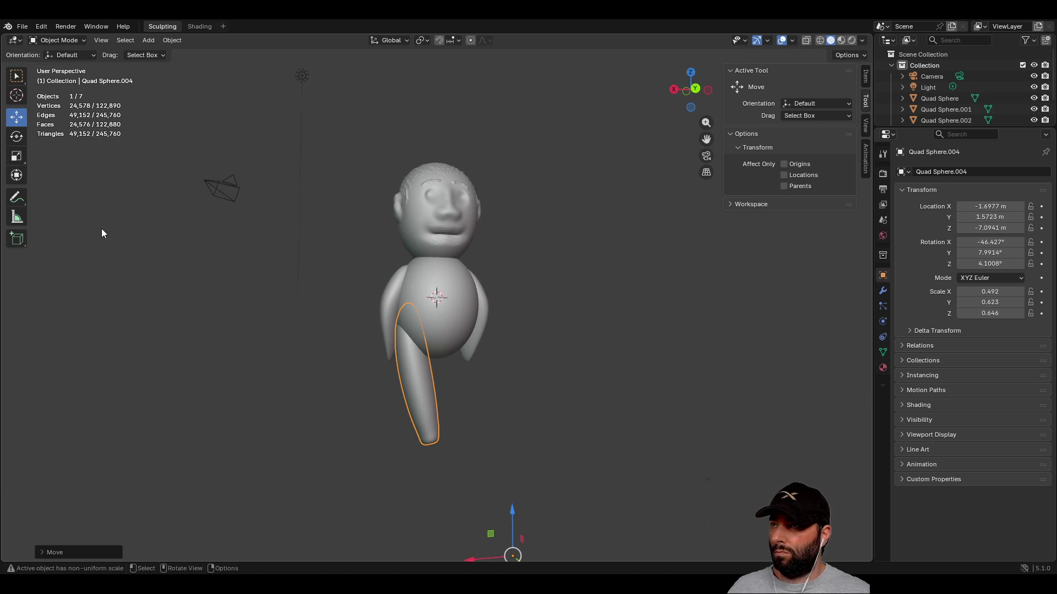
- Tilt the leg slightly about the front-back axis
{"action": "left_click", "coordinate": [16, 137]}
{"action": "scroll", "coordinate": [492, 396], "scroll_direction": "down", "scroll_amount": 2}
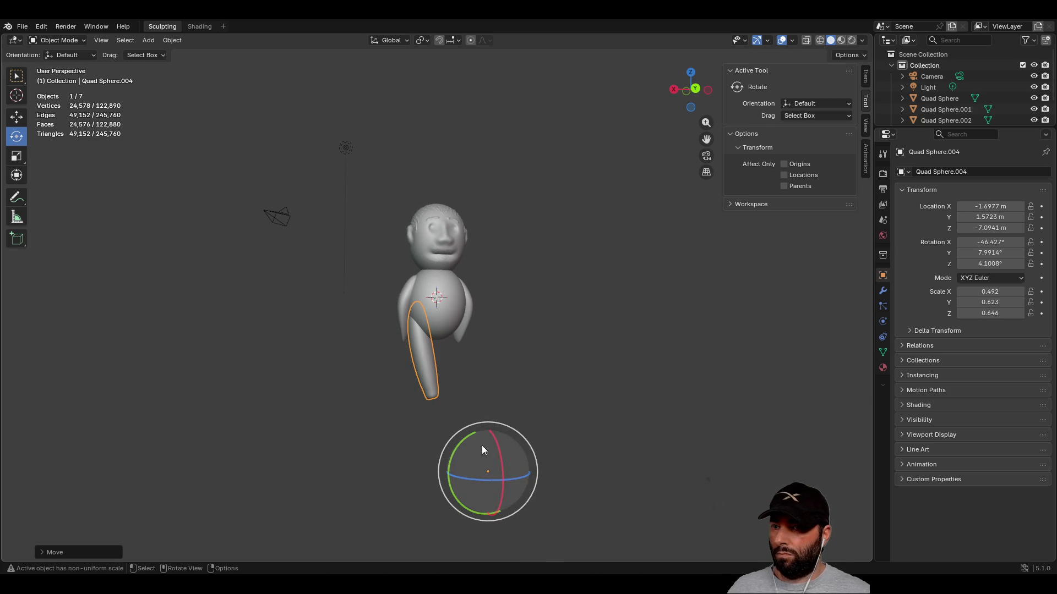
{"action": "left_click_drag", "start_coordinate": [461, 444], "coordinate": [484, 435]}
{"action": "mouse_move", "coordinate": [487, 423]}
{"action": "middle_mouse_down"}
{"action": "mouse_move", "coordinate": [490, 357]}
{"action": "mouse_move", "coordinate": [479, 347]}
{"action": "middle_mouse_up"}
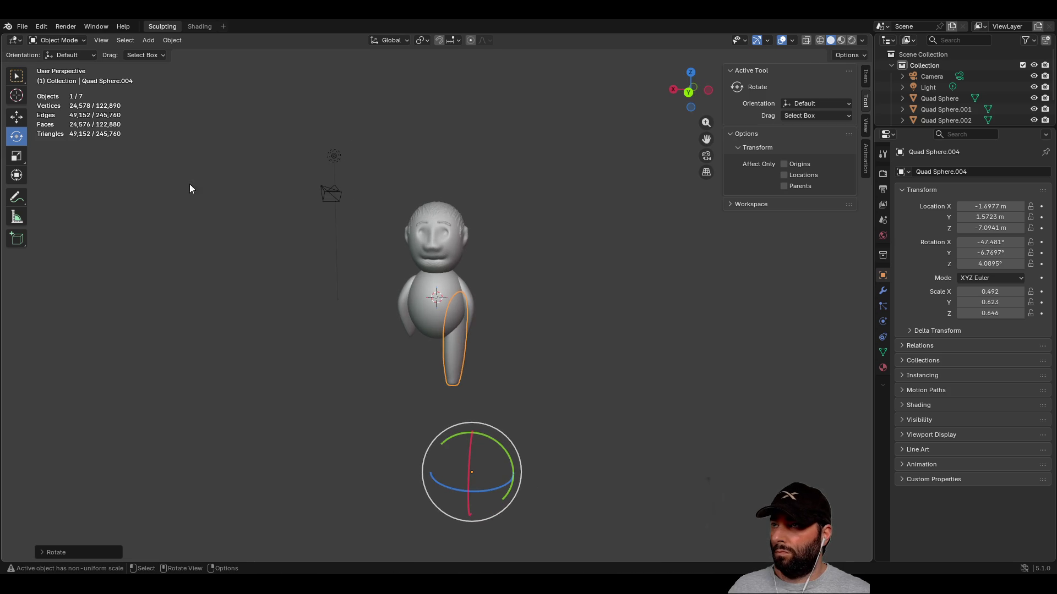
- Slide the leg inward, lower it slightly and centre it under the body
{"action": "left_click", "coordinate": [14, 115]}
{"action": "mouse_move", "coordinate": [432, 472]}
{"action": "left_mouse_down"}
{"action": "mouse_move", "coordinate": [395, 466]}
{"action": "mouse_move", "coordinate": [402, 460]}
{"action": "left_mouse_up"}
{"action": "mouse_move", "coordinate": [402, 460]}
{"action": "middle_mouse_down"}
{"action": "mouse_move", "coordinate": [522, 304]}
{"action": "mouse_move", "coordinate": [533, 422]}
{"action": "middle_mouse_up"}
{"action": "left_click_drag", "start_coordinate": [474, 427], "coordinate": [472, 444]}
{"action": "middle_click_drag", "start_coordinate": [473, 444], "coordinate": [434, 489]}
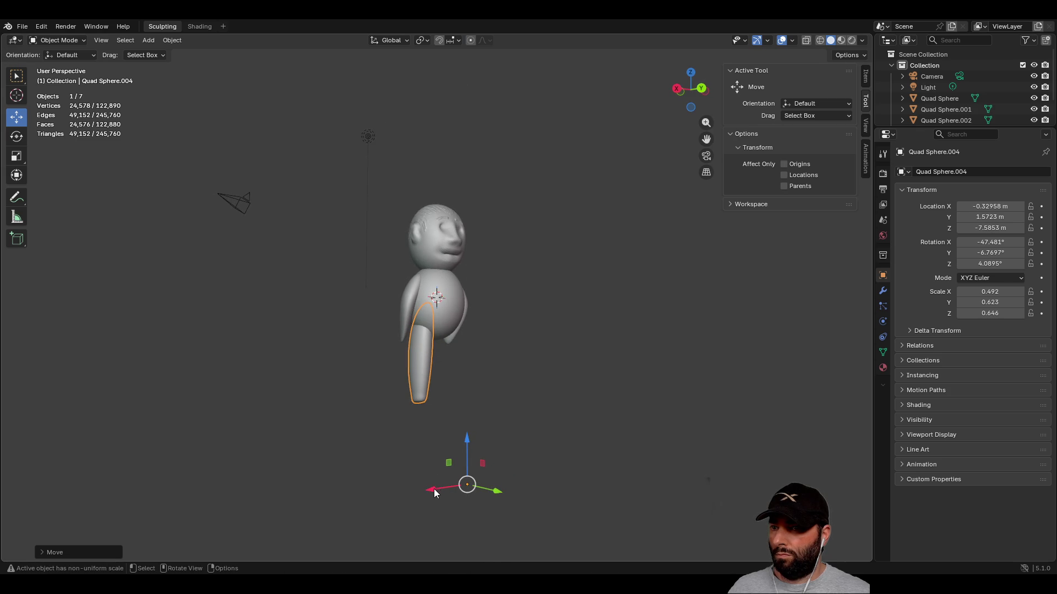
{"action": "left_click_drag", "start_coordinate": [430, 497], "coordinate": [425, 494]}
{"action": "left_click", "coordinate": [476, 404]}
{"action": "mouse_move", "coordinate": [475, 404]}
{"action": "middle_mouse_down"}
{"action": "mouse_move", "coordinate": [666, 407]}
{"action": "mouse_move", "coordinate": [572, 427]}
{"action": "middle_mouse_up"}
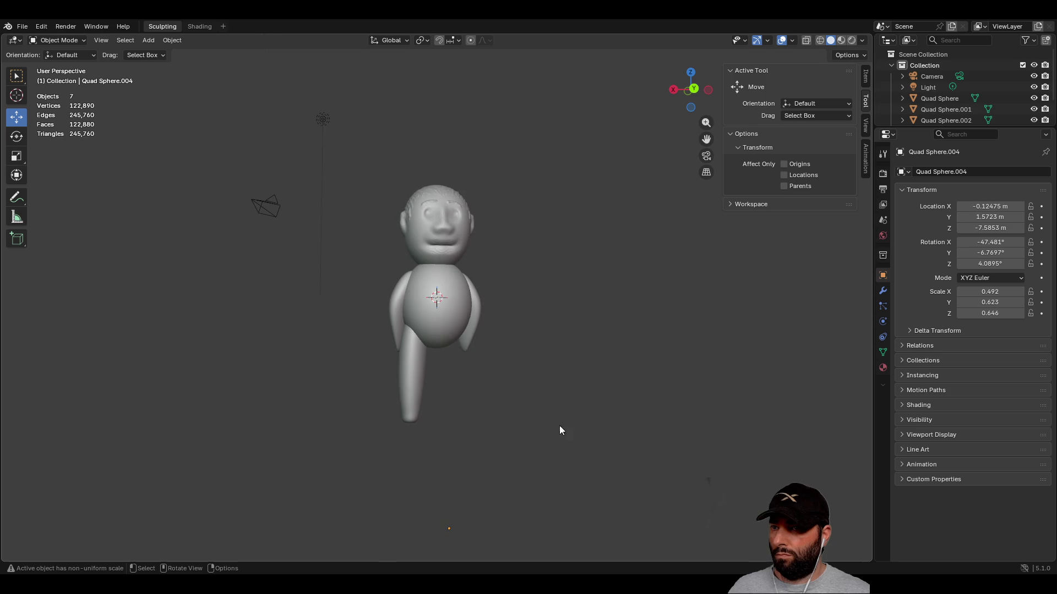
- Shift the leg slightly outward to its final spot at X -0.28585 m, Z -7.5853 m
{"action": "left_click", "coordinate": [398, 397]}
{"action": "middle_click_drag", "start_coordinate": [479, 394], "coordinate": [412, 443]}
{"action": "left_click_drag", "start_coordinate": [401, 456], "coordinate": [392, 455]}
{"action": "left_click", "coordinate": [558, 363]}
{"action": "mouse_move", "coordinate": [523, 398]}
{"action": "middle_mouse_down"}
{"action": "mouse_move", "coordinate": [564, 406]}
{"action": "mouse_move", "coordinate": [457, 389]}
{"action": "middle_mouse_up"}
{"action": "left_click", "coordinate": [439, 367]}
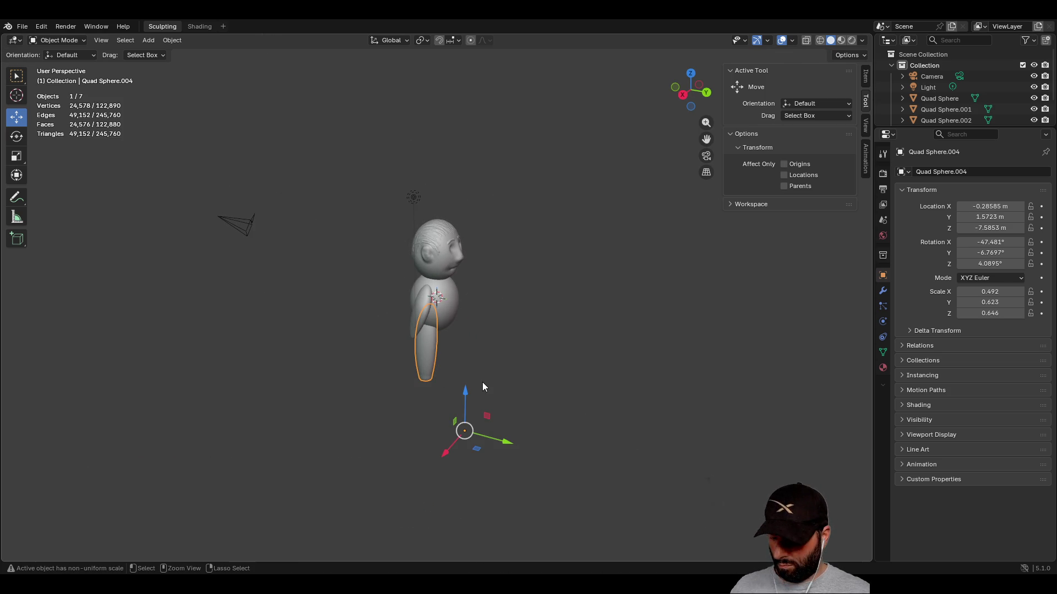
- Paste a copy of the leg, mirror it across global X, and place it under the other side
{"action": "middle_click_drag", "start_coordinate": [530, 347], "coordinate": [503, 397]}
{"action": "key", "text": "ctrl+v"}
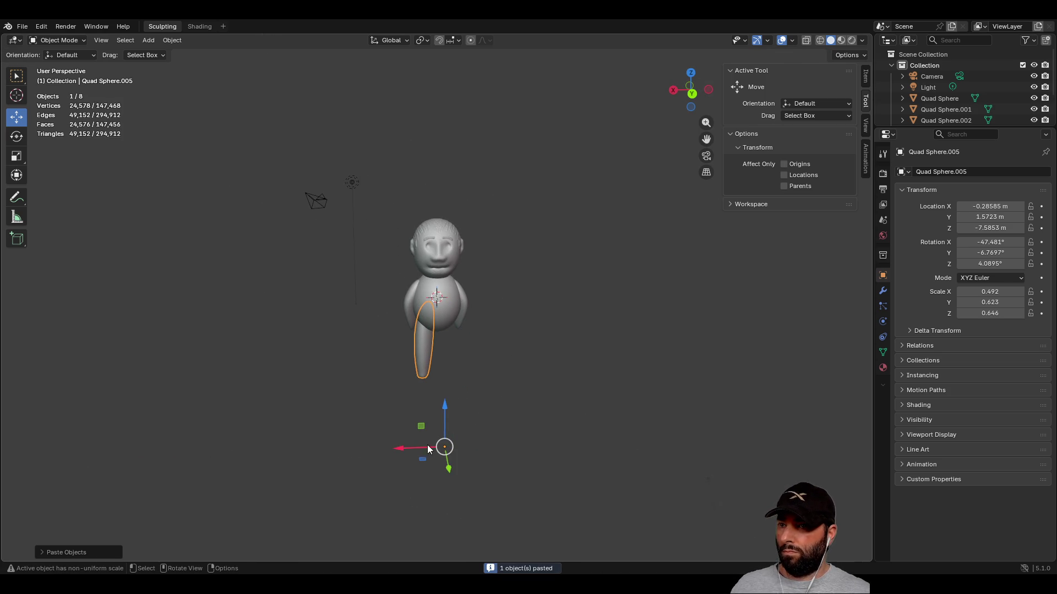
{"action": "left_click_drag", "start_coordinate": [396, 452], "coordinate": [518, 447]}
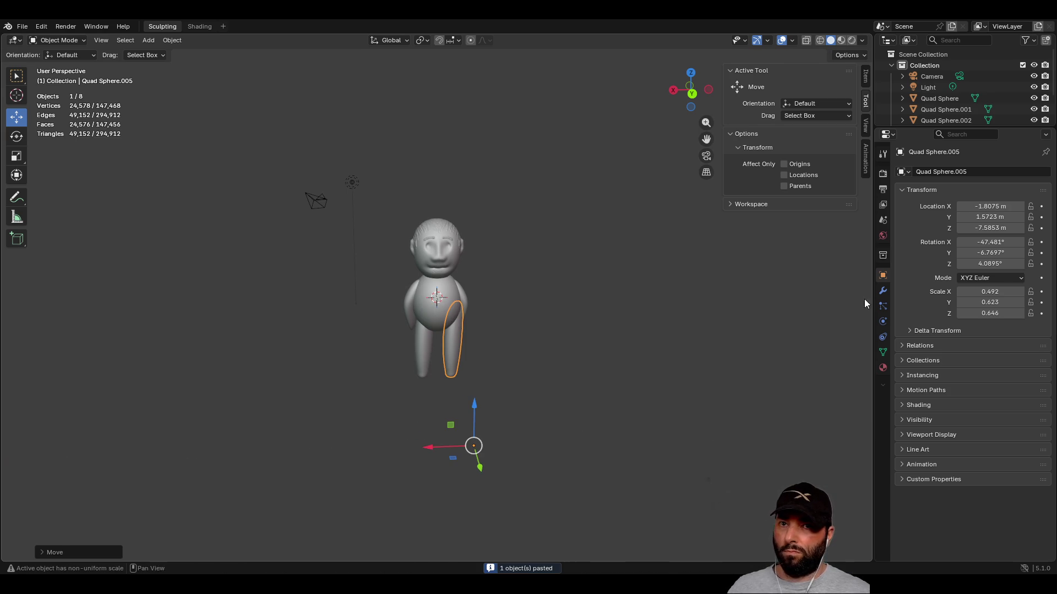
{"action": "right_click", "coordinate": [454, 356]}
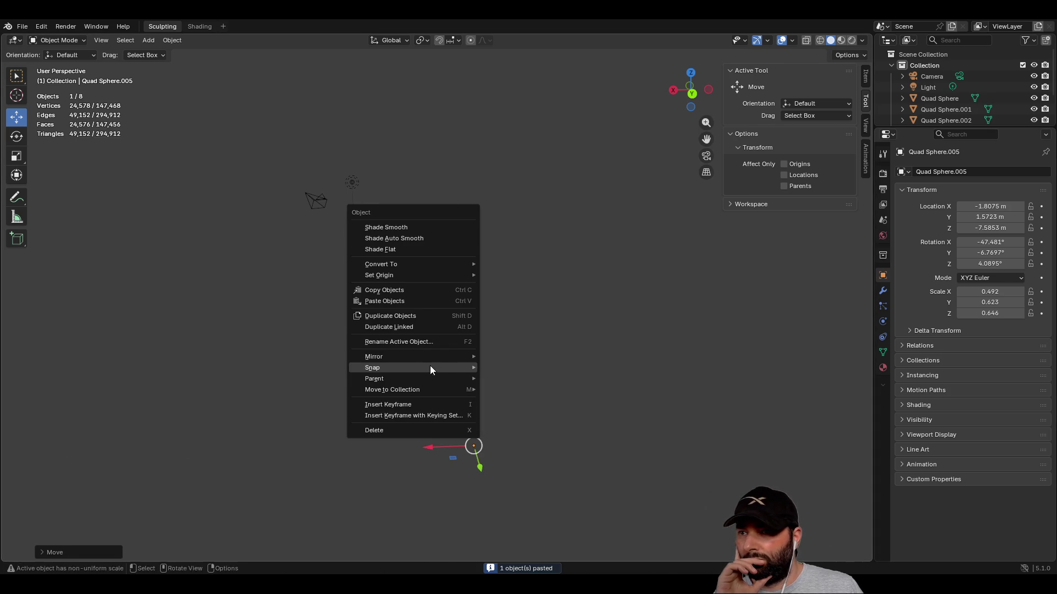
{"action": "mouse_move", "coordinate": [424, 358]}
{"action": "left_click", "coordinate": [525, 371]}
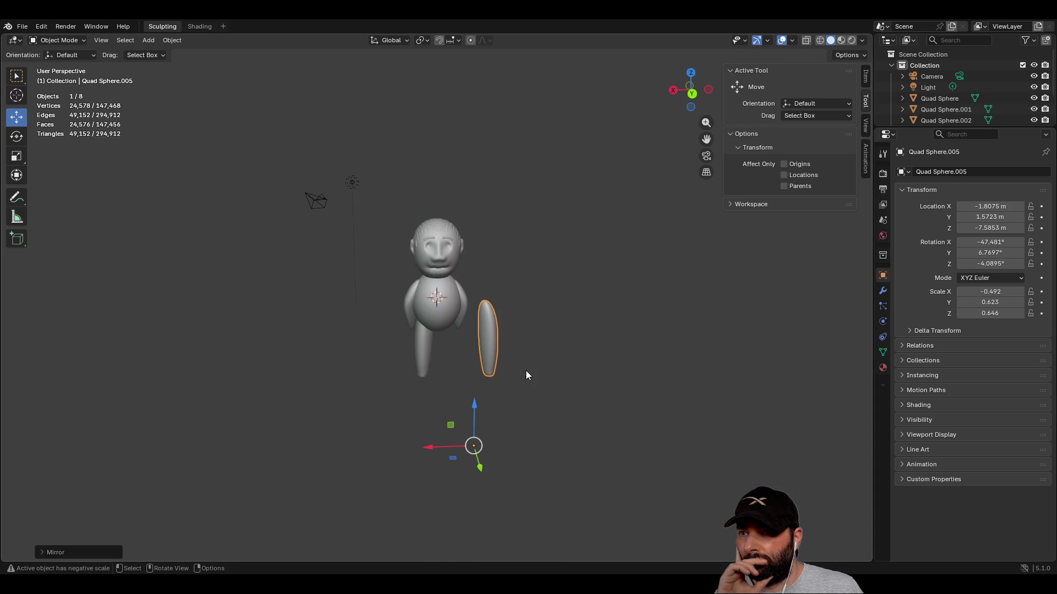
{"action": "scroll", "coordinate": [456, 467], "scroll_direction": "up", "scroll_amount": 2}
{"action": "left_click_drag", "start_coordinate": [452, 552], "coordinate": [386, 552]}
- Orbit around the character to inspect both legs from the side and front
{"action": "mouse_move", "coordinate": [569, 435]}
{"action": "middle_mouse_down"}
{"action": "mouse_move", "coordinate": [523, 365]}
{"action": "mouse_move", "coordinate": [442, 387]}
{"action": "mouse_move", "coordinate": [279, 395]}
{"action": "mouse_move", "coordinate": [57, 378]}
{"action": "mouse_move", "coordinate": [406, 399]}
{"action": "mouse_move", "coordinate": [576, 432]}
{"action": "mouse_move", "coordinate": [589, 416]}
{"action": "middle_mouse_up"}
{"action": "scroll", "coordinate": [566, 366], "scroll_direction": "down", "scroll_amount": 3}
{"action": "scroll", "coordinate": [566, 364], "scroll_direction": "up", "scroll_amount": 4}
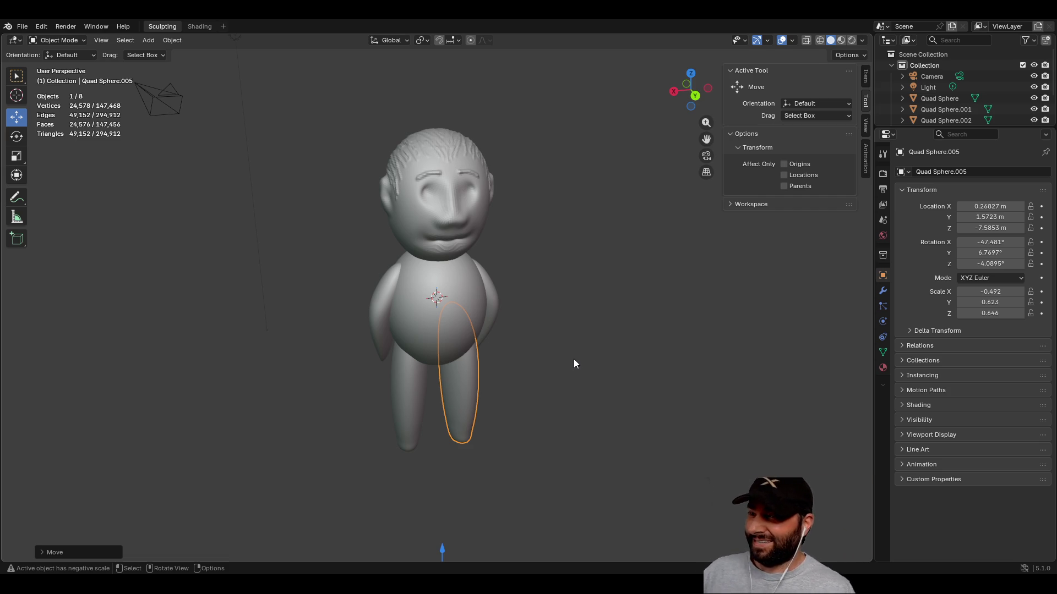
{"action": "mouse_move", "coordinate": [573, 479]}
{"action": "middle_mouse_down"}
{"action": "mouse_move", "coordinate": [620, 370]}
{"action": "mouse_move", "coordinate": [465, 328]}
{"action": "mouse_move", "coordinate": [470, 292]}
{"action": "mouse_move", "coordinate": [487, 348]}
{"action": "middle_mouse_up"}
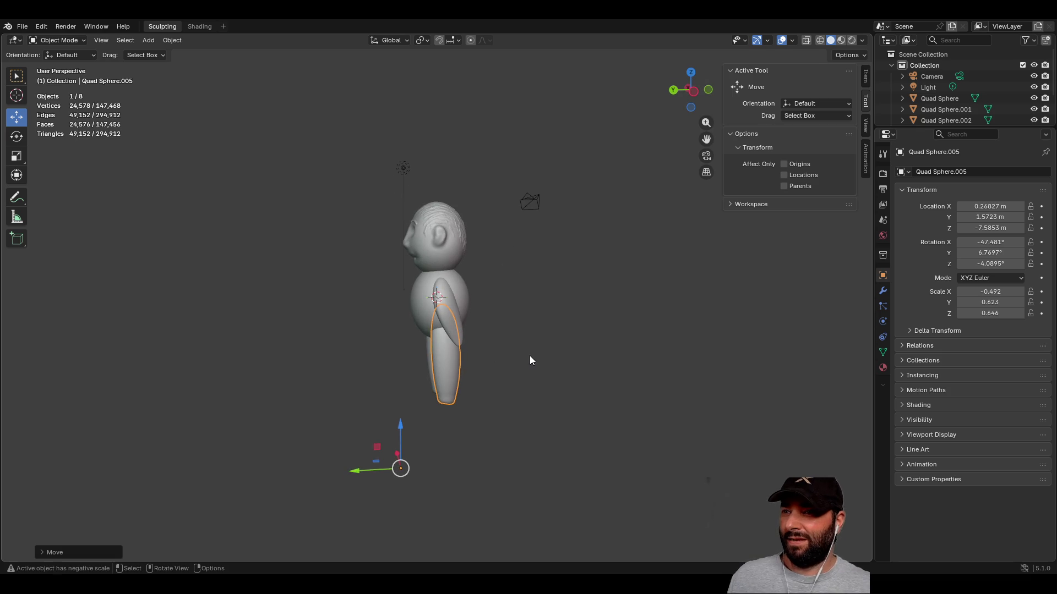
{"action": "left_click", "coordinate": [549, 362]}
{"action": "mouse_move", "coordinate": [641, 338]}
{"action": "middle_mouse_down"}
{"action": "mouse_move", "coordinate": [370, 342]}
{"action": "mouse_move", "coordinate": [585, 347]}
{"action": "mouse_move", "coordinate": [725, 335]}
{"action": "mouse_move", "coordinate": [630, 342]}
{"action": "middle_mouse_up"}
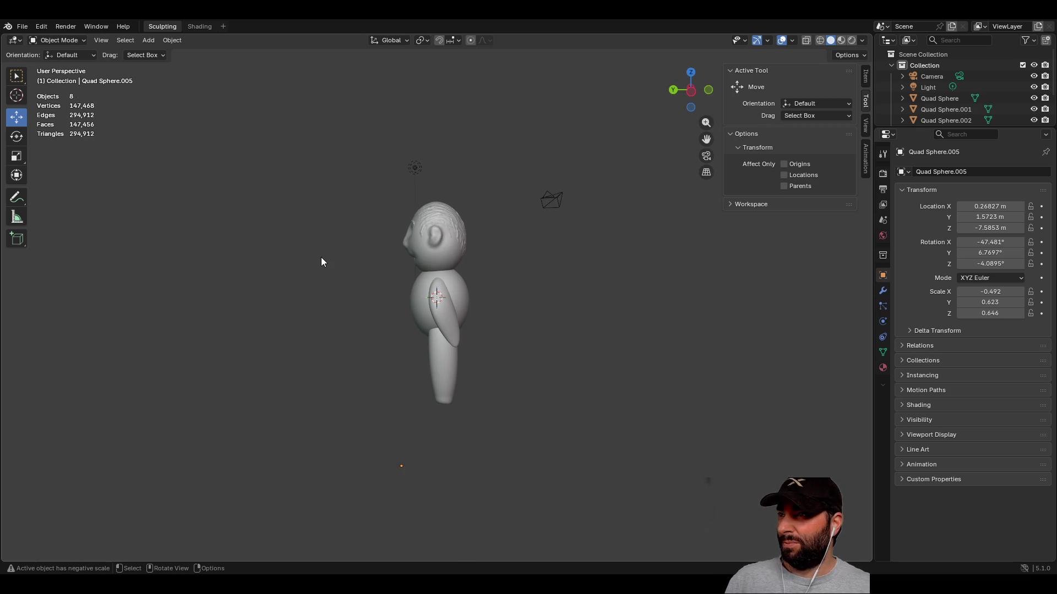
{"action": "left_click", "coordinate": [79, 41]}
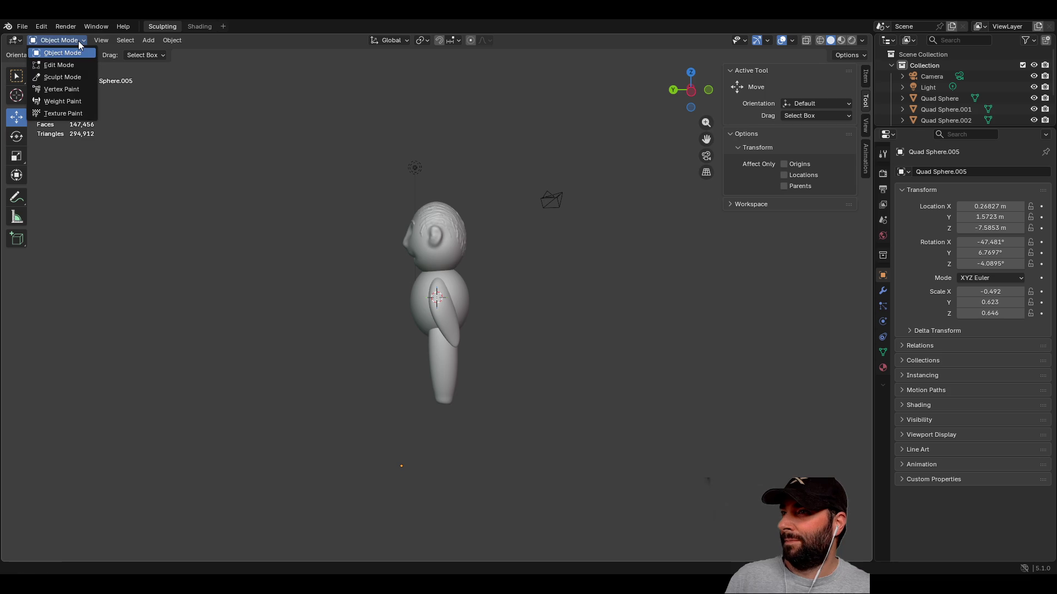
{"action": "left_click", "coordinate": [79, 54]}
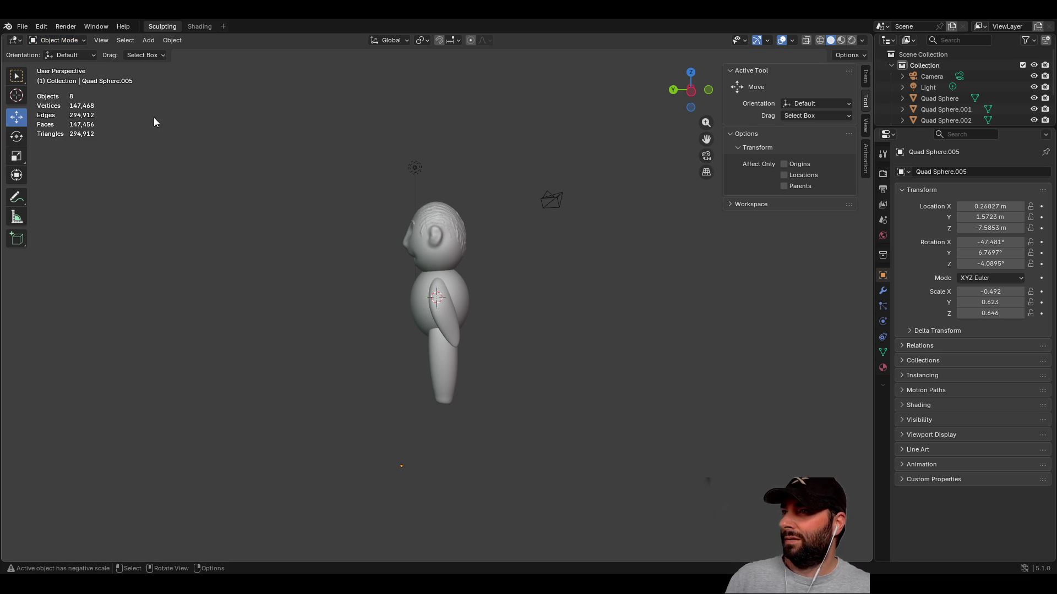
{"action": "key", "text": "Tab"}
{"action": "mouse_move", "coordinate": [254, 253]}
{"action": "middle_mouse_down"}
{"action": "mouse_move", "coordinate": [365, 302]}
{"action": "mouse_move", "coordinate": [413, 299]}
{"action": "middle_mouse_up"}
{"action": "left_click", "coordinate": [573, 329]}
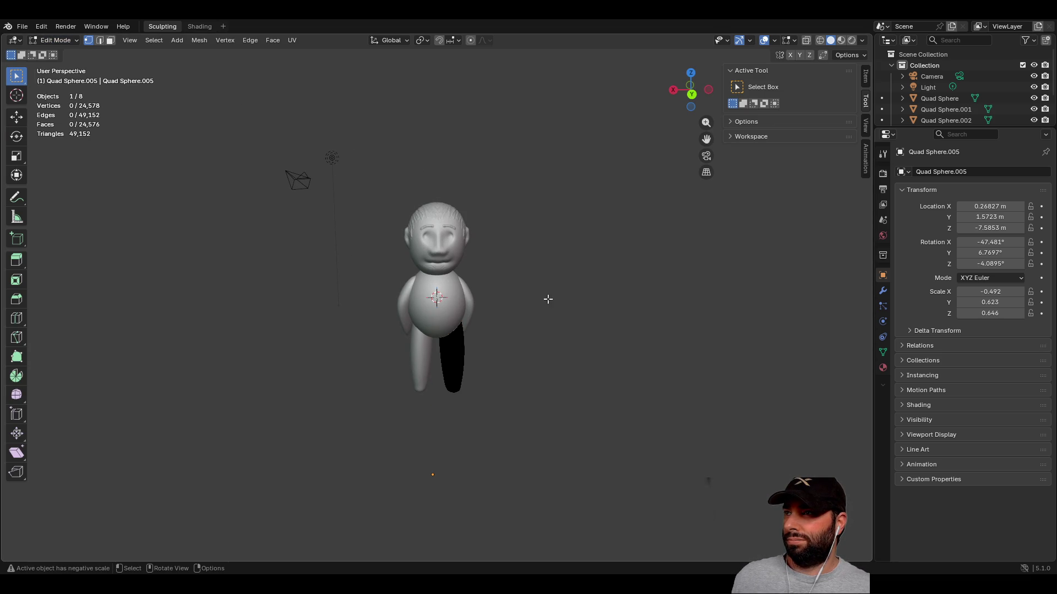
{"action": "middle_click_drag", "start_coordinate": [563, 284], "coordinate": [478, 276]}
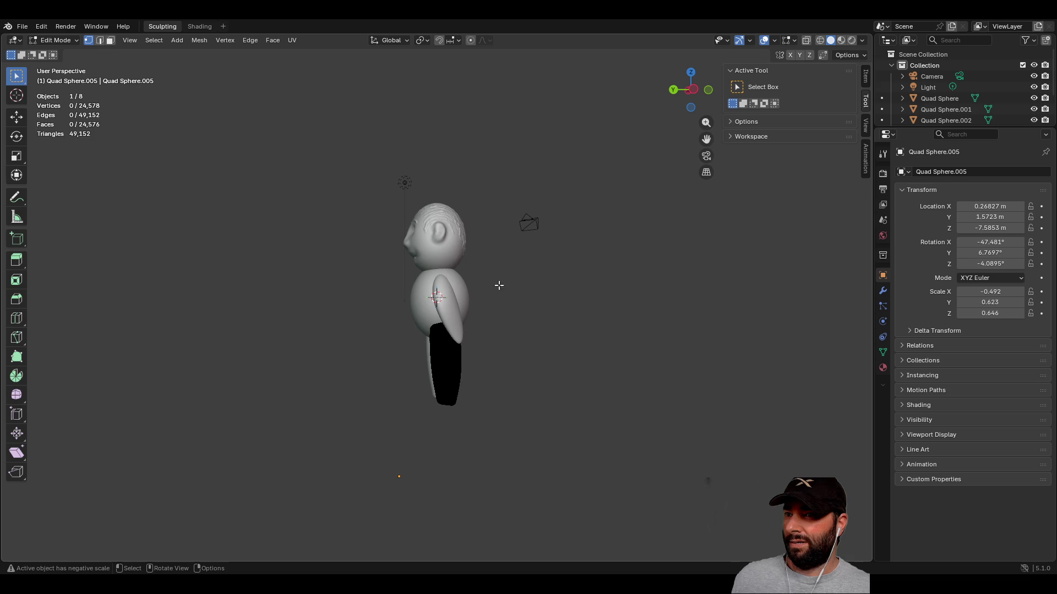
{"action": "key", "text": "a"}
{"action": "key", "text": "Tab"}
{"action": "mouse_move", "coordinate": [194, 239]}
{"action": "middle_mouse_down"}
{"action": "mouse_move", "coordinate": [285, 252]}
{"action": "mouse_move", "coordinate": [275, 251]}
{"action": "middle_mouse_up"}
{"action": "left_click", "coordinate": [54, 38]}
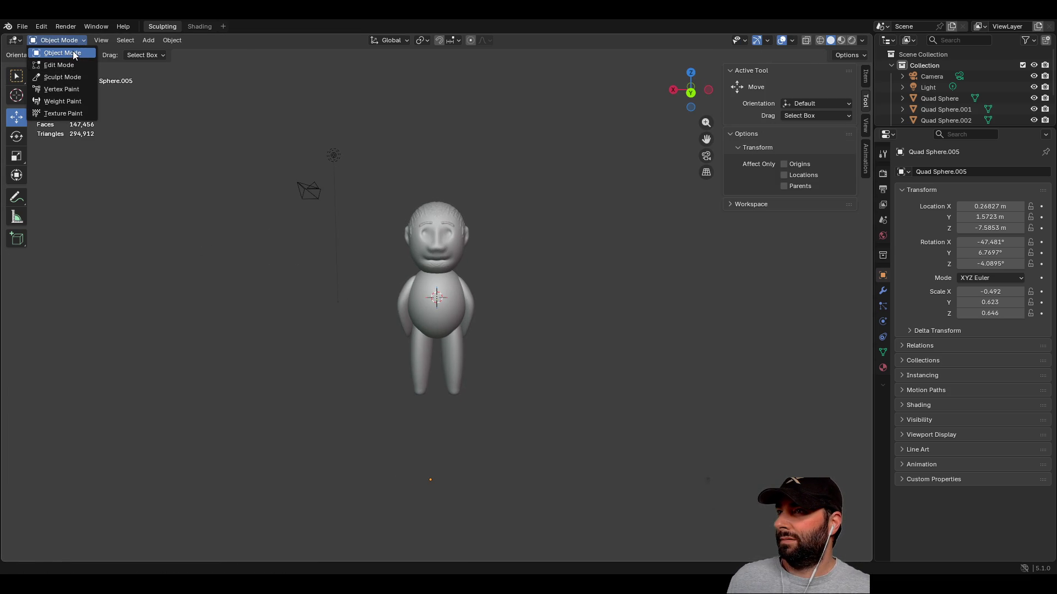
{"action": "left_click", "coordinate": [73, 51]}
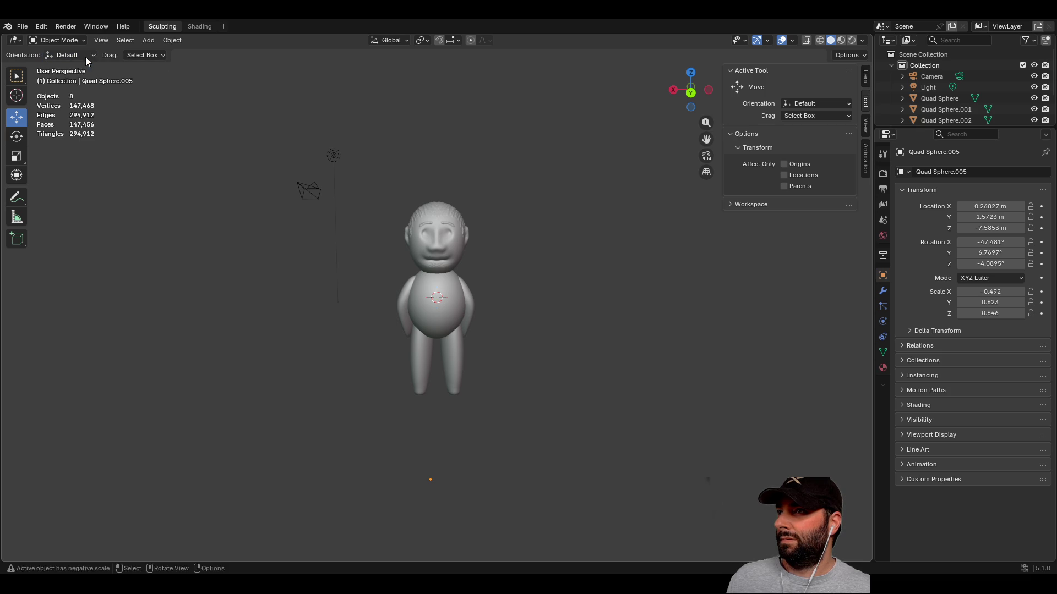
{"action": "left_click", "coordinate": [78, 41]}
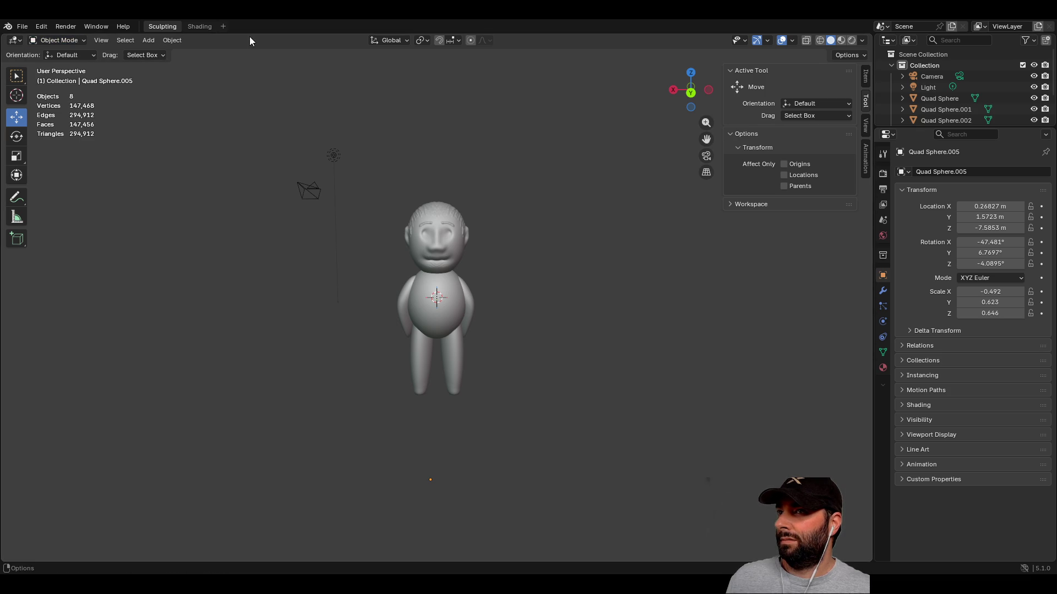
{"action": "left_click", "coordinate": [78, 42]}
{"action": "left_click", "coordinate": [69, 79]}
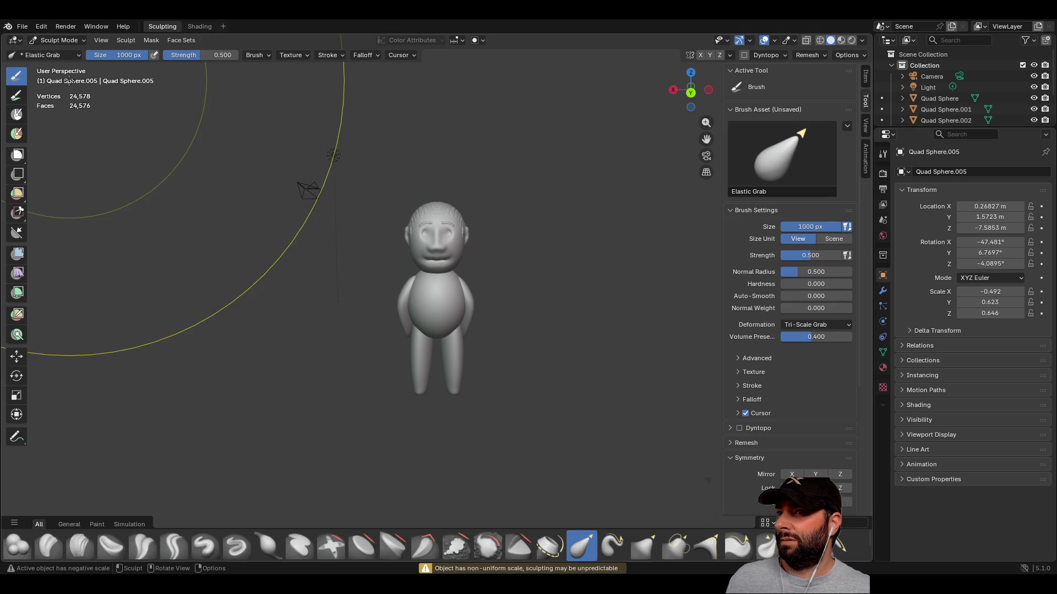
- Switch from Sculpt Mode to Object Mode and orbit to a front view of the character
{"action": "left_click", "coordinate": [77, 40]}
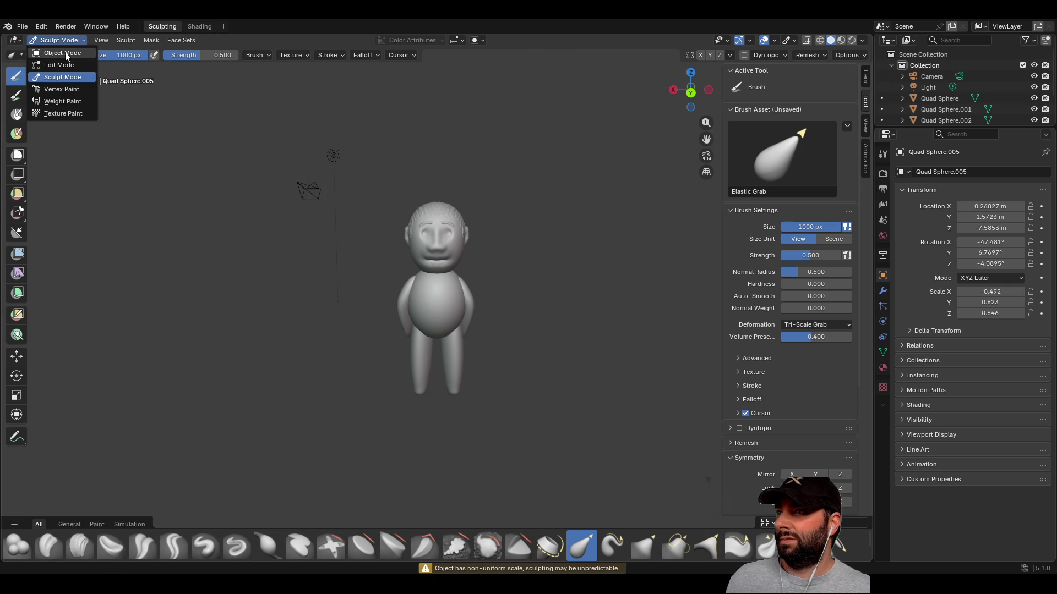
{"action": "left_click", "coordinate": [58, 52]}
{"action": "mouse_move", "coordinate": [427, 373]}
{"action": "middle_mouse_down"}
{"action": "mouse_move", "coordinate": [613, 310]}
{"action": "mouse_move", "coordinate": [414, 329]}
{"action": "mouse_move", "coordinate": [427, 372]}
{"action": "mouse_move", "coordinate": [519, 387]}
{"action": "mouse_move", "coordinate": [487, 358]}
{"action": "mouse_move", "coordinate": [474, 366]}
{"action": "mouse_move", "coordinate": [469, 428]}
{"action": "mouse_move", "coordinate": [469, 413]}
{"action": "mouse_move", "coordinate": [490, 406]}
{"action": "mouse_move", "coordinate": [592, 402]}
{"action": "mouse_move", "coordinate": [419, 392]}
{"action": "mouse_move", "coordinate": [213, 355]}
{"action": "mouse_move", "coordinate": [355, 317]}
{"action": "mouse_move", "coordinate": [529, 390]}
{"action": "mouse_move", "coordinate": [510, 415]}
{"action": "mouse_move", "coordinate": [483, 410]}
{"action": "mouse_move", "coordinate": [477, 397]}
{"action": "mouse_move", "coordinate": [476, 418]}
{"action": "mouse_move", "coordinate": [472, 397]}
{"action": "mouse_move", "coordinate": [470, 405]}
{"action": "mouse_move", "coordinate": [371, 408]}
{"action": "mouse_move", "coordinate": [170, 382]}
{"action": "mouse_move", "coordinate": [94, 384]}
{"action": "mouse_move", "coordinate": [545, 354]}
{"action": "mouse_move", "coordinate": [246, 361]}
{"action": "mouse_move", "coordinate": [154, 347]}
{"action": "mouse_move", "coordinate": [609, 326]}
{"action": "mouse_move", "coordinate": [488, 345]}
{"action": "mouse_move", "coordinate": [371, 339]}
{"action": "middle_mouse_up"}
{"action": "mouse_move", "coordinate": [656, 336]}
{"action": "middle_mouse_down"}
{"action": "mouse_move", "coordinate": [569, 356]}
{"action": "mouse_move", "coordinate": [269, 343]}
{"action": "middle_mouse_up"}
{"action": "mouse_move", "coordinate": [549, 333]}
{"action": "middle_mouse_down"}
{"action": "mouse_move", "coordinate": [547, 348]}
{"action": "mouse_move", "coordinate": [506, 352]}
{"action": "middle_mouse_up"}
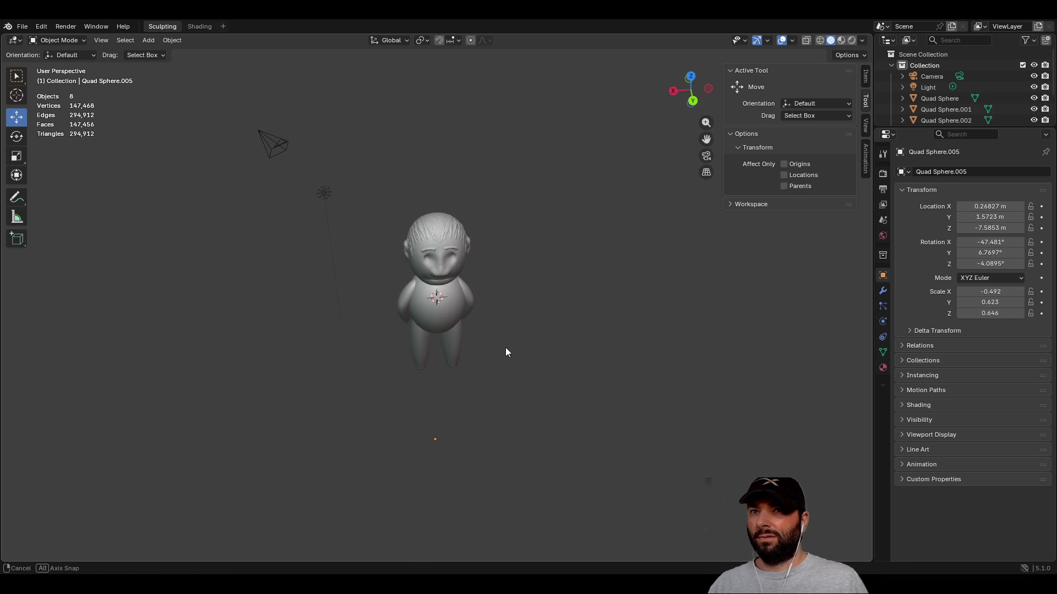
- Switch the viewport to Material Preview, then Rendered shading
{"action": "left_click", "coordinate": [843, 41]}
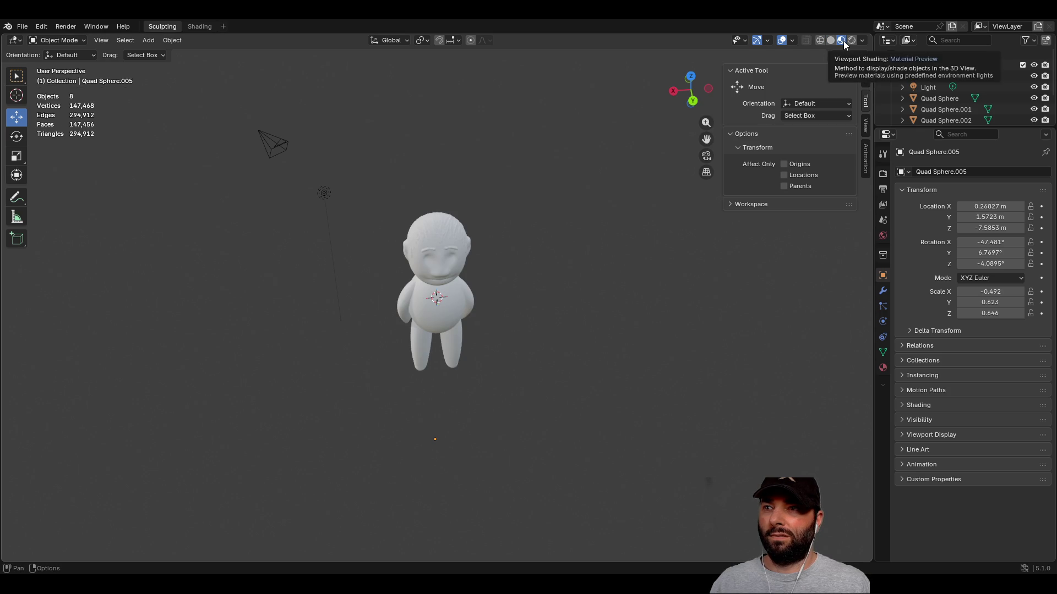
{"action": "mouse_move", "coordinate": [561, 362]}
{"action": "middle_mouse_down"}
{"action": "mouse_move", "coordinate": [293, 342]}
{"action": "mouse_move", "coordinate": [527, 341]}
{"action": "mouse_move", "coordinate": [671, 277]}
{"action": "middle_mouse_up"}
{"action": "left_click", "coordinate": [853, 41]}
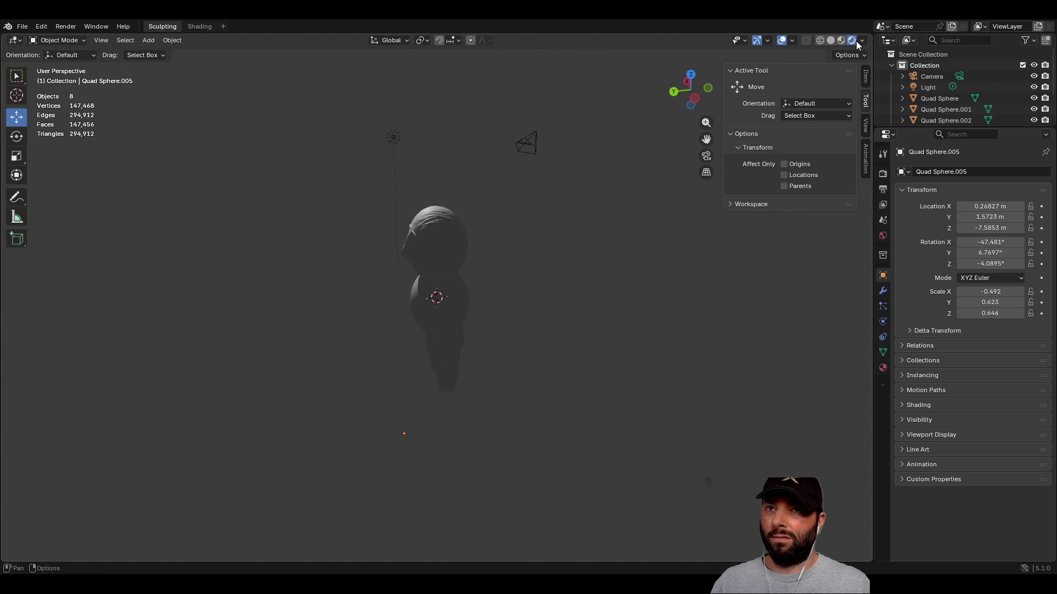
{"action": "mouse_move", "coordinate": [550, 308]}
{"action": "middle_mouse_down"}
{"action": "mouse_move", "coordinate": [471, 378]}
{"action": "mouse_move", "coordinate": [612, 355]}
{"action": "mouse_move", "coordinate": [553, 366]}
{"action": "middle_mouse_up"}
- Select the light and reposition it along X, Y and Z near the character
{"action": "mouse_move", "coordinate": [287, 106]}
{"action": "left_mouse_down"}
{"action": "mouse_move", "coordinate": [325, 85]}
{"action": "mouse_move", "coordinate": [316, 342]}
{"action": "mouse_move", "coordinate": [310, 80]}
{"action": "mouse_move", "coordinate": [311, 124]}
{"action": "left_mouse_up"}
{"action": "mouse_move", "coordinate": [310, 124]}
{"action": "middle_mouse_down"}
{"action": "mouse_move", "coordinate": [380, 190]}
{"action": "mouse_move", "coordinate": [432, 334]}
{"action": "middle_mouse_up"}
{"action": "mouse_move", "coordinate": [454, 334]}
{"action": "left_mouse_down"}
{"action": "mouse_move", "coordinate": [563, 375]}
{"action": "mouse_move", "coordinate": [534, 348]}
{"action": "left_mouse_up"}
{"action": "middle_click_drag", "start_coordinate": [526, 298], "coordinate": [450, 259]}
{"action": "scroll", "coordinate": [380, 224], "scroll_direction": "down", "scroll_amount": 3}
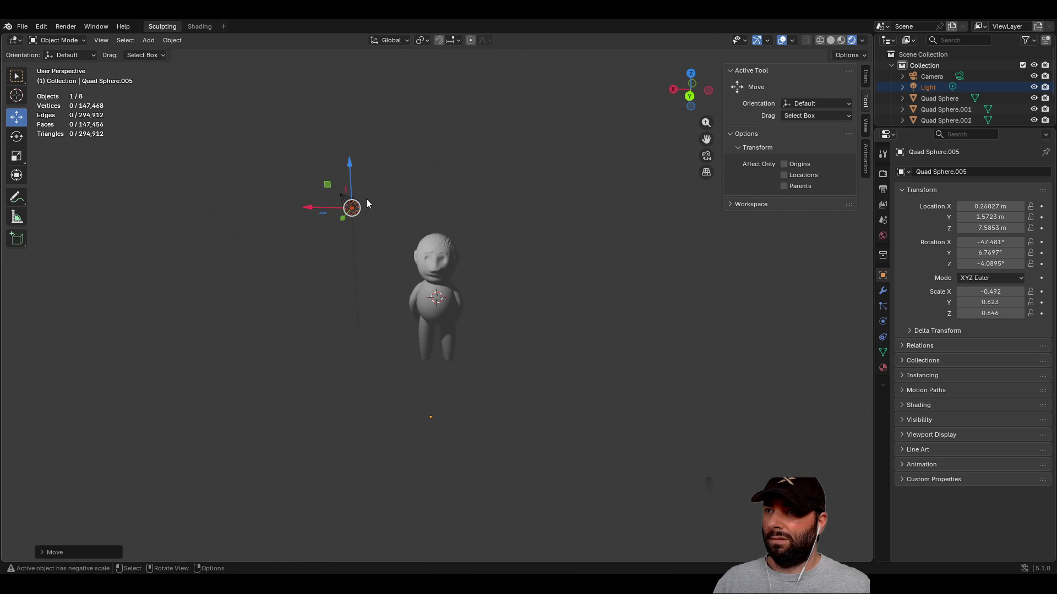
{"action": "mouse_move", "coordinate": [350, 165]}
{"action": "left_mouse_down"}
{"action": "mouse_move", "coordinate": [349, 117]}
{"action": "mouse_move", "coordinate": [328, 311]}
{"action": "mouse_move", "coordinate": [315, 97]}
{"action": "mouse_move", "coordinate": [309, 198]}
{"action": "mouse_move", "coordinate": [318, 123]}
{"action": "mouse_move", "coordinate": [318, 156]}
{"action": "left_mouse_up"}
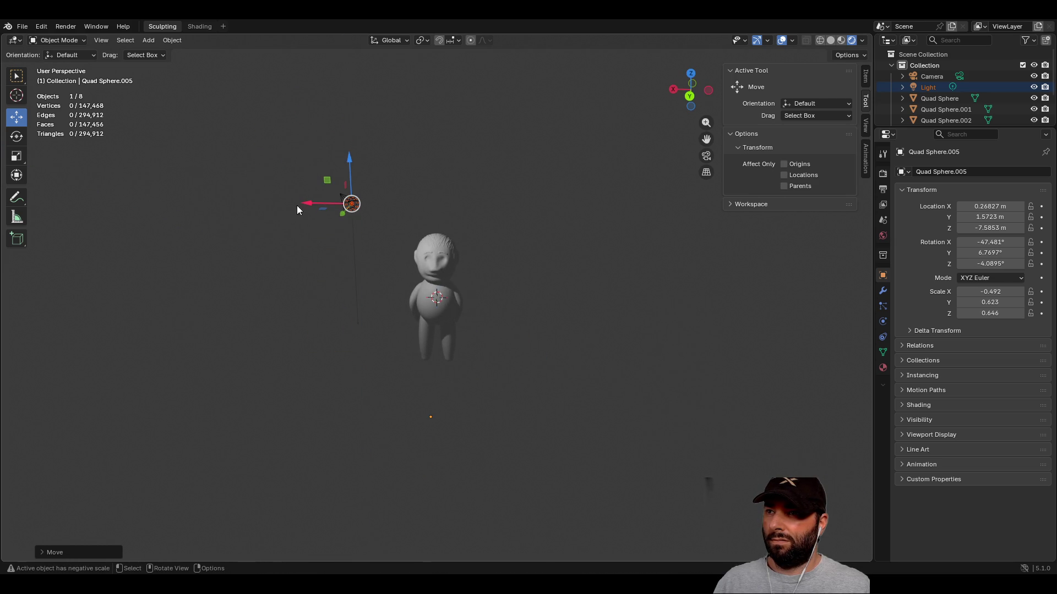
{"action": "mouse_move", "coordinate": [307, 208]}
{"action": "left_mouse_down"}
{"action": "mouse_move", "coordinate": [124, 206]}
{"action": "mouse_move", "coordinate": [556, 233]}
{"action": "mouse_move", "coordinate": [321, 233]}
{"action": "mouse_move", "coordinate": [137, 206]}
{"action": "mouse_move", "coordinate": [329, 227]}
{"action": "left_mouse_up"}
{"action": "mouse_move", "coordinate": [328, 226]}
{"action": "middle_mouse_down"}
{"action": "mouse_move", "coordinate": [500, 239]}
{"action": "mouse_move", "coordinate": [362, 272]}
{"action": "middle_mouse_up"}
{"action": "left_click_drag", "start_coordinate": [297, 271], "coordinate": [314, 259]}
{"action": "mouse_move", "coordinate": [405, 364]}
{"action": "middle_mouse_down"}
{"action": "mouse_move", "coordinate": [527, 310]}
{"action": "mouse_move", "coordinate": [620, 328]}
{"action": "mouse_move", "coordinate": [553, 239]}
{"action": "mouse_move", "coordinate": [468, 301]}
{"action": "mouse_move", "coordinate": [483, 323]}
{"action": "middle_mouse_up"}
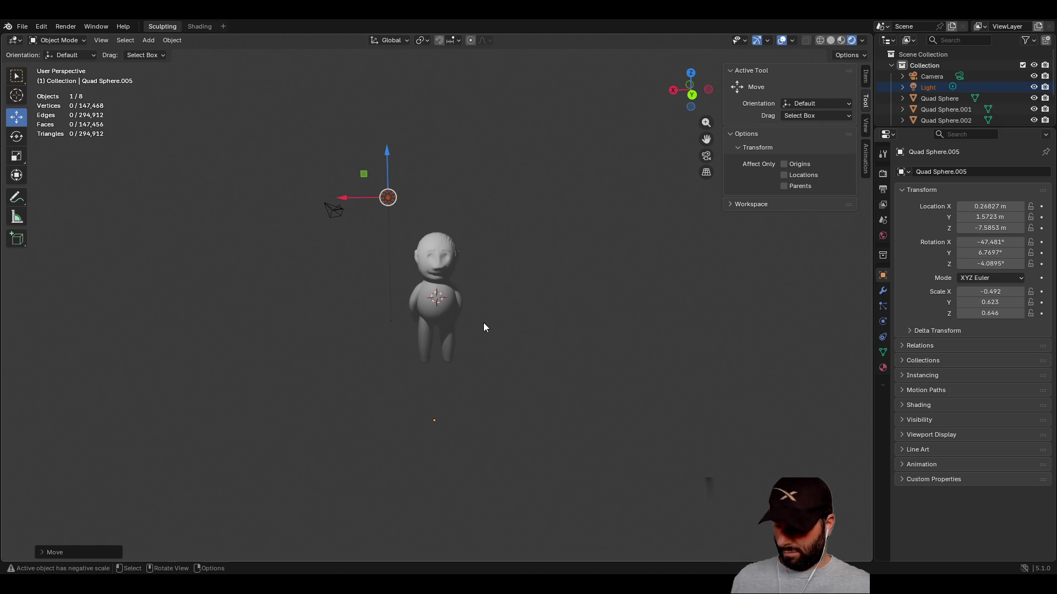
- Save charc.blend and orbit around to check the rendered lighting
{"action": "key", "text": "ctrl+s"}
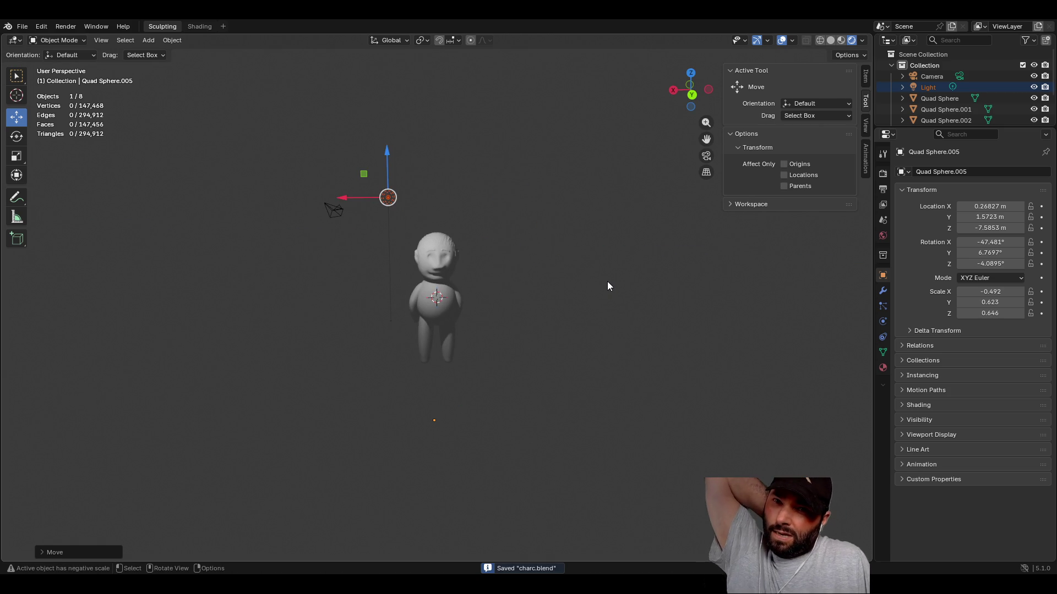
{"action": "mouse_move", "coordinate": [573, 195]}
{"action": "middle_mouse_down"}
{"action": "mouse_move", "coordinate": [556, 266]}
{"action": "mouse_move", "coordinate": [467, 170]}
{"action": "mouse_move", "coordinate": [559, 170]}
{"action": "mouse_move", "coordinate": [558, 197]}
{"action": "mouse_move", "coordinate": [408, 134]}
{"action": "mouse_move", "coordinate": [391, 148]}
{"action": "middle_mouse_up"}
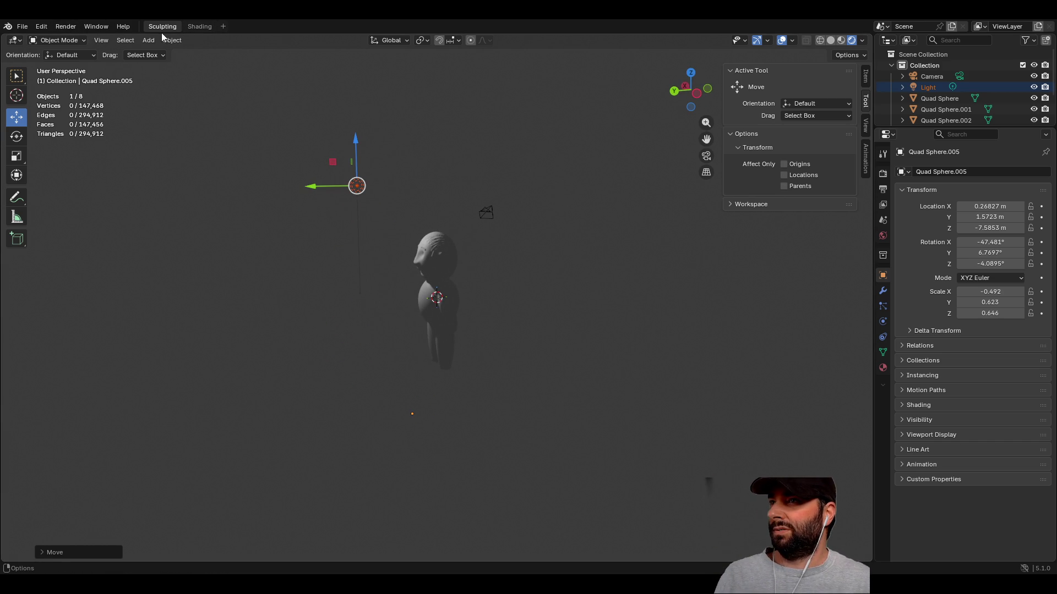
{"action": "left_click", "coordinate": [196, 26]}
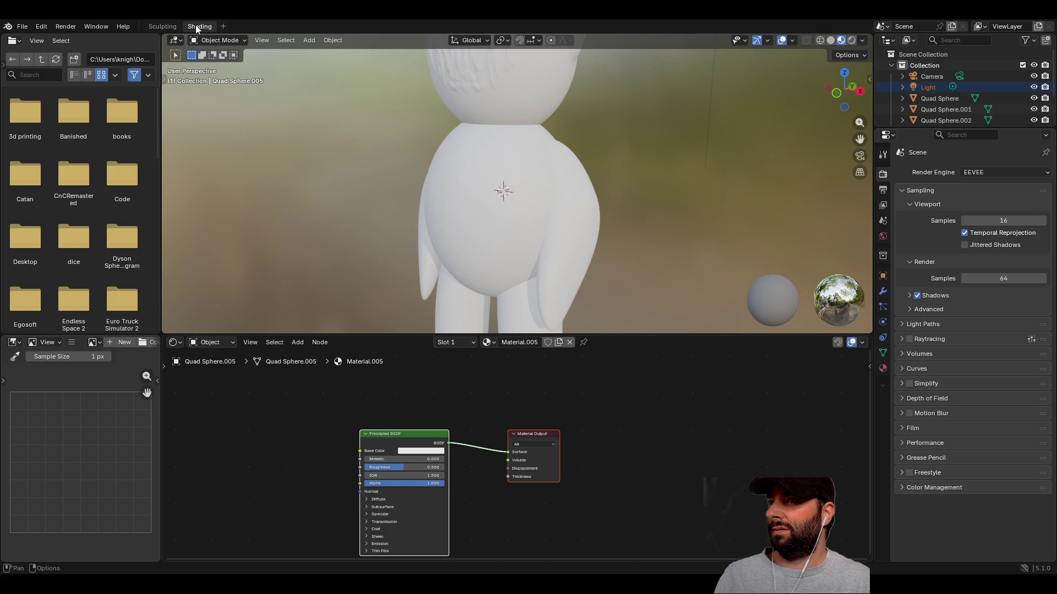
- Return to the Sculpting workspace and frame the whole figure from the front
{"action": "left_click", "coordinate": [162, 28]}
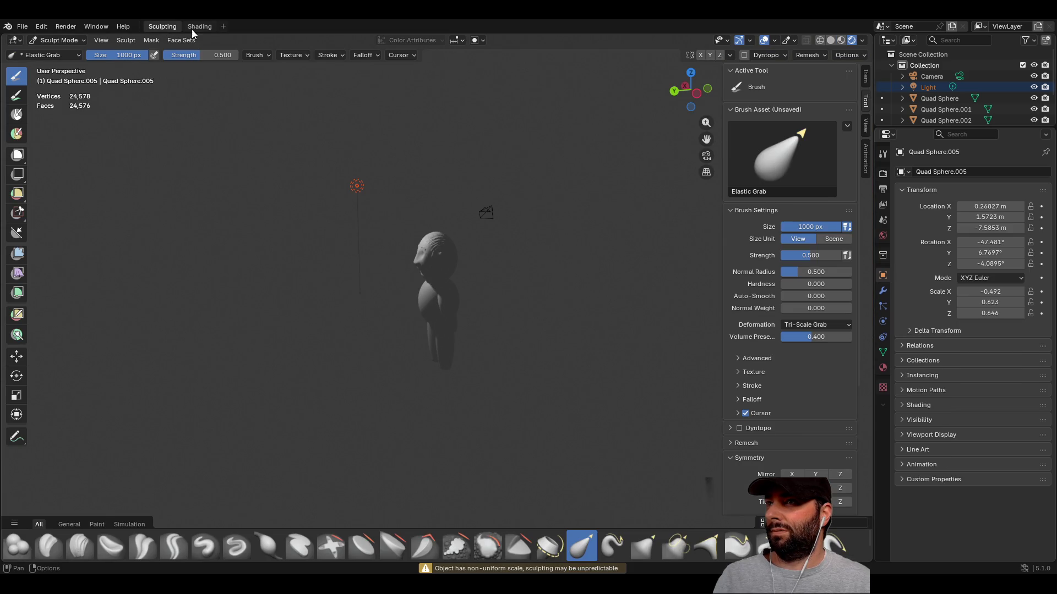
{"action": "mouse_move", "coordinate": [410, 191]}
{"action": "middle_mouse_down"}
{"action": "mouse_move", "coordinate": [425, 181]}
{"action": "mouse_move", "coordinate": [547, 226]}
{"action": "mouse_move", "coordinate": [556, 264]}
{"action": "mouse_move", "coordinate": [523, 231]}
{"action": "middle_mouse_up"}
{"action": "scroll", "coordinate": [425, 179], "scroll_direction": "up", "scroll_amount": 4}
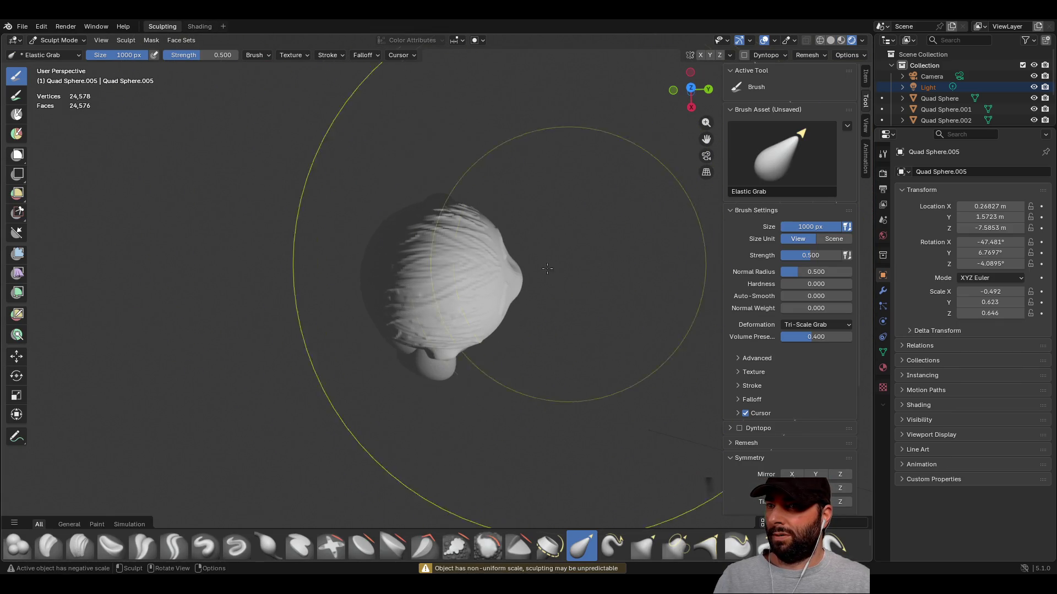
{"action": "mouse_move", "coordinate": [446, 220]}
{"action": "middle_mouse_down"}
{"action": "mouse_move", "coordinate": [496, 259]}
{"action": "mouse_move", "coordinate": [523, 231]}
{"action": "mouse_move", "coordinate": [495, 201]}
{"action": "middle_mouse_up"}
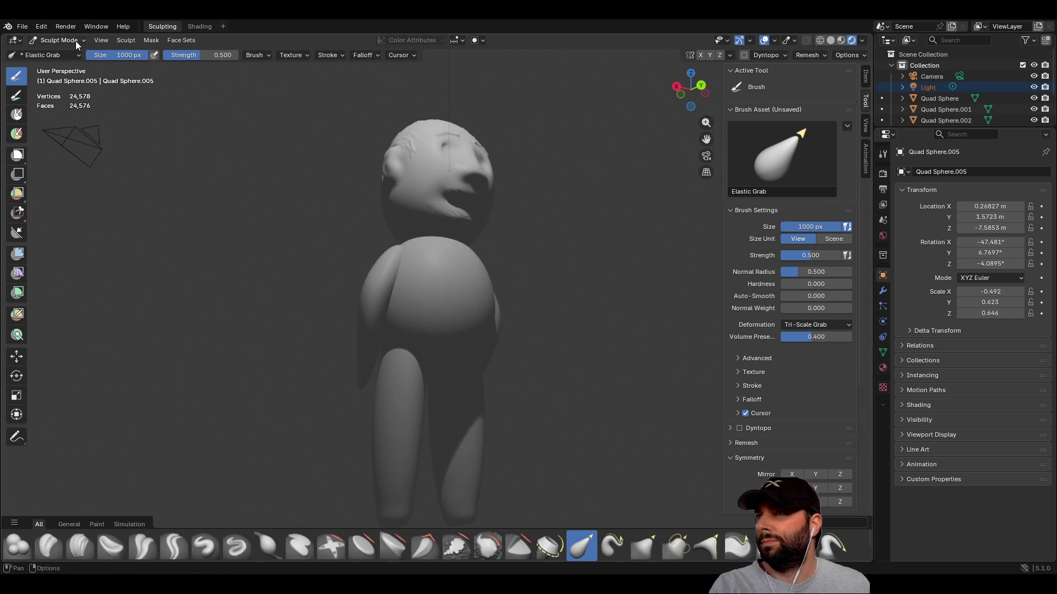
- Pick the Paint brush and set its colour to a dark brown
{"action": "left_click", "coordinate": [23, 99]}
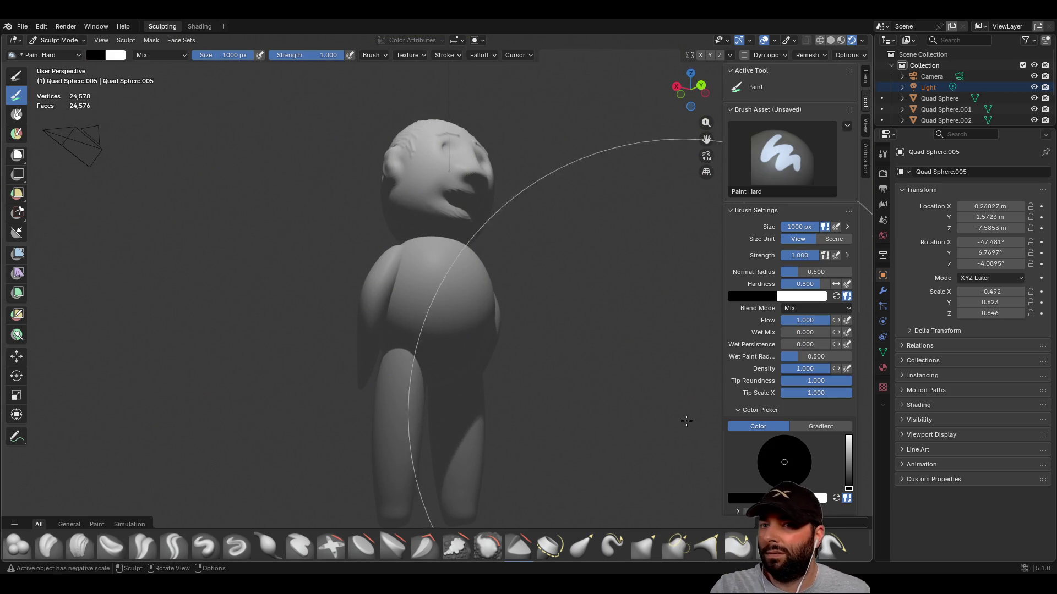
{"action": "left_click_drag", "start_coordinate": [797, 500], "coordinate": [776, 486]}
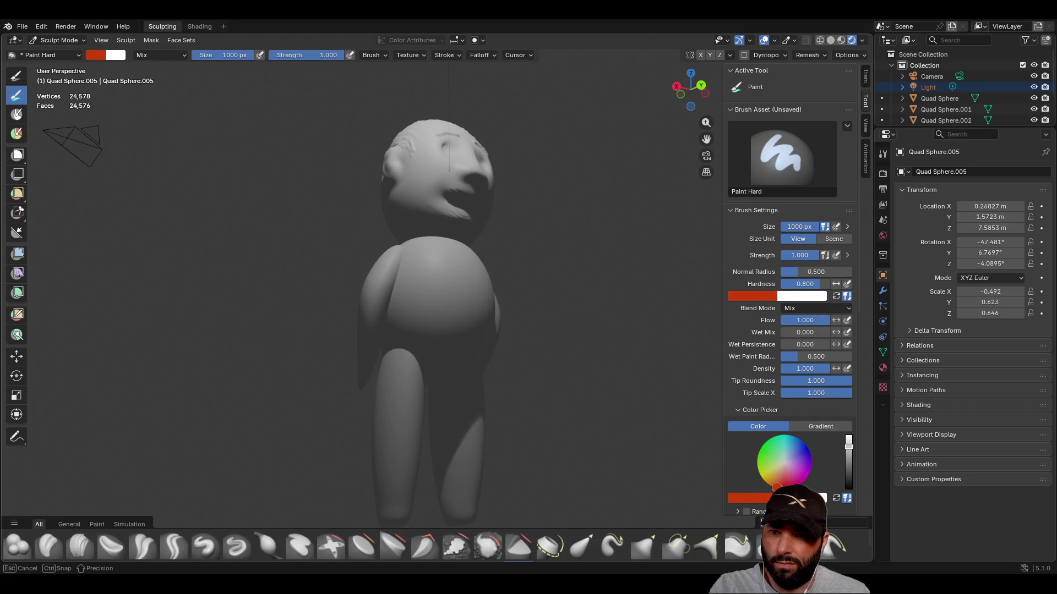
{"action": "left_click_drag", "start_coordinate": [849, 447], "coordinate": [849, 473]}
{"action": "middle_click_drag", "start_coordinate": [424, 331], "coordinate": [176, 295]}
- Set the paint brush size to 50 px
{"action": "left_click", "coordinate": [225, 58]}
{"action": "type", "text": "50"}
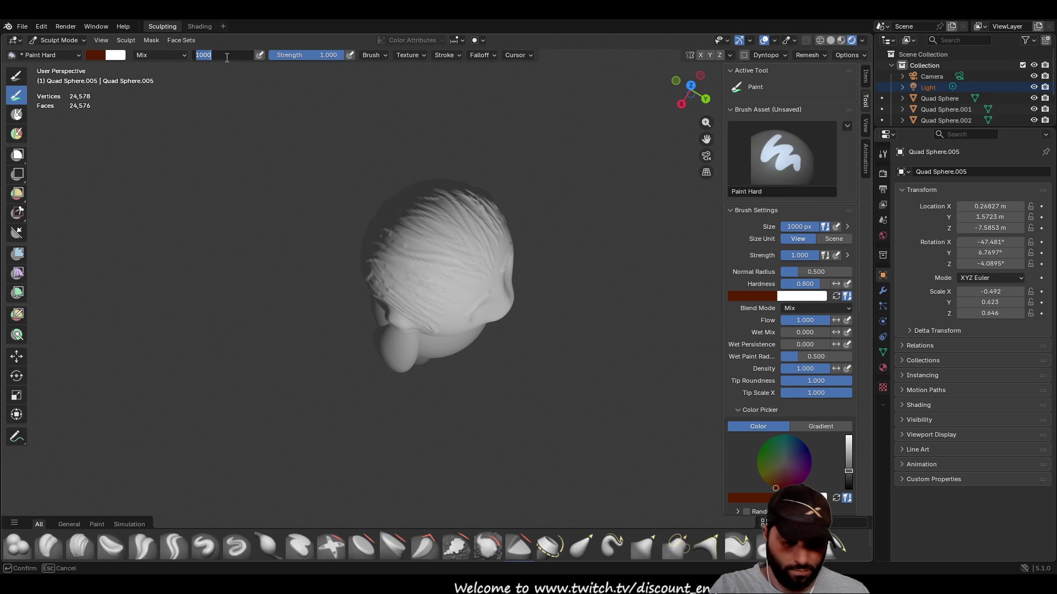
{"action": "key", "text": "Return"}
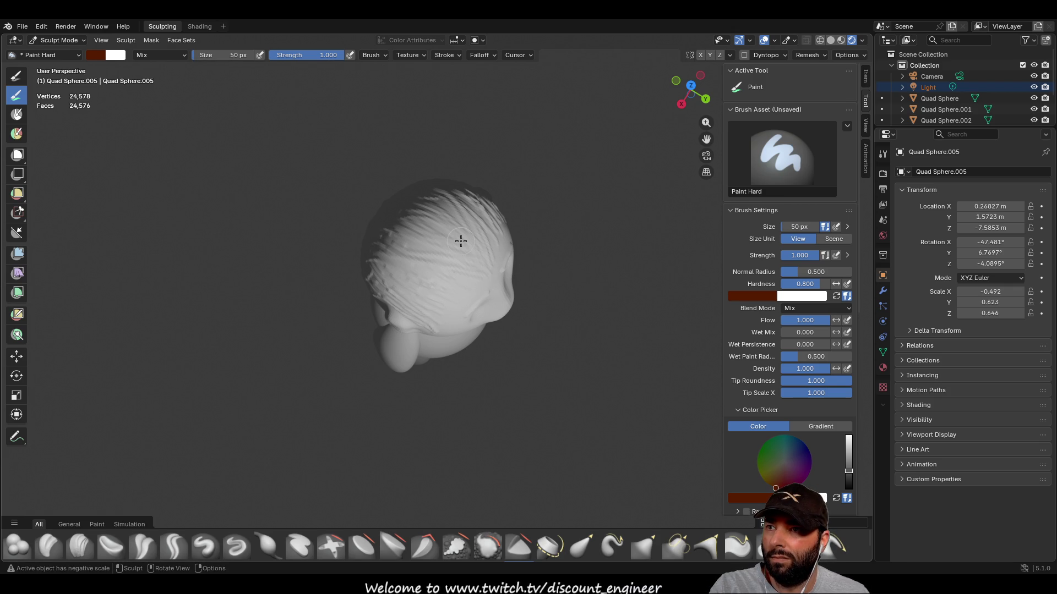
{"action": "mouse_move", "coordinate": [454, 245]}
{"action": "middle_mouse_down"}
{"action": "mouse_move", "coordinate": [453, 217]}
{"action": "mouse_move", "coordinate": [165, 182]}
{"action": "middle_mouse_up"}
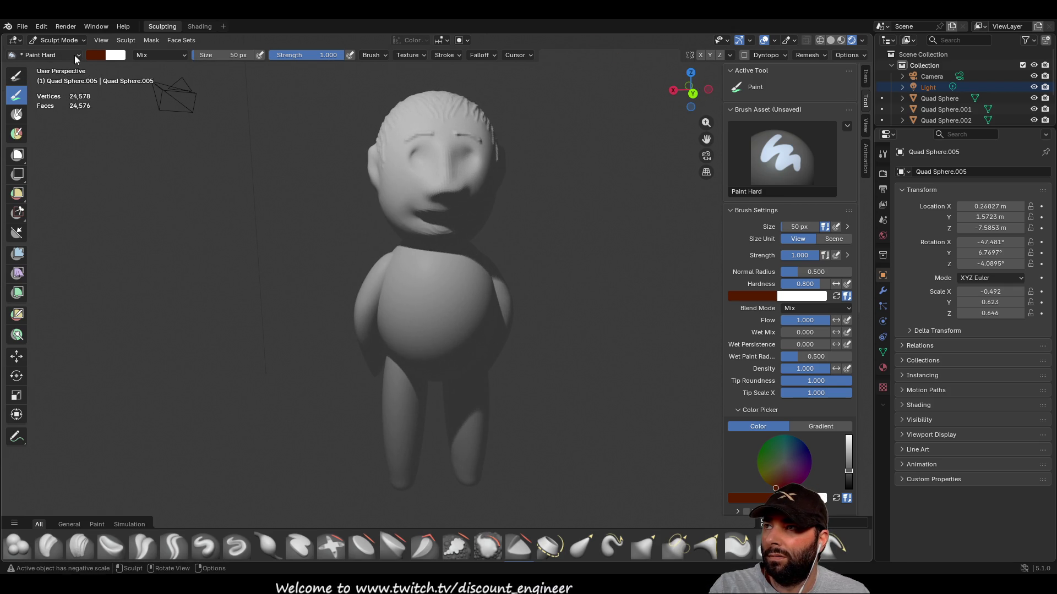
{"action": "left_click", "coordinate": [85, 41]}
- Select the head object Quad Sphere.001 and put it back into Sculpt Mode
{"action": "left_click", "coordinate": [63, 53]}
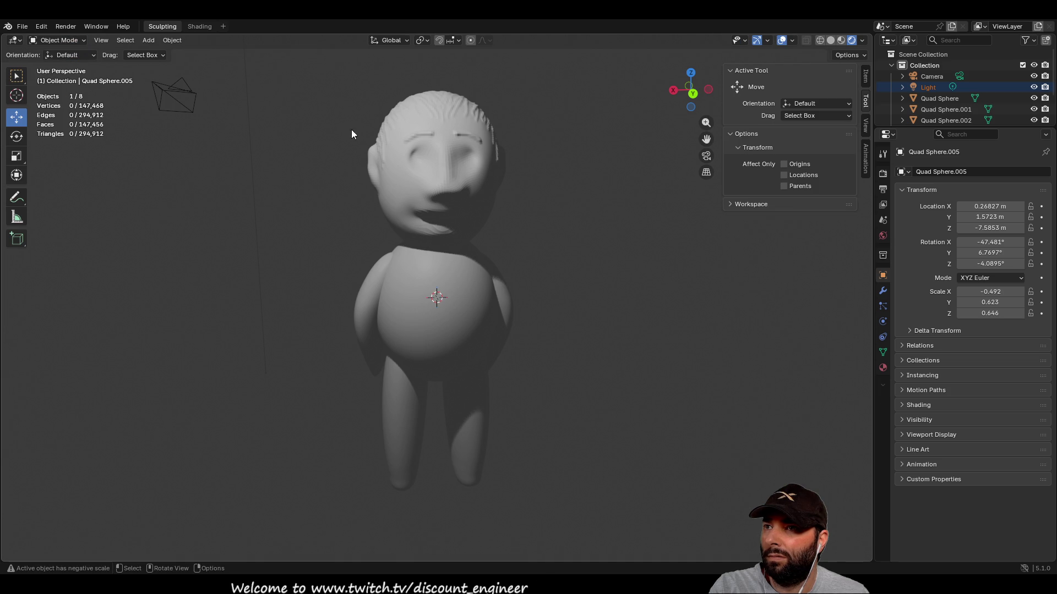
{"action": "left_click", "coordinate": [395, 150]}
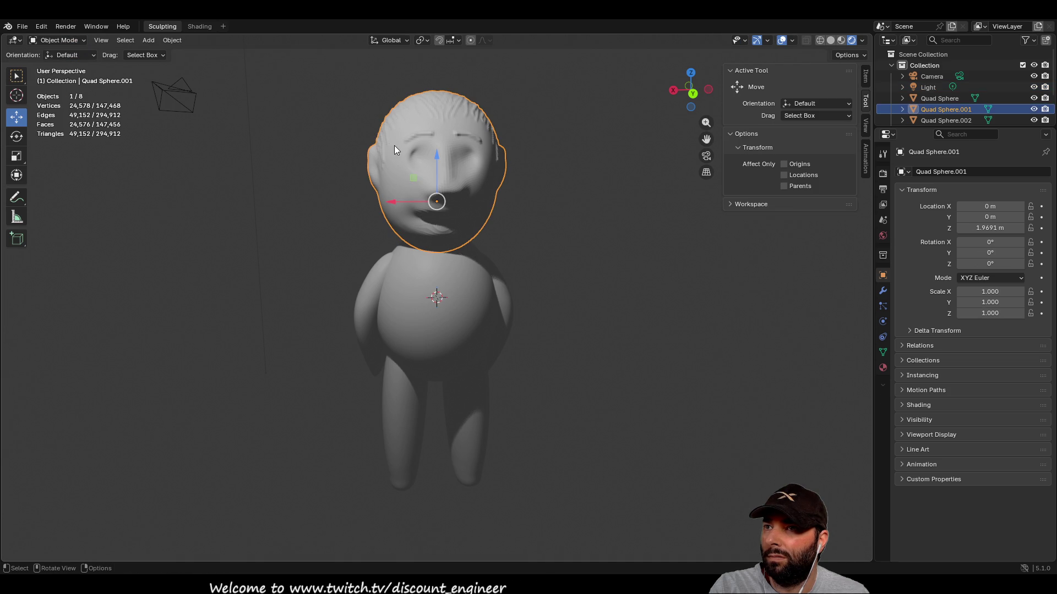
{"action": "left_click", "coordinate": [80, 41]}
{"action": "left_click", "coordinate": [64, 77]}
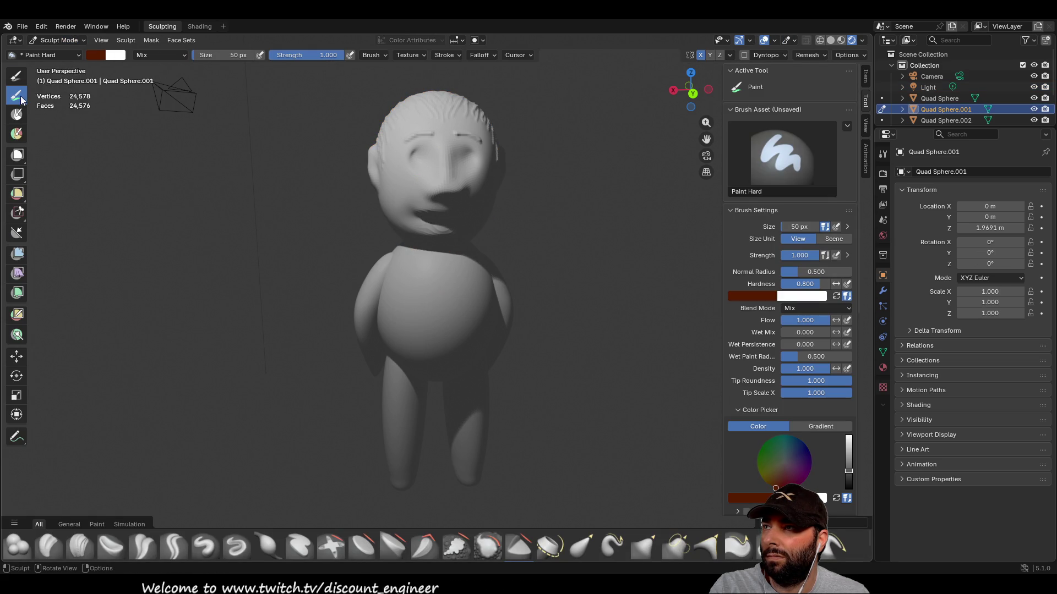
- Under Solid shading, paint dark brown hair over the top and lower-left of the head
{"action": "mouse_move", "coordinate": [397, 160]}
{"action": "middle_mouse_down"}
{"action": "mouse_move", "coordinate": [403, 207]}
{"action": "mouse_move", "coordinate": [445, 199]}
{"action": "middle_mouse_up"}
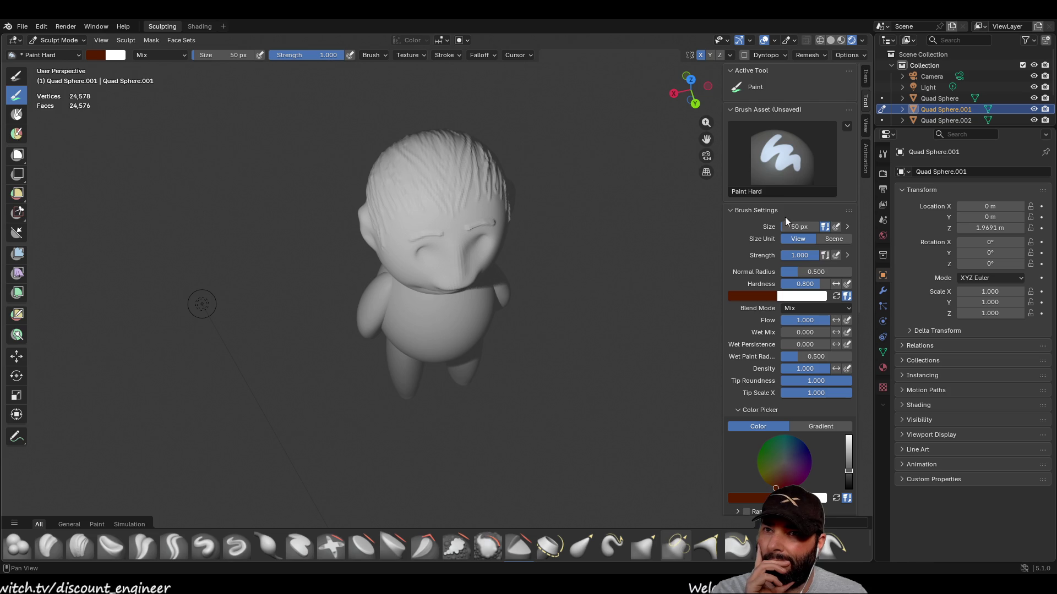
{"action": "mouse_move", "coordinate": [518, 213]}
{"action": "left_mouse_down"}
{"action": "mouse_move", "coordinate": [432, 193]}
{"action": "mouse_move", "coordinate": [415, 203]}
{"action": "mouse_move", "coordinate": [427, 187]}
{"action": "mouse_move", "coordinate": [363, 199]}
{"action": "mouse_move", "coordinate": [385, 217]}
{"action": "mouse_move", "coordinate": [404, 211]}
{"action": "left_mouse_up"}
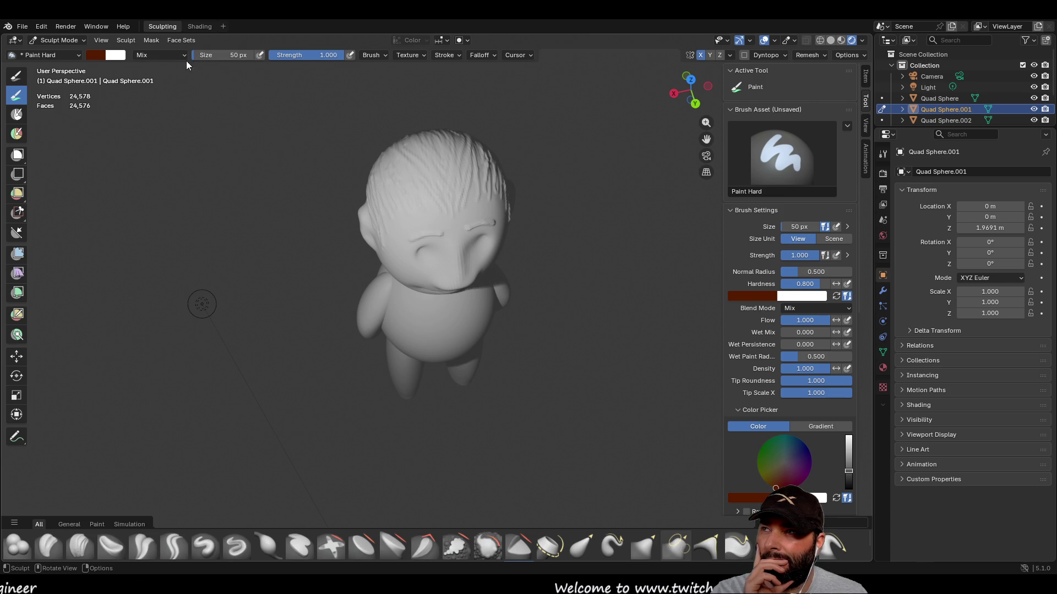
{"action": "middle_click_drag", "start_coordinate": [258, 182], "coordinate": [436, 160]}
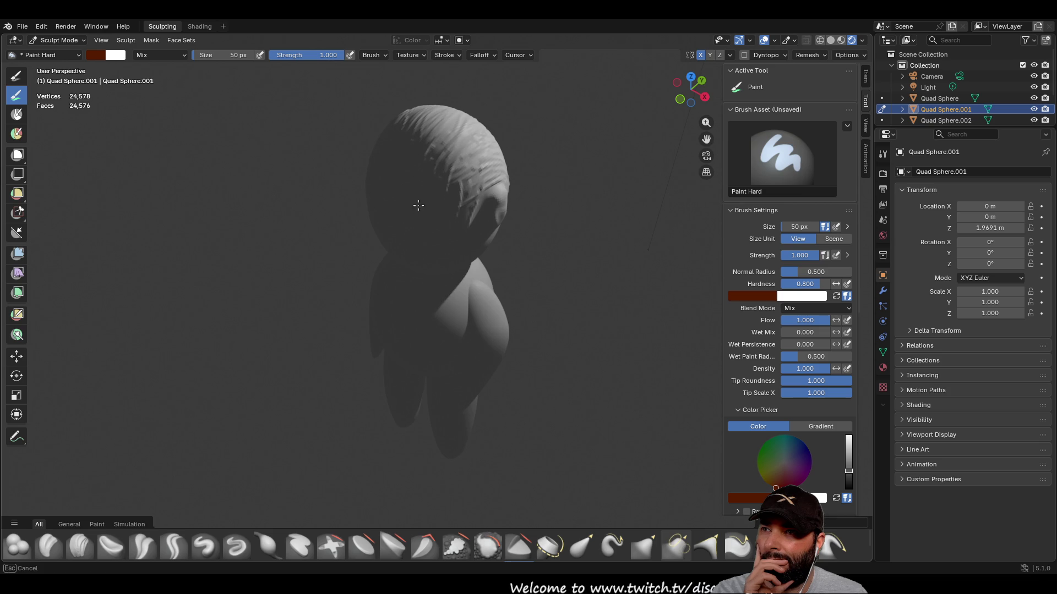
{"action": "left_click", "coordinate": [831, 40]}
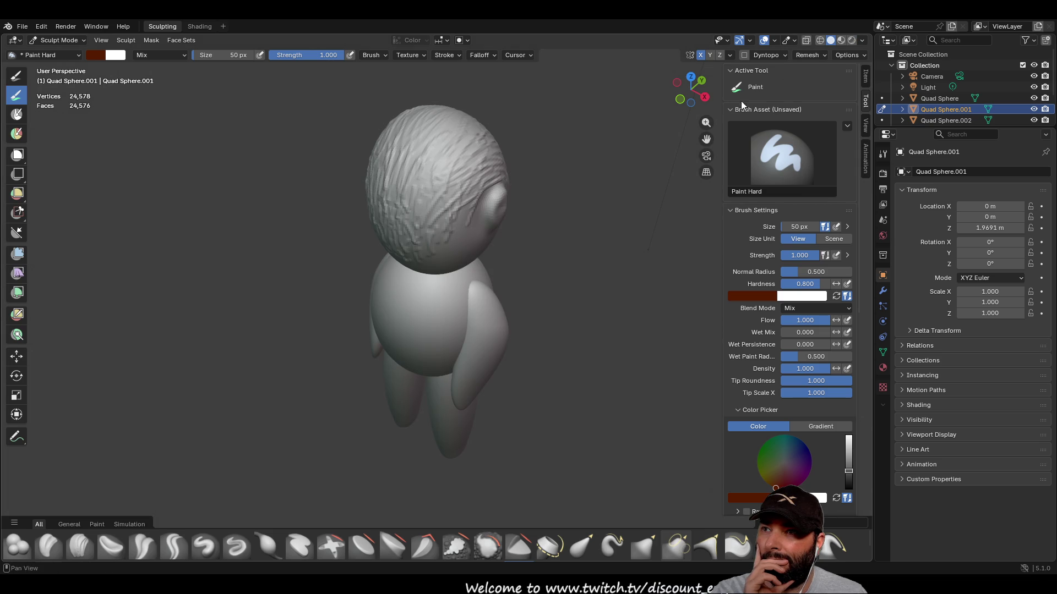
{"action": "mouse_move", "coordinate": [450, 163]}
{"action": "left_mouse_down"}
{"action": "mouse_move", "coordinate": [404, 186]}
{"action": "mouse_move", "coordinate": [474, 163]}
{"action": "mouse_move", "coordinate": [401, 129]}
{"action": "mouse_move", "coordinate": [413, 143]}
{"action": "mouse_move", "coordinate": [399, 173]}
{"action": "mouse_move", "coordinate": [447, 115]}
{"action": "left_mouse_up"}
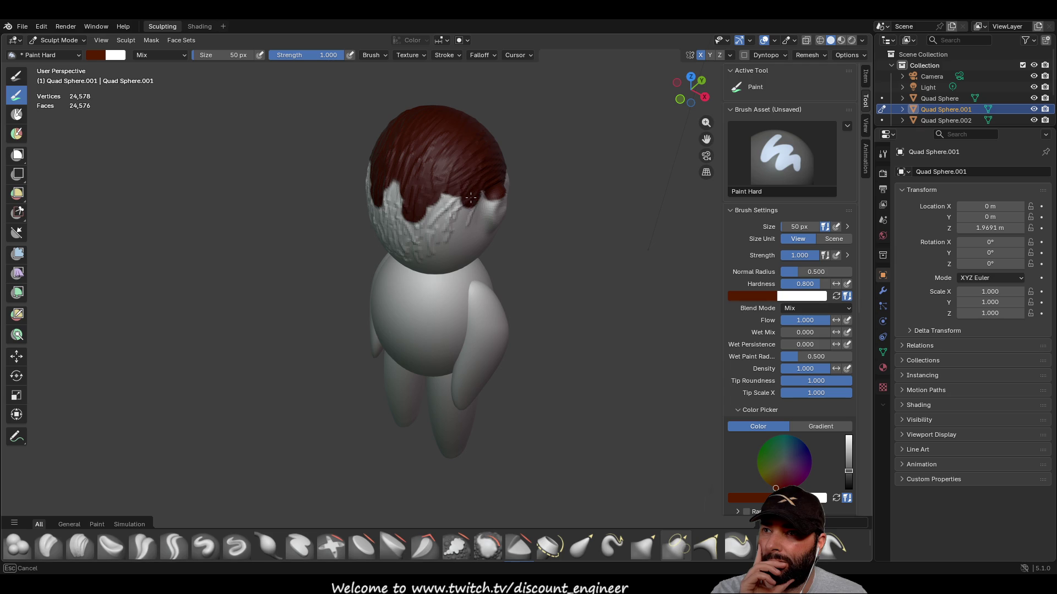
{"action": "mouse_move", "coordinate": [449, 196]}
{"action": "left_mouse_down"}
{"action": "mouse_move", "coordinate": [379, 201]}
{"action": "mouse_move", "coordinate": [392, 212]}
{"action": "mouse_move", "coordinate": [390, 169]}
{"action": "left_mouse_up"}
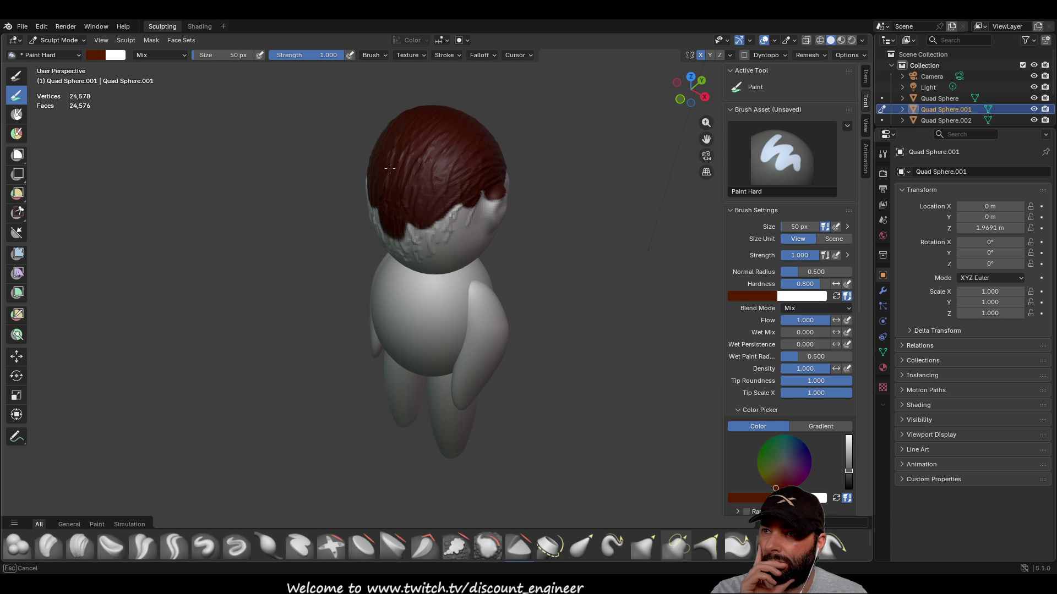
{"action": "left_click_drag", "start_coordinate": [421, 220], "coordinate": [447, 201]}
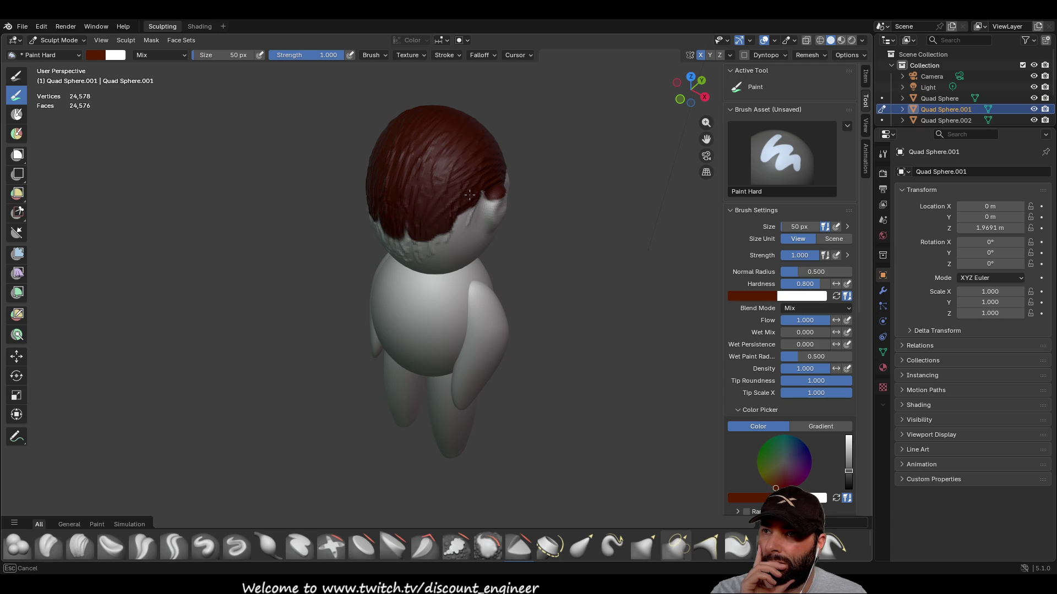
{"action": "mouse_move", "coordinate": [424, 240]}
{"action": "left_mouse_down"}
{"action": "mouse_move", "coordinate": [407, 254]}
{"action": "mouse_move", "coordinate": [417, 250]}
{"action": "left_mouse_up"}
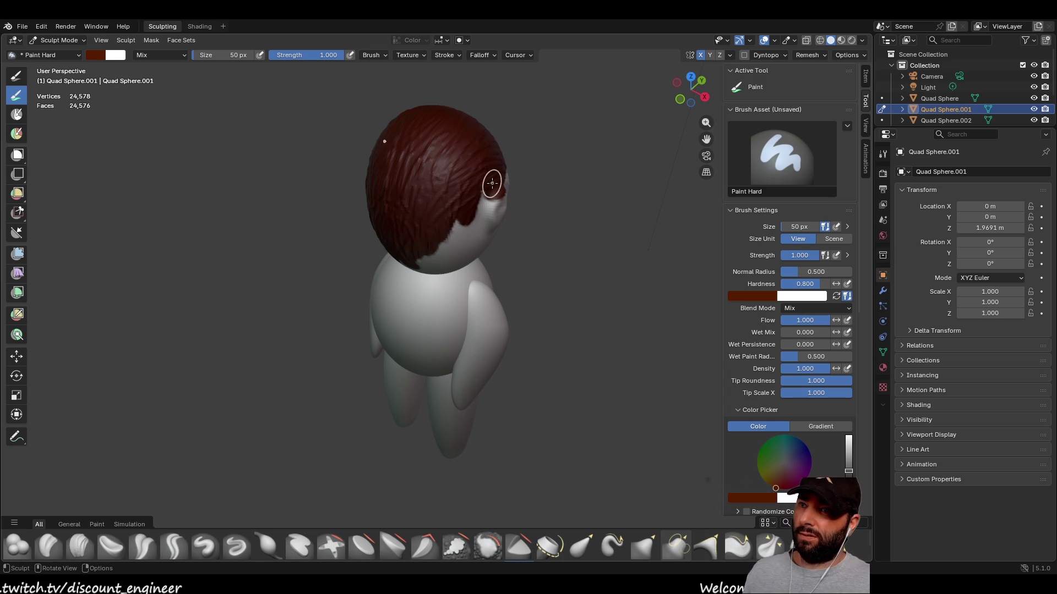
{"action": "middle_click_drag", "start_coordinate": [471, 193], "coordinate": [333, 163]}
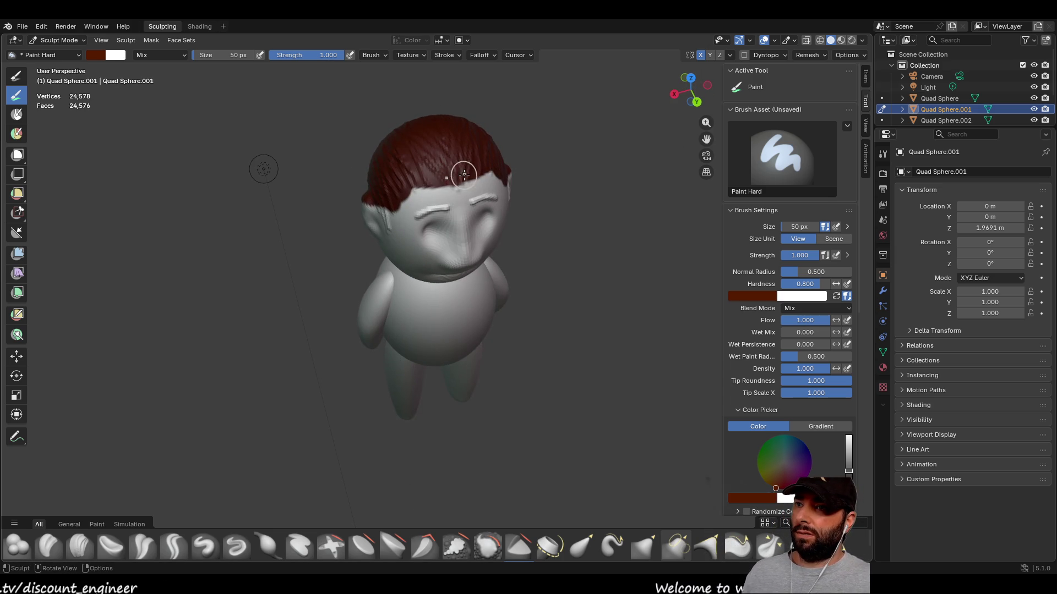
- Paint thick dark brown eyebrows over both eyes, first at 20 px, then 40 px
{"action": "left_click", "coordinate": [216, 57]}
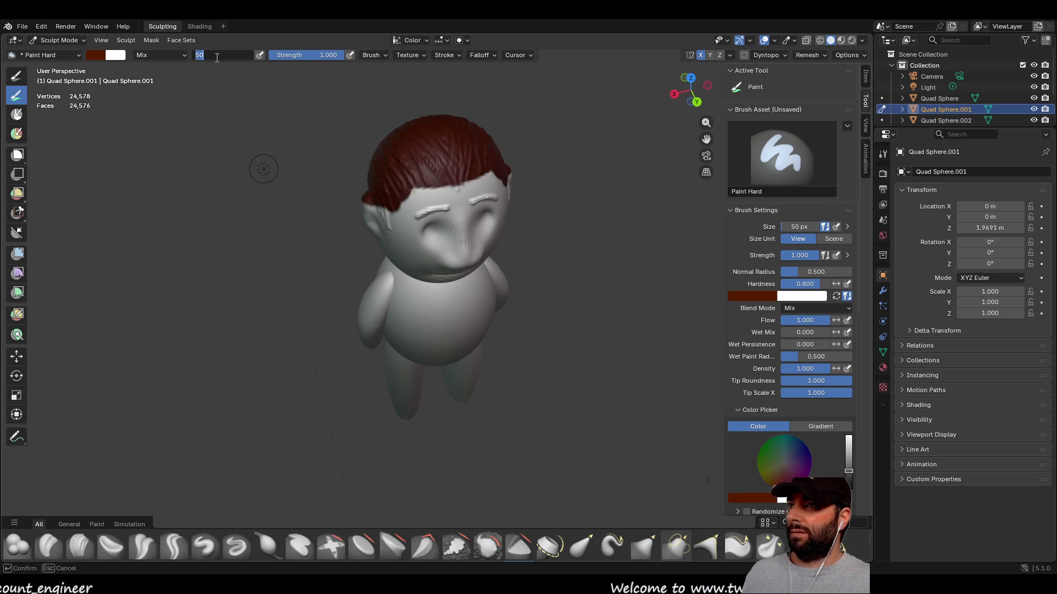
{"action": "type", "text": "20"}
{"action": "key", "text": "Return"}
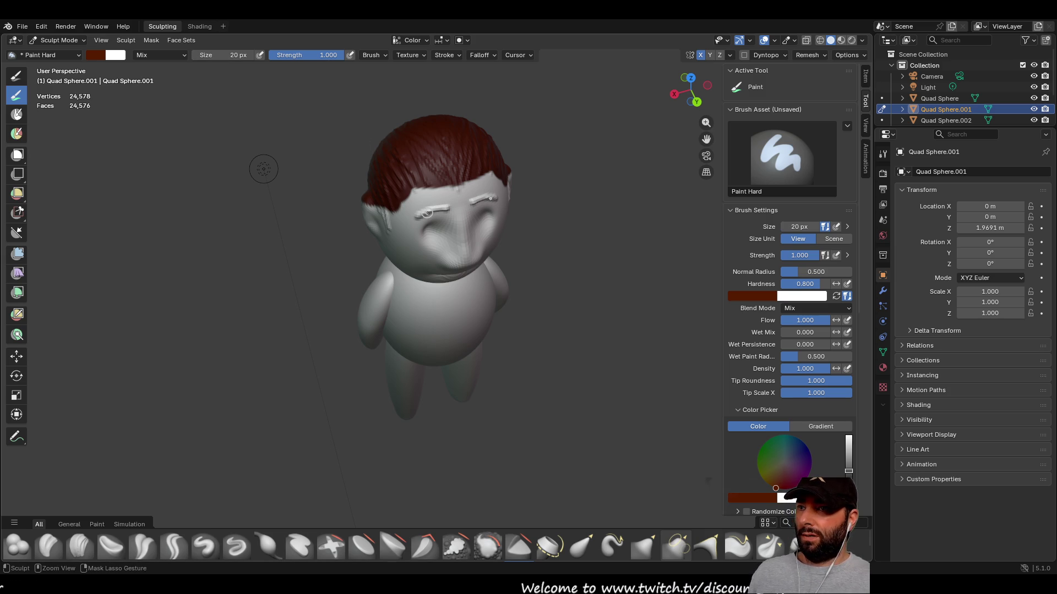
{"action": "scroll", "coordinate": [427, 213], "scroll_direction": "up", "scroll_amount": 3}
{"action": "scroll", "coordinate": [401, 161], "scroll_direction": "up", "scroll_amount": 3}
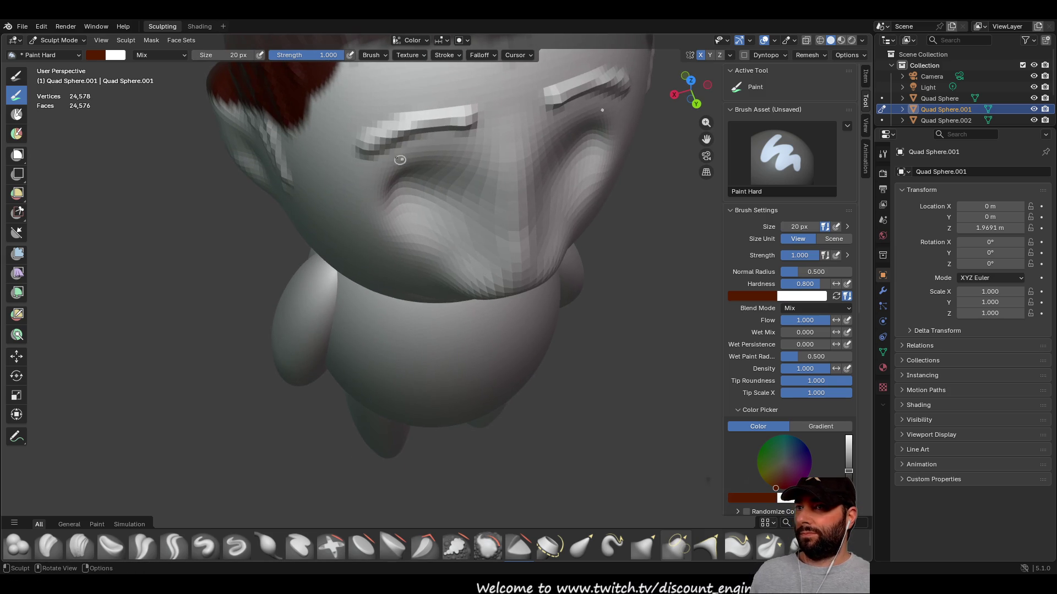
{"action": "left_click_drag", "start_coordinate": [364, 150], "coordinate": [475, 114]}
{"action": "left_click", "coordinate": [221, 53]}
{"action": "key", "text": "Return"}
{"action": "mouse_move", "coordinate": [364, 147]}
{"action": "left_mouse_down"}
{"action": "mouse_move", "coordinate": [408, 121]}
{"action": "mouse_move", "coordinate": [477, 119]}
{"action": "left_mouse_up"}
{"action": "middle_click_drag", "start_coordinate": [476, 119], "coordinate": [434, 115]}
{"action": "mouse_move", "coordinate": [419, 114]}
{"action": "left_mouse_down"}
{"action": "mouse_move", "coordinate": [380, 121]}
{"action": "mouse_move", "coordinate": [437, 100]}
{"action": "left_mouse_up"}
{"action": "middle_click_drag", "start_coordinate": [437, 100], "coordinate": [424, 103]}
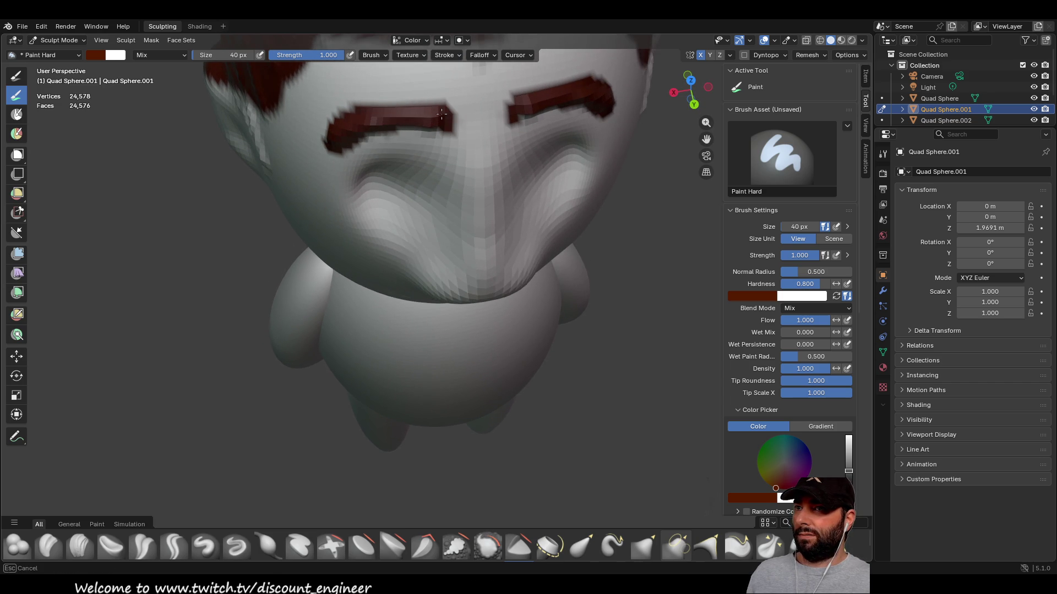
- Extend the dark brown hair down the head and forehead, filling the white hairline notch
{"action": "scroll", "coordinate": [336, 132], "scroll_direction": "down", "scroll_amount": 3}
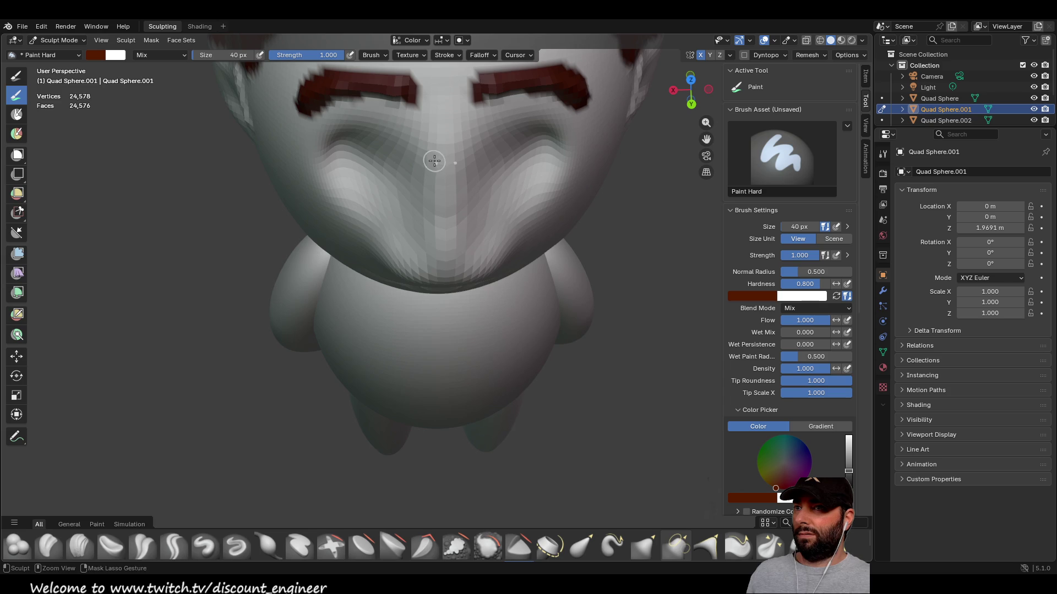
{"action": "scroll", "coordinate": [435, 161], "scroll_direction": "down", "scroll_amount": 3}
{"action": "mouse_move", "coordinate": [456, 215]}
{"action": "middle_mouse_down"}
{"action": "mouse_move", "coordinate": [426, 125]}
{"action": "mouse_move", "coordinate": [436, 123]}
{"action": "mouse_move", "coordinate": [437, 188]}
{"action": "mouse_move", "coordinate": [413, 175]}
{"action": "middle_mouse_up"}
{"action": "scroll", "coordinate": [443, 132], "scroll_direction": "up", "scroll_amount": 3}
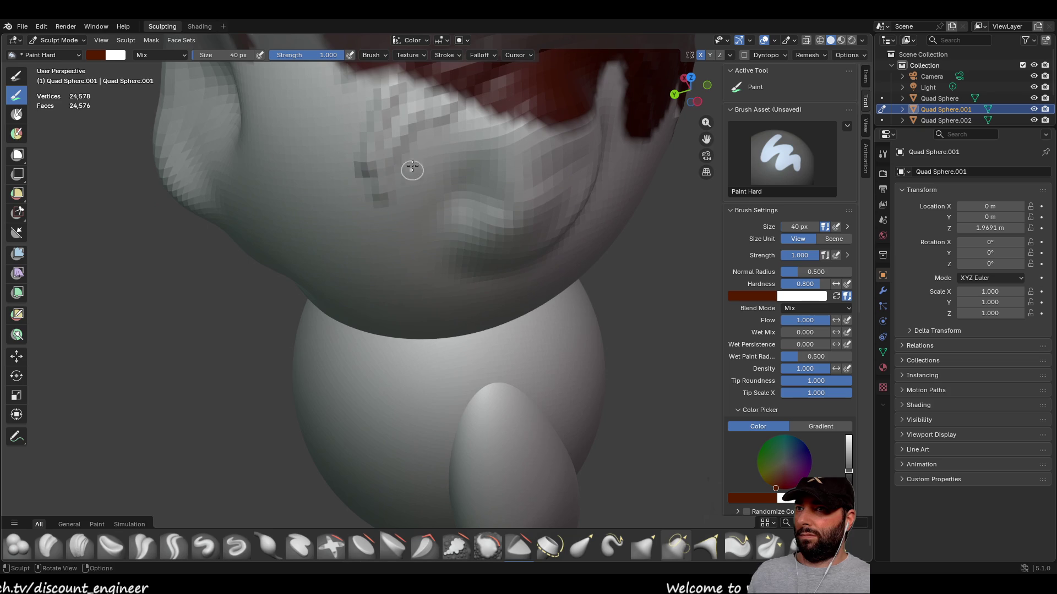
{"action": "mouse_move", "coordinate": [404, 76]}
{"action": "left_mouse_down"}
{"action": "mouse_move", "coordinate": [380, 149]}
{"action": "mouse_move", "coordinate": [388, 77]}
{"action": "mouse_move", "coordinate": [413, 91]}
{"action": "mouse_move", "coordinate": [383, 194]}
{"action": "mouse_move", "coordinate": [372, 183]}
{"action": "left_mouse_up"}
{"action": "mouse_move", "coordinate": [434, 80]}
{"action": "left_mouse_down"}
{"action": "mouse_move", "coordinate": [427, 132]}
{"action": "mouse_move", "coordinate": [446, 102]}
{"action": "left_mouse_up"}
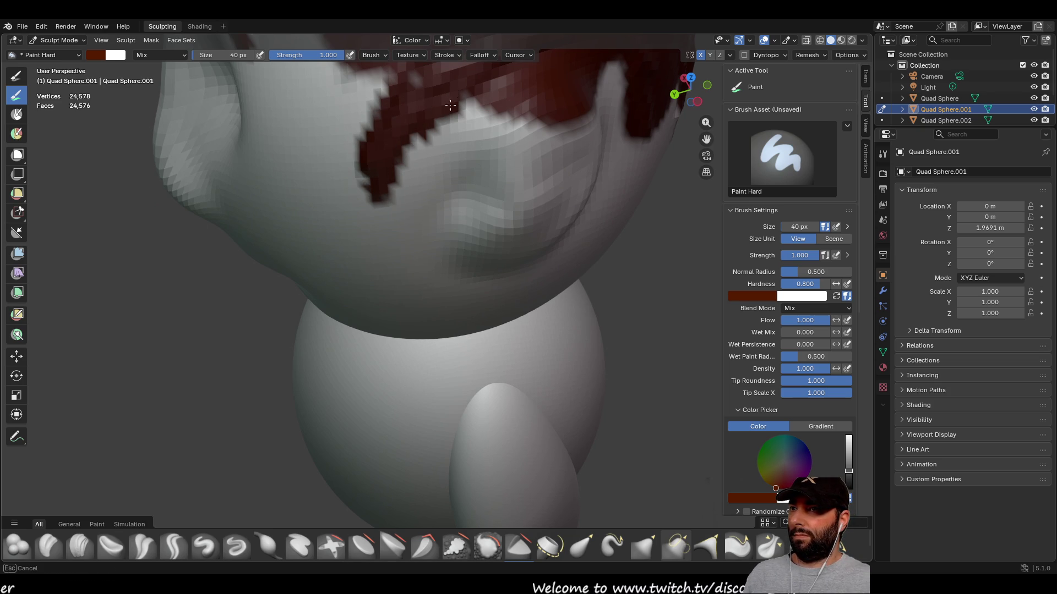
{"action": "mouse_move", "coordinate": [391, 167]}
{"action": "left_mouse_down"}
{"action": "mouse_move", "coordinate": [366, 163]}
{"action": "mouse_move", "coordinate": [382, 163]}
{"action": "left_mouse_up"}
{"action": "middle_click_drag", "start_coordinate": [382, 163], "coordinate": [375, 194]}
{"action": "mouse_move", "coordinate": [284, 136]}
{"action": "left_mouse_down"}
{"action": "mouse_move", "coordinate": [273, 151]}
{"action": "mouse_move", "coordinate": [318, 133]}
{"action": "left_mouse_up"}
{"action": "middle_click_drag", "start_coordinate": [318, 132], "coordinate": [372, 130]}
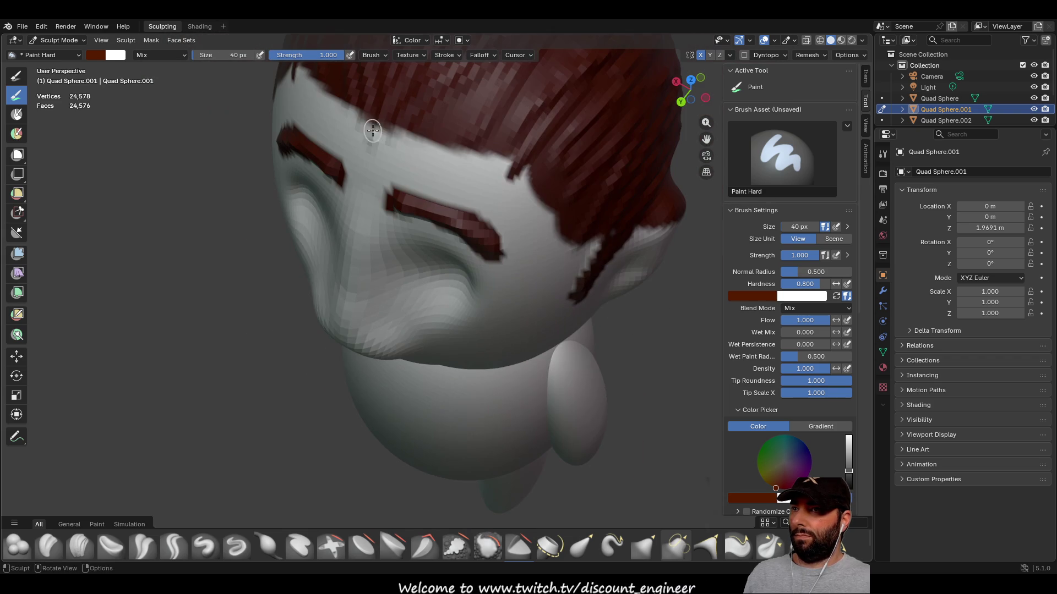
{"action": "mouse_move", "coordinate": [392, 113]}
{"action": "left_mouse_down"}
{"action": "mouse_move", "coordinate": [375, 139]}
{"action": "mouse_move", "coordinate": [408, 118]}
{"action": "mouse_move", "coordinate": [385, 142]}
{"action": "left_mouse_up"}
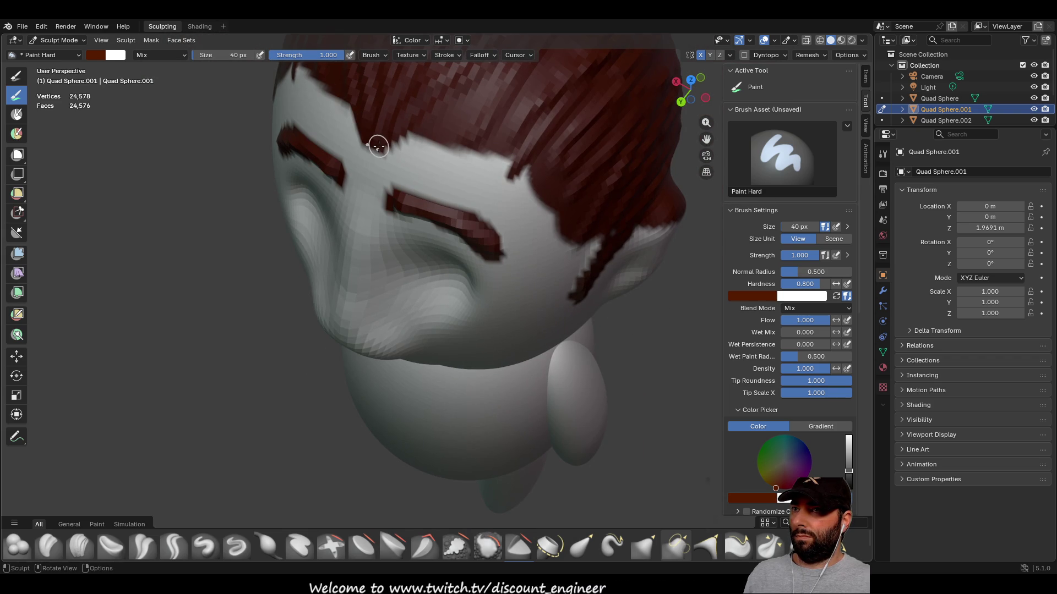
{"action": "left_click_drag", "start_coordinate": [510, 156], "coordinate": [535, 174]}
{"action": "mouse_move", "coordinate": [574, 173]}
{"action": "middle_mouse_down"}
{"action": "mouse_move", "coordinate": [522, 224]}
{"action": "mouse_move", "coordinate": [481, 137]}
{"action": "mouse_move", "coordinate": [423, 147]}
{"action": "mouse_move", "coordinate": [453, 149]}
{"action": "middle_mouse_up"}
- Cover the white edge along the hairline and check the head from front and side
{"action": "scroll", "coordinate": [380, 111], "scroll_direction": "up", "scroll_amount": 4}
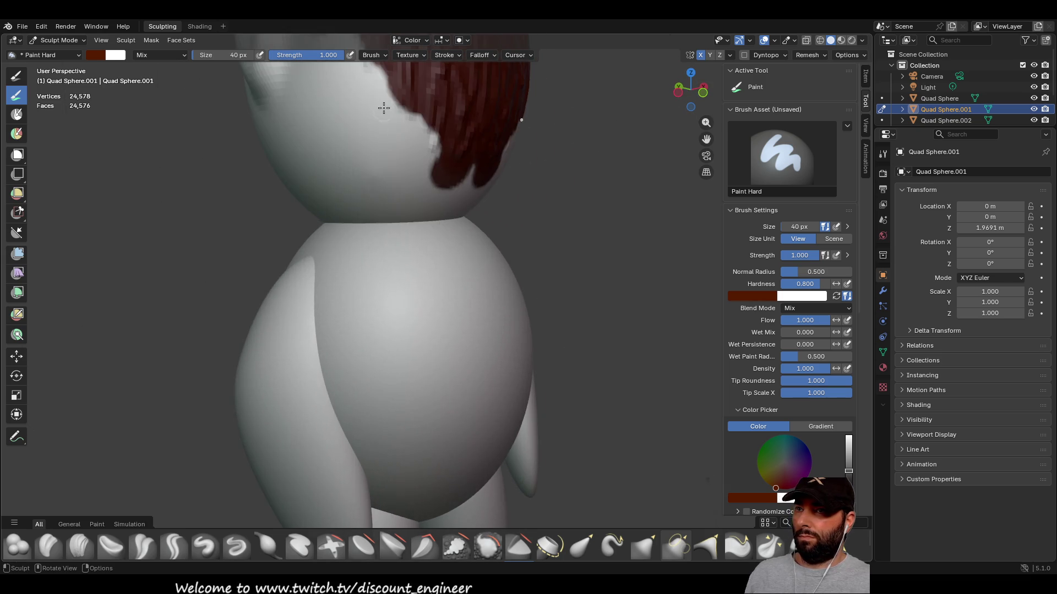
{"action": "mouse_move", "coordinate": [374, 116]}
{"action": "left_mouse_down"}
{"action": "mouse_move", "coordinate": [361, 117]}
{"action": "mouse_move", "coordinate": [367, 140]}
{"action": "mouse_move", "coordinate": [424, 190]}
{"action": "left_mouse_up"}
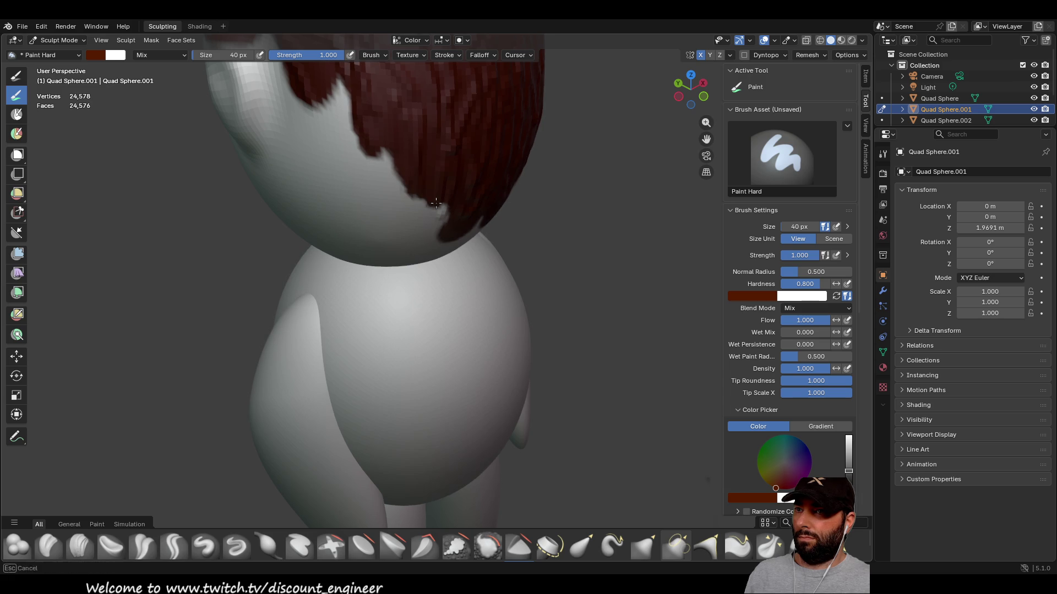
{"action": "mouse_move", "coordinate": [448, 219]}
{"action": "middle_mouse_down"}
{"action": "mouse_move", "coordinate": [436, 160]}
{"action": "mouse_move", "coordinate": [418, 166]}
{"action": "mouse_move", "coordinate": [401, 114]}
{"action": "middle_mouse_up"}
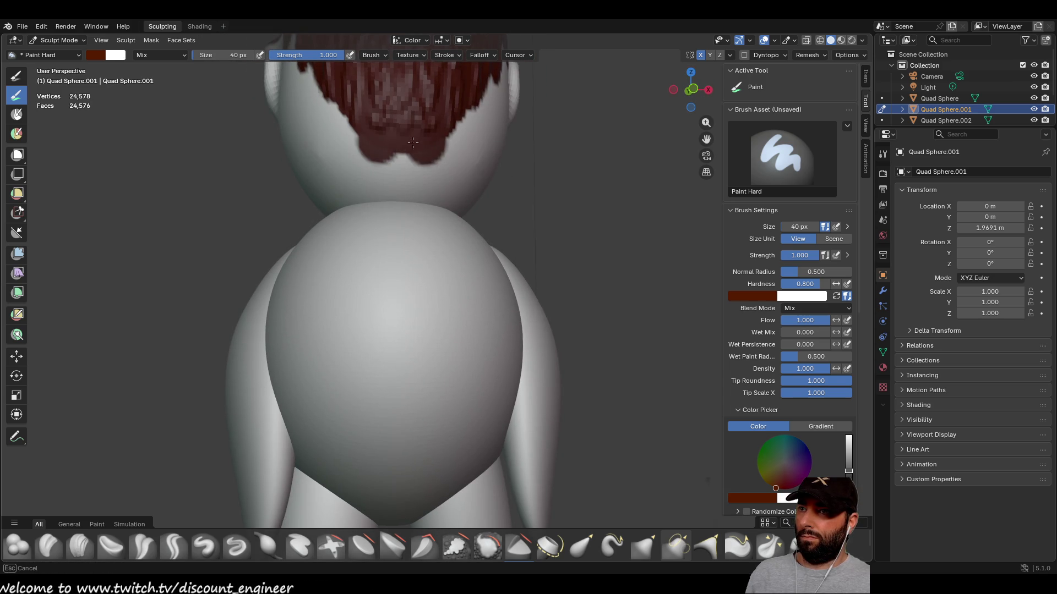
{"action": "mouse_move", "coordinate": [383, 118]}
{"action": "middle_mouse_down"}
{"action": "mouse_move", "coordinate": [405, 134]}
{"action": "mouse_move", "coordinate": [497, 141]}
{"action": "mouse_move", "coordinate": [514, 221]}
{"action": "middle_mouse_up"}
{"action": "scroll", "coordinate": [498, 142], "scroll_direction": "down", "scroll_amount": 3}
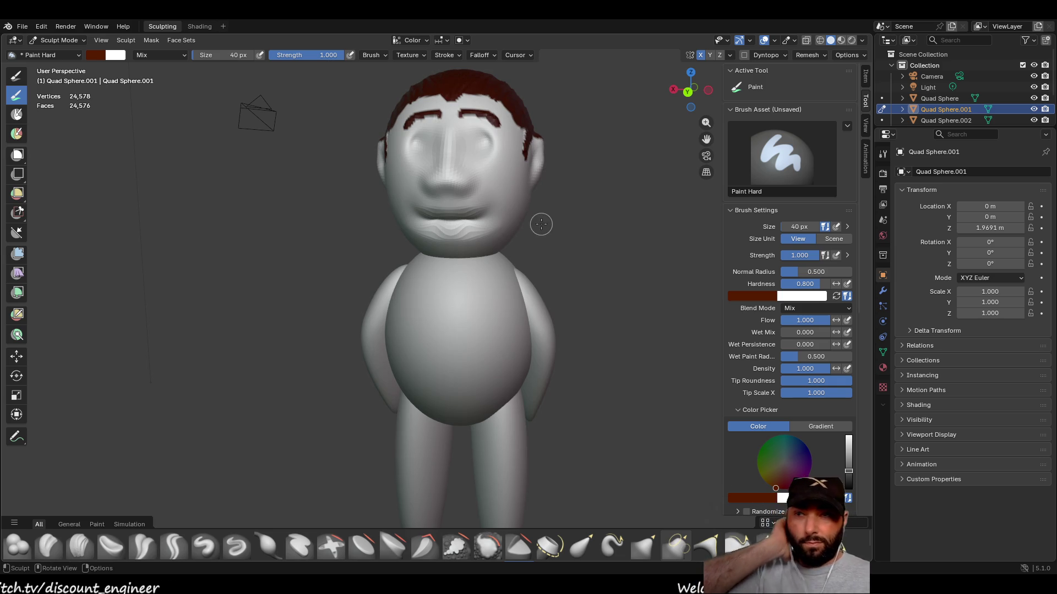
{"action": "mouse_move", "coordinate": [543, 221]}
{"action": "middle_mouse_down"}
{"action": "mouse_move", "coordinate": [500, 259]}
{"action": "mouse_move", "coordinate": [532, 294]}
{"action": "mouse_move", "coordinate": [302, 239]}
{"action": "mouse_move", "coordinate": [590, 278]}
{"action": "mouse_move", "coordinate": [559, 264]}
{"action": "mouse_move", "coordinate": [551, 231]}
{"action": "mouse_move", "coordinate": [498, 248]}
{"action": "middle_mouse_up"}
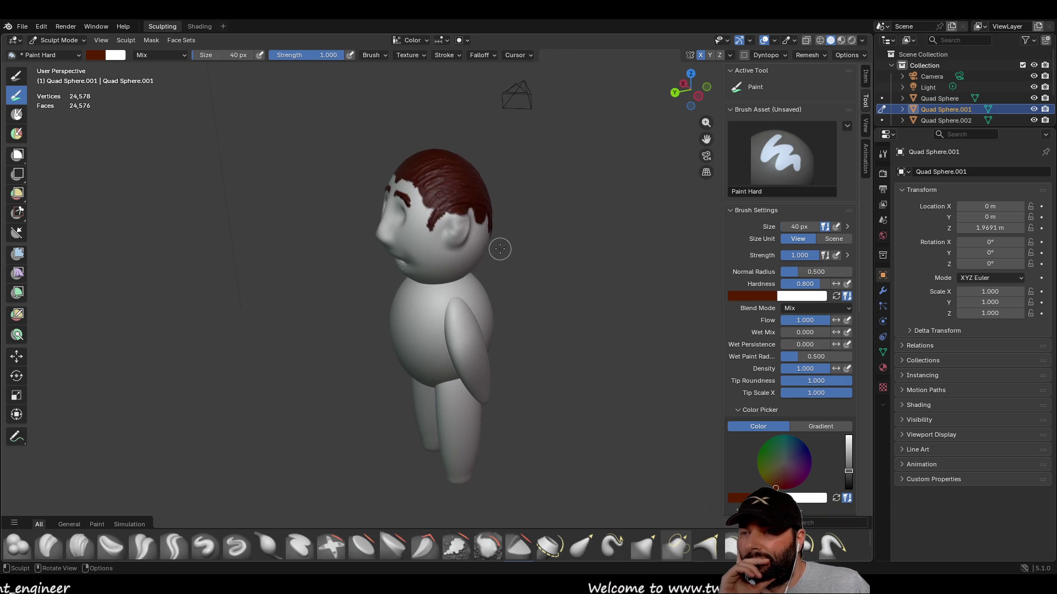
- Switch the paint colour to purple and the brush size to 100 px
{"action": "mouse_move", "coordinate": [777, 485]}
{"action": "left_mouse_down"}
{"action": "mouse_move", "coordinate": [800, 480]}
{"action": "mouse_move", "coordinate": [848, 435]}
{"action": "mouse_move", "coordinate": [797, 486]}
{"action": "mouse_move", "coordinate": [800, 461]}
{"action": "left_mouse_up"}
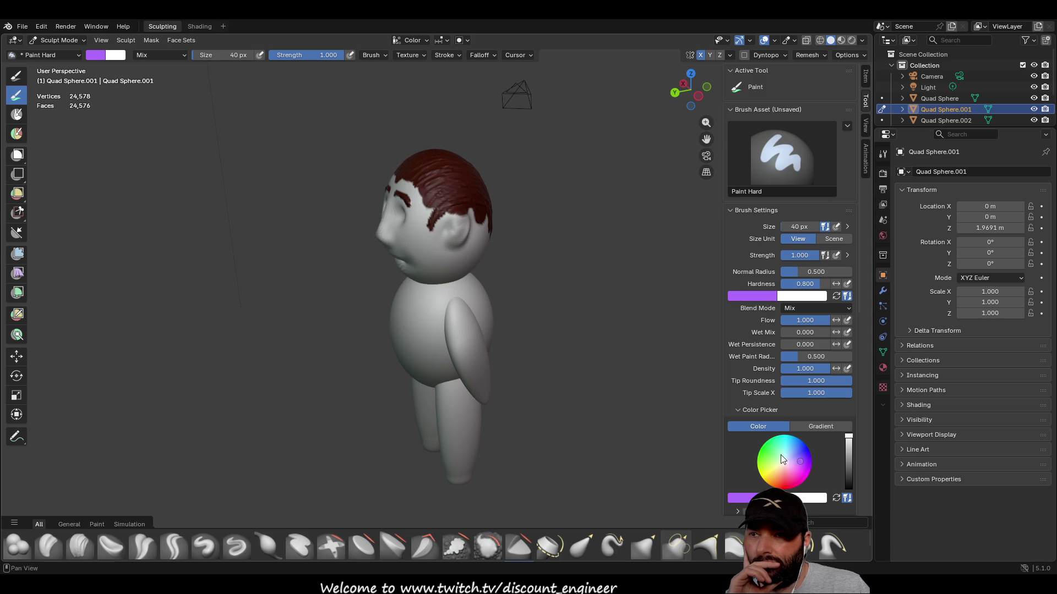
{"action": "middle_click_drag", "start_coordinate": [352, 310], "coordinate": [439, 251]}
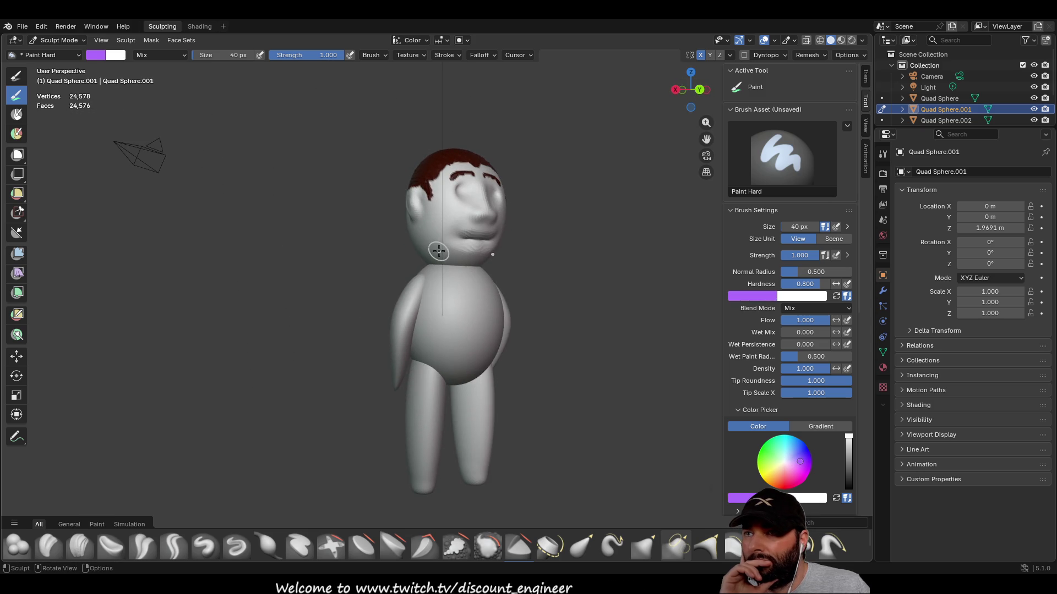
{"action": "left_click", "coordinate": [222, 55]}
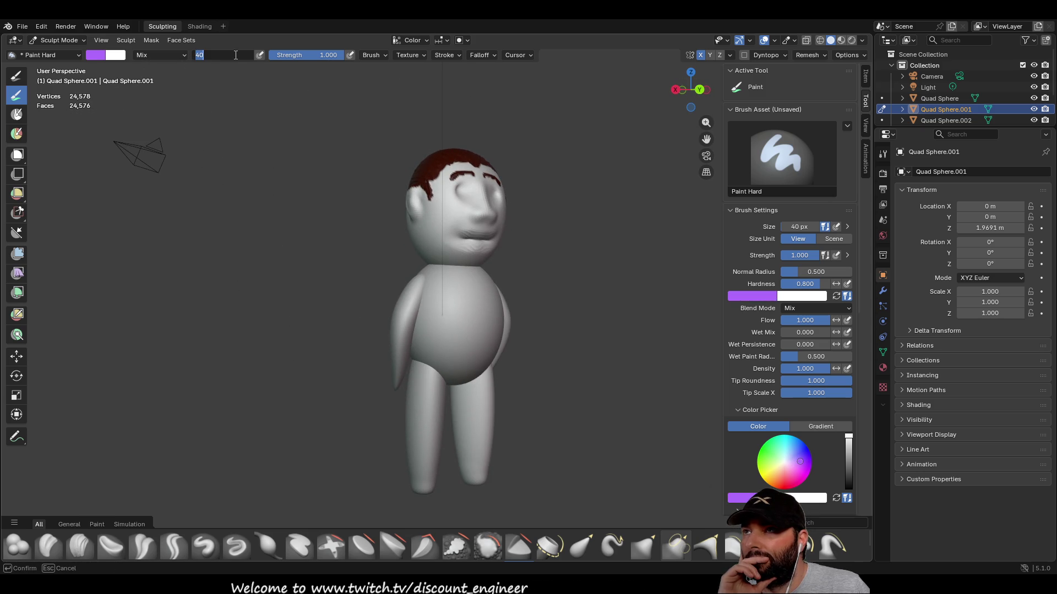
{"action": "type", "text": "100"}
{"action": "key", "text": "Return"}
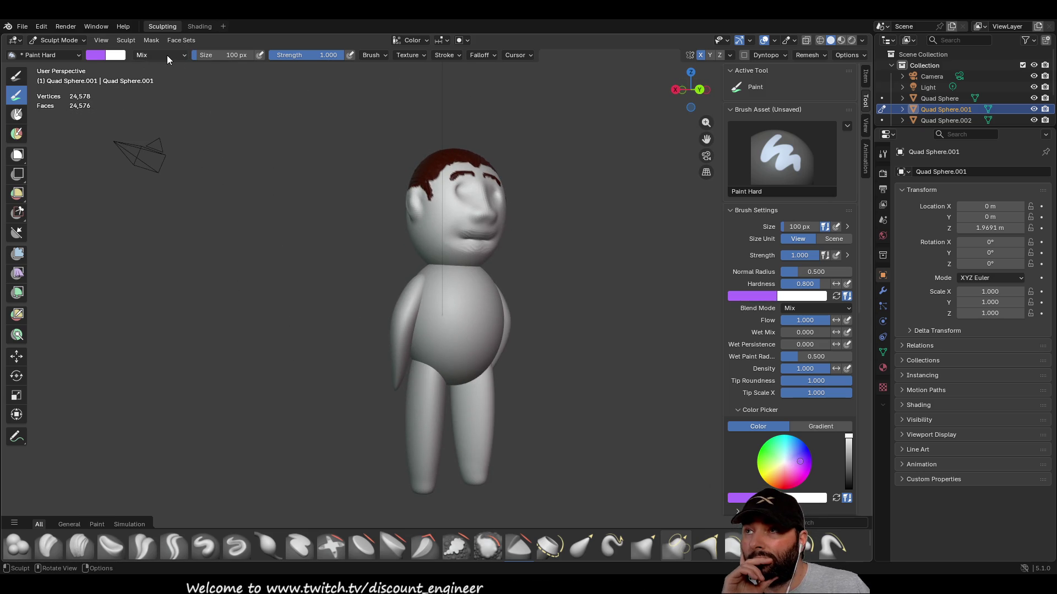
- Paint the face, cheek, side and back of the head purple, then shrink the brush to 25 px
{"action": "mouse_move", "coordinate": [441, 234]}
{"action": "left_mouse_down"}
{"action": "mouse_move", "coordinate": [474, 228]}
{"action": "mouse_move", "coordinate": [479, 201]}
{"action": "mouse_move", "coordinate": [464, 205]}
{"action": "mouse_move", "coordinate": [476, 182]}
{"action": "mouse_move", "coordinate": [479, 199]}
{"action": "left_mouse_up"}
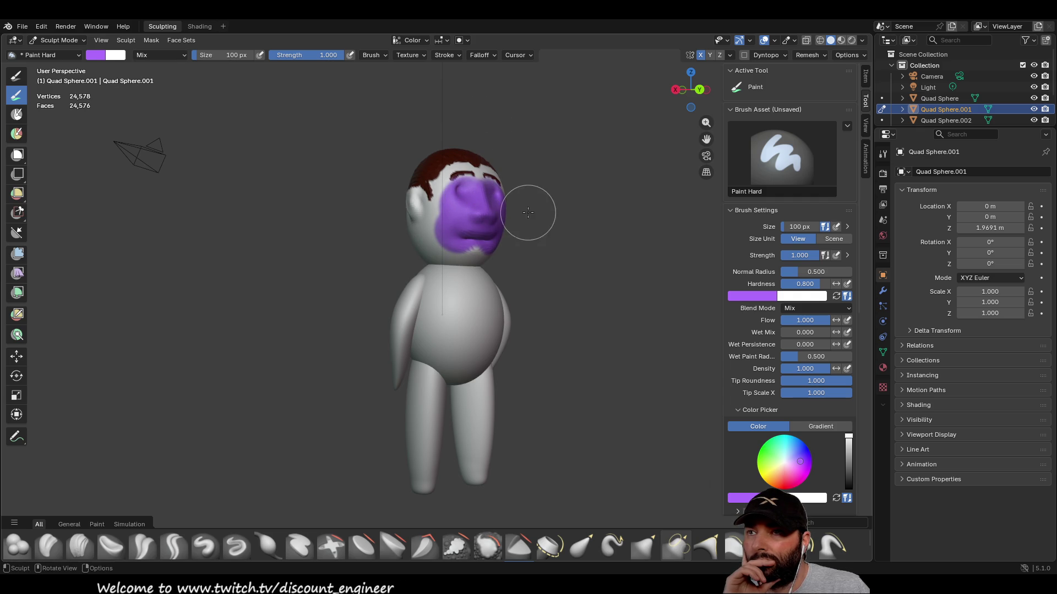
{"action": "middle_click_drag", "start_coordinate": [525, 212], "coordinate": [570, 215]}
{"action": "mouse_move", "coordinate": [468, 232]}
{"action": "left_mouse_down"}
{"action": "mouse_move", "coordinate": [414, 238]}
{"action": "mouse_move", "coordinate": [424, 248]}
{"action": "left_mouse_up"}
{"action": "mouse_move", "coordinate": [425, 248]}
{"action": "middle_mouse_down"}
{"action": "mouse_move", "coordinate": [484, 242]}
{"action": "mouse_move", "coordinate": [425, 237]}
{"action": "middle_mouse_up"}
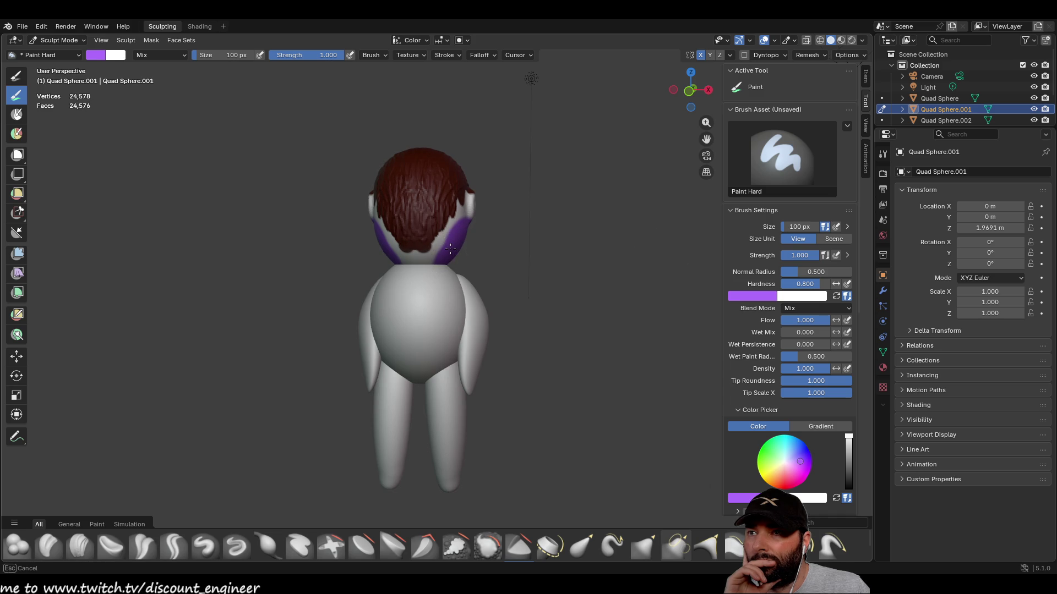
{"action": "left_click_drag", "start_coordinate": [446, 249], "coordinate": [444, 249]}
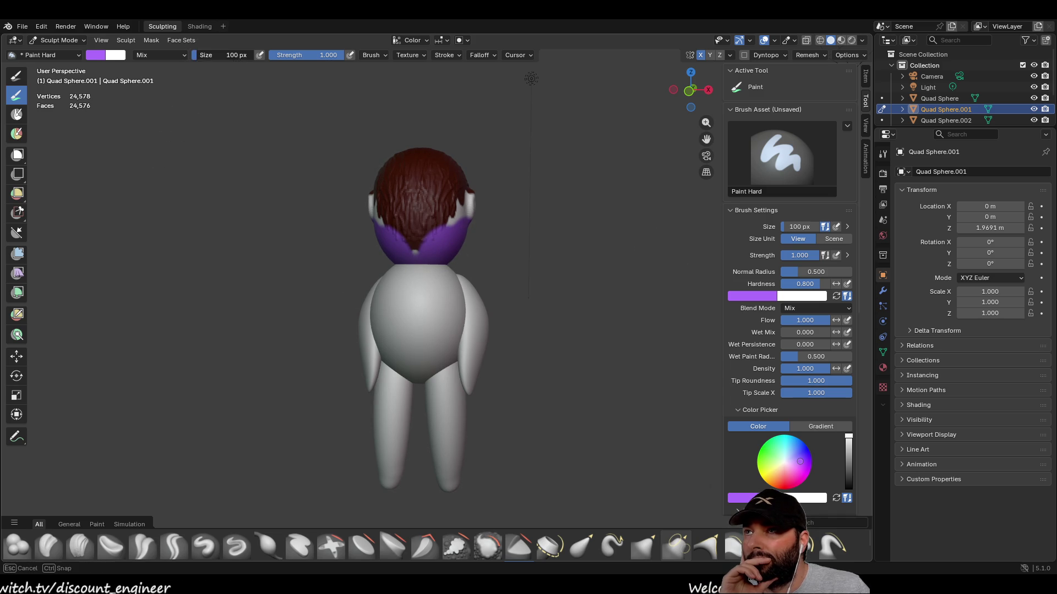
{"action": "left_click", "coordinate": [226, 55]}
{"action": "type", "text": "25"}
{"action": "key", "text": "Return"}
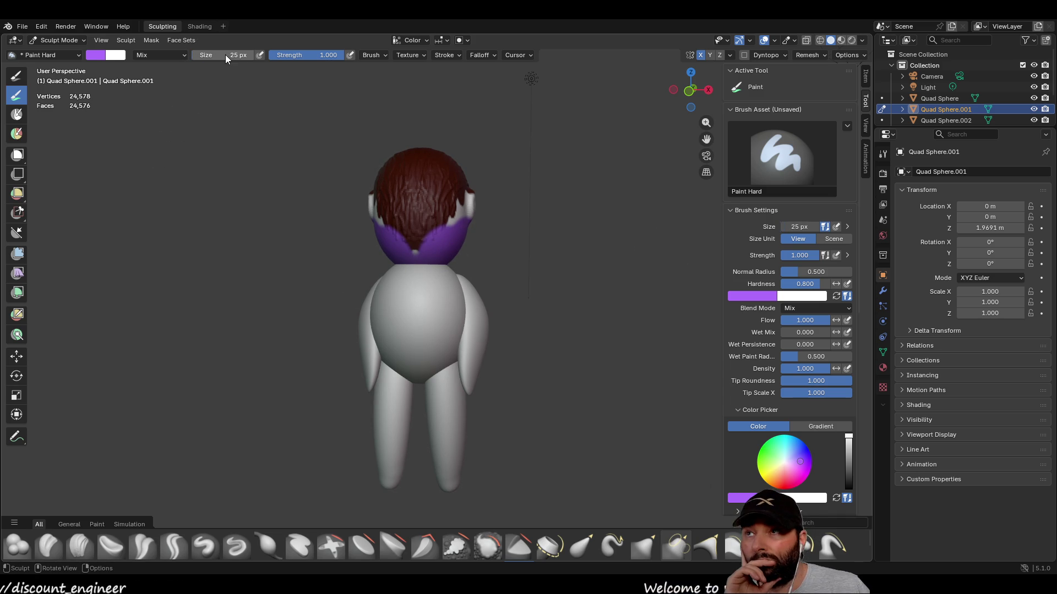
- Paint purple over the back hair tips and the white patch on the head's right side, then restore 100 px size
{"action": "scroll", "coordinate": [319, 108], "scroll_direction": "up", "scroll_amount": 3}
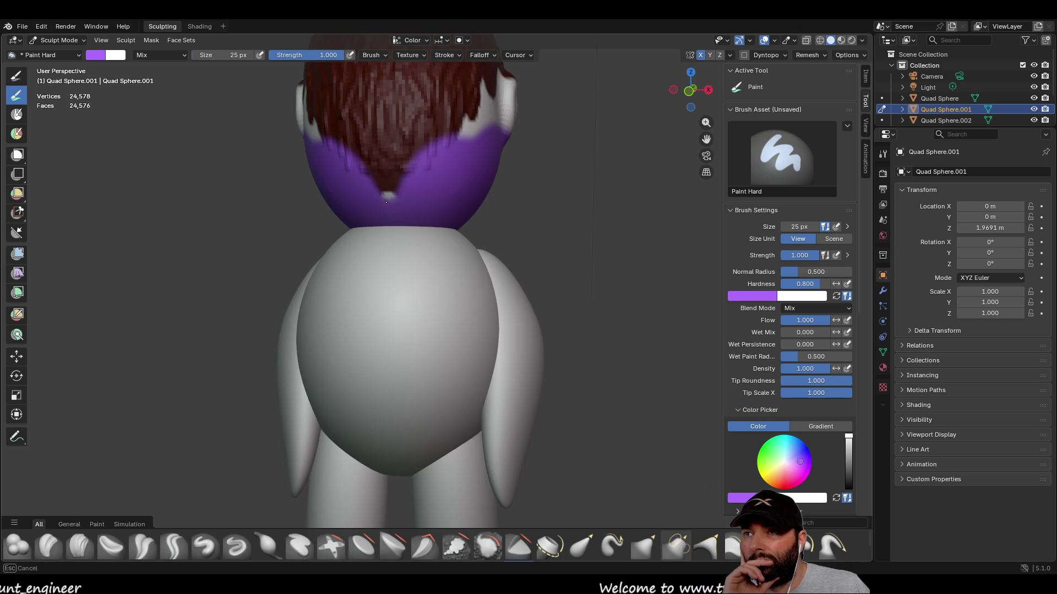
{"action": "mouse_move", "coordinate": [389, 197]}
{"action": "left_mouse_down"}
{"action": "mouse_move", "coordinate": [386, 180]}
{"action": "mouse_move", "coordinate": [389, 192]}
{"action": "left_mouse_up"}
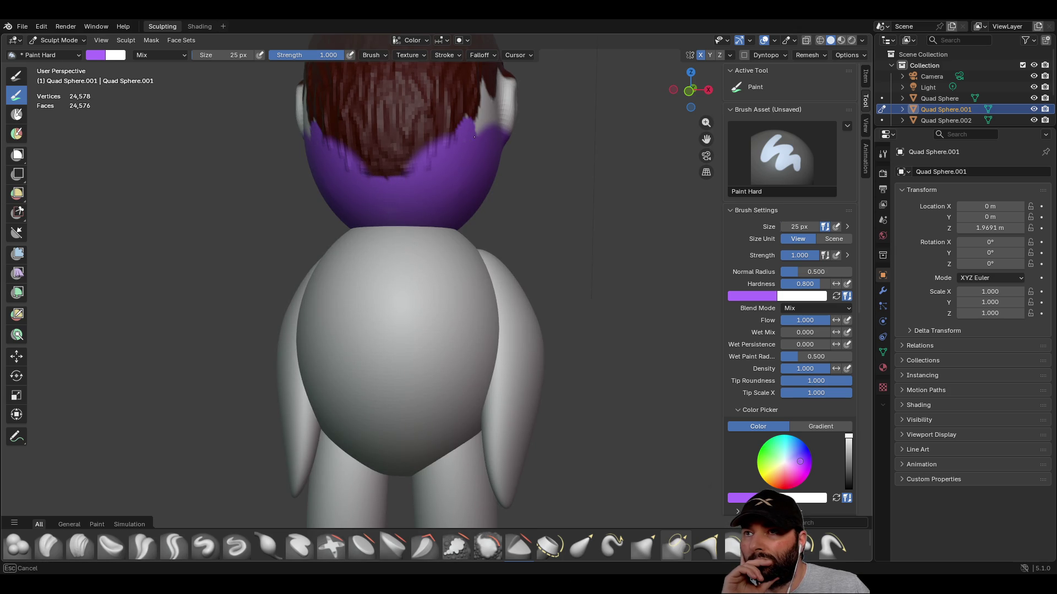
{"action": "left_click_drag", "start_coordinate": [478, 131], "coordinate": [482, 124]}
{"action": "mouse_move", "coordinate": [481, 124]}
{"action": "middle_mouse_down"}
{"action": "mouse_move", "coordinate": [452, 132]}
{"action": "mouse_move", "coordinate": [435, 157]}
{"action": "middle_mouse_up"}
{"action": "left_click_drag", "start_coordinate": [435, 156], "coordinate": [437, 117]}
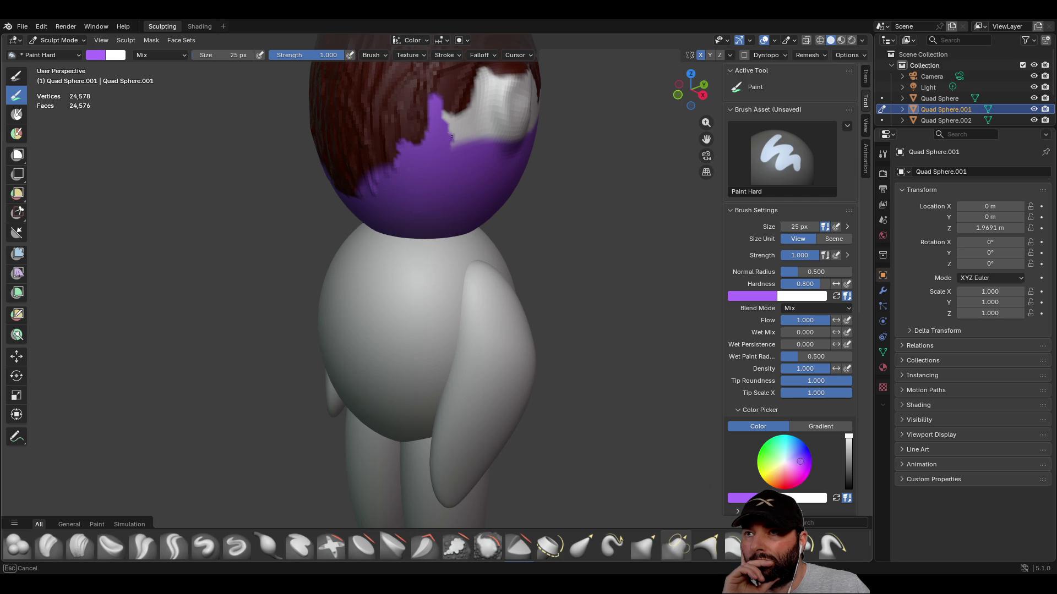
{"action": "middle_click_drag", "start_coordinate": [466, 121], "coordinate": [441, 134]}
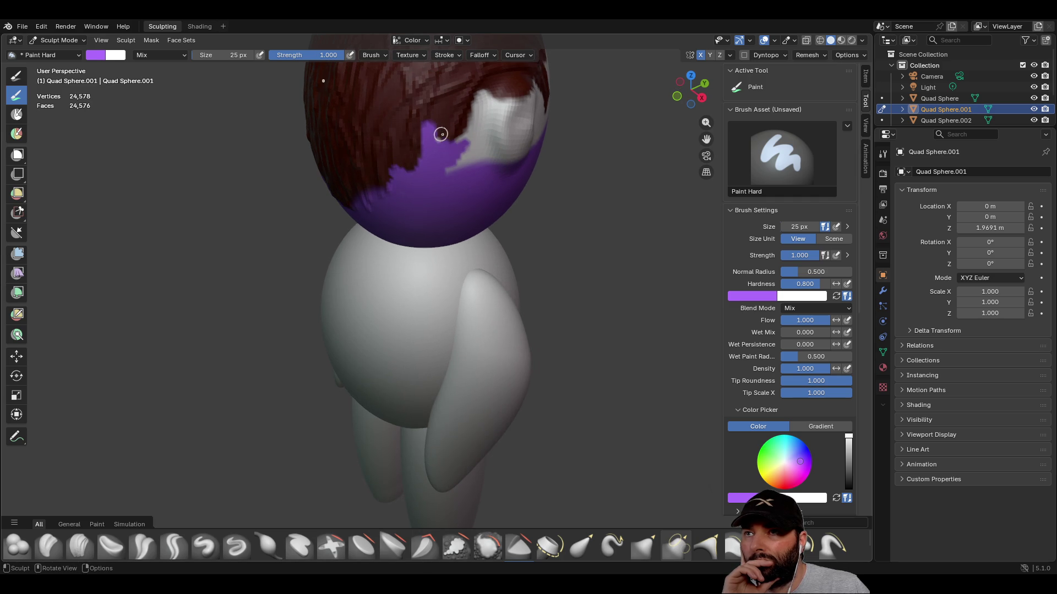
{"action": "left_click_drag", "start_coordinate": [459, 155], "coordinate": [476, 125]}
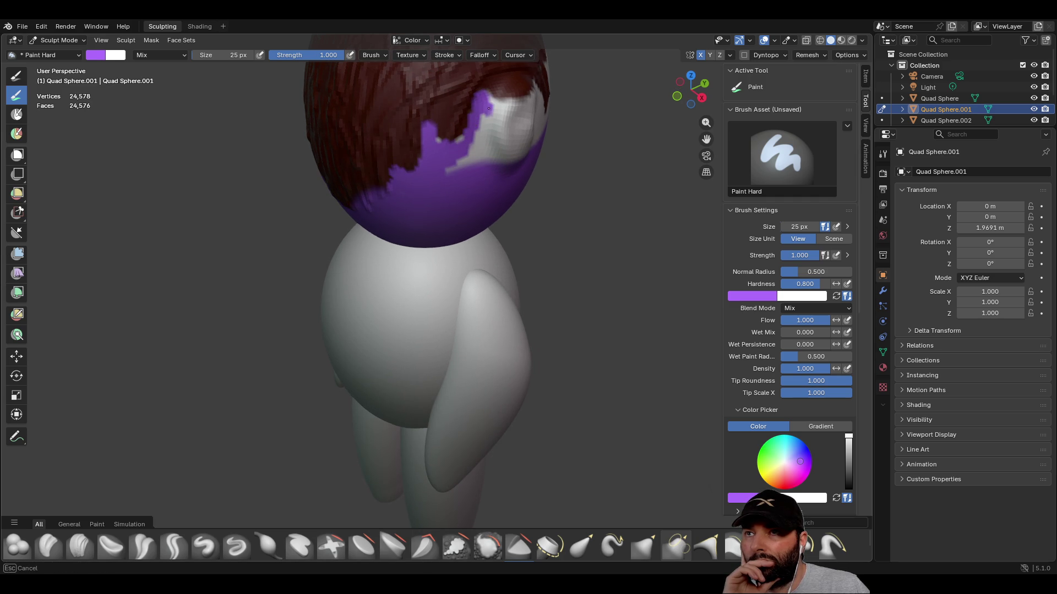
{"action": "left_click_drag", "start_coordinate": [474, 160], "coordinate": [450, 161]}
{"action": "left_click", "coordinate": [226, 55]}
{"action": "type", "text": "100"}
{"action": "key", "text": "Return"}
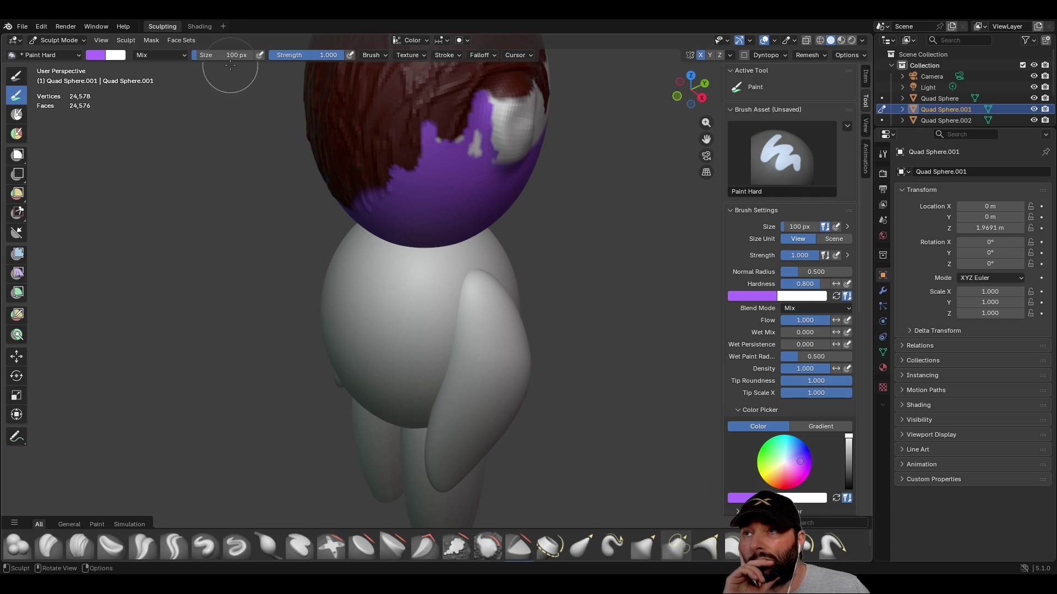
- Cover the white patch on the right side of the head in purple
{"action": "mouse_move", "coordinate": [437, 177]}
{"action": "middle_mouse_down"}
{"action": "mouse_move", "coordinate": [413, 161]}
{"action": "mouse_move", "coordinate": [436, 161]}
{"action": "middle_mouse_up"}
{"action": "mouse_move", "coordinate": [436, 162]}
{"action": "left_mouse_down"}
{"action": "mouse_move", "coordinate": [477, 155]}
{"action": "mouse_move", "coordinate": [461, 142]}
{"action": "left_mouse_up"}
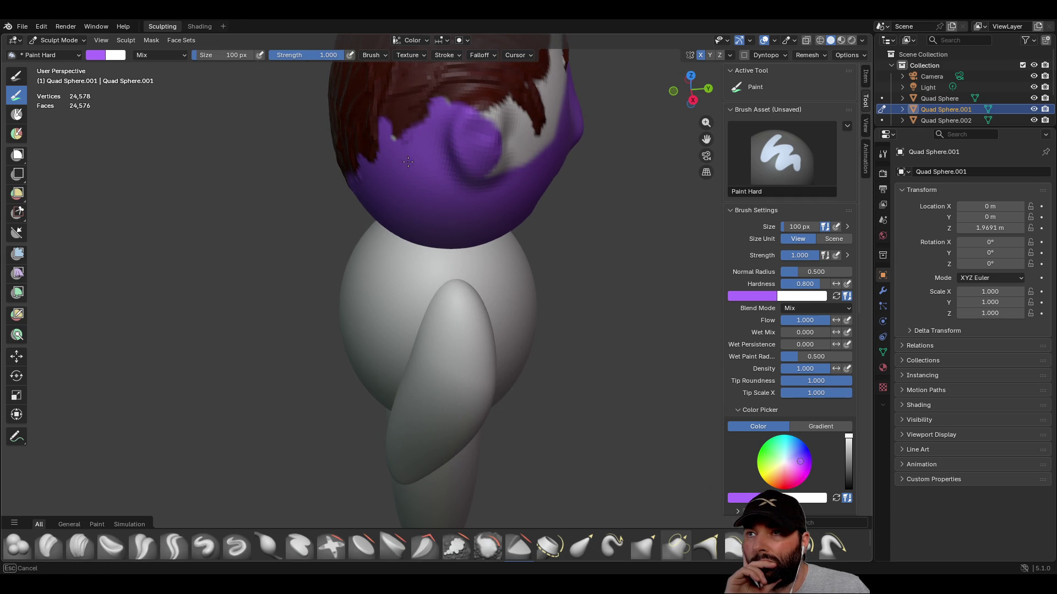
{"action": "left_click_drag", "start_coordinate": [503, 127], "coordinate": [528, 159]}
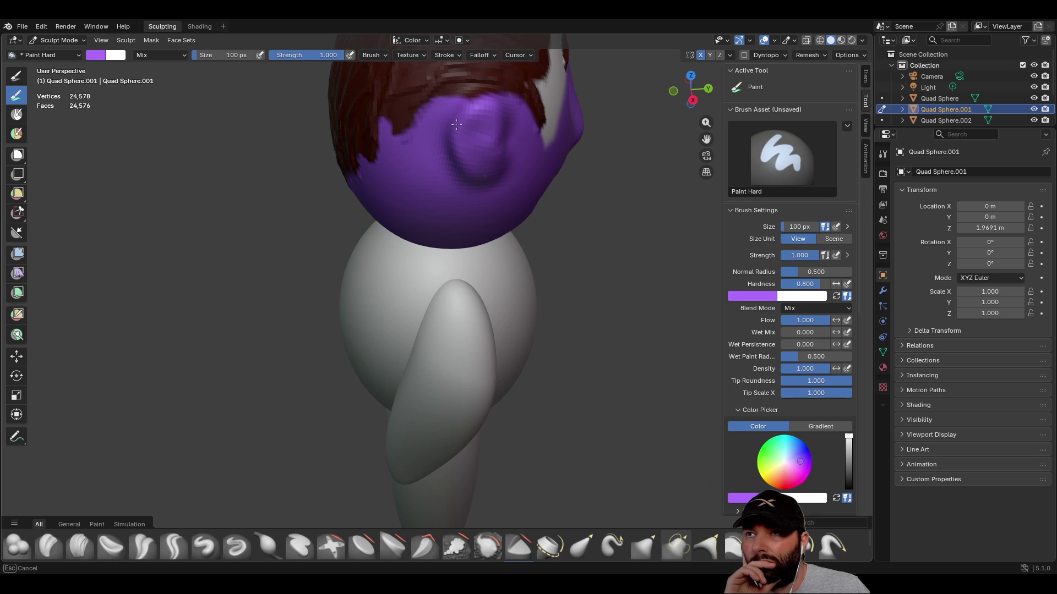
{"action": "left_click_drag", "start_coordinate": [412, 165], "coordinate": [530, 196]}
{"action": "middle_click_drag", "start_coordinate": [530, 196], "coordinate": [431, 184]}
- Paint the white forehead and the eyebrows purple, then inspect the head from several angles
{"action": "mouse_move", "coordinate": [431, 184]}
{"action": "left_mouse_down"}
{"action": "mouse_move", "coordinate": [442, 137]}
{"action": "mouse_move", "coordinate": [434, 147]}
{"action": "mouse_move", "coordinate": [424, 129]}
{"action": "left_mouse_up"}
{"action": "mouse_move", "coordinate": [423, 130]}
{"action": "middle_mouse_down"}
{"action": "mouse_move", "coordinate": [437, 154]}
{"action": "mouse_move", "coordinate": [424, 166]}
{"action": "middle_mouse_up"}
{"action": "mouse_move", "coordinate": [424, 165]}
{"action": "left_mouse_down"}
{"action": "mouse_move", "coordinate": [446, 133]}
{"action": "mouse_move", "coordinate": [446, 175]}
{"action": "mouse_move", "coordinate": [537, 191]}
{"action": "left_mouse_up"}
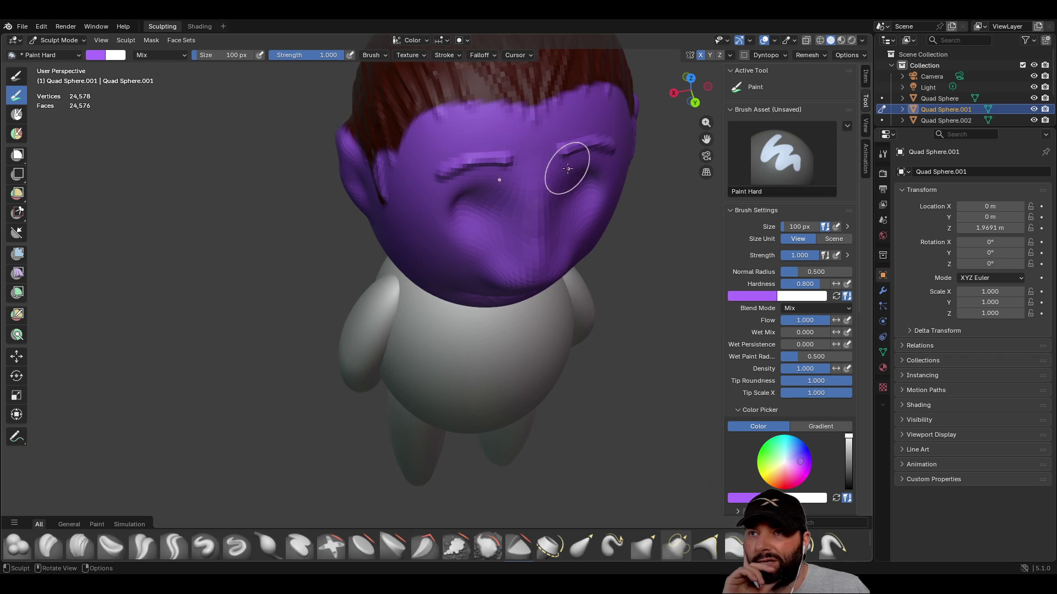
{"action": "middle_click_drag", "start_coordinate": [571, 160], "coordinate": [462, 146]}
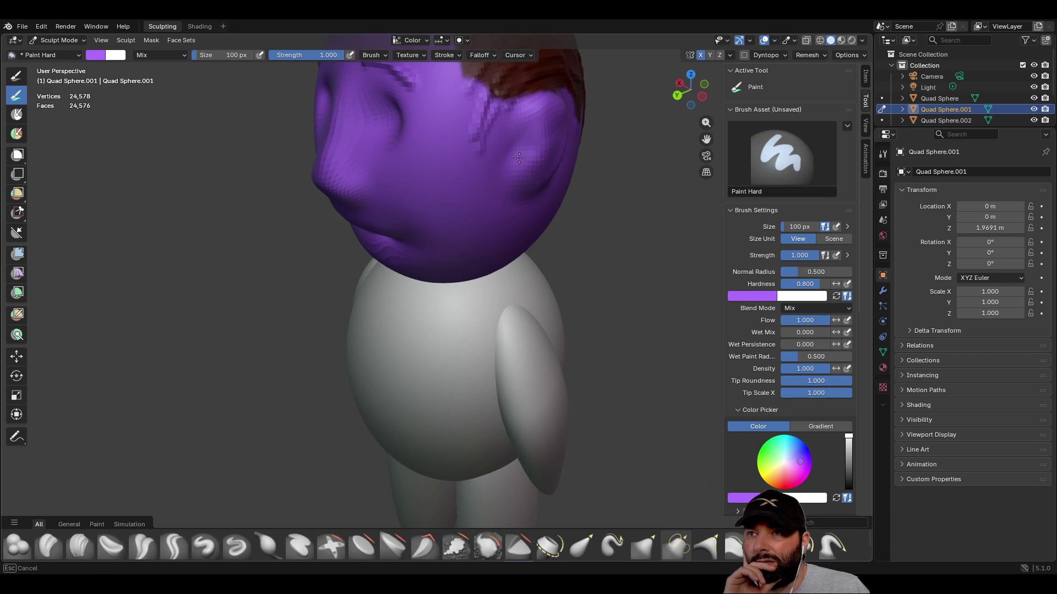
{"action": "mouse_move", "coordinate": [455, 207]}
{"action": "middle_mouse_down"}
{"action": "mouse_move", "coordinate": [104, 126]}
{"action": "mouse_move", "coordinate": [508, 229]}
{"action": "mouse_move", "coordinate": [389, 385]}
{"action": "middle_mouse_up"}
{"action": "mouse_move", "coordinate": [438, 273]}
{"action": "middle_mouse_down"}
{"action": "mouse_move", "coordinate": [349, 336]}
{"action": "mouse_move", "coordinate": [275, 343]}
{"action": "mouse_move", "coordinate": [365, 313]}
{"action": "middle_mouse_up"}
{"action": "scroll", "coordinate": [365, 314], "scroll_direction": "down", "scroll_amount": 2}
- Paint purple over the unpainted white patch on the head
{"action": "scroll", "coordinate": [483, 219], "scroll_direction": "up", "scroll_amount": 8}
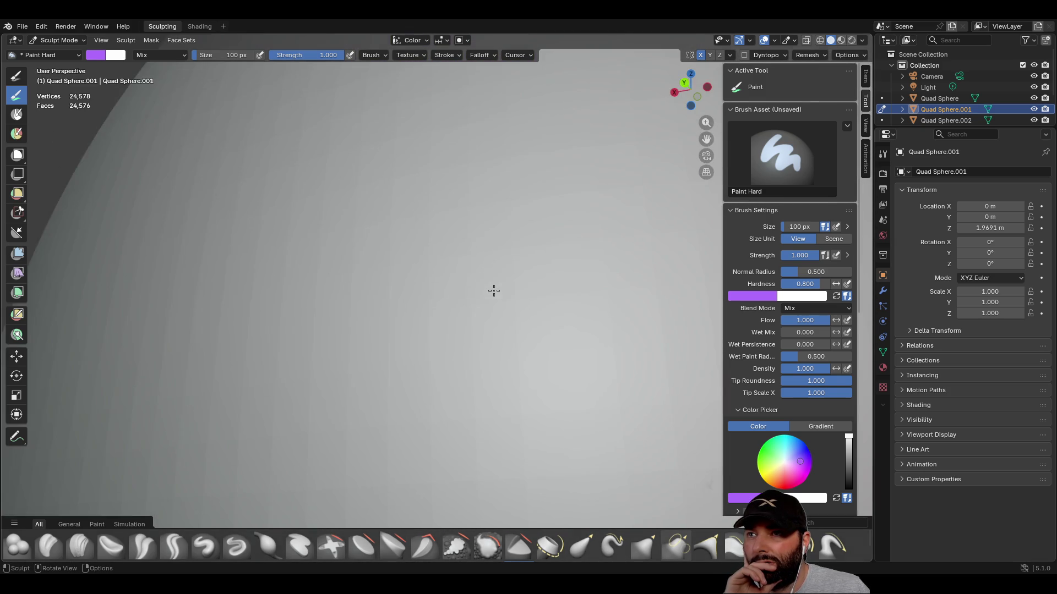
{"action": "scroll", "coordinate": [493, 291], "scroll_direction": "down", "scroll_amount": 5}
{"action": "middle_click_drag", "start_coordinate": [474, 262], "coordinate": [496, 154]}
{"action": "mouse_move", "coordinate": [495, 154]}
{"action": "left_mouse_down"}
{"action": "mouse_move", "coordinate": [544, 137]}
{"action": "mouse_move", "coordinate": [574, 203]}
{"action": "mouse_move", "coordinate": [496, 101]}
{"action": "mouse_move", "coordinate": [633, 52]}
{"action": "left_mouse_up"}
{"action": "scroll", "coordinate": [501, 172], "scroll_direction": "up", "scroll_amount": 6}
{"action": "scroll", "coordinate": [526, 162], "scroll_direction": "down", "scroll_amount": 5}
{"action": "mouse_move", "coordinate": [505, 158]}
{"action": "middle_mouse_down"}
{"action": "mouse_move", "coordinate": [425, 155]}
{"action": "mouse_move", "coordinate": [503, 330]}
{"action": "middle_mouse_up"}
{"action": "mouse_move", "coordinate": [484, 220]}
{"action": "left_mouse_down"}
{"action": "mouse_move", "coordinate": [520, 143]}
{"action": "mouse_move", "coordinate": [484, 147]}
{"action": "left_mouse_up"}
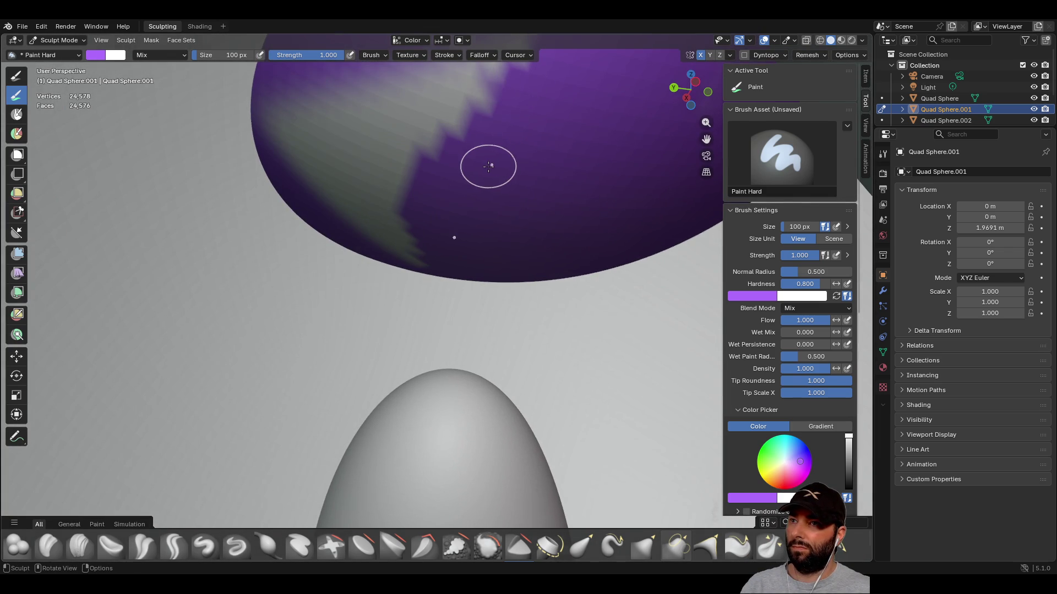
- Cover the last grey patches and streaks, including under the chin, in purple
{"action": "scroll", "coordinate": [489, 165], "scroll_direction": "up", "scroll_amount": 5}
{"action": "mouse_move", "coordinate": [413, 191]}
{"action": "middle_mouse_down", "text": "shift"}
{"action": "mouse_move", "coordinate": [432, 252]}
{"action": "mouse_move", "coordinate": [324, 207]}
{"action": "mouse_move", "coordinate": [342, 167]}
{"action": "mouse_move", "coordinate": [486, 215]}
{"action": "middle_mouse_up", "text": "shift"}
{"action": "scroll", "coordinate": [487, 215], "scroll_direction": "down", "scroll_amount": 5}
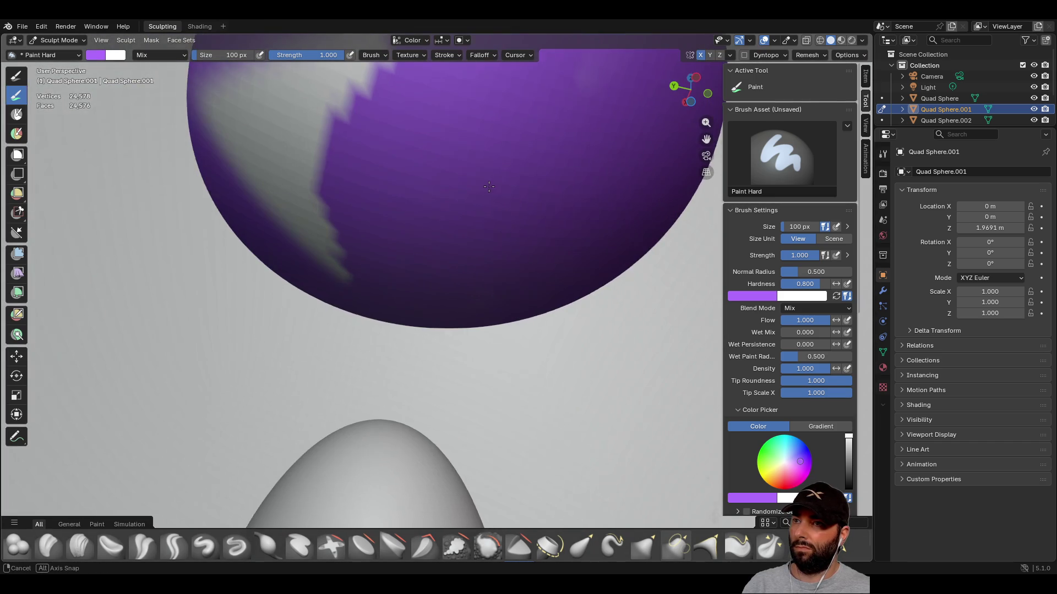
{"action": "mouse_move", "coordinate": [367, 187]}
{"action": "left_mouse_down"}
{"action": "mouse_move", "coordinate": [358, 220]}
{"action": "mouse_move", "coordinate": [330, 165]}
{"action": "mouse_move", "coordinate": [241, 133]}
{"action": "mouse_move", "coordinate": [347, 82]}
{"action": "mouse_move", "coordinate": [417, 311]}
{"action": "left_mouse_up"}
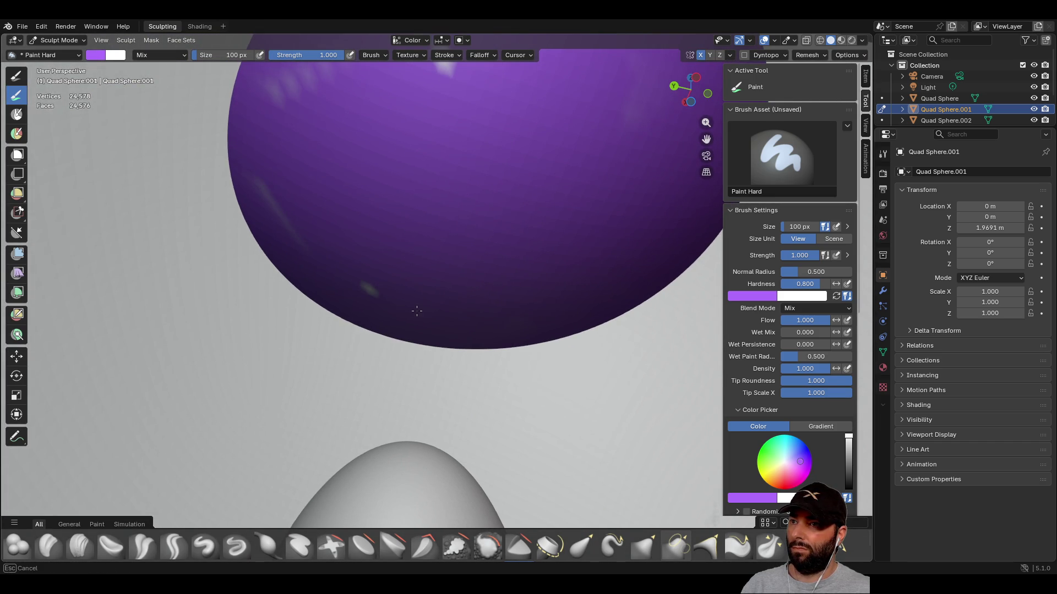
{"action": "left_click_drag", "start_coordinate": [319, 244], "coordinate": [285, 188]}
{"action": "middle_click_drag", "start_coordinate": [421, 129], "coordinate": [425, 154]}
{"action": "mouse_move", "coordinate": [653, 97]}
{"action": "middle_mouse_down"}
{"action": "mouse_move", "coordinate": [505, 160]}
{"action": "mouse_move", "coordinate": [583, 222]}
{"action": "mouse_move", "coordinate": [456, 288]}
{"action": "middle_mouse_up"}
{"action": "scroll", "coordinate": [456, 288], "scroll_direction": "down", "scroll_amount": 4}
{"action": "middle_click_drag", "start_coordinate": [365, 278], "coordinate": [154, 204]}
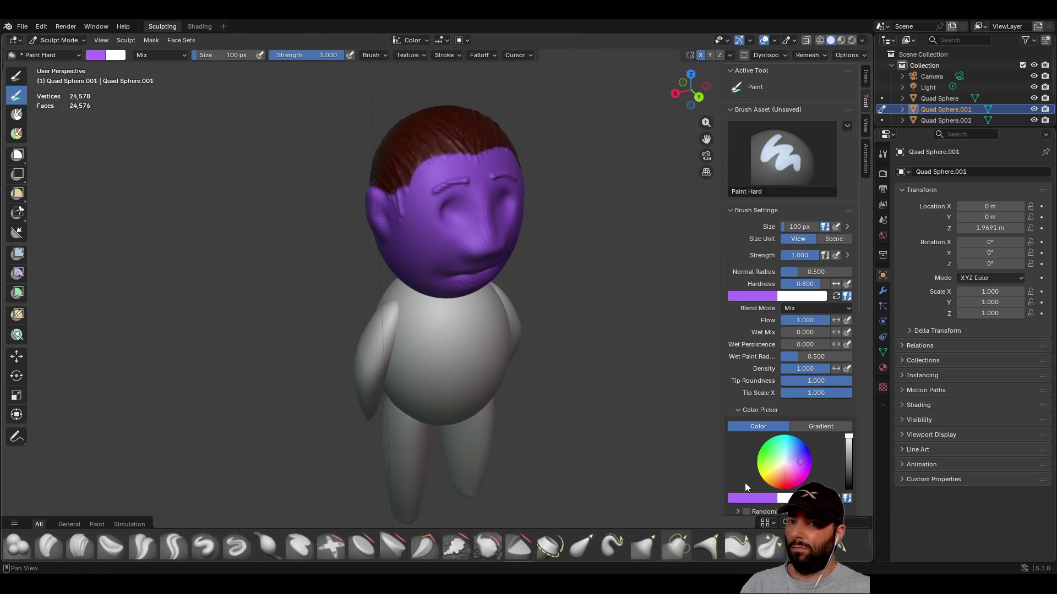
- Make the Paint Hard brush a dark brown at 20 px, then zoom onto the top of the head
{"action": "left_click_drag", "start_coordinate": [789, 472], "coordinate": [774, 480]}
{"action": "mouse_move", "coordinate": [844, 445]}
{"action": "left_mouse_down"}
{"action": "mouse_move", "coordinate": [849, 484]}
{"action": "mouse_move", "coordinate": [849, 474]}
{"action": "left_mouse_up"}
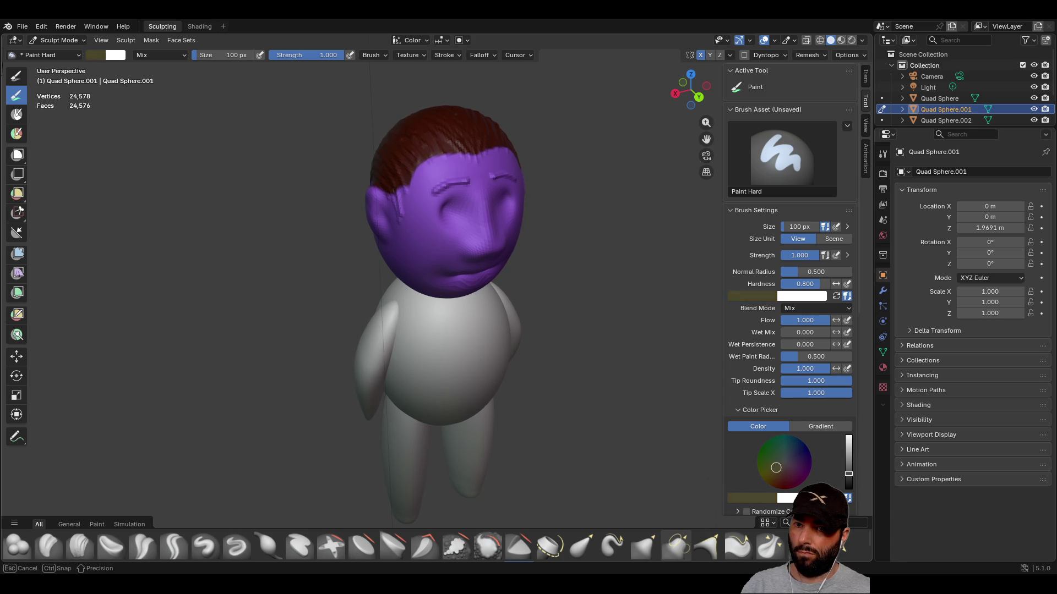
{"action": "left_click_drag", "start_coordinate": [775, 468], "coordinate": [774, 483]}
{"action": "left_click", "coordinate": [219, 55]}
{"action": "type", "text": "20"}
{"action": "key", "text": "Return"}
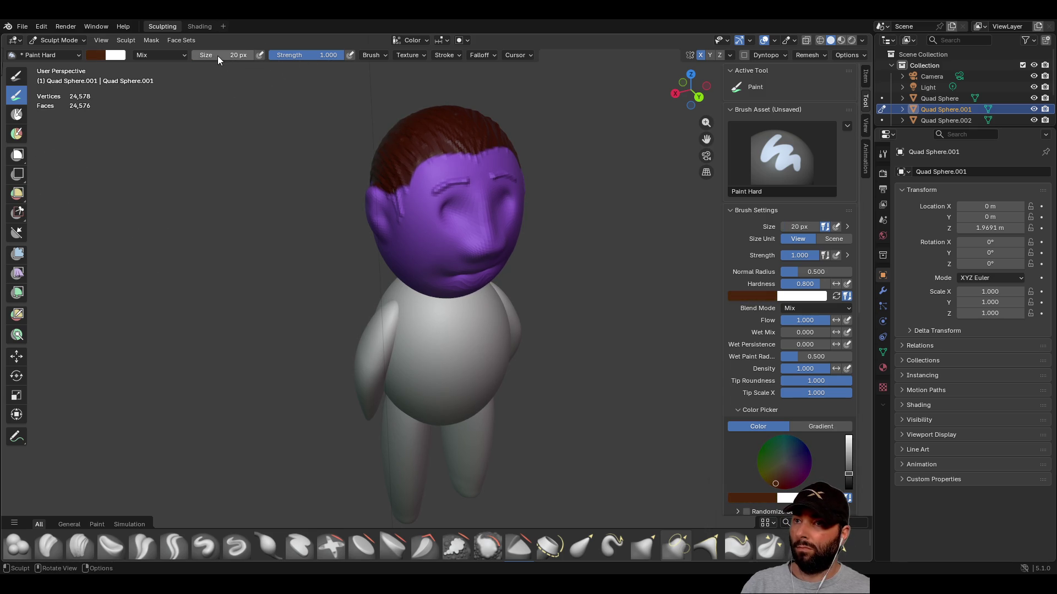
{"action": "scroll", "coordinate": [467, 170], "scroll_direction": "up", "scroll_amount": 4}
{"action": "mouse_move", "coordinate": [463, 163]}
{"action": "middle_mouse_down"}
{"action": "mouse_move", "coordinate": [401, 124]}
{"action": "mouse_move", "coordinate": [407, 187]}
{"action": "mouse_move", "coordinate": [401, 108]}
{"action": "mouse_move", "coordinate": [412, 241]}
{"action": "mouse_move", "coordinate": [380, 165]}
{"action": "mouse_move", "coordinate": [396, 179]}
{"action": "middle_mouse_up"}
{"action": "scroll", "coordinate": [375, 161], "scroll_direction": "up", "scroll_amount": 5}
{"action": "scroll", "coordinate": [396, 178], "scroll_direction": "up", "scroll_amount": 2}
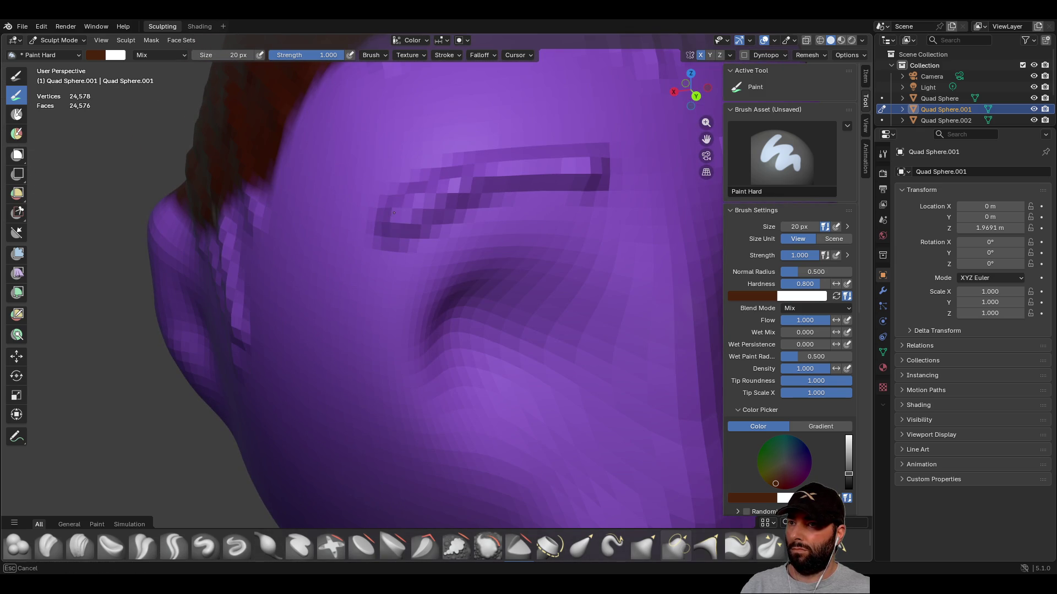
- Paint one eyebrow dark brown along the brow ridge
{"action": "left_click_drag", "start_coordinate": [395, 213], "coordinate": [382, 216]}
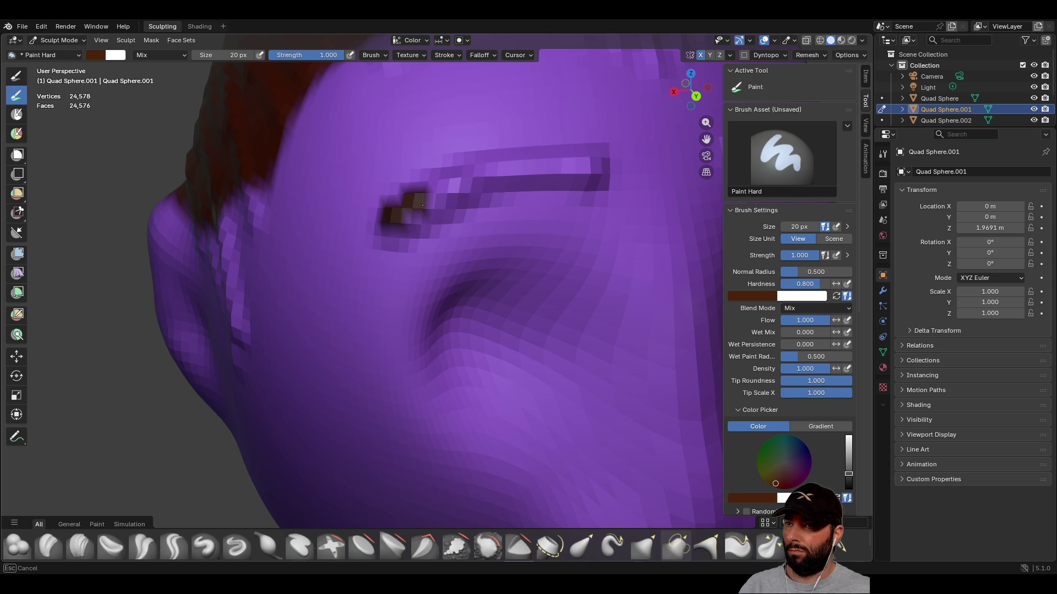
{"action": "mouse_move", "coordinate": [425, 199]}
{"action": "left_mouse_down"}
{"action": "mouse_move", "coordinate": [460, 184]}
{"action": "mouse_move", "coordinate": [456, 174]}
{"action": "mouse_move", "coordinate": [581, 173]}
{"action": "mouse_move", "coordinate": [514, 174]}
{"action": "mouse_move", "coordinate": [584, 162]}
{"action": "left_mouse_up"}
{"action": "middle_click_drag", "start_coordinate": [523, 171], "coordinate": [533, 177], "text": "shift"}
{"action": "left_click_drag", "start_coordinate": [567, 238], "coordinate": [517, 270]}
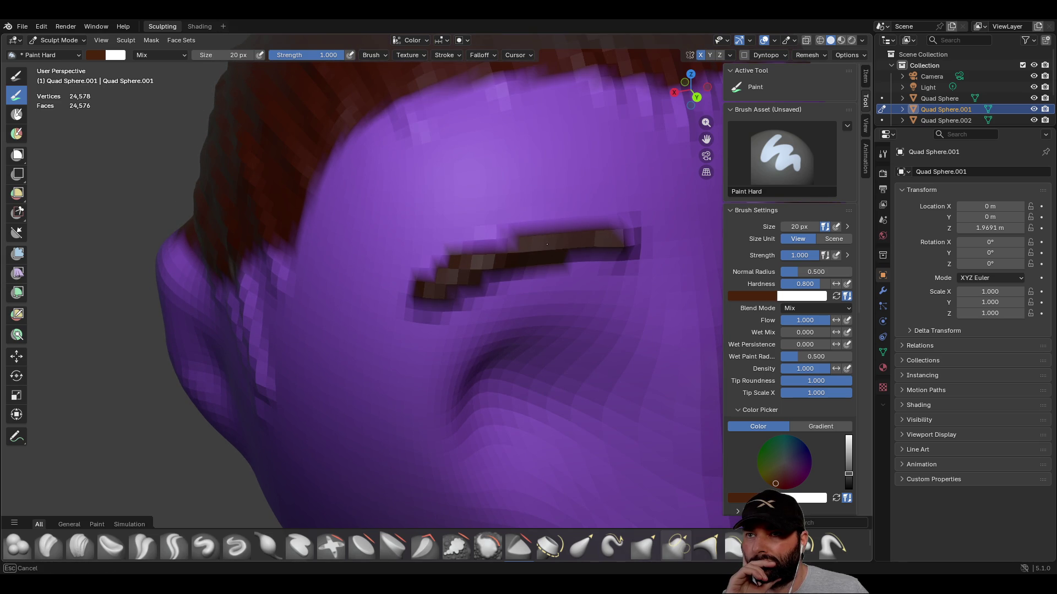
- Add thin dark brown hair strands running down from the hairline over the purple skin
{"action": "middle_click_drag", "start_coordinate": [389, 257], "coordinate": [477, 244]}
{"action": "left_click_drag", "start_coordinate": [501, 219], "coordinate": [538, 299]}
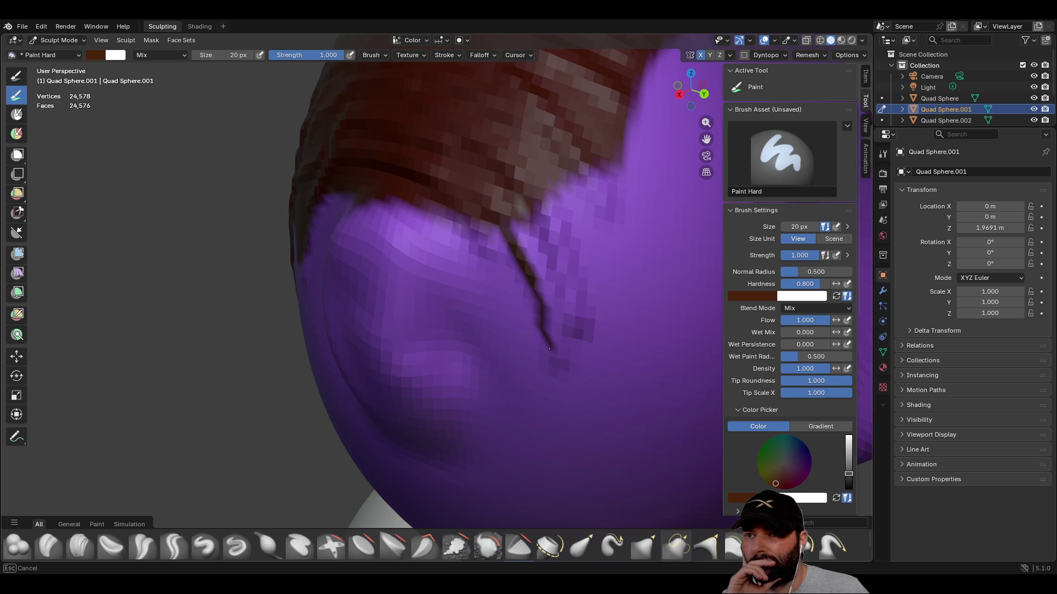
{"action": "left_click_drag", "start_coordinate": [561, 342], "coordinate": [528, 230]}
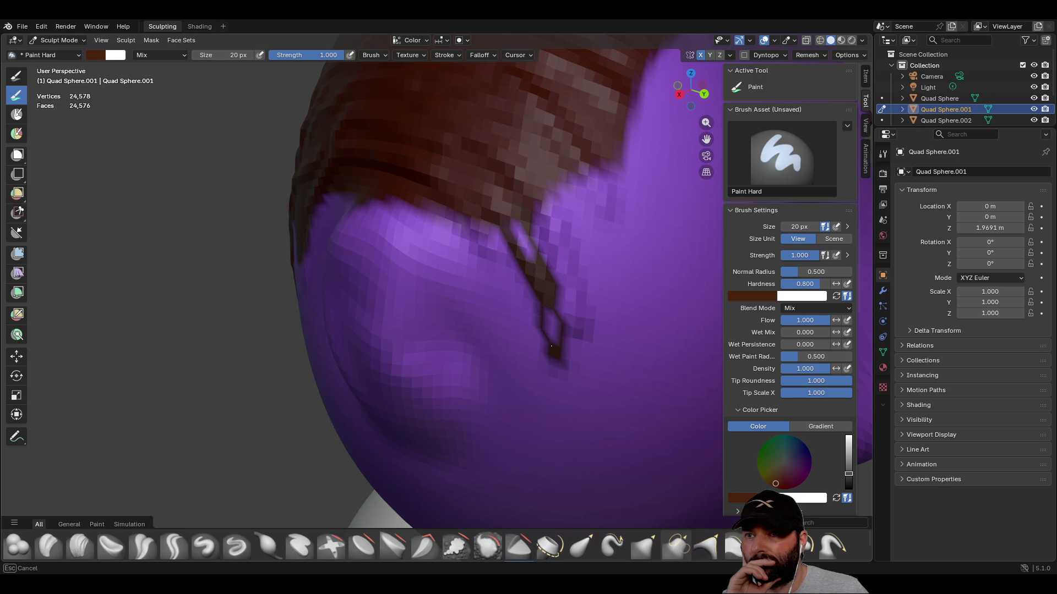
{"action": "mouse_move", "coordinate": [526, 239]}
{"action": "left_mouse_down"}
{"action": "mouse_move", "coordinate": [560, 278]}
{"action": "mouse_move", "coordinate": [572, 329]}
{"action": "mouse_move", "coordinate": [566, 283]}
{"action": "left_mouse_up"}
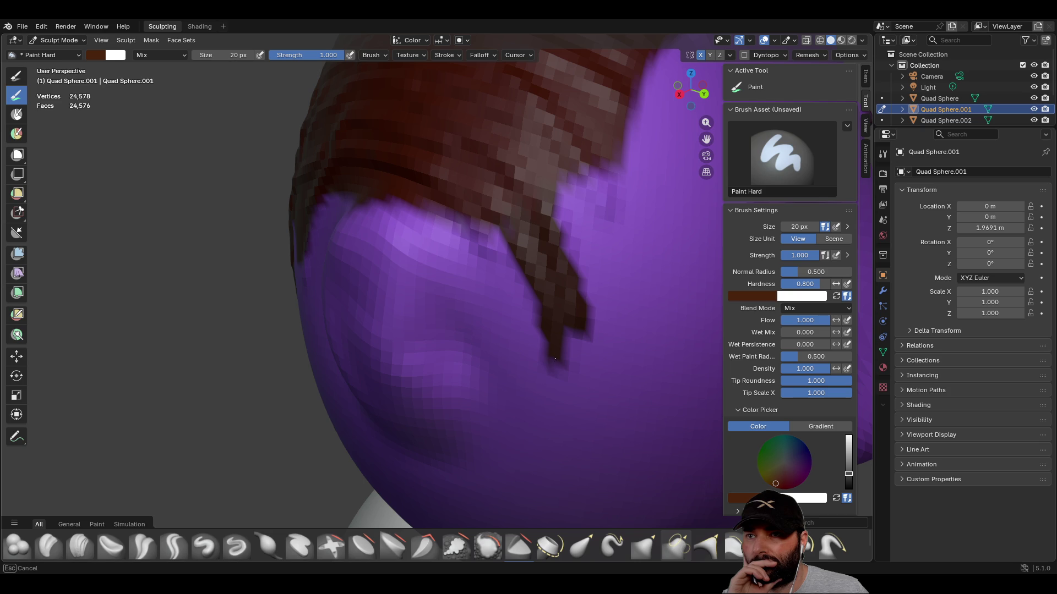
{"action": "left_click_drag", "start_coordinate": [552, 203], "coordinate": [589, 177]}
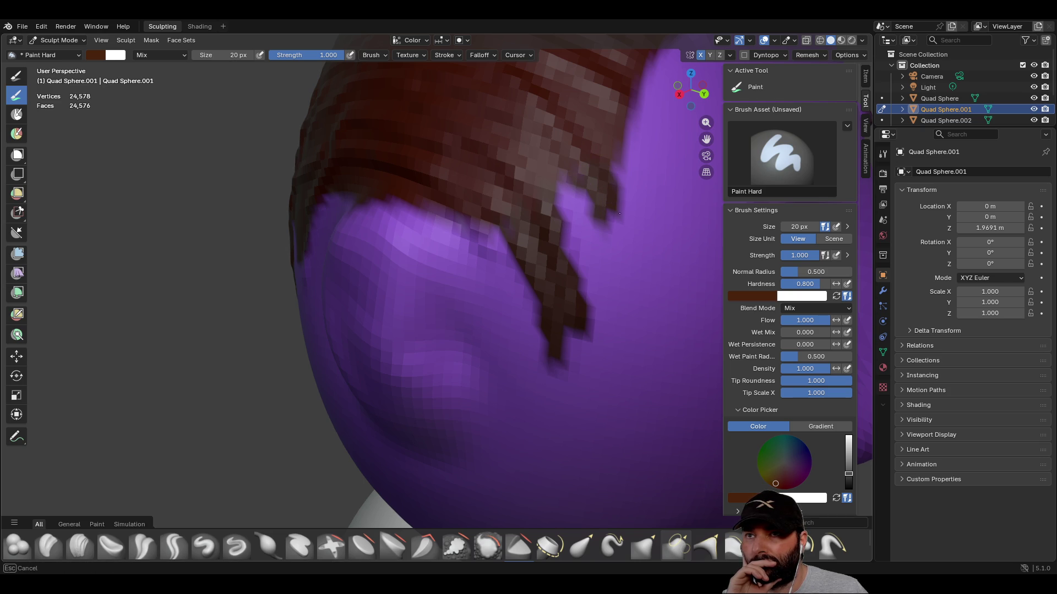
{"action": "left_click_drag", "start_coordinate": [504, 226], "coordinate": [490, 219]}
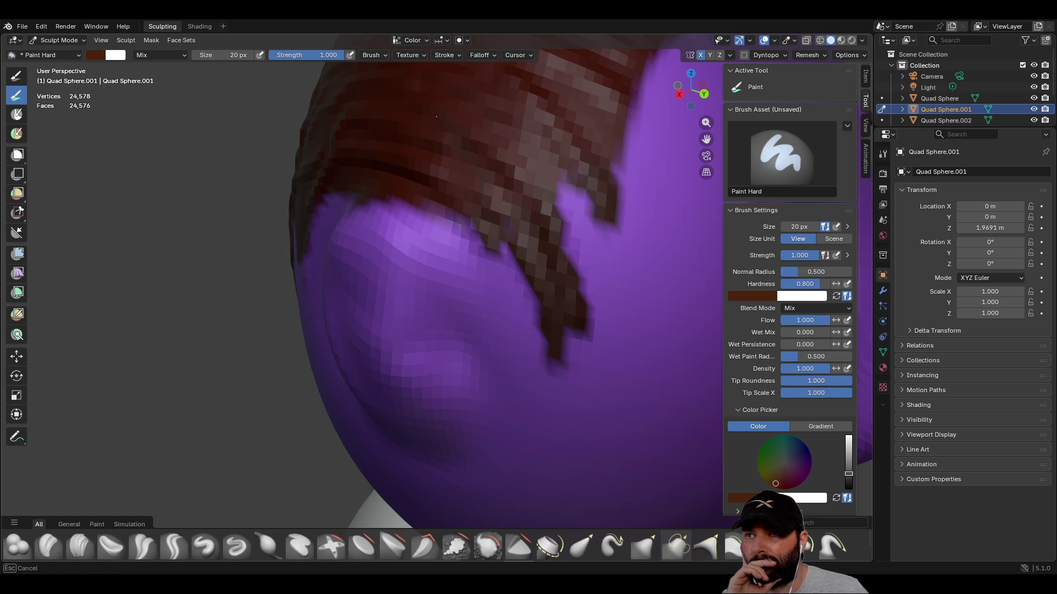
{"action": "scroll", "coordinate": [330, 112], "scroll_direction": "down", "scroll_amount": 5}
{"action": "middle_click_drag", "start_coordinate": [429, 161], "coordinate": [496, 213]}
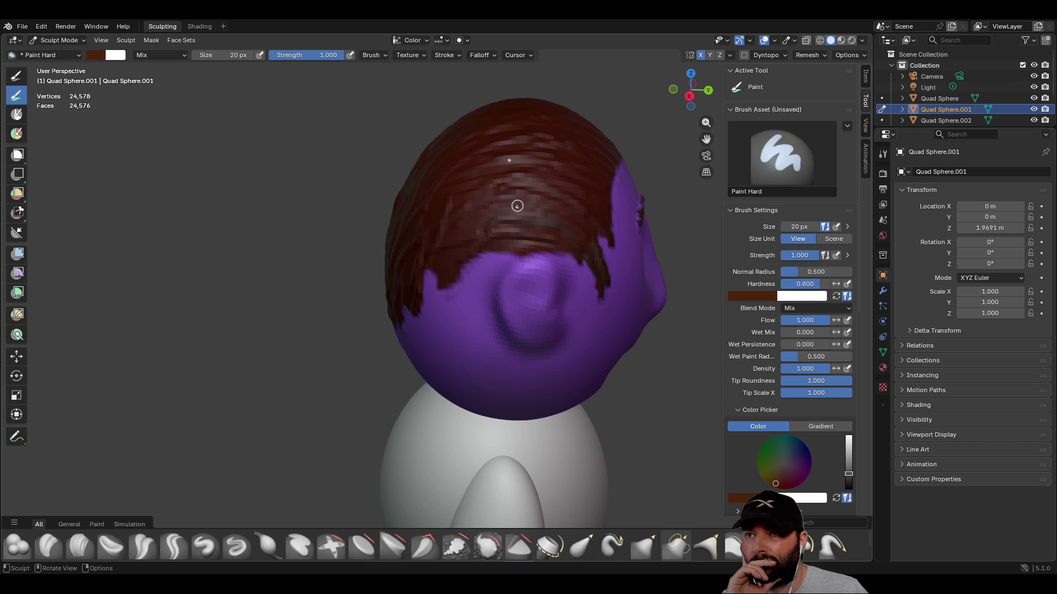
- Paint more brown strands over the hair and across the top of the head
{"action": "left_click_drag", "start_coordinate": [494, 221], "coordinate": [421, 241]}
{"action": "left_click_drag", "start_coordinate": [576, 193], "coordinate": [482, 188]}
{"action": "left_click_drag", "start_coordinate": [542, 153], "coordinate": [413, 222]}
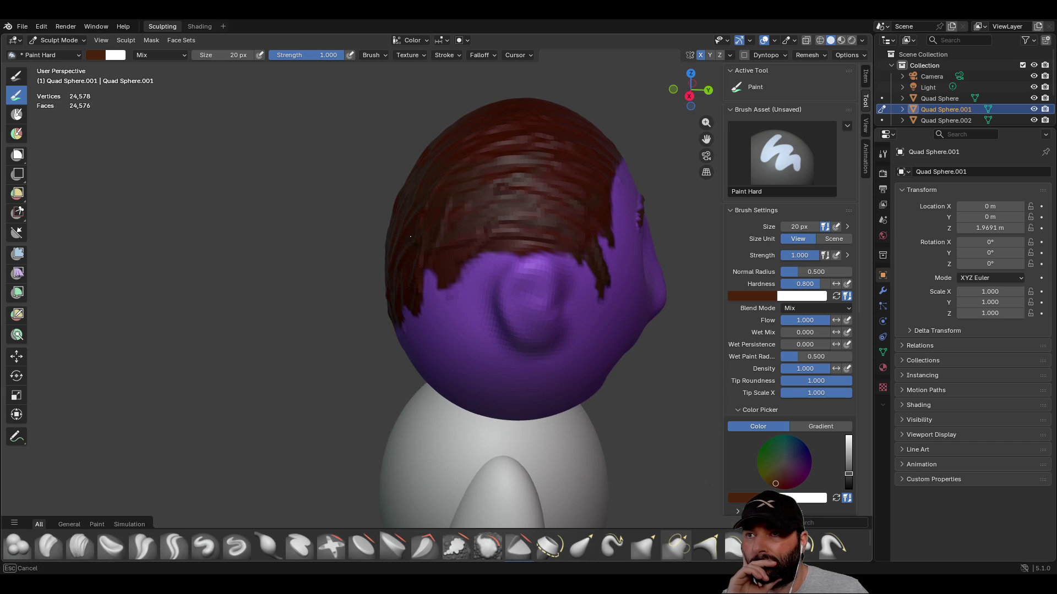
{"action": "left_click_drag", "start_coordinate": [516, 180], "coordinate": [568, 170]}
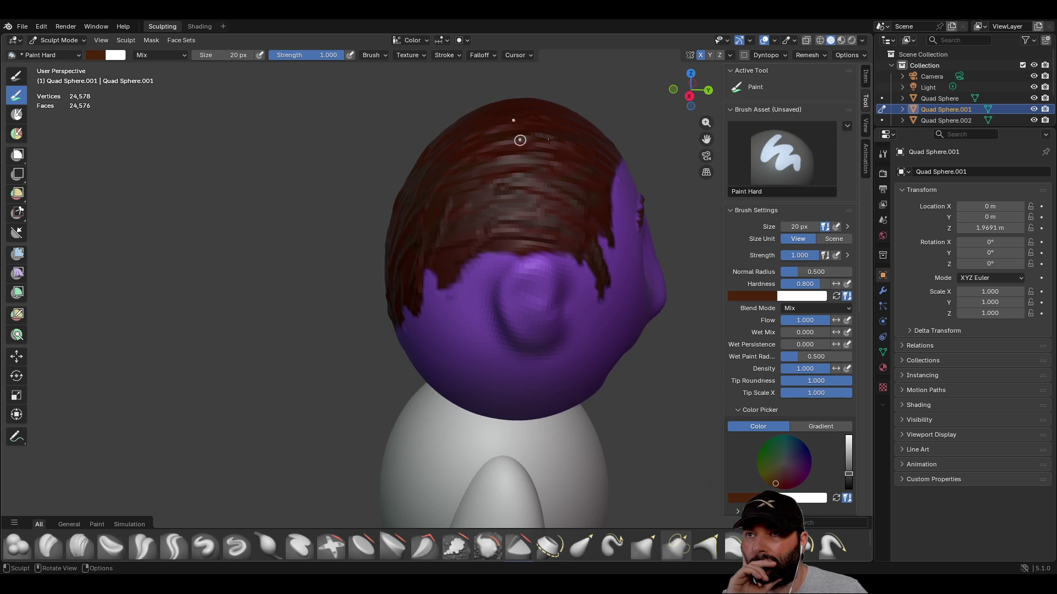
{"action": "middle_click_drag", "start_coordinate": [564, 126], "coordinate": [469, 265]}
{"action": "left_click_drag", "start_coordinate": [470, 264], "coordinate": [446, 264]}
{"action": "left_click_drag", "start_coordinate": [525, 270], "coordinate": [626, 274]}
{"action": "left_click_drag", "start_coordinate": [454, 283], "coordinate": [486, 269]}
- Add ragged brown strands along the forehead hairline
{"action": "left_click_drag", "start_coordinate": [453, 234], "coordinate": [474, 220]}
{"action": "middle_click_drag", "start_coordinate": [593, 226], "coordinate": [396, 238]}
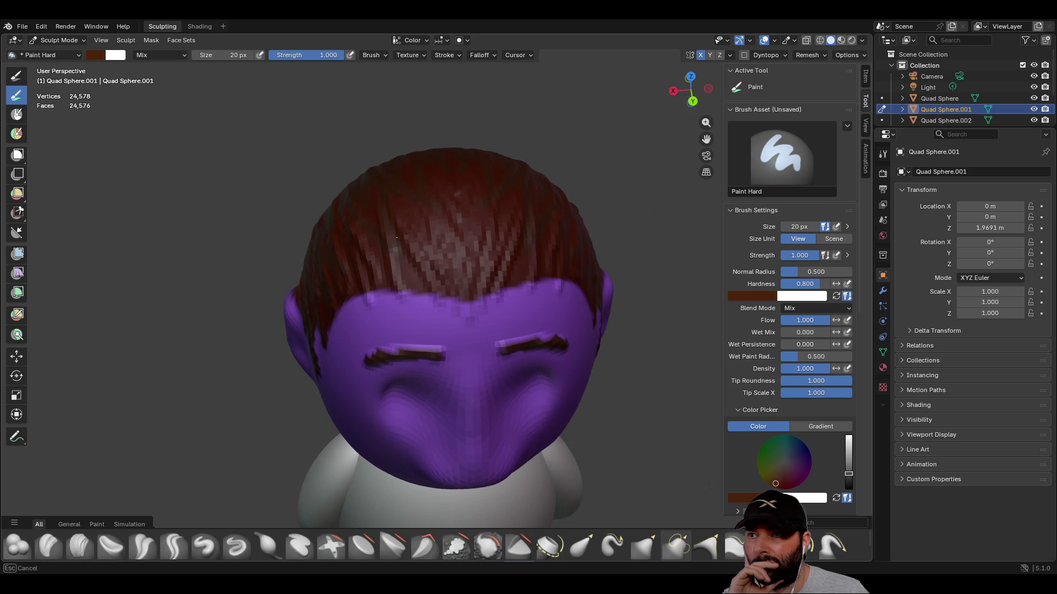
{"action": "left_click_drag", "start_coordinate": [386, 289], "coordinate": [370, 300]}
{"action": "left_click_drag", "start_coordinate": [354, 252], "coordinate": [350, 240]}
{"action": "mouse_move", "coordinate": [392, 291]}
{"action": "left_mouse_down"}
{"action": "mouse_move", "coordinate": [434, 300]}
{"action": "mouse_move", "coordinate": [482, 248]}
{"action": "left_mouse_up"}
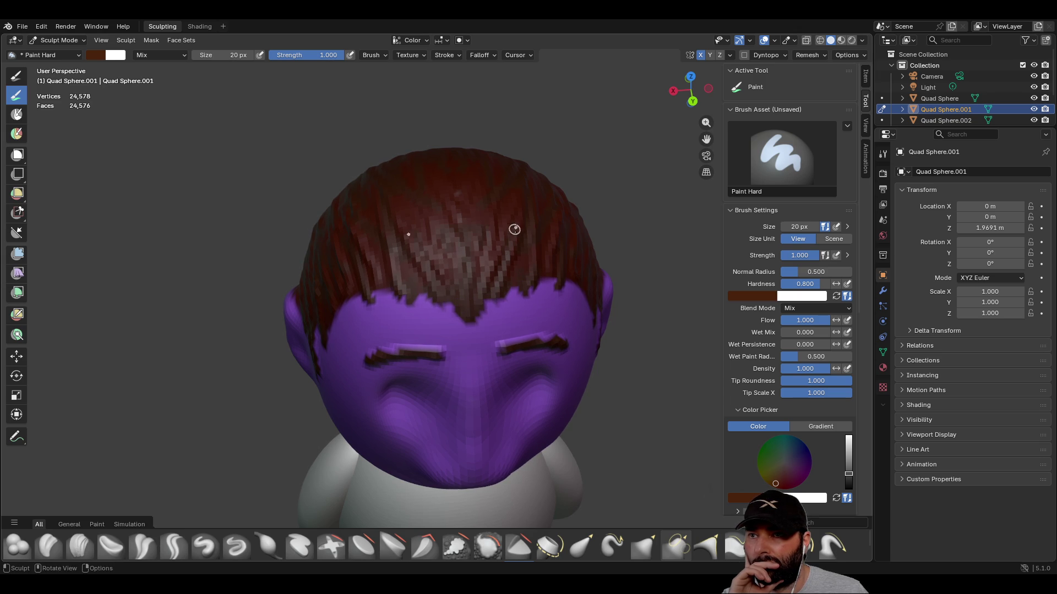
{"action": "mouse_move", "coordinate": [528, 282]}
{"action": "left_mouse_down"}
{"action": "mouse_move", "coordinate": [556, 271]}
{"action": "mouse_move", "coordinate": [561, 285]}
{"action": "left_mouse_up"}
- Paint the sideburn and strands down the side of the head, then review the back
{"action": "middle_click_drag", "start_coordinate": [561, 284], "coordinate": [462, 209]}
{"action": "left_click_drag", "start_coordinate": [469, 239], "coordinate": [478, 229]}
{"action": "mouse_move", "coordinate": [473, 270]}
{"action": "left_mouse_down"}
{"action": "mouse_move", "coordinate": [466, 242]}
{"action": "mouse_move", "coordinate": [480, 225]}
{"action": "mouse_move", "coordinate": [468, 283]}
{"action": "mouse_move", "coordinate": [476, 297]}
{"action": "left_mouse_up"}
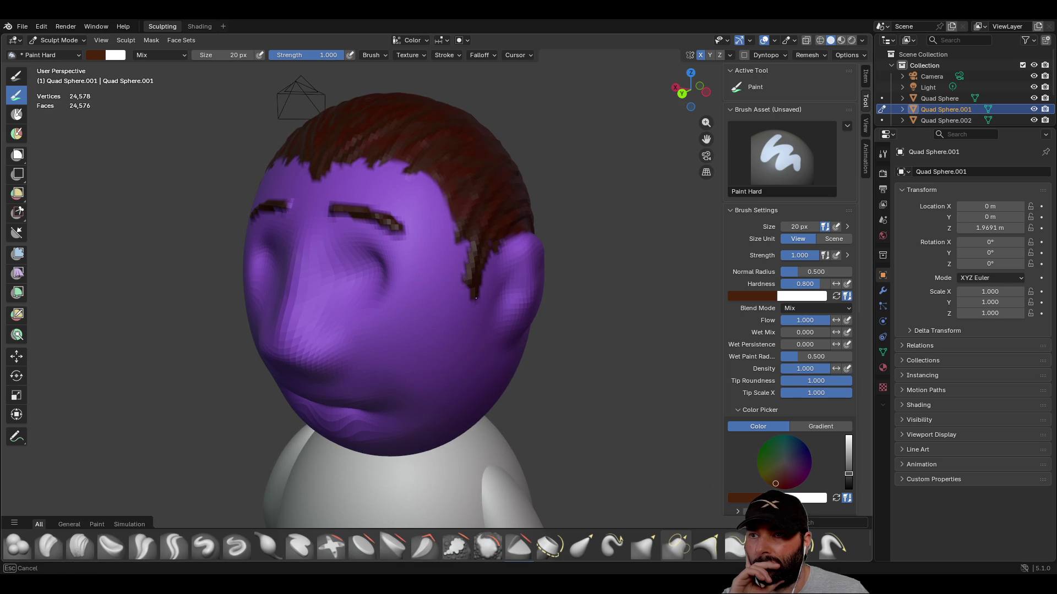
{"action": "middle_click_drag", "start_coordinate": [494, 212], "coordinate": [385, 191]}
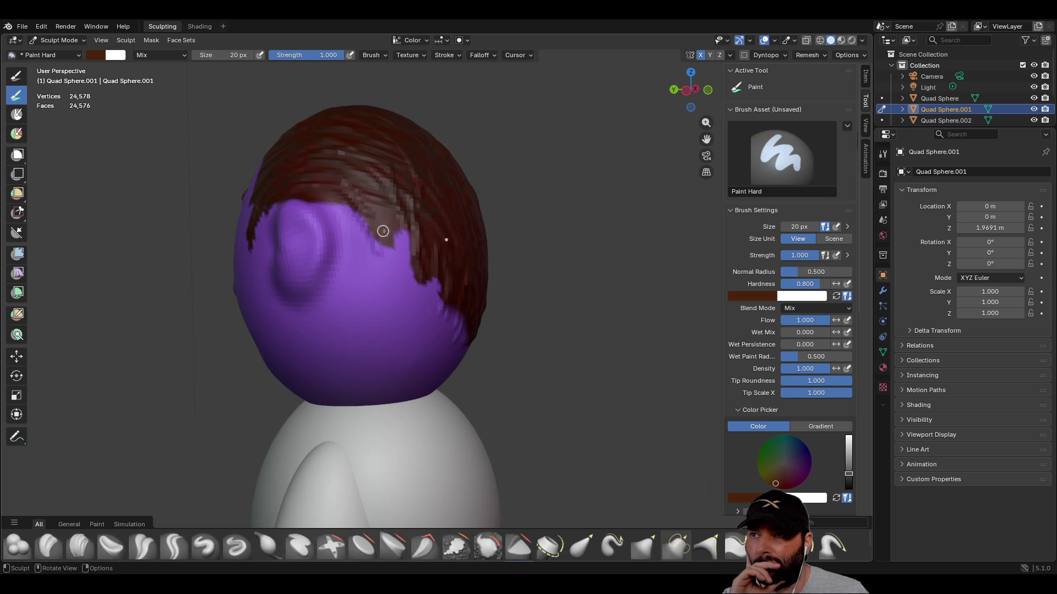
{"action": "left_click_drag", "start_coordinate": [360, 205], "coordinate": [374, 239]}
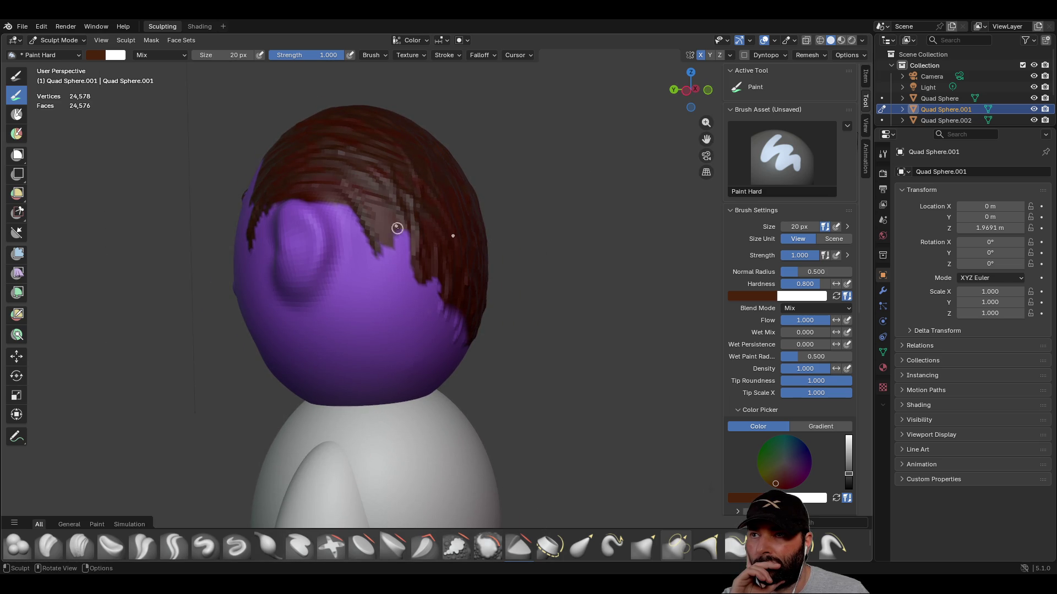
{"action": "middle_click_drag", "start_coordinate": [432, 248], "coordinate": [416, 263]}
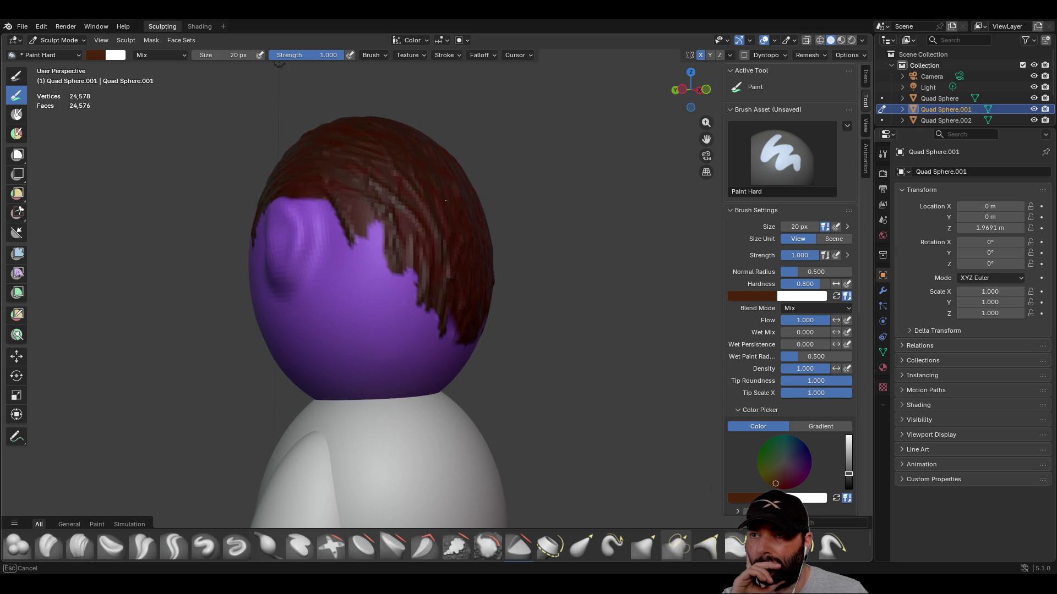
{"action": "middle_click_drag", "start_coordinate": [464, 300], "coordinate": [439, 299]}
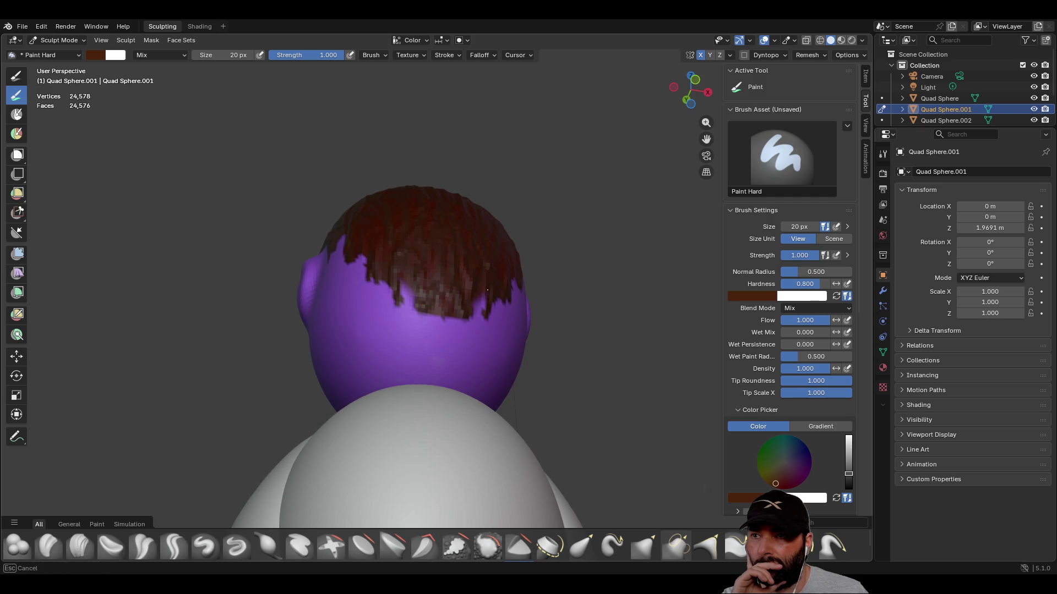
{"action": "mouse_move", "coordinate": [483, 300]}
{"action": "middle_mouse_down"}
{"action": "mouse_move", "coordinate": [439, 220]}
{"action": "mouse_move", "coordinate": [468, 231]}
{"action": "middle_mouse_up"}
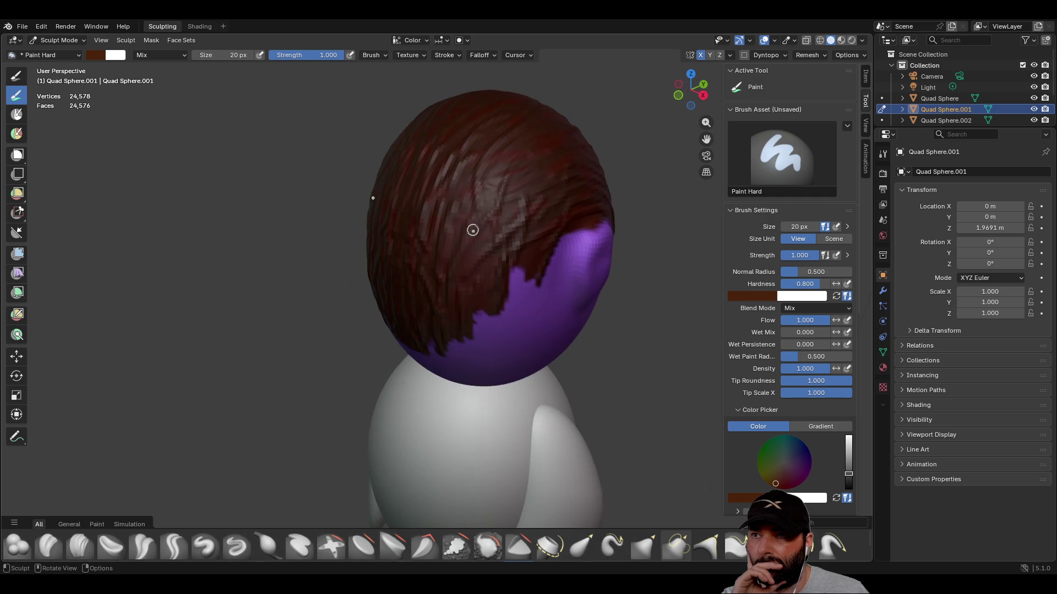
{"action": "mouse_move", "coordinate": [529, 179]}
{"action": "middle_mouse_down"}
{"action": "mouse_move", "coordinate": [246, 289]}
{"action": "mouse_move", "coordinate": [247, 326]}
{"action": "mouse_move", "coordinate": [379, 318]}
{"action": "mouse_move", "coordinate": [341, 346]}
{"action": "mouse_move", "coordinate": [380, 367]}
{"action": "middle_mouse_up"}
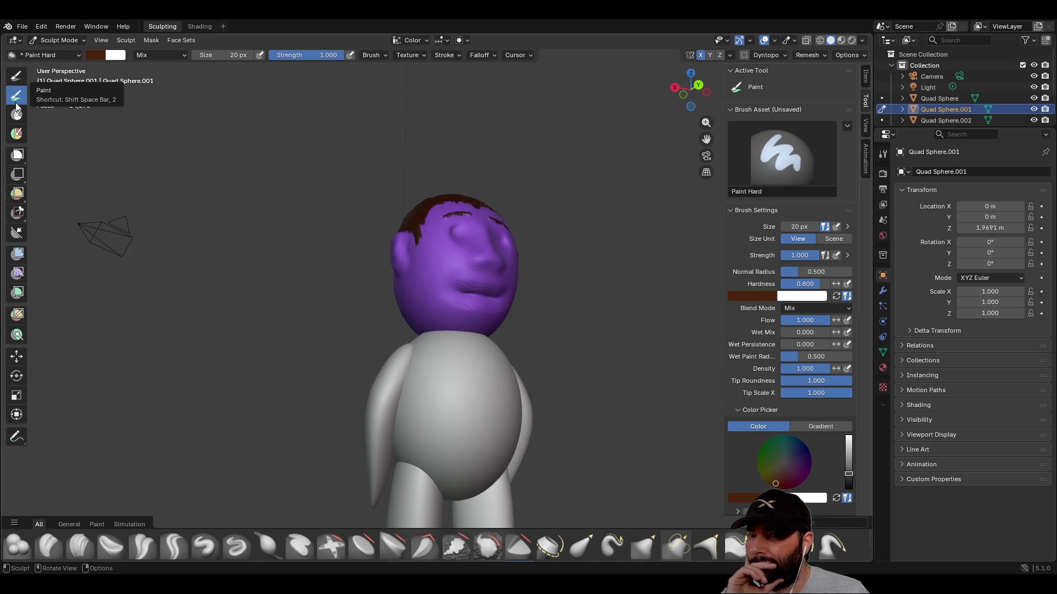
- Filter the bottom asset shelf to the Paint category so only paint brushes show
{"action": "left_click", "coordinate": [99, 527]}
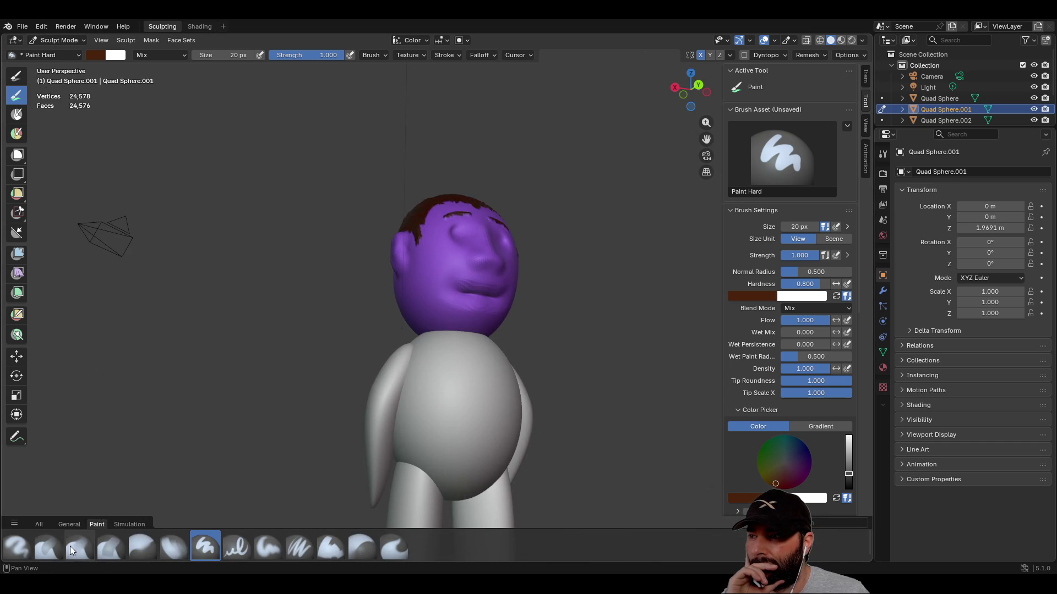
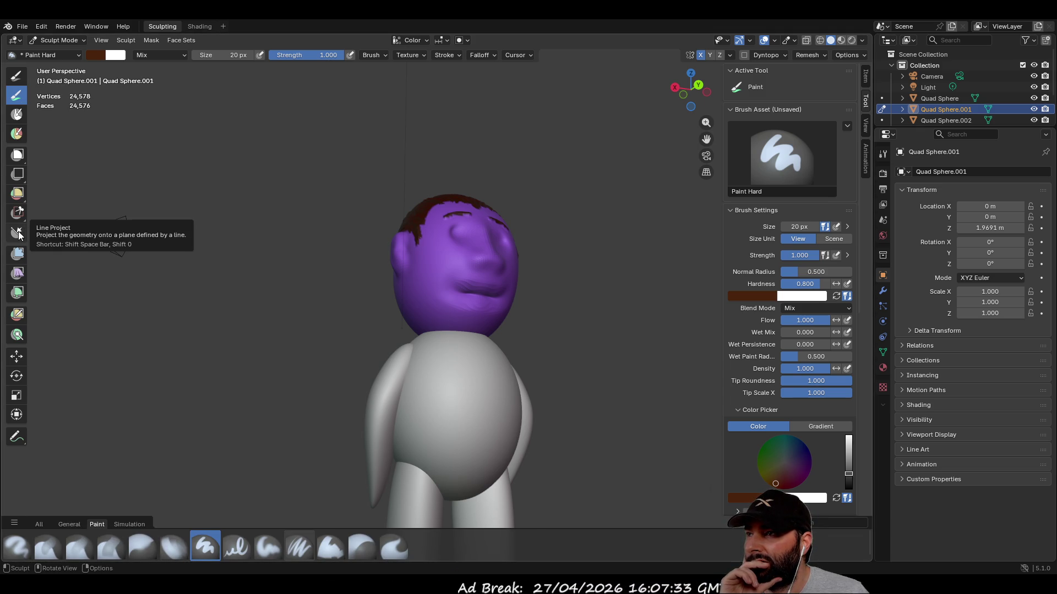
- Set the brush size to 5000 px and pick a mid-blue paint colour
{"action": "left_click", "coordinate": [235, 55]}
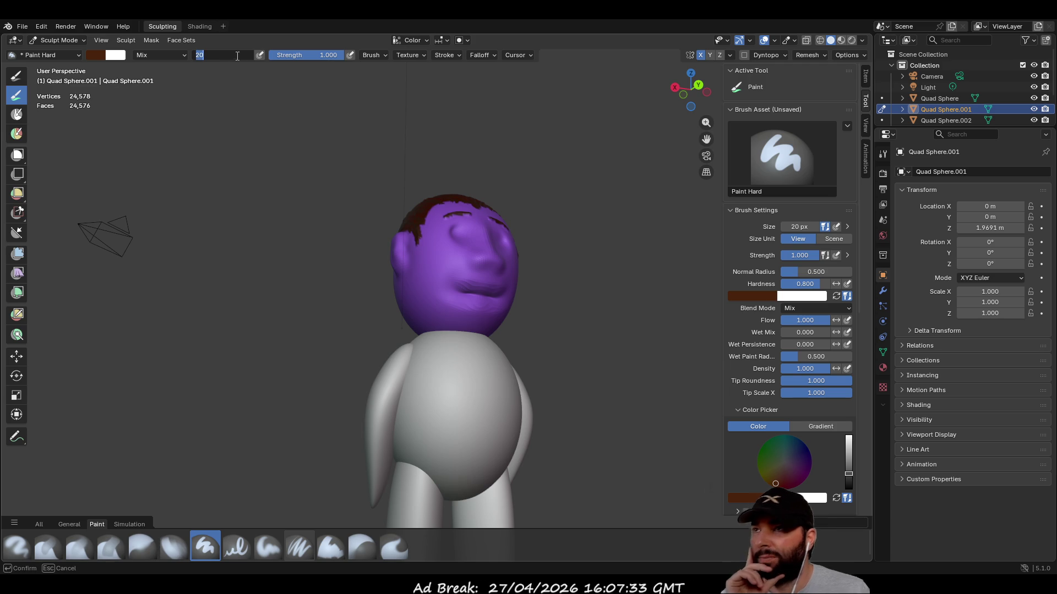
{"action": "type", "text": "5000"}
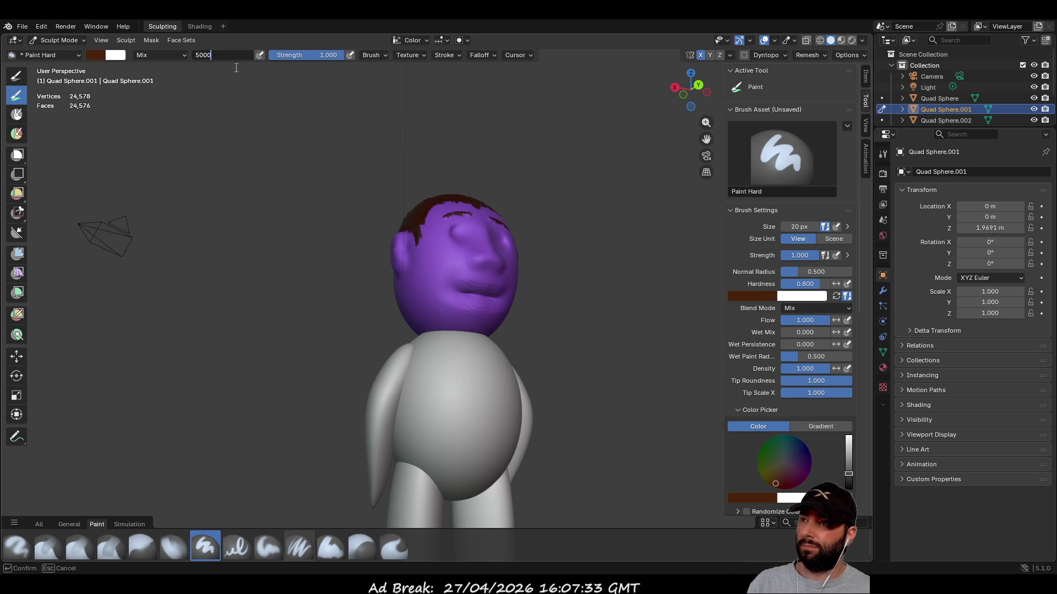
{"action": "key", "text": "Return"}
{"action": "left_click", "coordinate": [798, 450]}
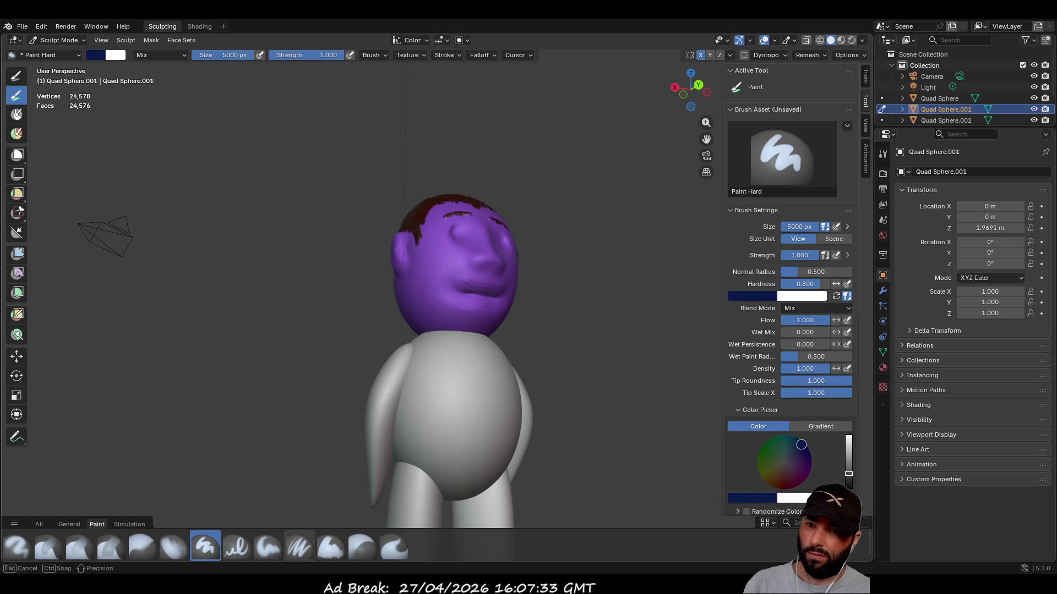
{"action": "left_click_drag", "start_coordinate": [848, 473], "coordinate": [849, 448]}
{"action": "middle_click_drag", "start_coordinate": [677, 451], "coordinate": [639, 441]}
{"action": "left_click_drag", "start_coordinate": [798, 449], "coordinate": [801, 444]}
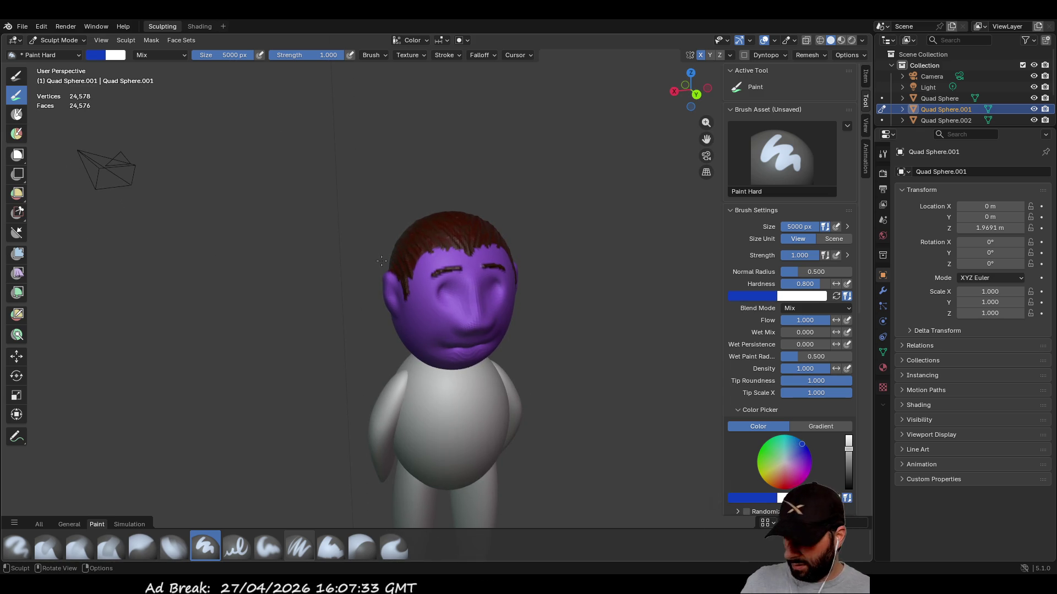
- Leave sculpting on the head and return to Object Mode
{"action": "key", "text": "Tab"}
{"action": "key", "text": "Tab"}
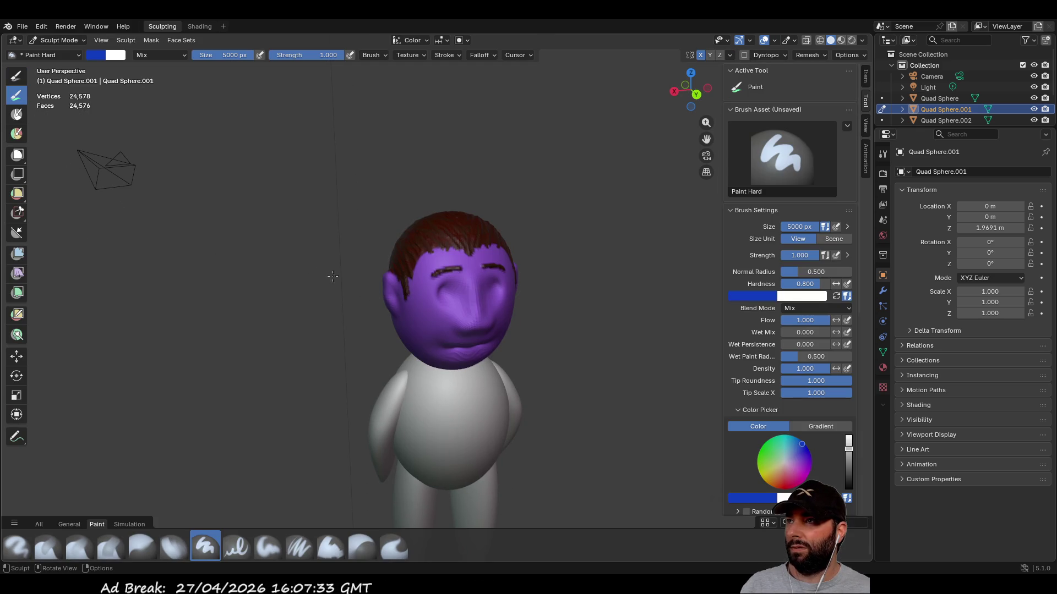
{"action": "left_click", "coordinate": [80, 38]}
{"action": "left_click", "coordinate": [71, 50]}
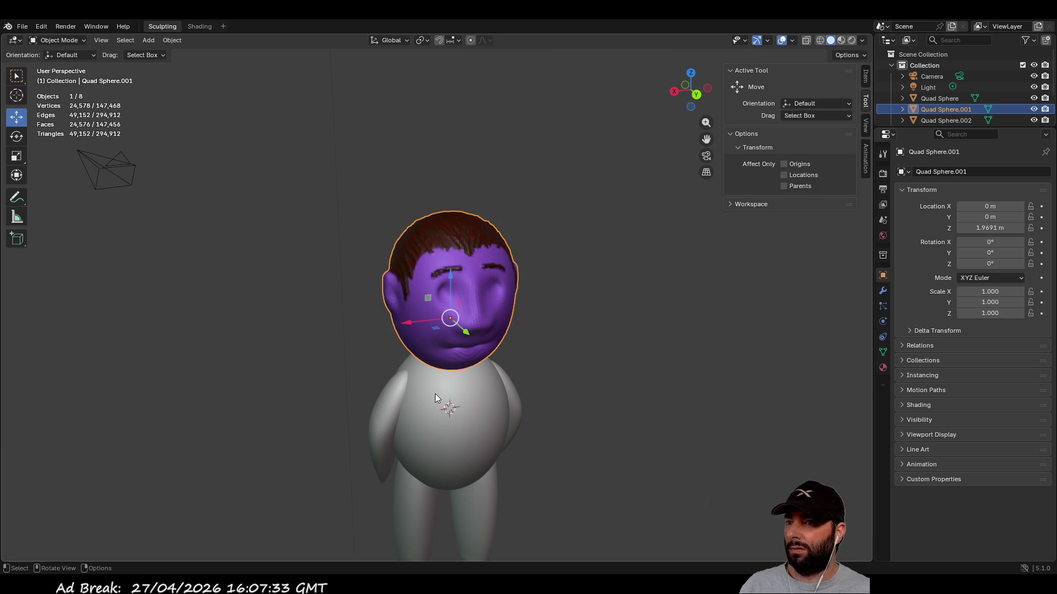
- Select the body sphere and switch it to Sculpt Mode for painting
{"action": "left_click", "coordinate": [447, 416]}
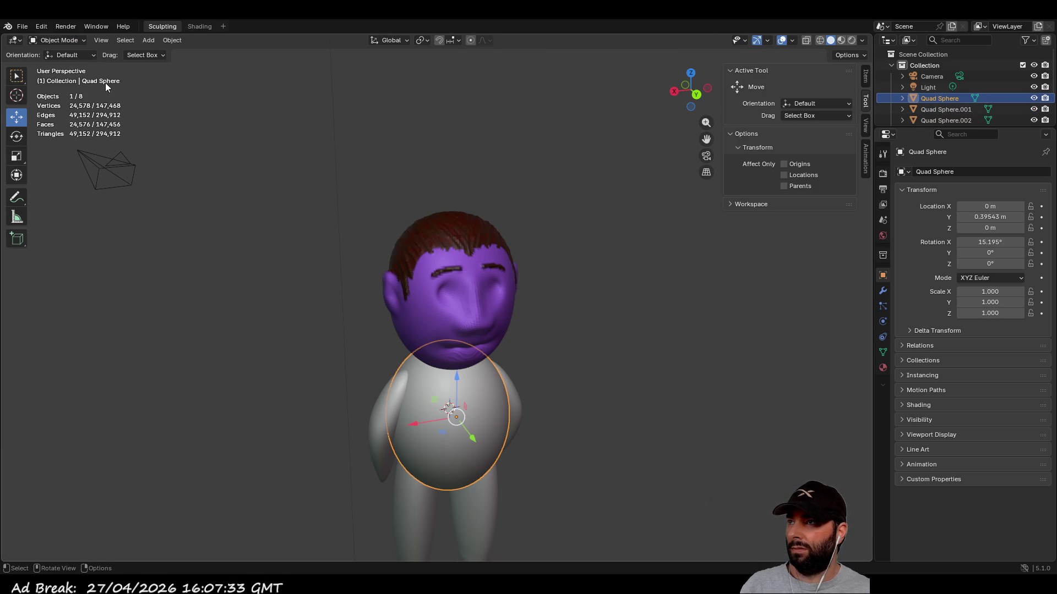
{"action": "key", "text": "Tab"}
{"action": "key", "text": "Tab"}
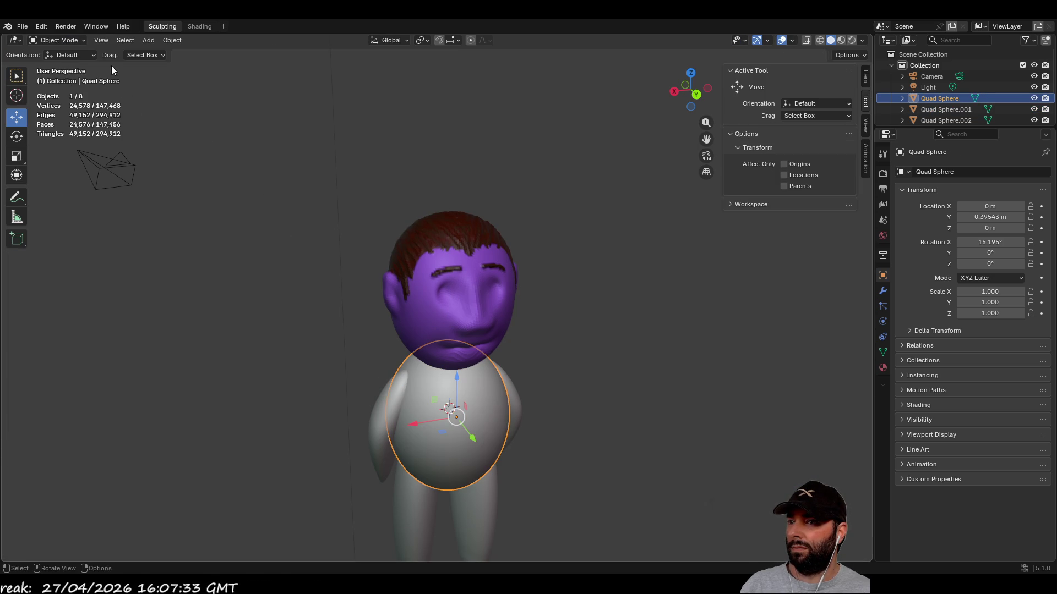
{"action": "left_click", "coordinate": [82, 40]}
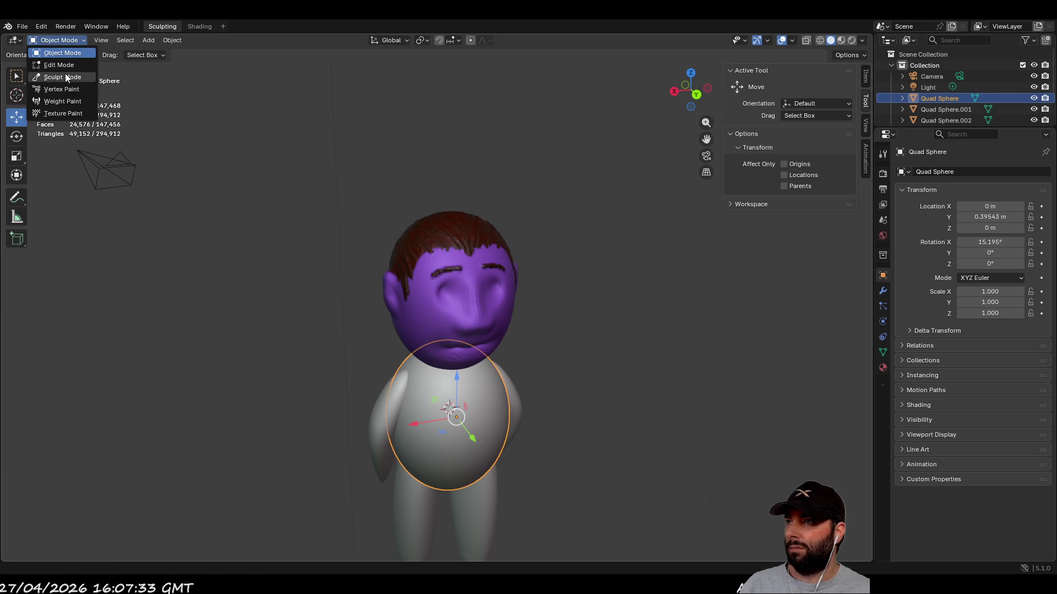
{"action": "left_click", "coordinate": [65, 77]}
{"action": "mouse_move", "coordinate": [455, 411]}
{"action": "middle_mouse_down"}
{"action": "mouse_move", "coordinate": [474, 371]}
{"action": "mouse_move", "coordinate": [450, 390]}
{"action": "middle_mouse_up"}
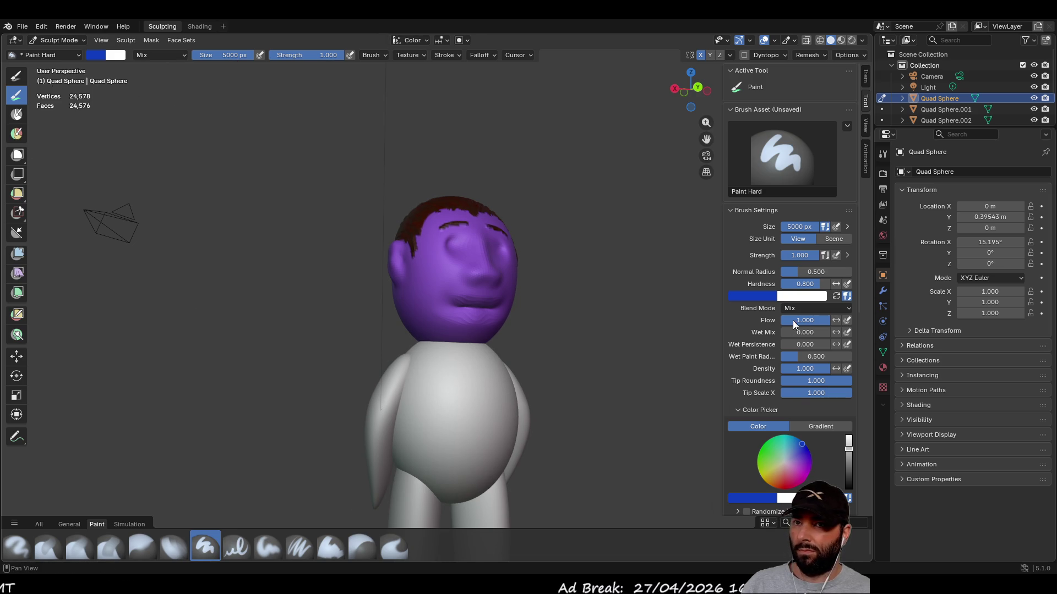
{"action": "left_click_drag", "start_coordinate": [429, 406], "coordinate": [429, 406]}
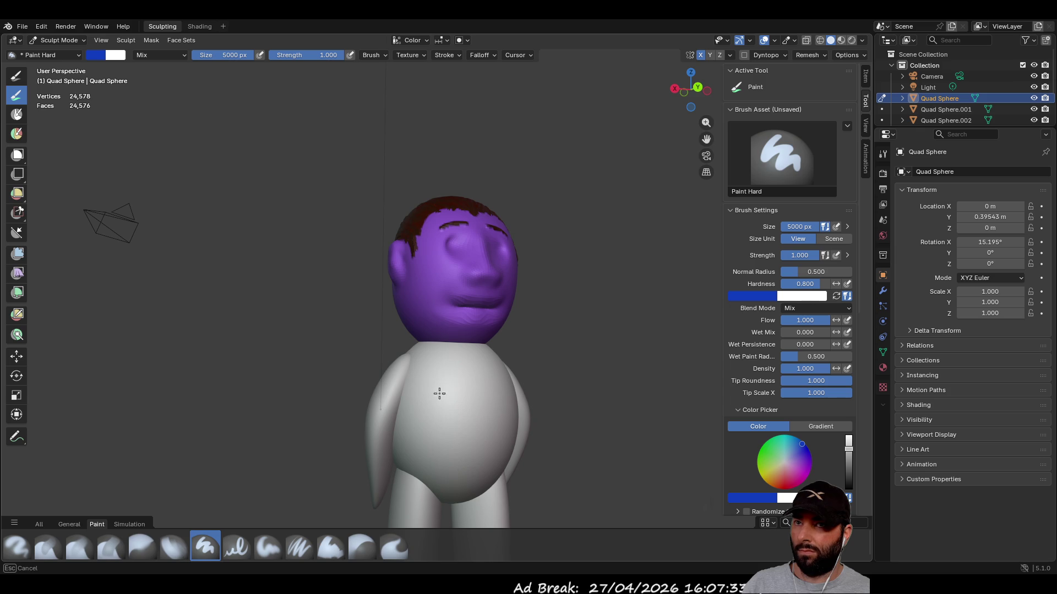
{"action": "left_click", "coordinate": [16, 114]}
{"action": "left_click", "coordinate": [17, 95]}
{"action": "left_click_drag", "start_coordinate": [468, 422], "coordinate": [450, 395]}
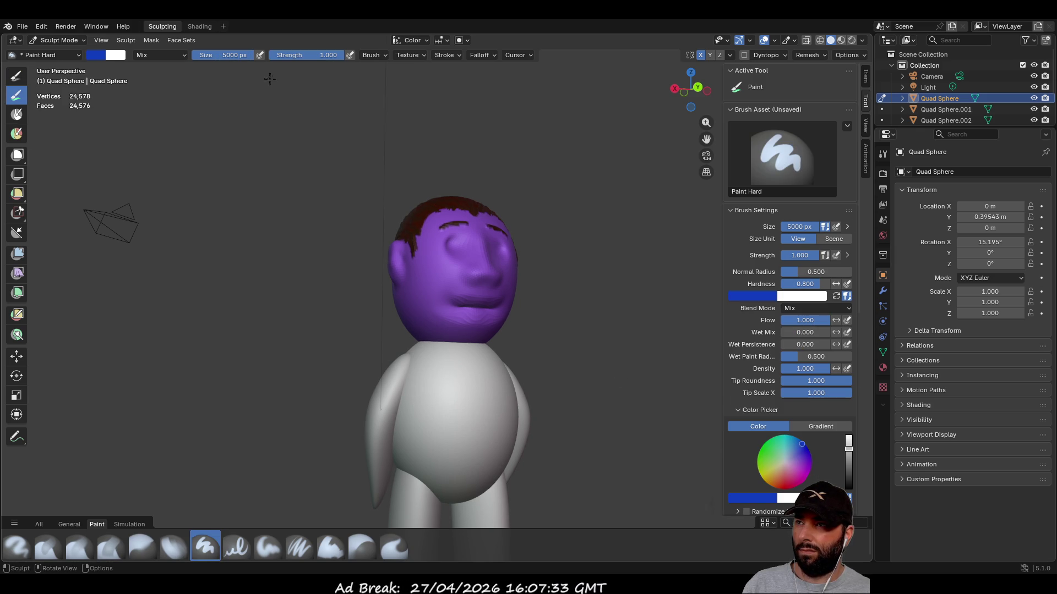
- Set the brush size to 500 px and paint the whole body blue
{"action": "left_click", "coordinate": [237, 55]}
{"action": "type", "text": "500"}
{"action": "key", "text": "Return"}
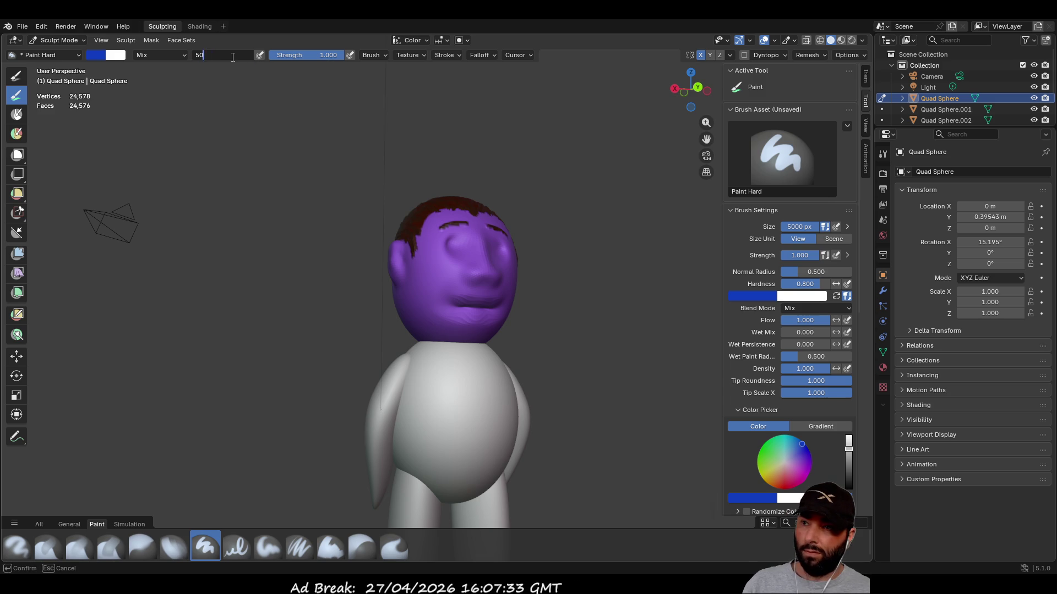
{"action": "mouse_move", "coordinate": [417, 401]}
{"action": "left_mouse_down"}
{"action": "mouse_move", "coordinate": [460, 420]}
{"action": "mouse_move", "coordinate": [450, 418]}
{"action": "left_mouse_up"}
{"action": "middle_click_drag", "start_coordinate": [448, 420], "coordinate": [474, 408]}
{"action": "mouse_move", "coordinate": [474, 408]}
{"action": "left_mouse_down"}
{"action": "mouse_move", "coordinate": [424, 410]}
{"action": "mouse_move", "coordinate": [435, 409]}
{"action": "left_mouse_up"}
{"action": "mouse_move", "coordinate": [438, 408]}
{"action": "middle_mouse_down"}
{"action": "mouse_move", "coordinate": [454, 330]}
{"action": "mouse_move", "coordinate": [554, 389]}
{"action": "mouse_move", "coordinate": [520, 400]}
{"action": "mouse_move", "coordinate": [529, 352]}
{"action": "mouse_move", "coordinate": [551, 397]}
{"action": "middle_mouse_up"}
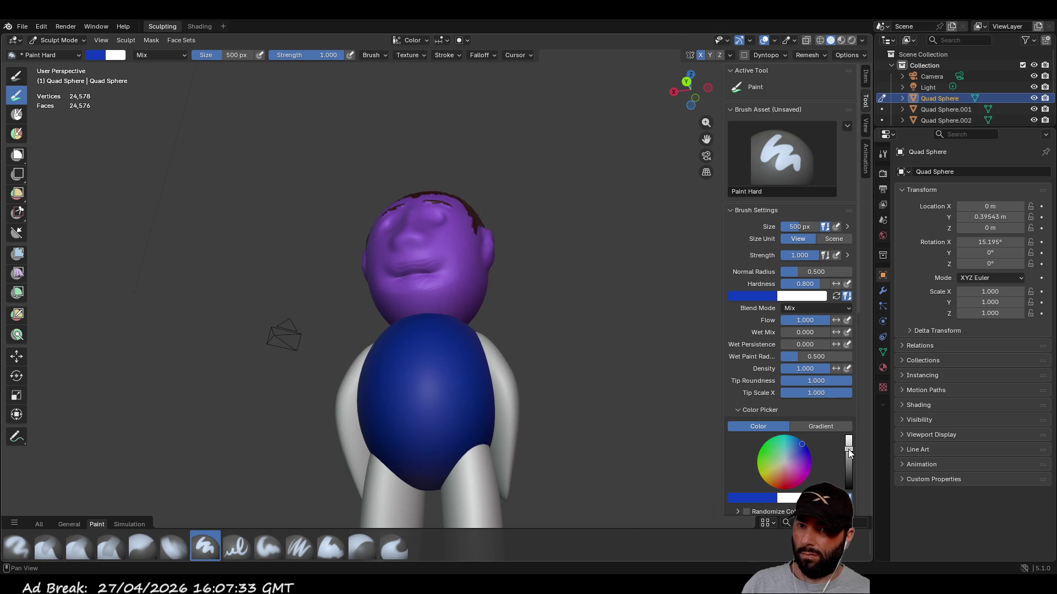
- Darken the blue paint colour on the value slider
{"action": "left_click_drag", "start_coordinate": [849, 452], "coordinate": [849, 465]}
{"action": "middle_click_drag", "start_coordinate": [270, 248], "coordinate": [248, 302]}
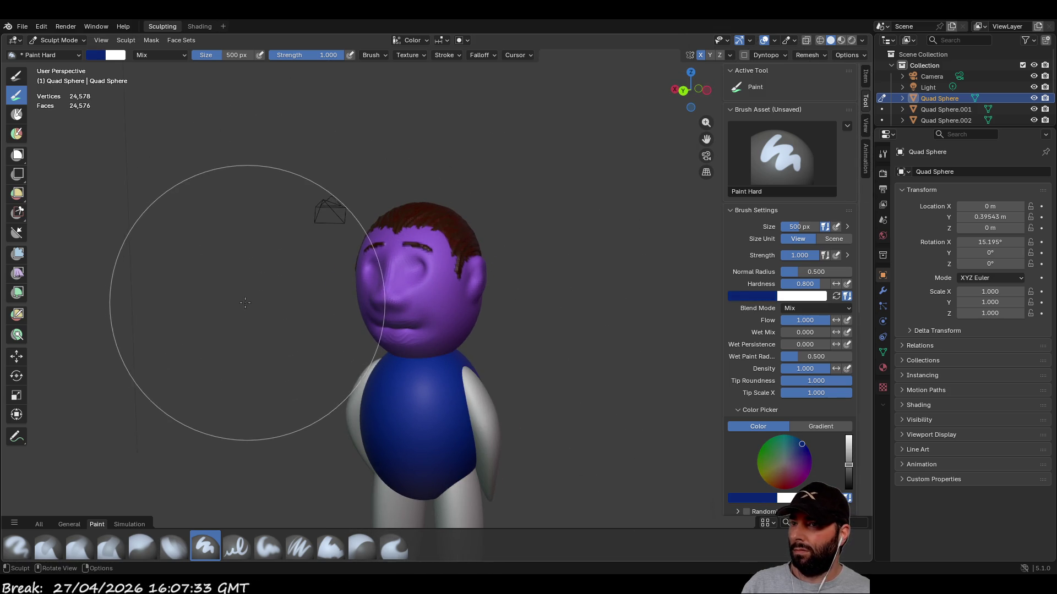
{"action": "left_click", "coordinate": [82, 43]}
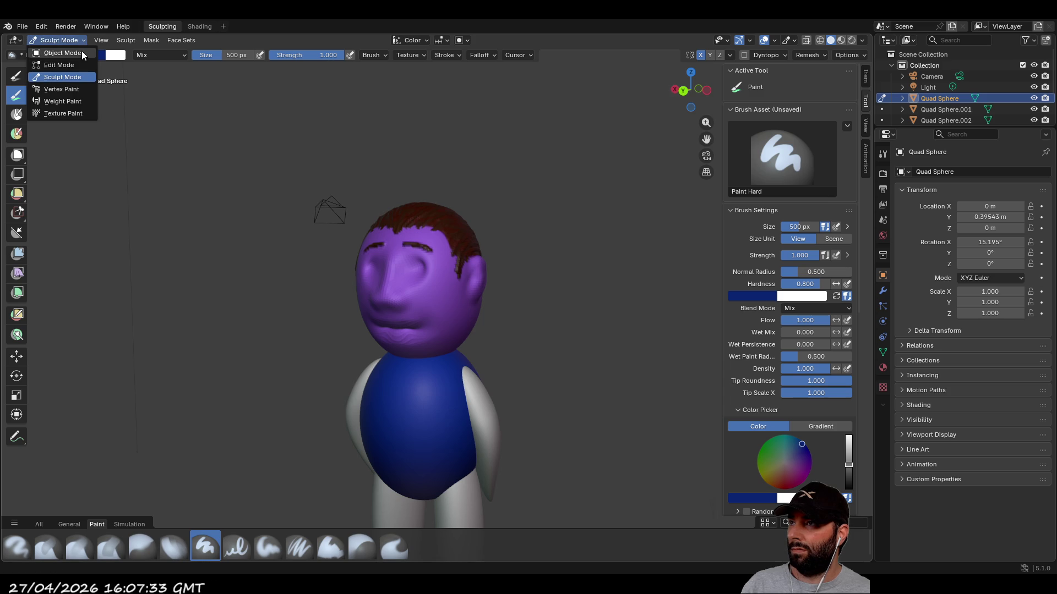
- Select both legs, switch to Sculpt Mode and paint the left leg blue
{"action": "left_click", "coordinate": [55, 50]}
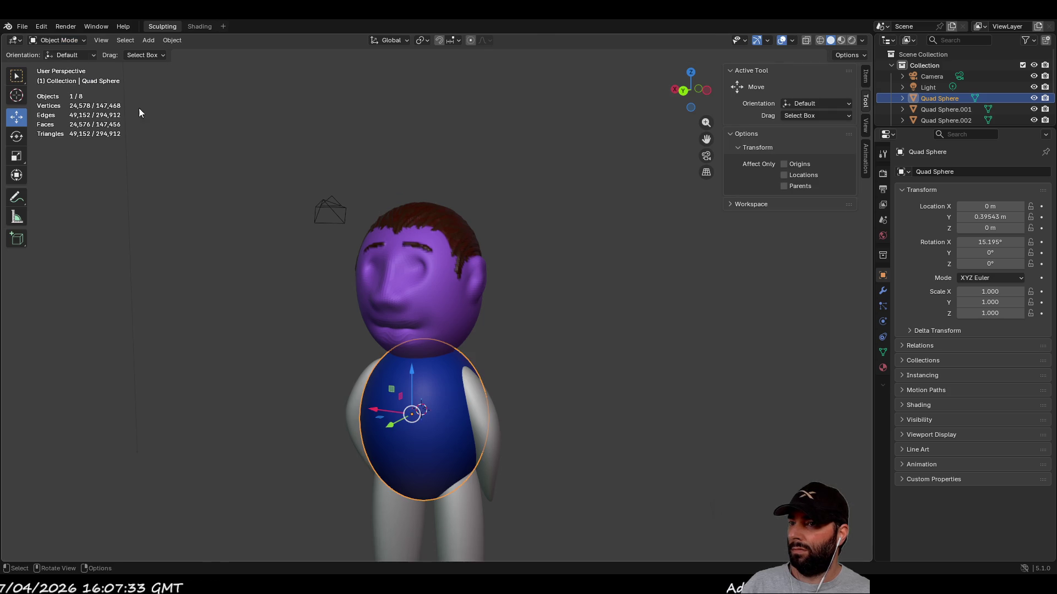
{"action": "left_click", "coordinate": [455, 514]}
{"action": "left_click", "coordinate": [407, 501], "text": "shift"}
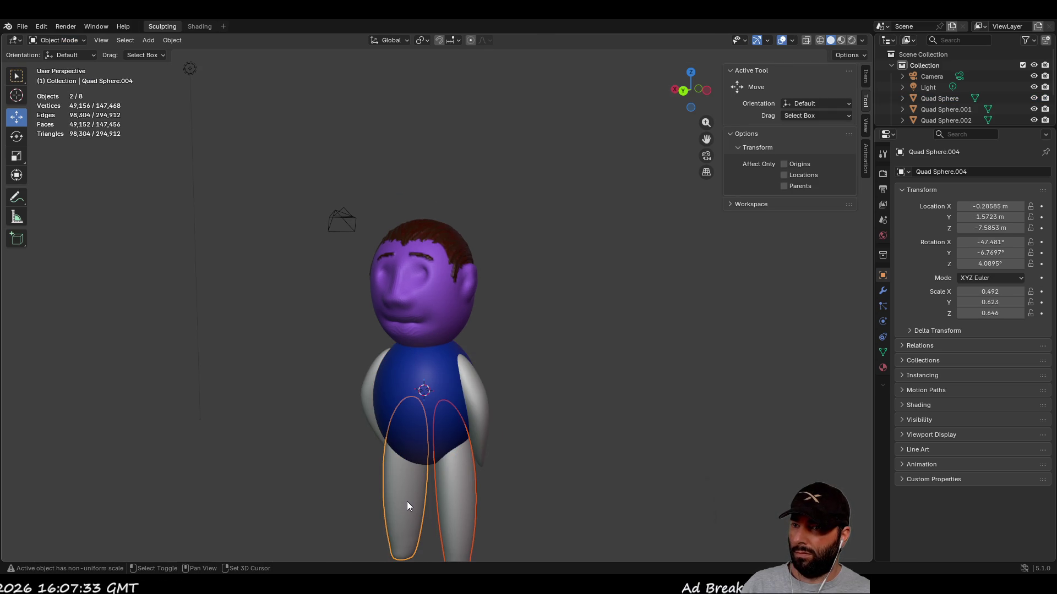
{"action": "left_click", "coordinate": [84, 42]}
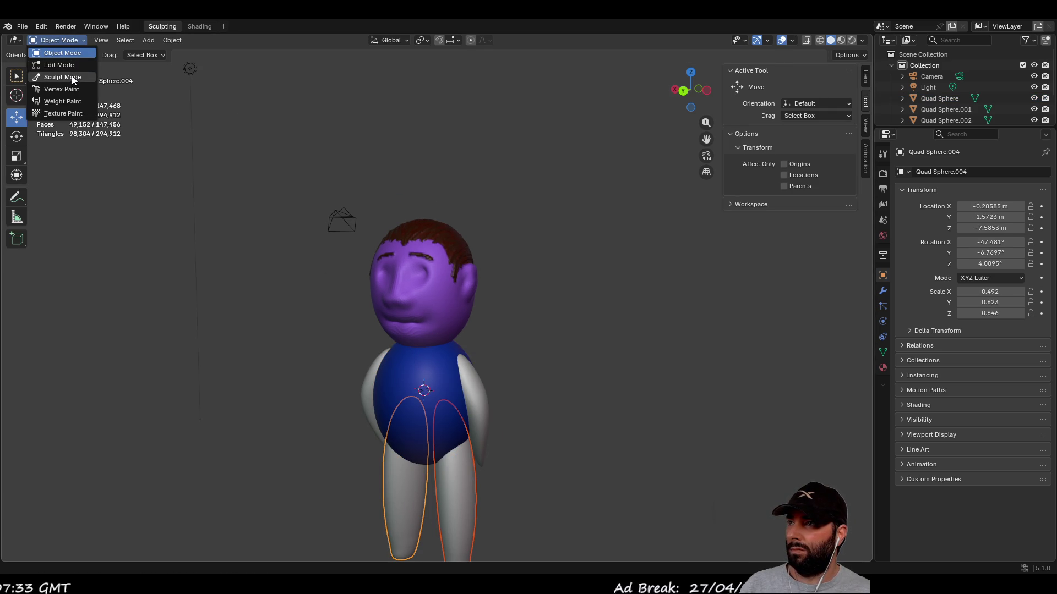
{"action": "left_click", "coordinate": [72, 75]}
{"action": "scroll", "coordinate": [438, 473], "scroll_direction": "down", "scroll_amount": 2}
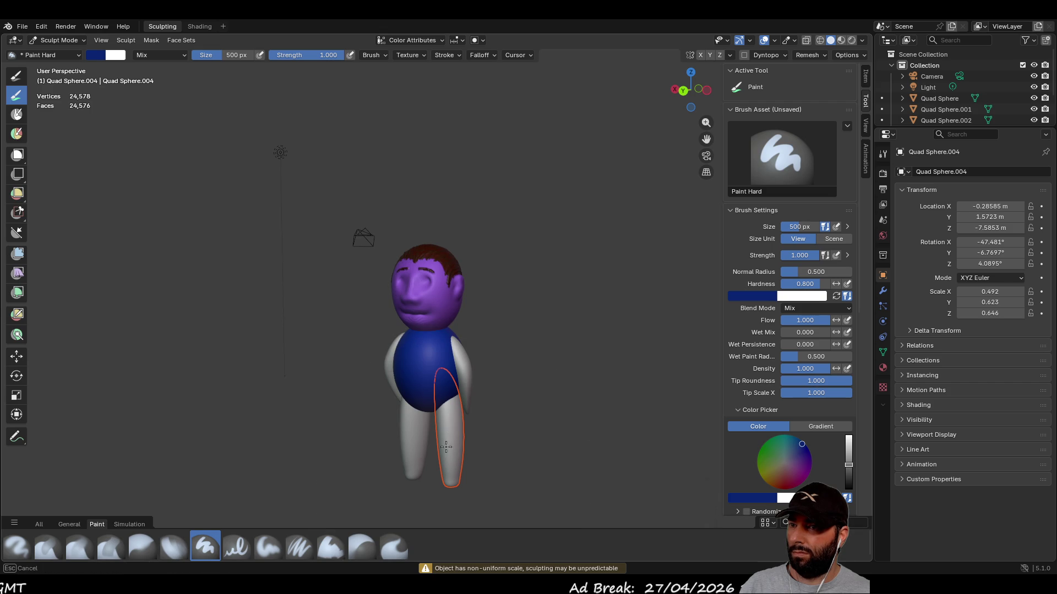
{"action": "left_click_drag", "start_coordinate": [413, 441], "coordinate": [397, 433]}
{"action": "mouse_move", "coordinate": [446, 422]}
{"action": "middle_mouse_down"}
{"action": "mouse_move", "coordinate": [523, 427]}
{"action": "mouse_move", "coordinate": [430, 436]}
{"action": "mouse_move", "coordinate": [417, 390]}
{"action": "middle_mouse_up"}
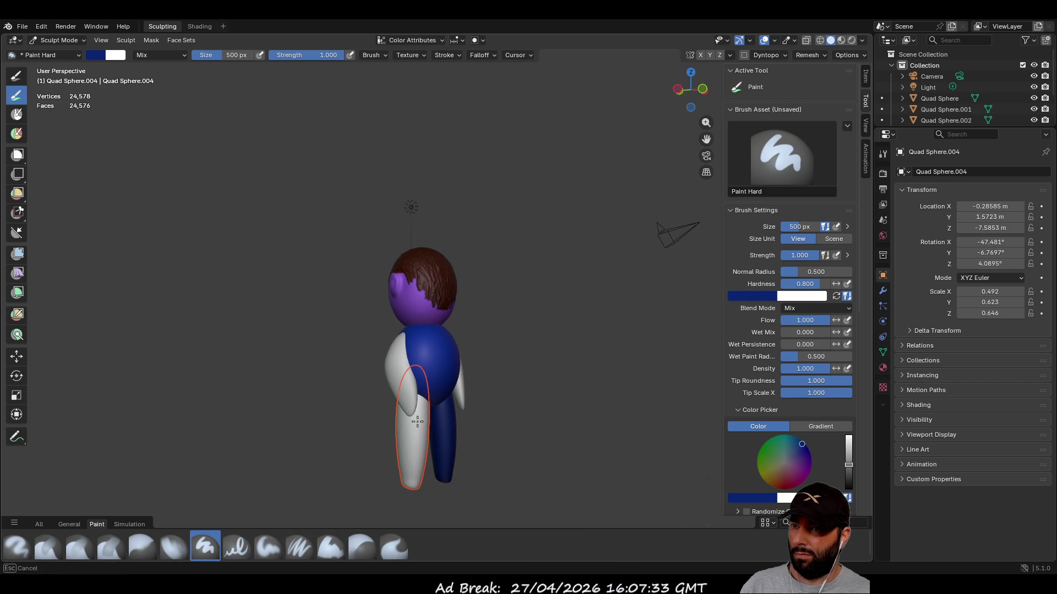
{"action": "middle_click_drag", "start_coordinate": [510, 453], "coordinate": [283, 448]}
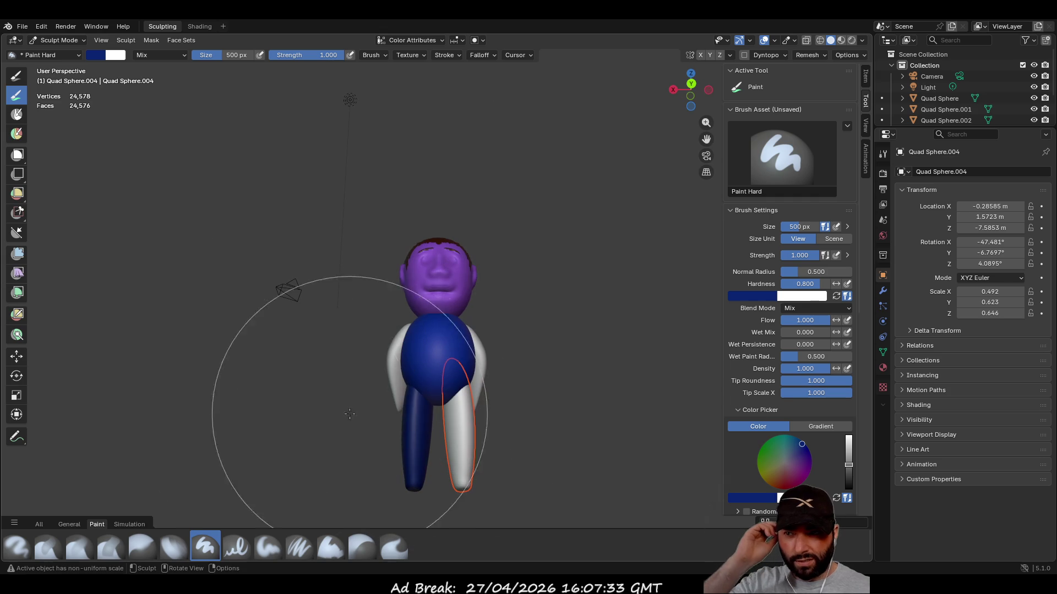
{"action": "mouse_move", "coordinate": [484, 423]}
{"action": "middle_mouse_down"}
{"action": "mouse_move", "coordinate": [453, 460]}
{"action": "mouse_move", "coordinate": [365, 150]}
{"action": "mouse_move", "coordinate": [220, 146]}
{"action": "middle_mouse_up"}
- Reselect only the right leg in Sculpt Mode and paint it dark blue
{"action": "left_click", "coordinate": [57, 40]}
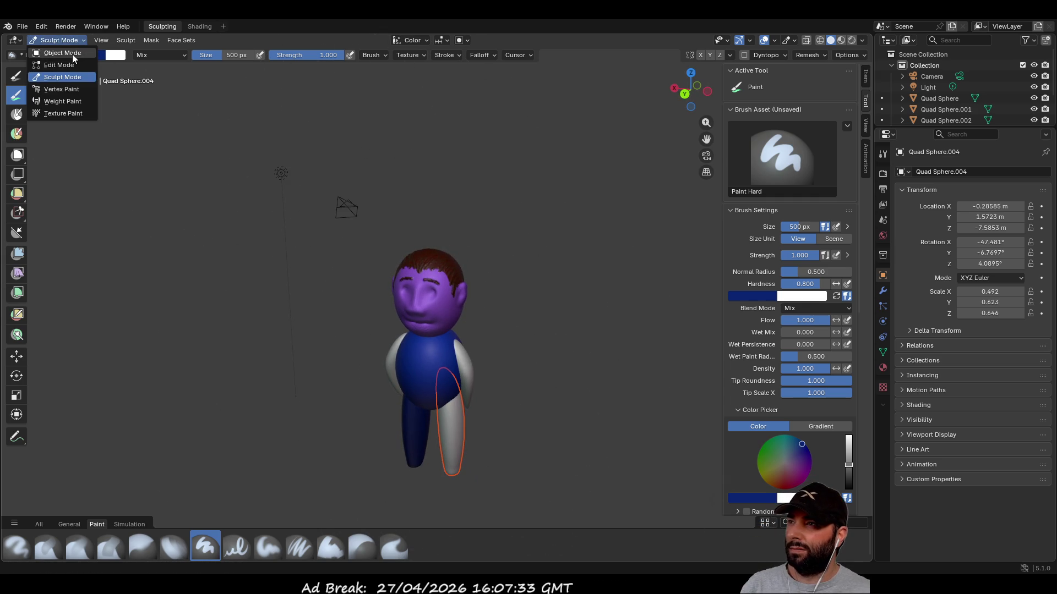
{"action": "left_click", "coordinate": [71, 55]}
{"action": "left_click", "coordinate": [454, 427]}
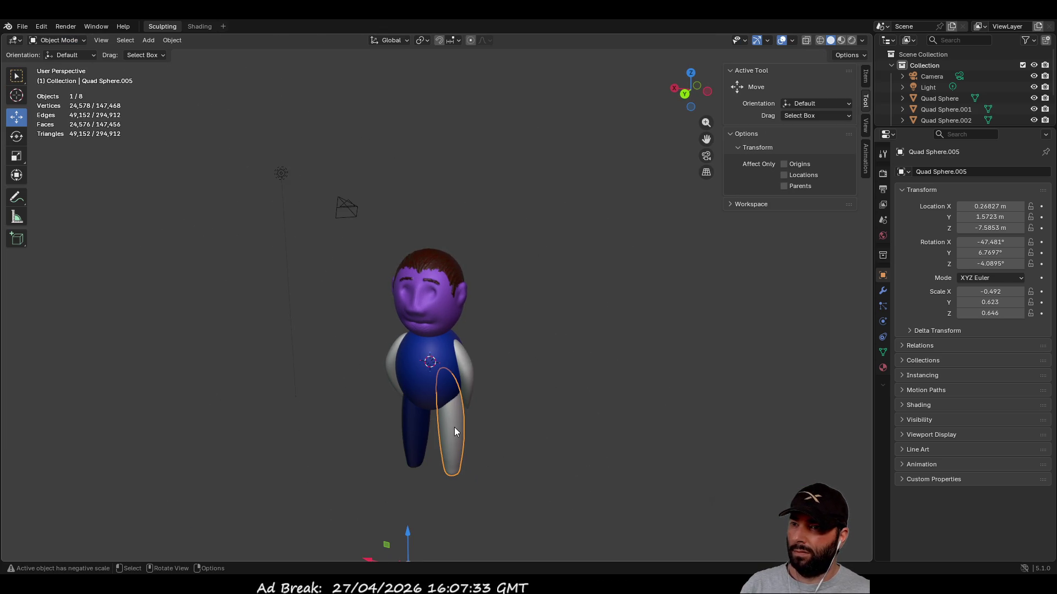
{"action": "left_click", "coordinate": [68, 41]}
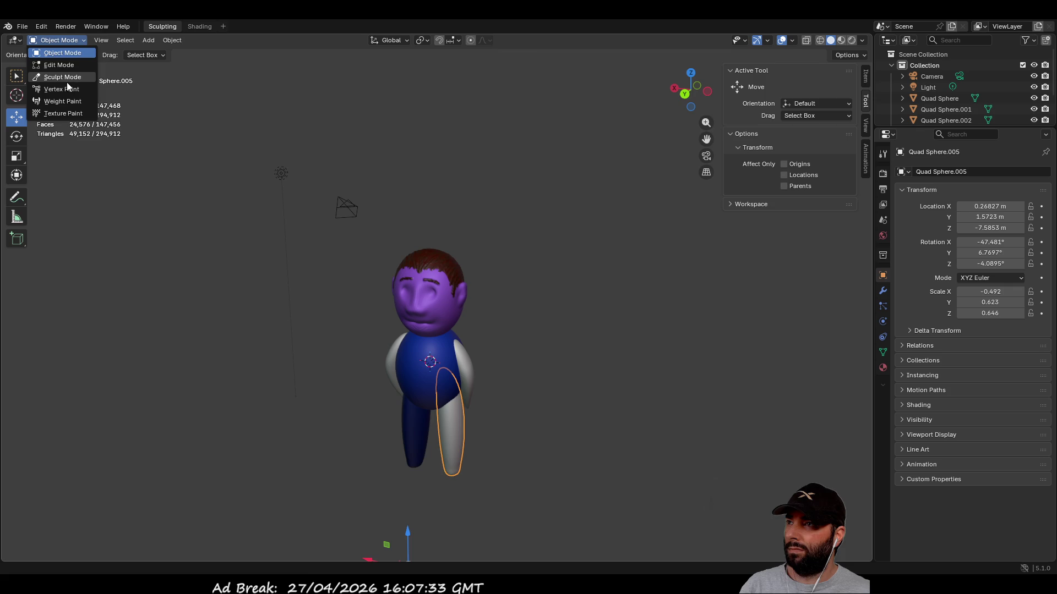
{"action": "left_click", "coordinate": [67, 81]}
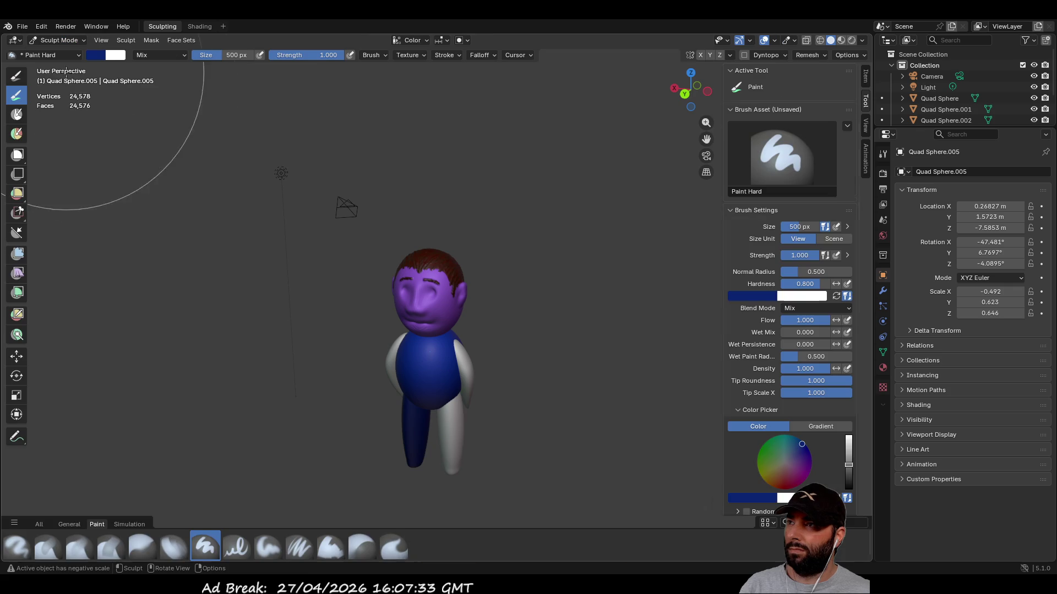
{"action": "left_click", "coordinate": [456, 449]}
{"action": "middle_click_drag", "start_coordinate": [454, 450], "coordinate": [231, 489]}
- Set the brush size to 100 px and the paint colour to black
{"action": "left_click", "coordinate": [233, 55]}
{"action": "type", "text": "100"}
{"action": "key", "text": "Return"}
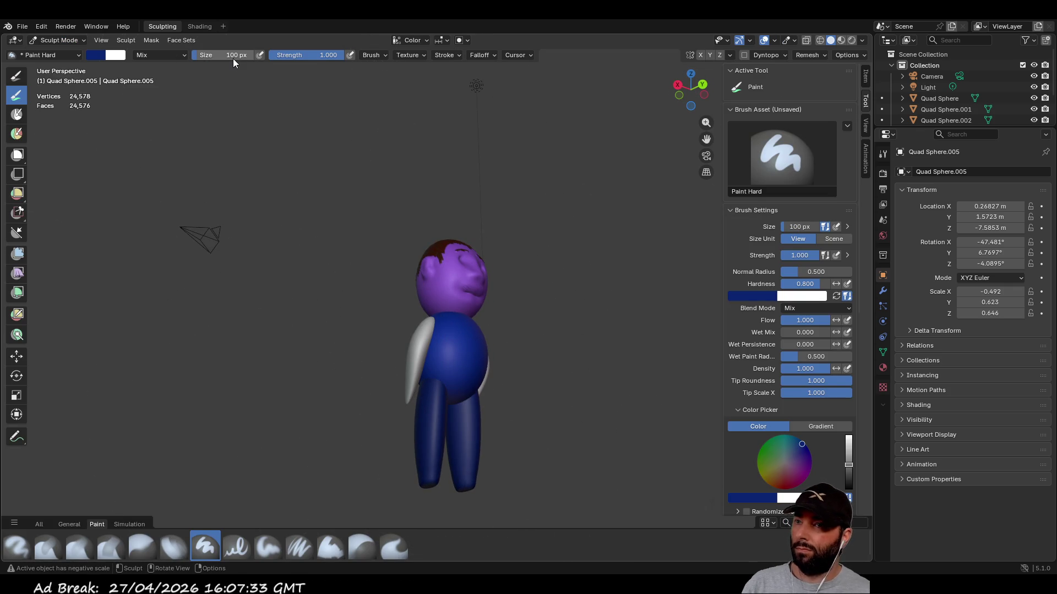
{"action": "left_click_drag", "start_coordinate": [851, 465], "coordinate": [850, 492]}
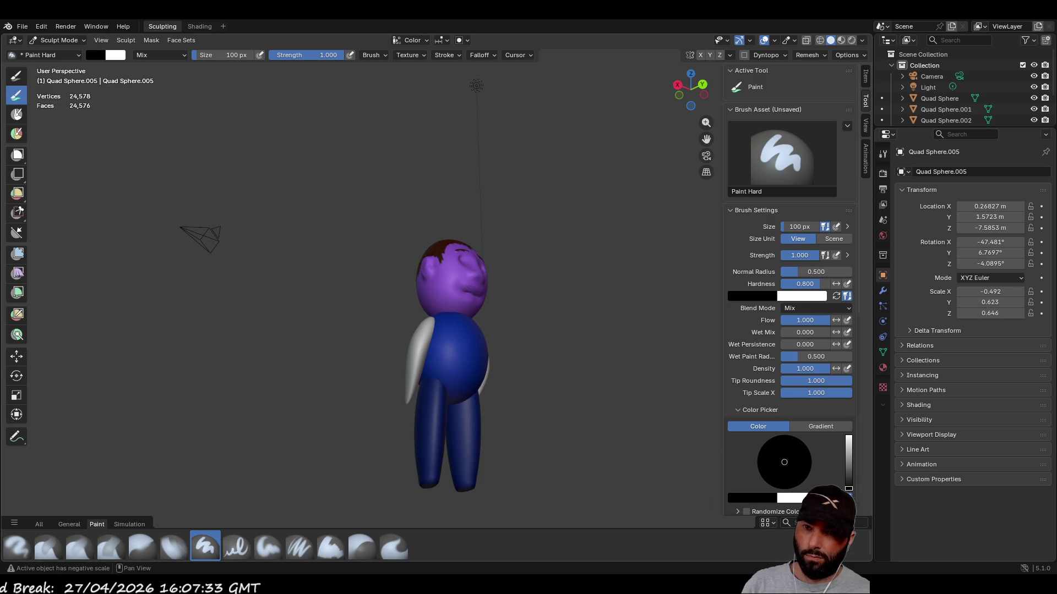
- Paint both leg tips black, then return to Object Mode
{"action": "scroll", "coordinate": [444, 422], "scroll_direction": "up", "scroll_amount": 2}
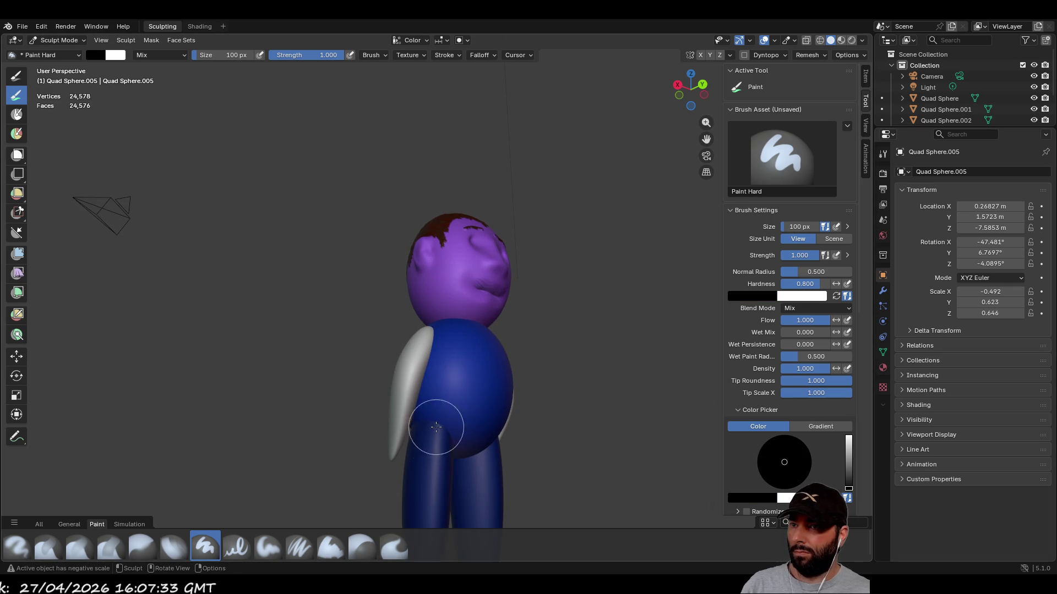
{"action": "middle_click_drag", "start_coordinate": [437, 401], "coordinate": [420, 376]}
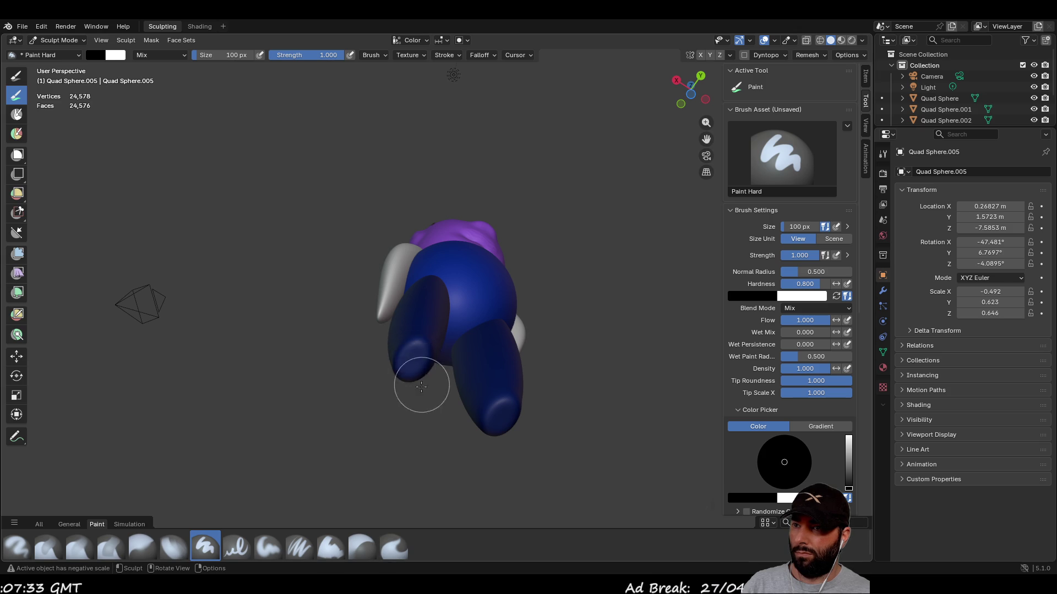
{"action": "middle_click_drag", "start_coordinate": [424, 378], "coordinate": [393, 382]}
{"action": "left_click_drag", "start_coordinate": [504, 330], "coordinate": [496, 318]}
{"action": "middle_click_drag", "start_coordinate": [496, 319], "coordinate": [421, 463]}
{"action": "mouse_move", "coordinate": [421, 462]}
{"action": "left_mouse_down"}
{"action": "mouse_move", "coordinate": [421, 441]}
{"action": "mouse_move", "coordinate": [440, 451]}
{"action": "left_mouse_up"}
{"action": "middle_click_drag", "start_coordinate": [440, 451], "coordinate": [483, 464]}
{"action": "left_click_drag", "start_coordinate": [483, 464], "coordinate": [503, 462]}
{"action": "mouse_move", "coordinate": [503, 462]}
{"action": "middle_mouse_down"}
{"action": "mouse_move", "coordinate": [319, 484]}
{"action": "mouse_move", "coordinate": [672, 365]}
{"action": "mouse_move", "coordinate": [461, 498]}
{"action": "mouse_move", "coordinate": [330, 325]}
{"action": "mouse_move", "coordinate": [293, 231]}
{"action": "middle_mouse_up"}
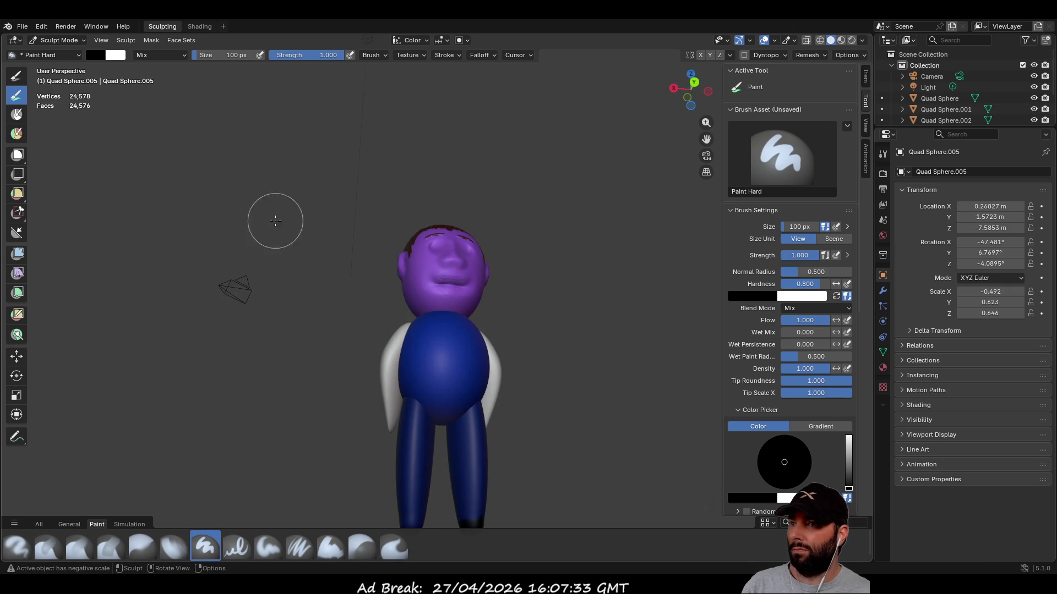
{"action": "left_click", "coordinate": [78, 40]}
{"action": "left_click", "coordinate": [71, 53]}
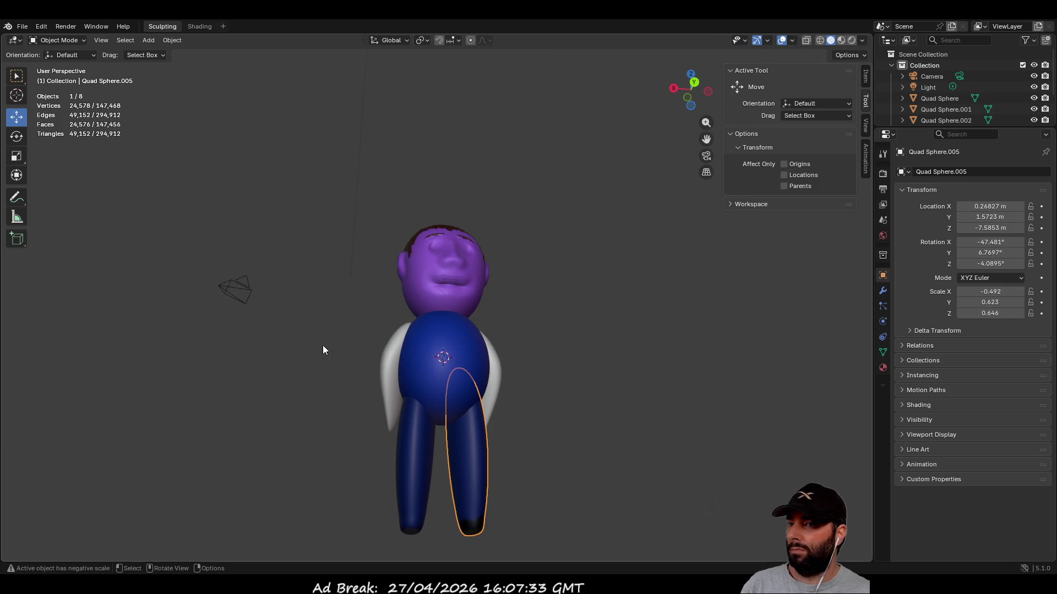
- Select the left leg, enter Sculpt Mode and paint its tip black
{"action": "middle_click_drag", "start_coordinate": [302, 315], "coordinate": [329, 311]}
{"action": "left_click", "coordinate": [409, 422]}
{"action": "middle_click_drag", "start_coordinate": [180, 194], "coordinate": [130, 127]}
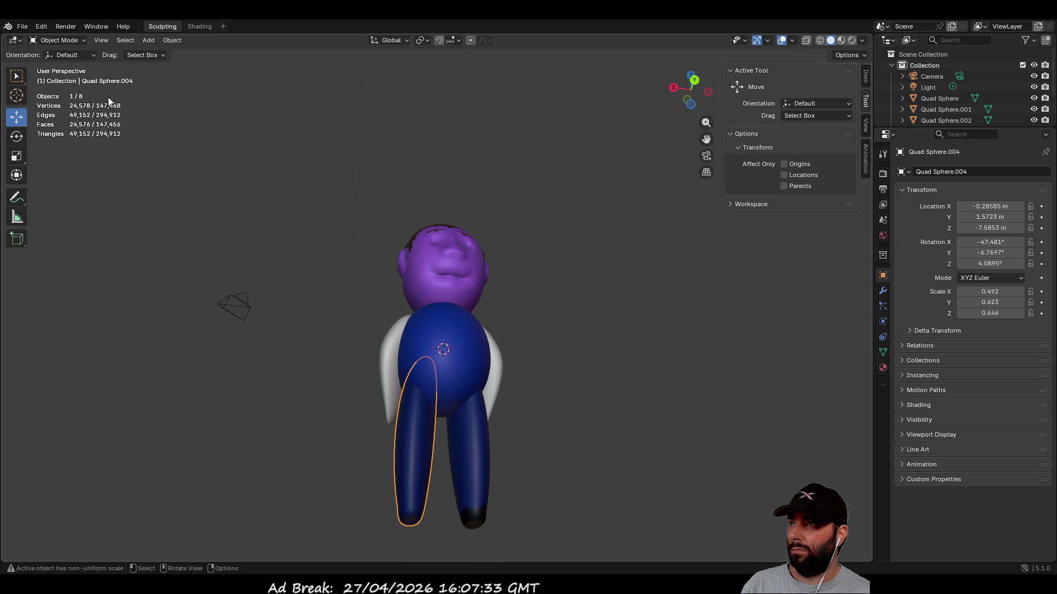
{"action": "left_click", "coordinate": [68, 40]}
{"action": "left_click", "coordinate": [63, 77]}
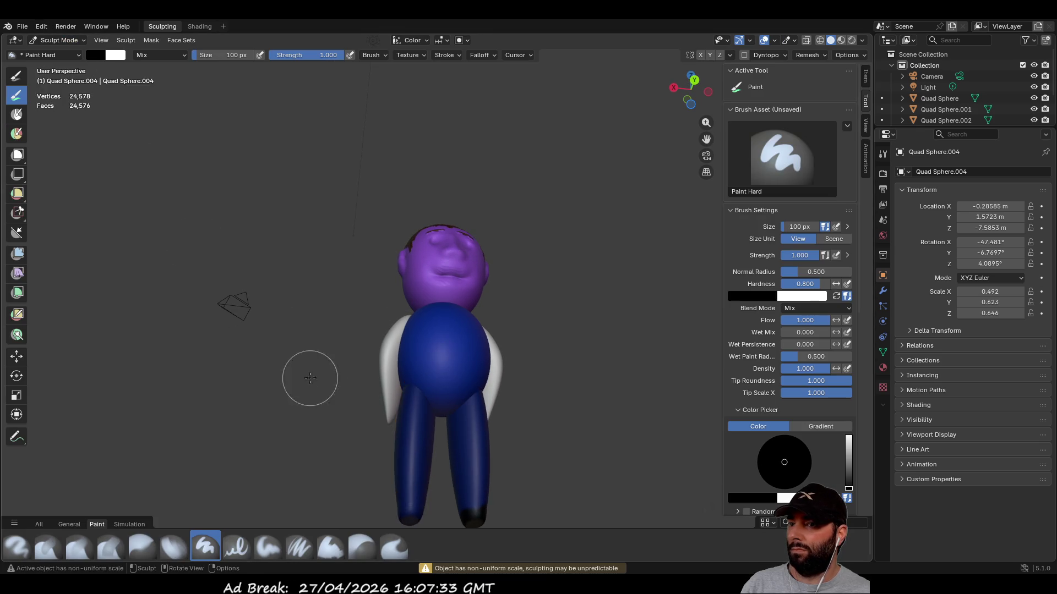
{"action": "middle_click_drag", "start_coordinate": [267, 330], "coordinate": [385, 342]}
{"action": "left_click_drag", "start_coordinate": [402, 352], "coordinate": [405, 347]}
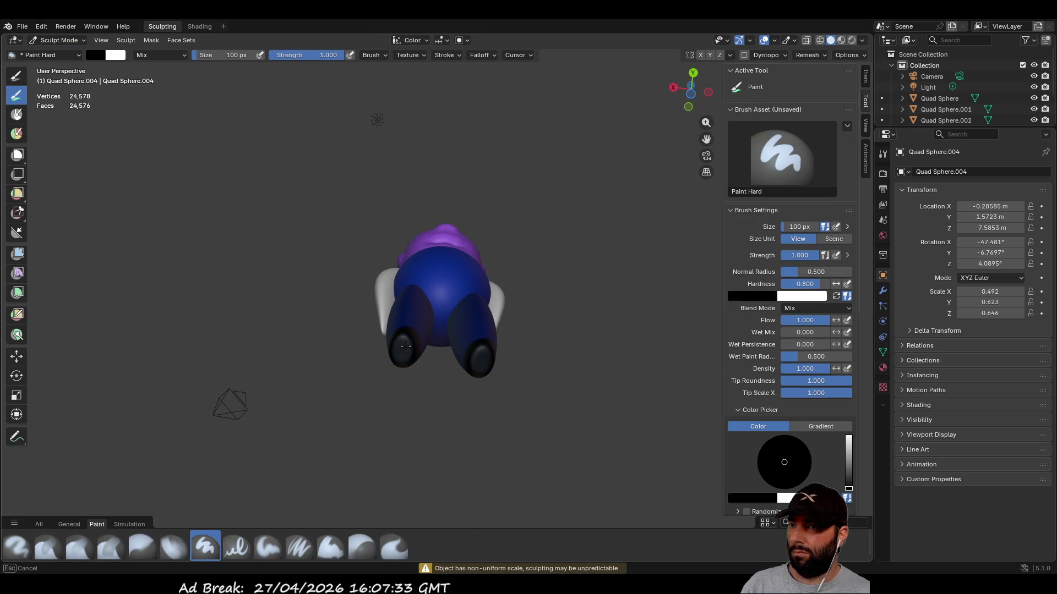
- Turn the figure around and change the paint colour to yellow-green
{"action": "mouse_move", "coordinate": [398, 345]}
{"action": "middle_mouse_down"}
{"action": "mouse_move", "coordinate": [457, 380]}
{"action": "mouse_move", "coordinate": [373, 505]}
{"action": "mouse_move", "coordinate": [389, 479]}
{"action": "middle_mouse_up"}
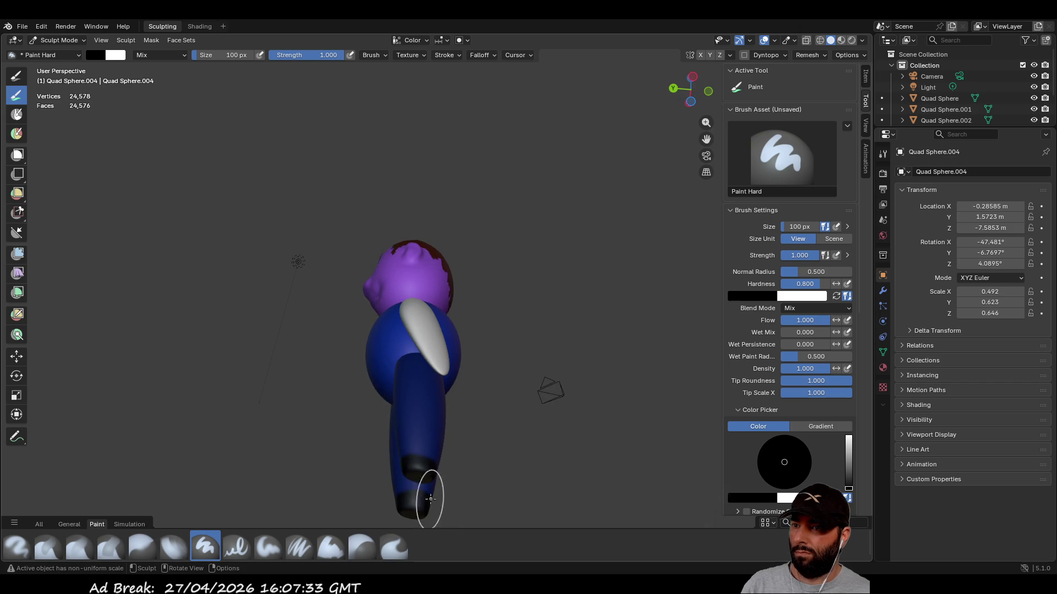
{"action": "middle_click_drag", "start_coordinate": [406, 427], "coordinate": [618, 394]}
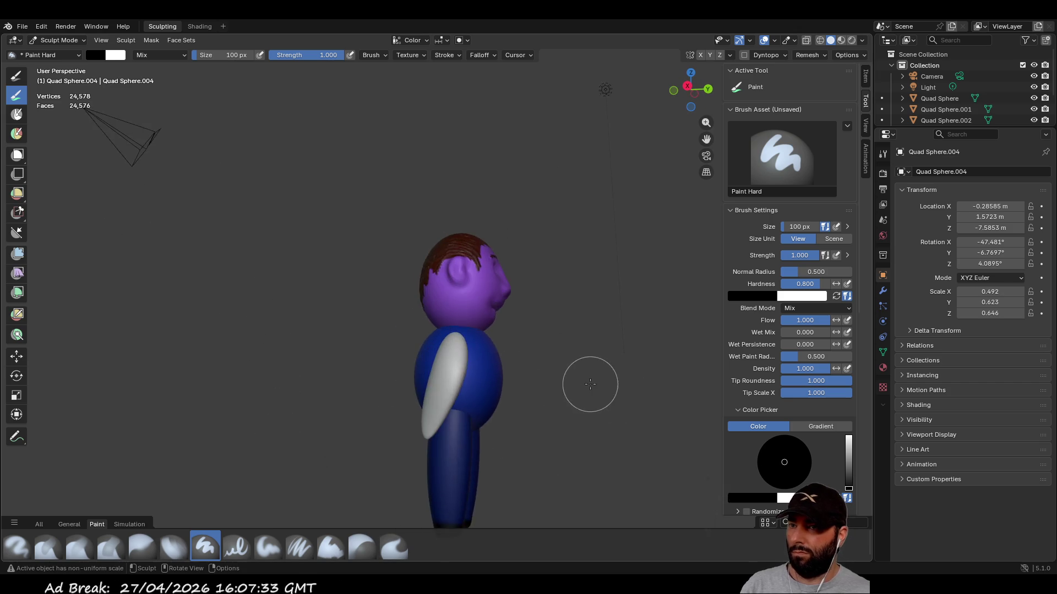
{"action": "mouse_move", "coordinate": [538, 307]}
{"action": "middle_mouse_down"}
{"action": "mouse_move", "coordinate": [582, 293]}
{"action": "mouse_move", "coordinate": [583, 308]}
{"action": "mouse_move", "coordinate": [311, 276]}
{"action": "middle_mouse_up"}
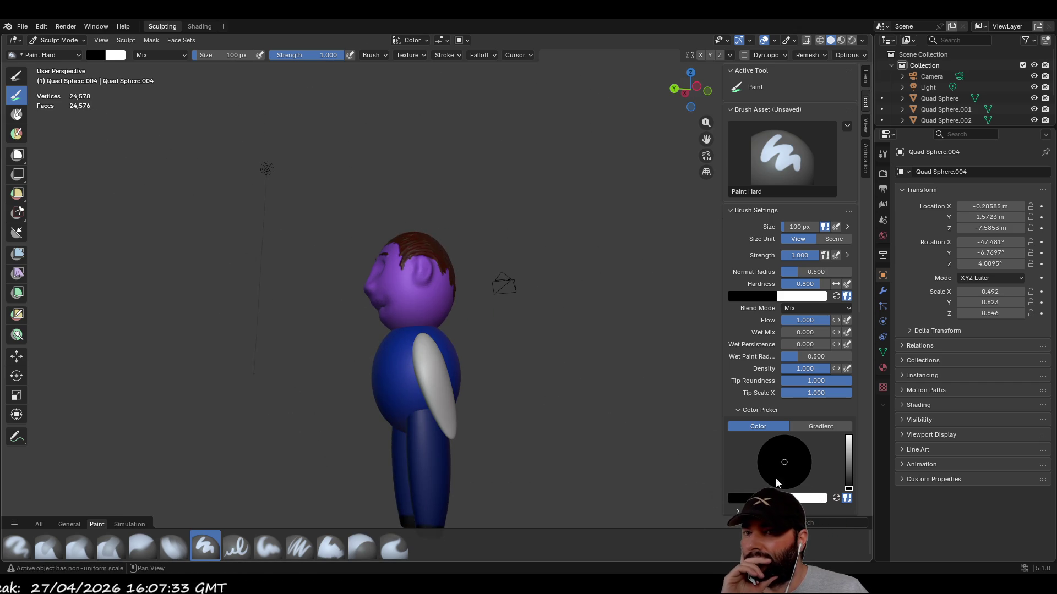
{"action": "left_click_drag", "start_coordinate": [848, 477], "coordinate": [848, 445]}
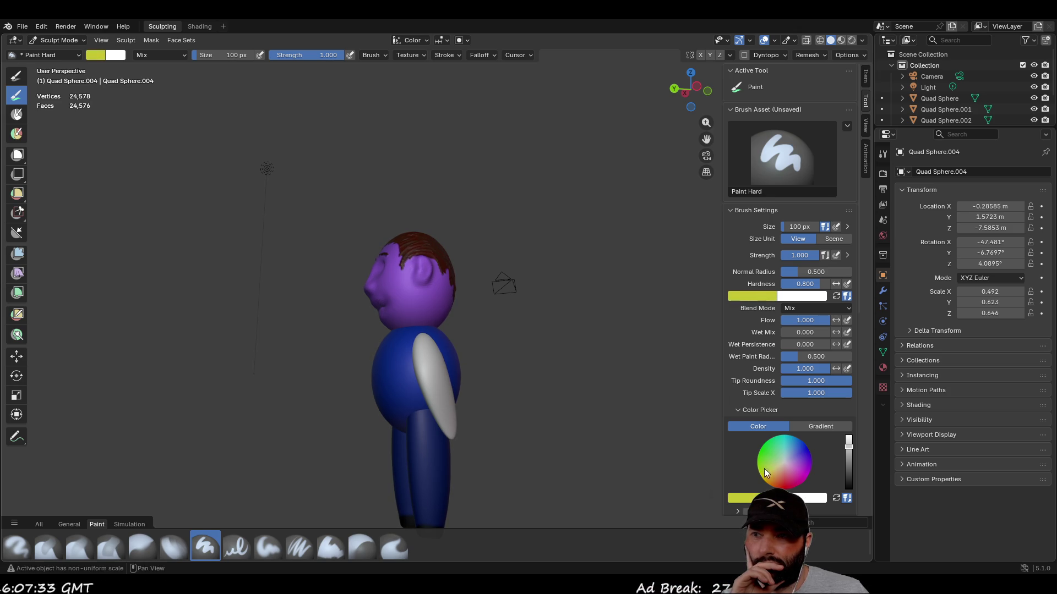
- Save the file with File > Save
{"action": "middle_click_drag", "start_coordinate": [496, 303], "coordinate": [473, 286]}
{"action": "left_click", "coordinate": [17, 26]}
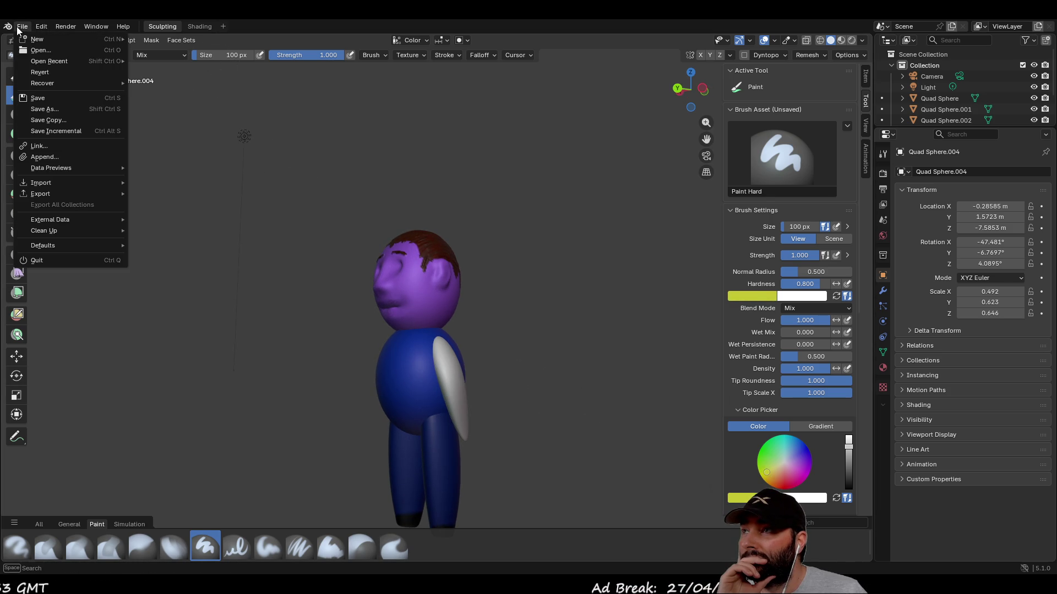
{"action": "mouse_move", "coordinate": [34, 39]}
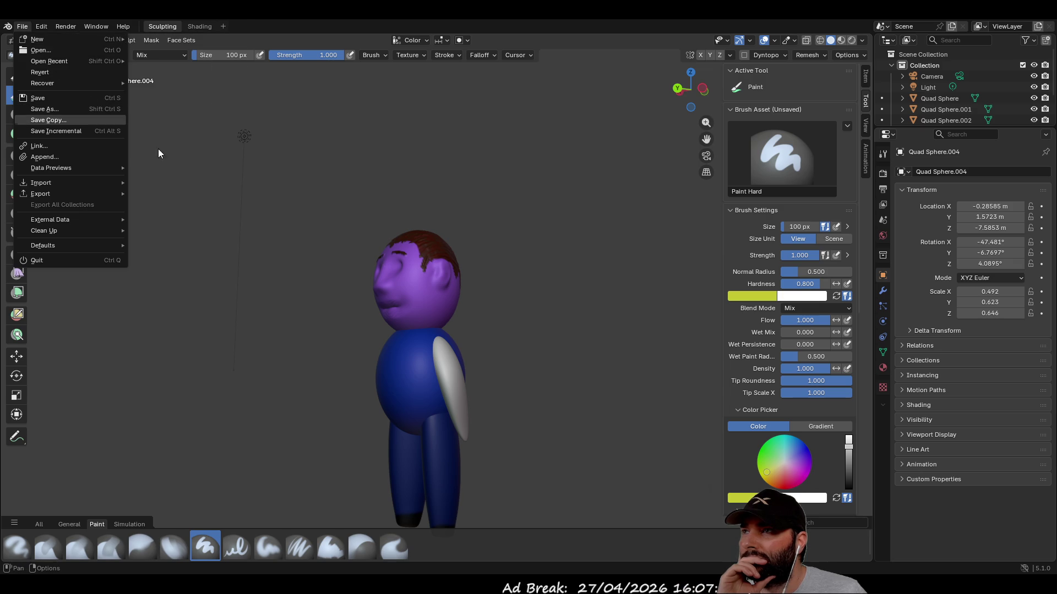
{"action": "left_click", "coordinate": [89, 99]}
- Return the editor to Object Mode
{"action": "left_click", "coordinate": [70, 56]}
{"action": "left_click", "coordinate": [81, 43]}
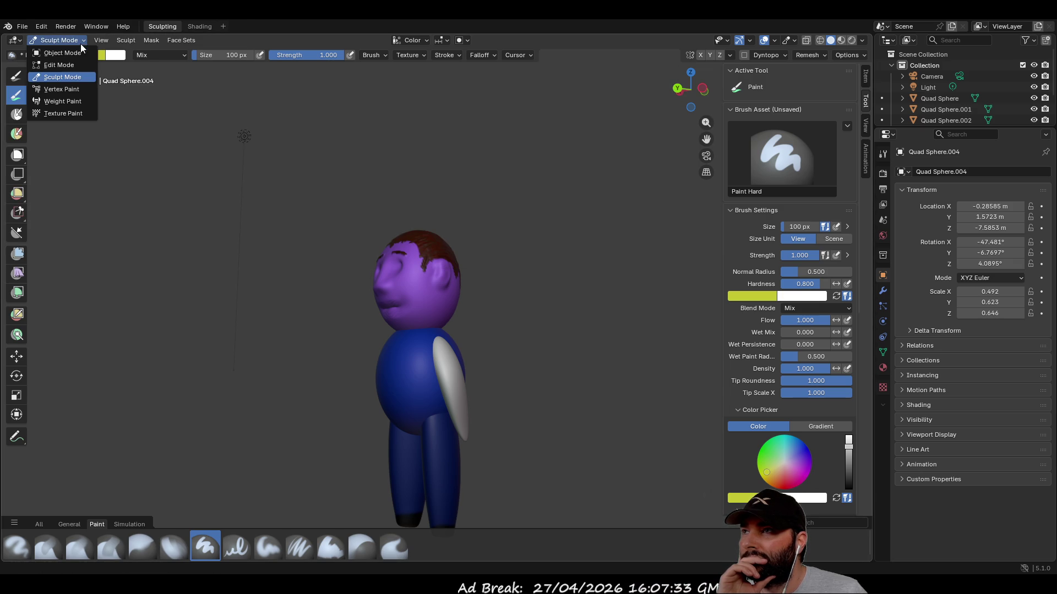
{"action": "left_click", "coordinate": [62, 53]}
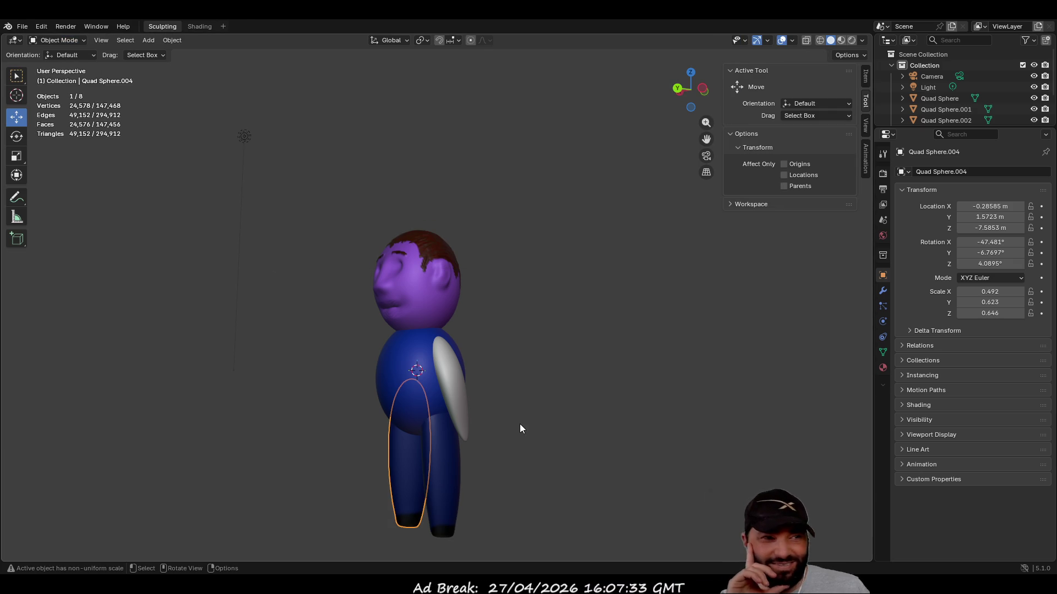
- Select an arm, enter Sculpt Mode and paint it yellow-green
{"action": "left_click", "coordinate": [462, 396]}
{"action": "mouse_move", "coordinate": [460, 398]}
{"action": "middle_mouse_down"}
{"action": "mouse_move", "coordinate": [342, 418]}
{"action": "mouse_move", "coordinate": [368, 393]}
{"action": "mouse_move", "coordinate": [283, 316]}
{"action": "middle_mouse_up"}
{"action": "left_click", "coordinate": [432, 389], "text": "shift"}
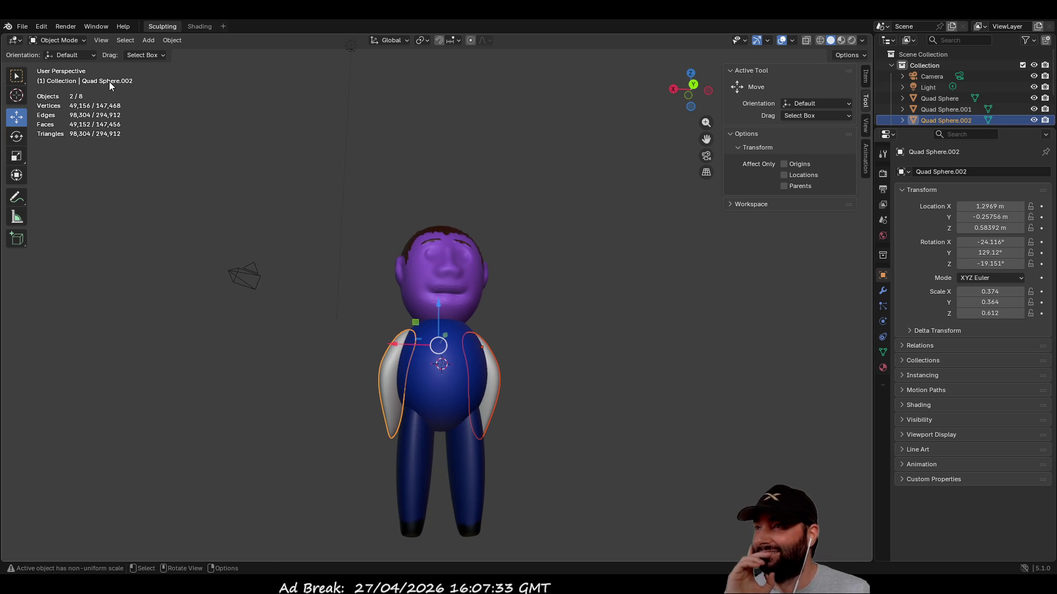
{"action": "left_click", "coordinate": [61, 41]}
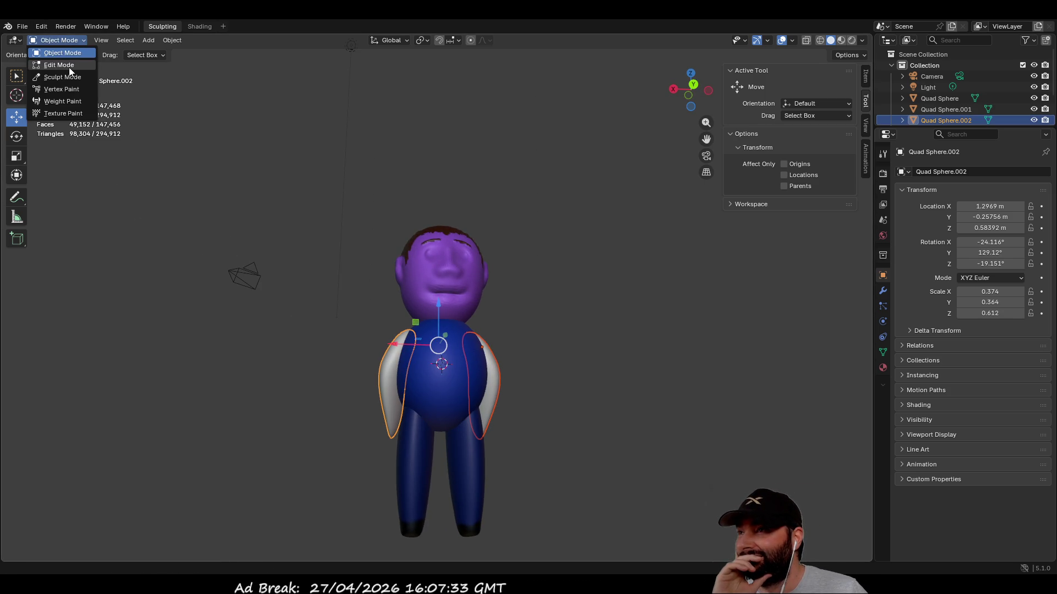
{"action": "left_click", "coordinate": [62, 77]}
{"action": "middle_click_drag", "start_coordinate": [308, 380], "coordinate": [410, 384]}
{"action": "left_click_drag", "start_coordinate": [410, 384], "coordinate": [401, 364]}
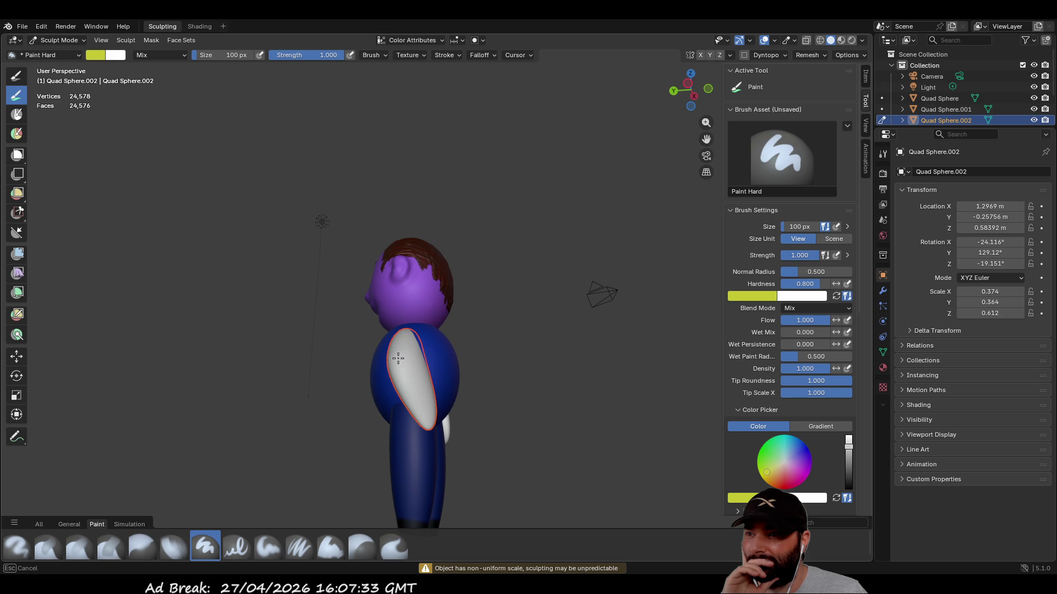
- Return to Object Mode and select the arm that is still white
{"action": "mouse_move", "coordinate": [429, 404]}
{"action": "middle_mouse_down"}
{"action": "mouse_move", "coordinate": [431, 373]}
{"action": "mouse_move", "coordinate": [364, 397]}
{"action": "mouse_move", "coordinate": [245, 384]}
{"action": "mouse_move", "coordinate": [406, 366]}
{"action": "mouse_move", "coordinate": [495, 385]}
{"action": "mouse_move", "coordinate": [413, 359]}
{"action": "mouse_move", "coordinate": [293, 357]}
{"action": "middle_mouse_up"}
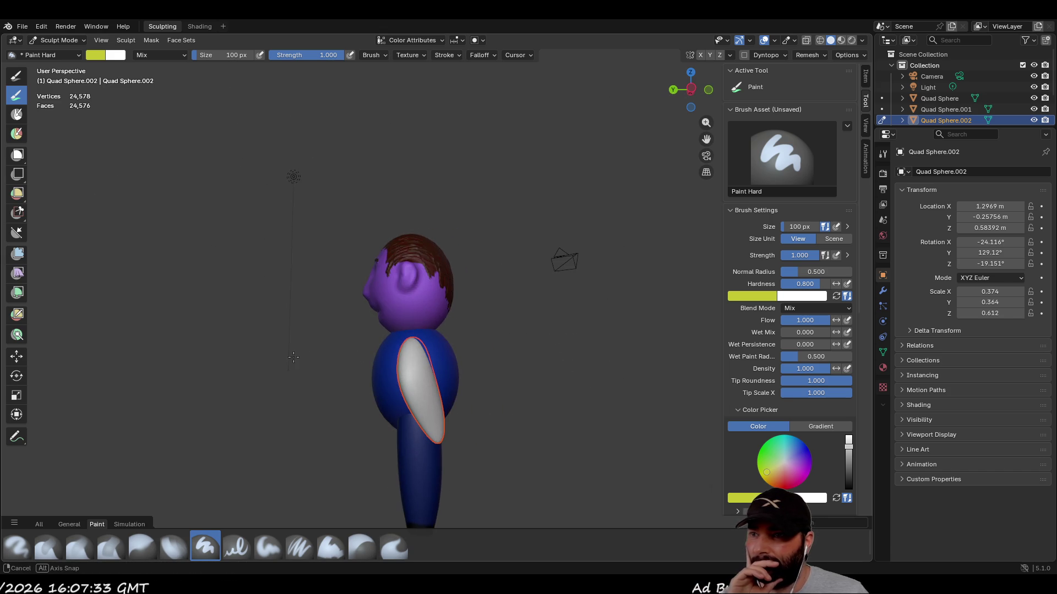
{"action": "left_click", "coordinate": [69, 39]}
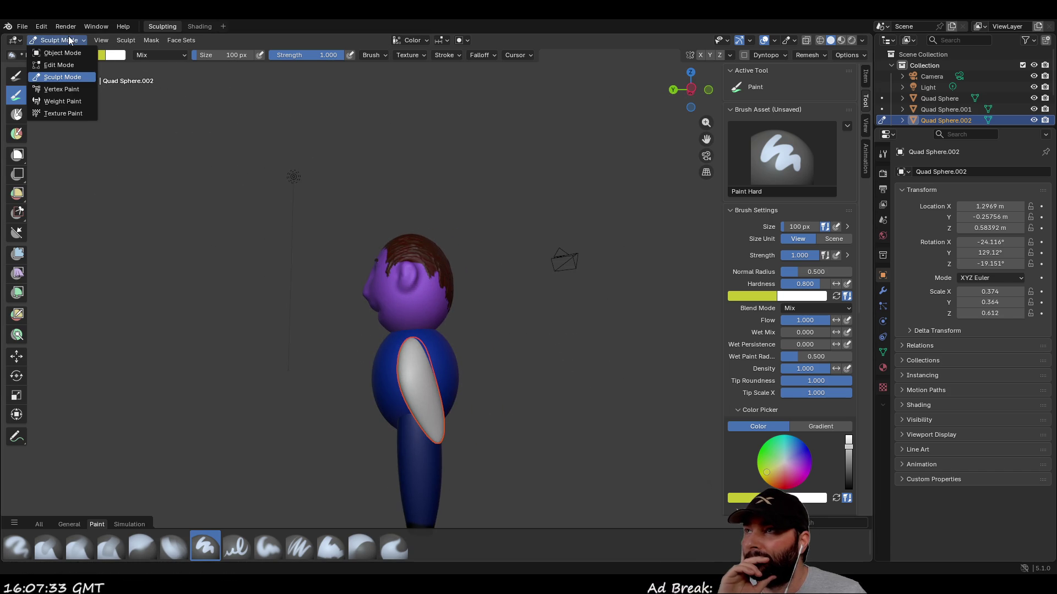
{"action": "left_click", "coordinate": [70, 52]}
{"action": "mouse_move", "coordinate": [441, 358]}
{"action": "middle_mouse_down"}
{"action": "mouse_move", "coordinate": [569, 355]}
{"action": "mouse_move", "coordinate": [502, 393]}
{"action": "mouse_move", "coordinate": [578, 337]}
{"action": "mouse_move", "coordinate": [607, 256]}
{"action": "mouse_move", "coordinate": [669, 282]}
{"action": "mouse_move", "coordinate": [563, 307]}
{"action": "middle_mouse_up"}
{"action": "left_click", "coordinate": [443, 393]}
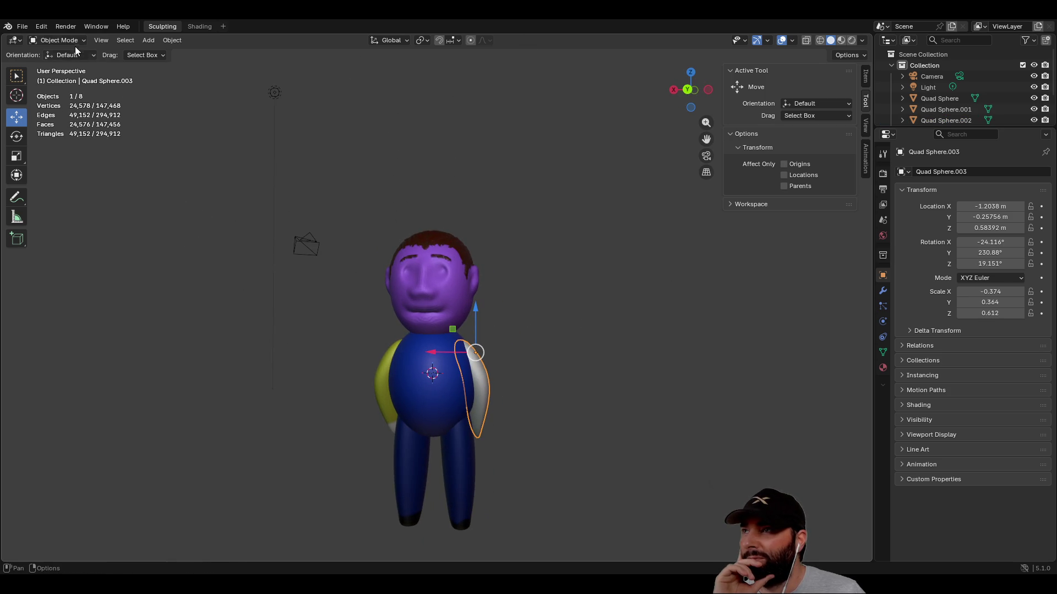
{"action": "left_click", "coordinate": [19, 29]}
- Enter Sculpt Mode, paint the remaining white arm yellow-green, and orbit to check it
{"action": "mouse_move", "coordinate": [44, 24]}
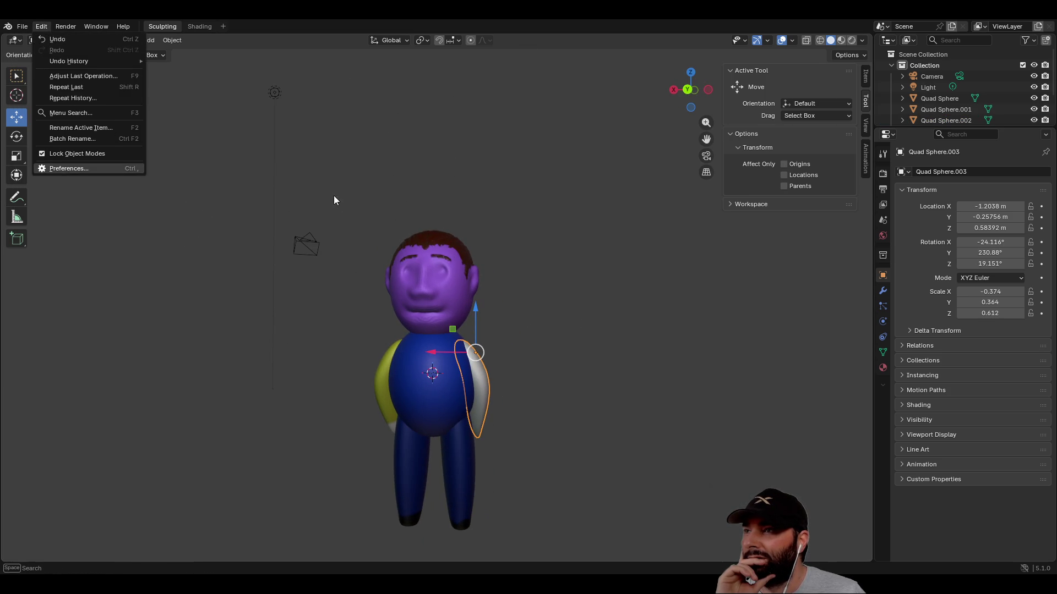
{"action": "left_click", "coordinate": [78, 40]}
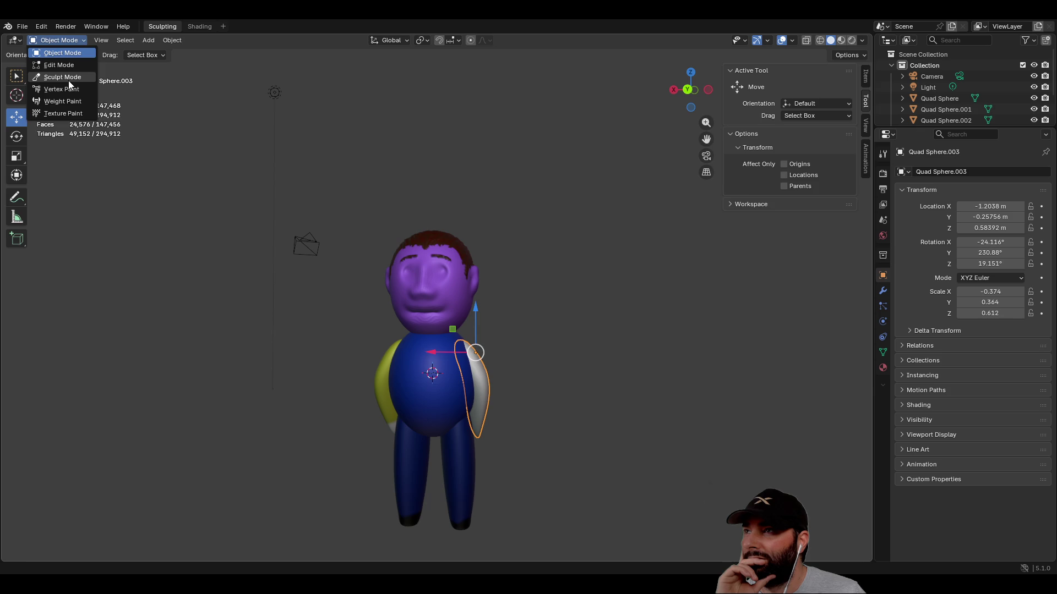
{"action": "left_click", "coordinate": [68, 80]}
{"action": "middle_click_drag", "start_coordinate": [484, 350], "coordinate": [415, 381]}
{"action": "left_click_drag", "start_coordinate": [415, 381], "coordinate": [413, 364]}
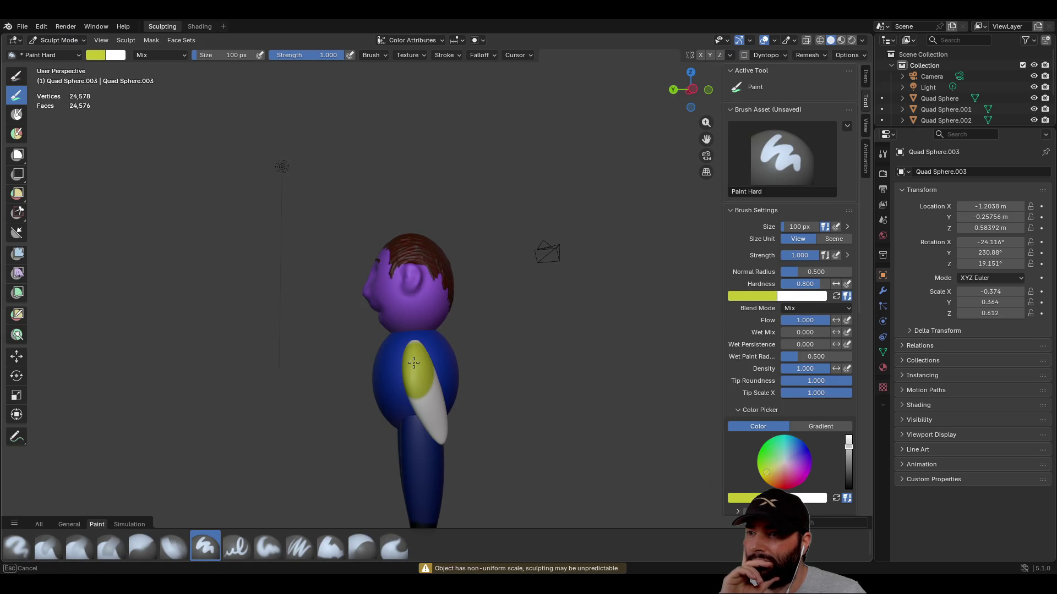
{"action": "mouse_move", "coordinate": [430, 416]}
{"action": "middle_mouse_down"}
{"action": "mouse_move", "coordinate": [441, 407]}
{"action": "mouse_move", "coordinate": [412, 383]}
{"action": "mouse_move", "coordinate": [412, 358]}
{"action": "mouse_move", "coordinate": [434, 375]}
{"action": "middle_mouse_up"}
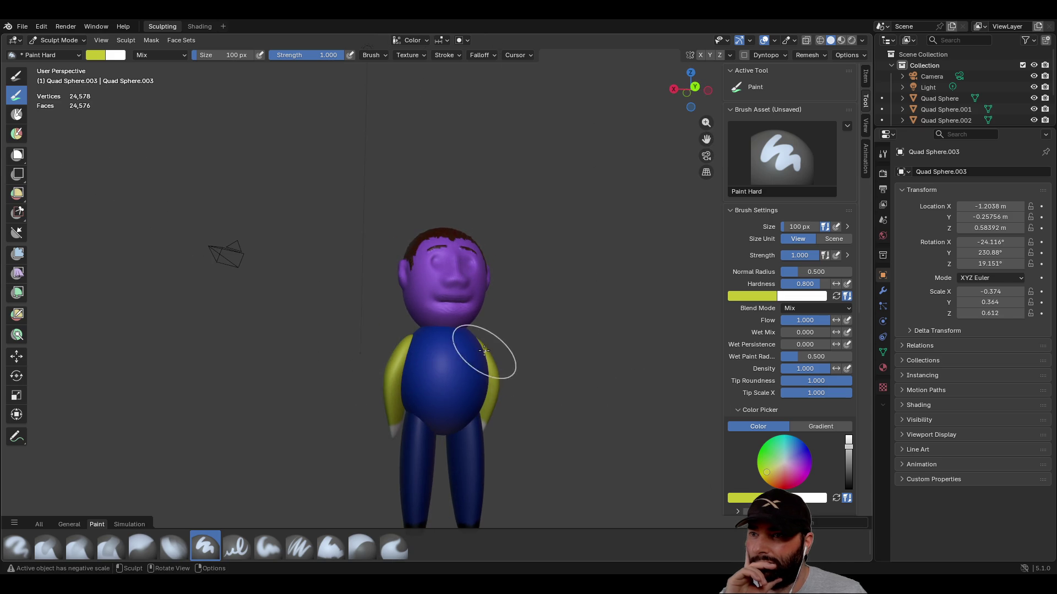
{"action": "mouse_move", "coordinate": [525, 357]}
{"action": "middle_mouse_down"}
{"action": "mouse_move", "coordinate": [382, 358]}
{"action": "mouse_move", "coordinate": [297, 306]}
{"action": "mouse_move", "coordinate": [575, 329]}
{"action": "mouse_move", "coordinate": [556, 331]}
{"action": "mouse_move", "coordinate": [590, 394]}
{"action": "mouse_move", "coordinate": [585, 366]}
{"action": "mouse_move", "coordinate": [578, 378]}
{"action": "mouse_move", "coordinate": [612, 378]}
{"action": "mouse_move", "coordinate": [537, 370]}
{"action": "mouse_move", "coordinate": [566, 375]}
{"action": "mouse_move", "coordinate": [609, 362]}
{"action": "mouse_move", "coordinate": [586, 341]}
{"action": "middle_mouse_up"}
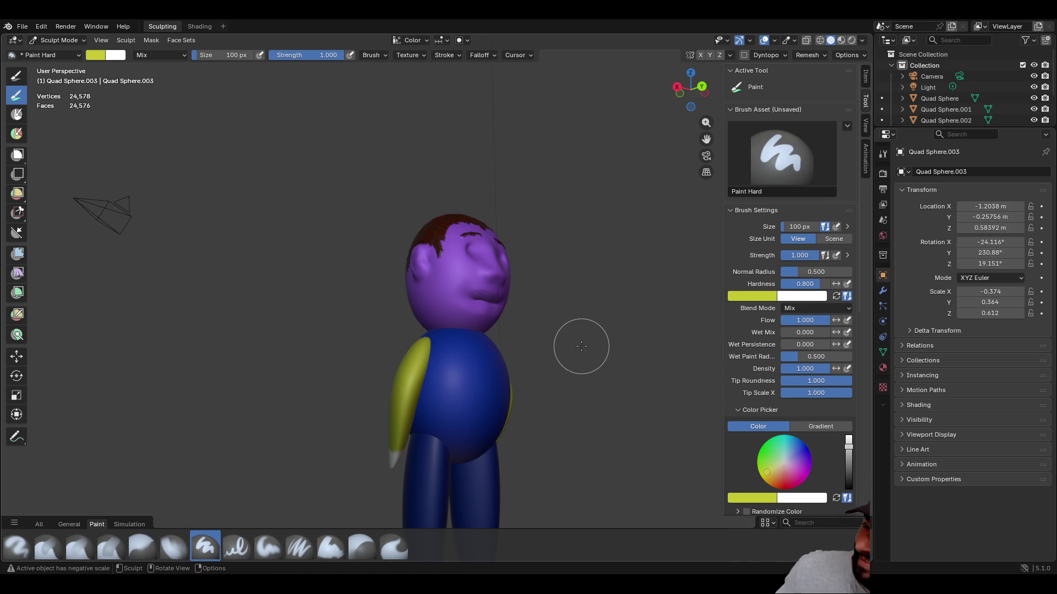
{"action": "scroll", "coordinate": [581, 346], "scroll_direction": "down", "scroll_amount": 4}
{"action": "mouse_move", "coordinate": [582, 349]}
{"action": "middle_mouse_down"}
{"action": "mouse_move", "coordinate": [266, 314]}
{"action": "mouse_move", "coordinate": [318, 318]}
{"action": "mouse_move", "coordinate": [365, 285]}
{"action": "mouse_move", "coordinate": [602, 361]}
{"action": "middle_mouse_up"}
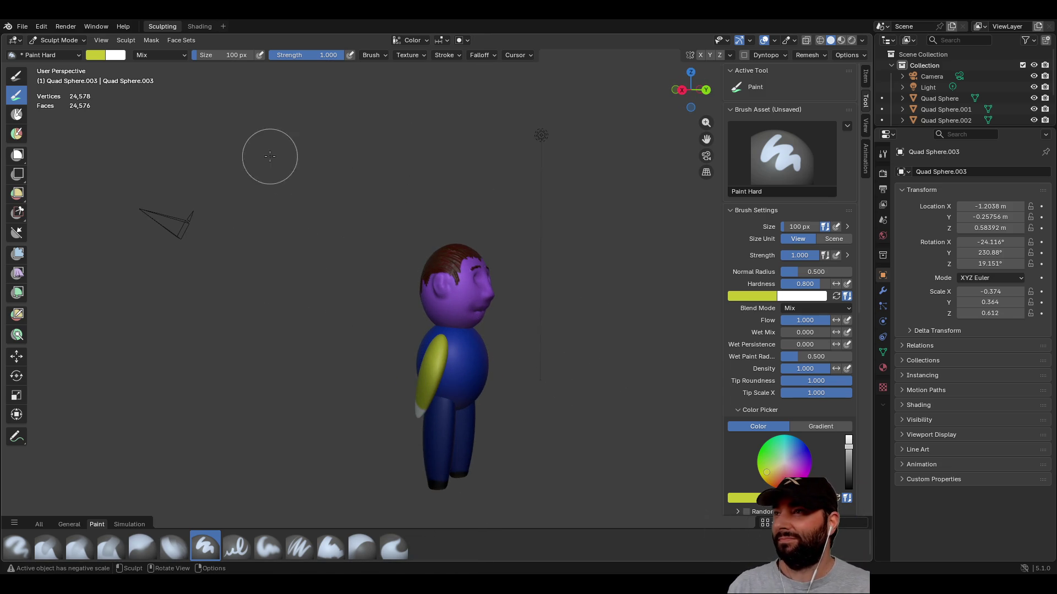
- Save the figure as charc.blend and start a new Sculpting file
{"action": "left_click", "coordinate": [22, 26]}
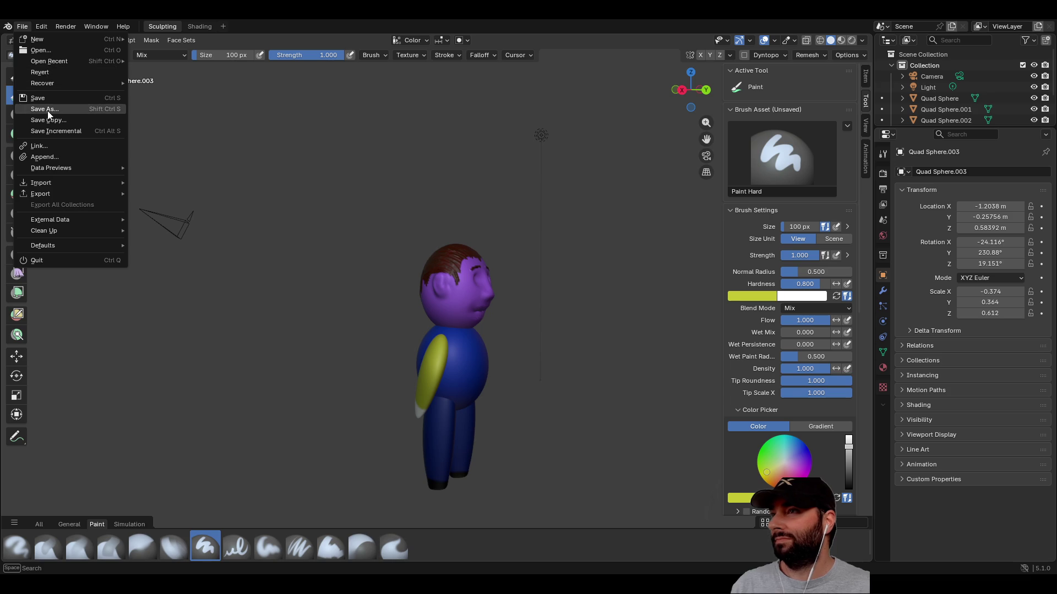
{"action": "key", "text": "Escape"}
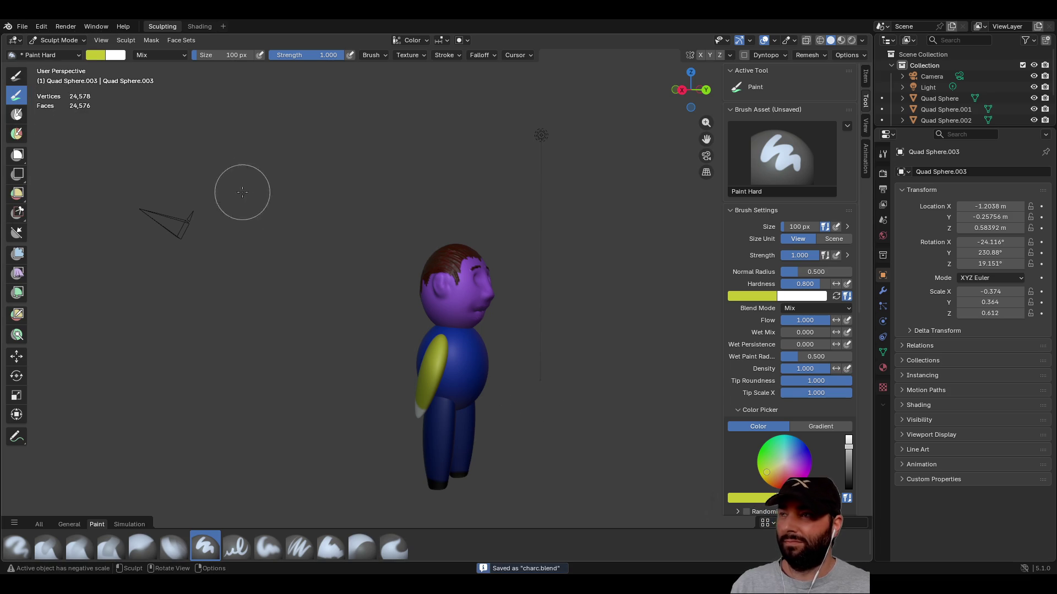
{"action": "left_click", "coordinate": [22, 26]}
{"action": "mouse_move", "coordinate": [37, 43]}
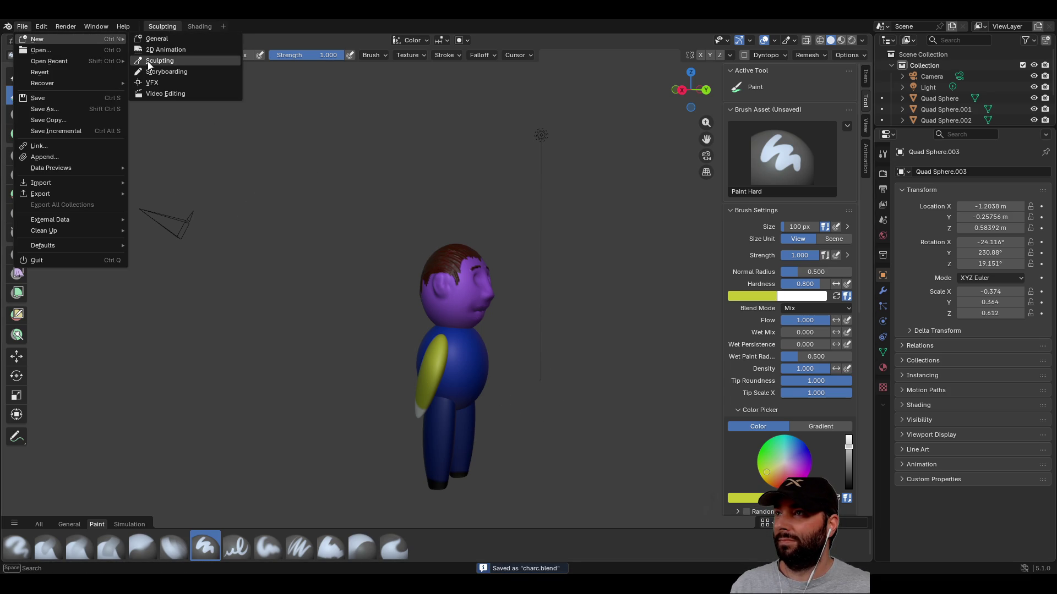
{"action": "left_click", "coordinate": [150, 63]}
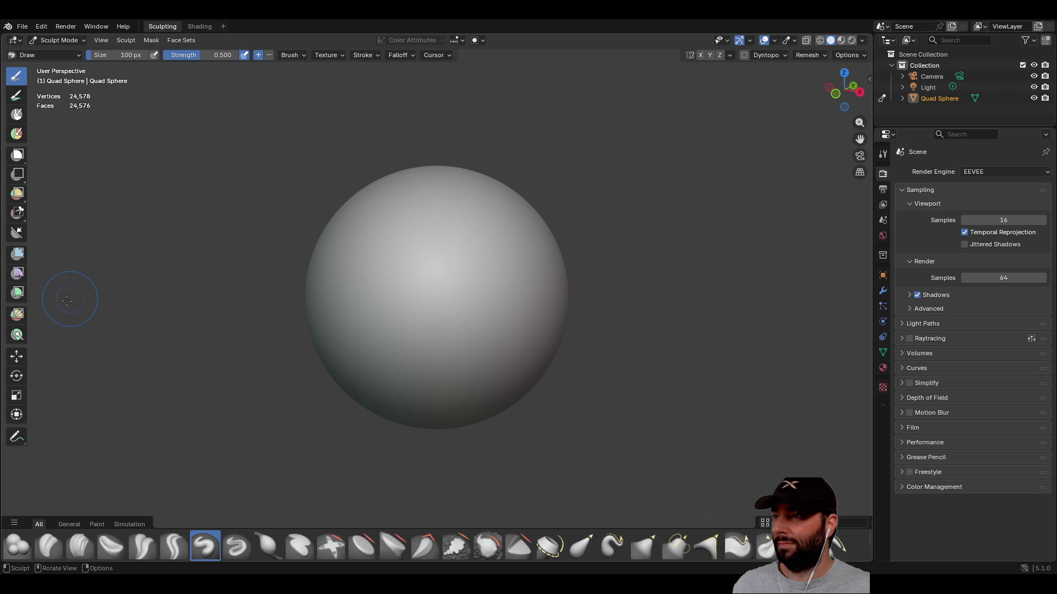
- Paint the sphere white with the 2000 px Paint Hard brush, then set size 500 and list Paint brushes
{"action": "left_click", "coordinate": [23, 102]}
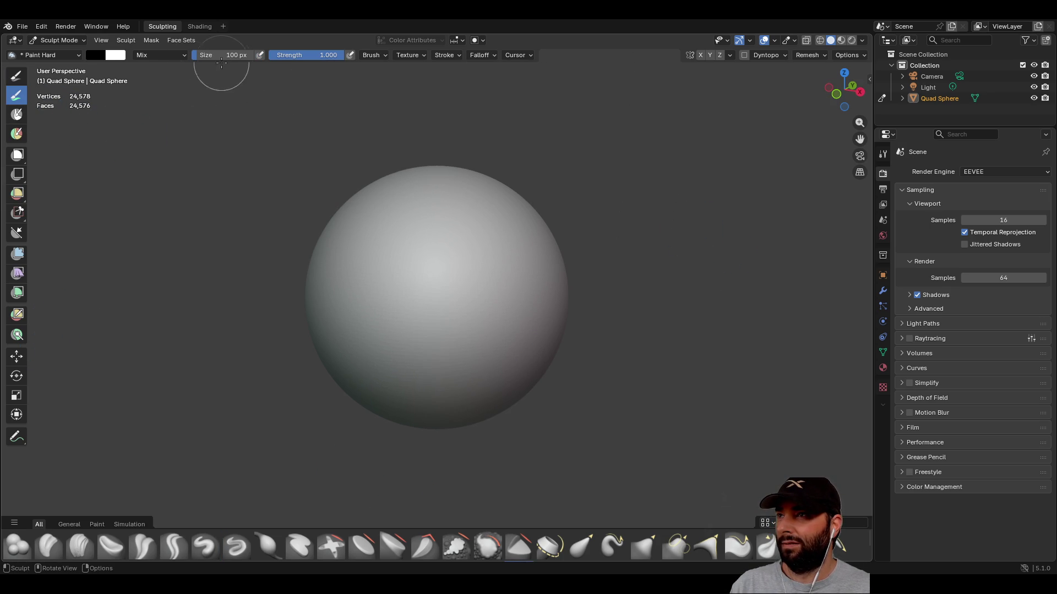
{"action": "left_click", "coordinate": [232, 56]}
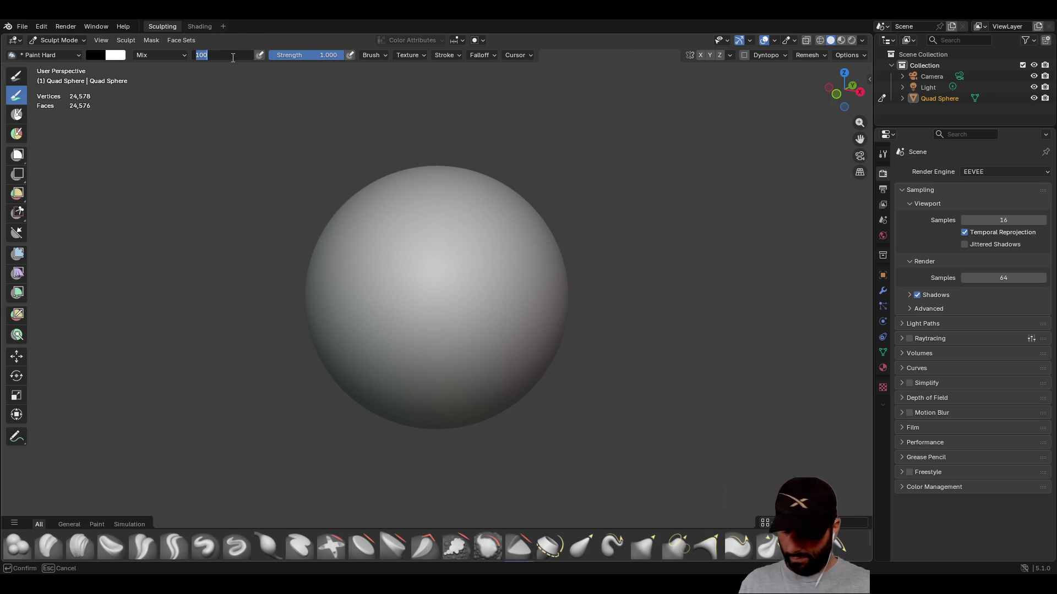
{"action": "type", "text": "2000"}
{"action": "key", "text": "Return"}
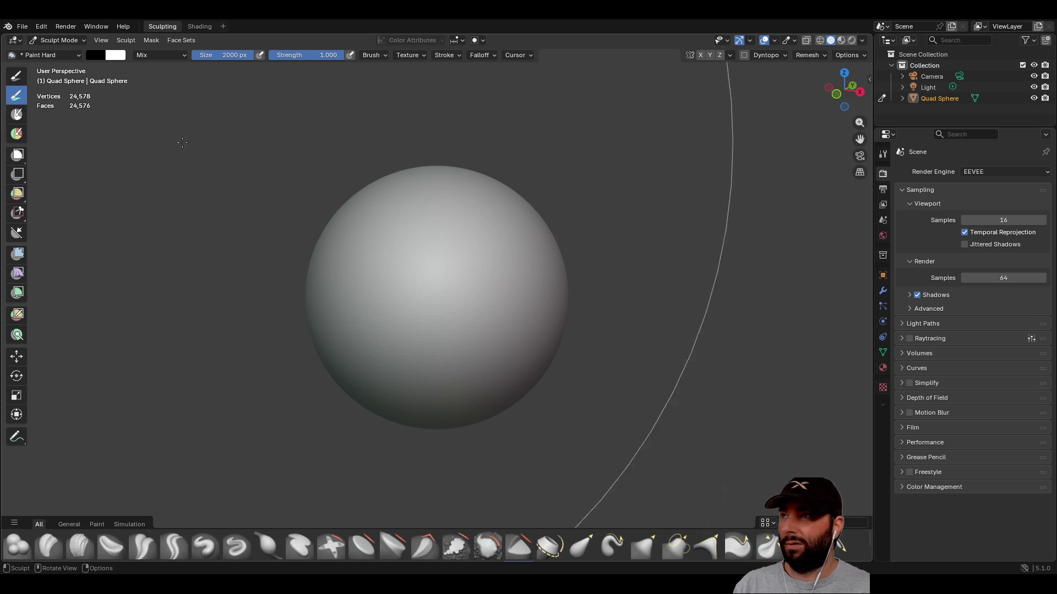
{"action": "left_click", "coordinate": [105, 55]}
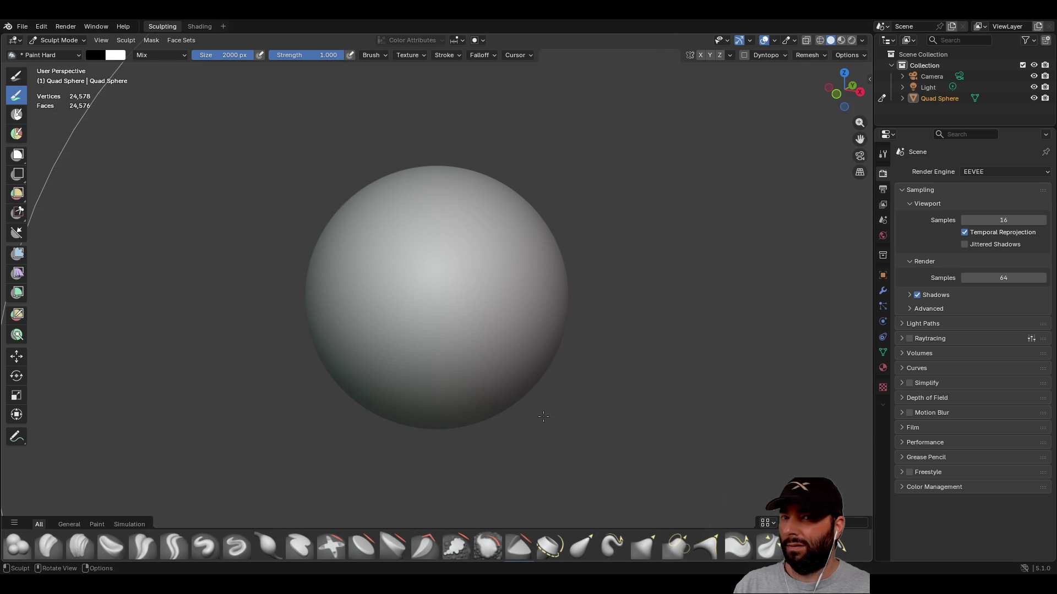
{"action": "left_click", "coordinate": [468, 269]}
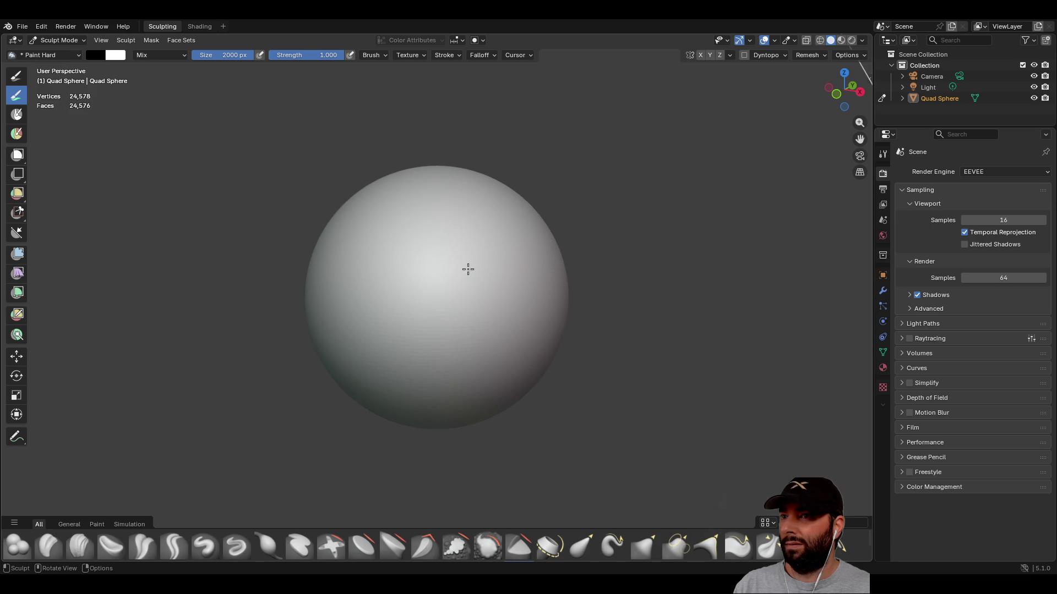
{"action": "middle_click_drag", "start_coordinate": [599, 302], "coordinate": [415, 295]}
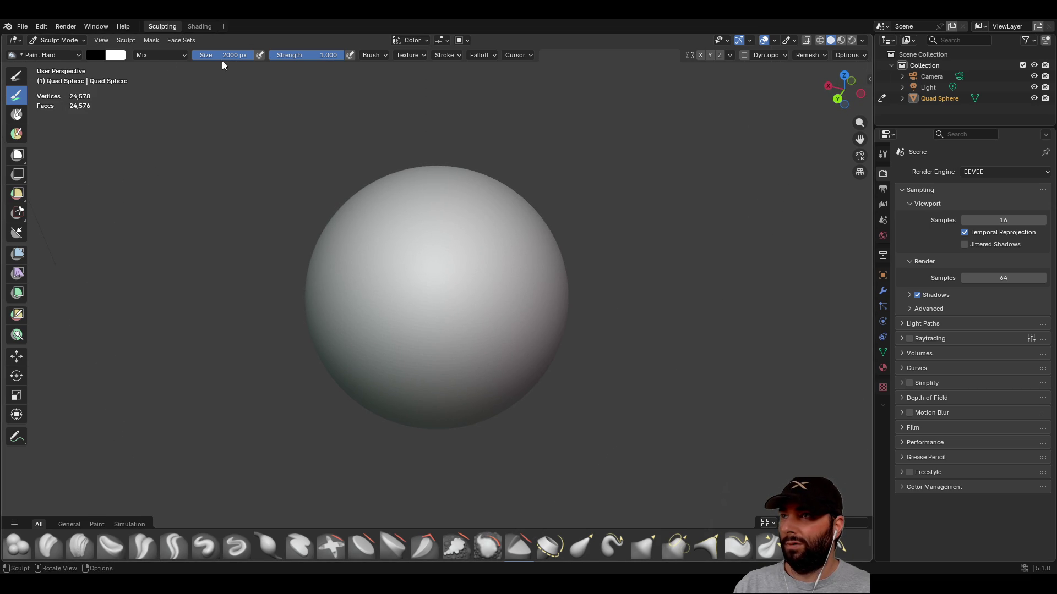
{"action": "type", "text": "500"}
{"action": "key", "text": "Return"}
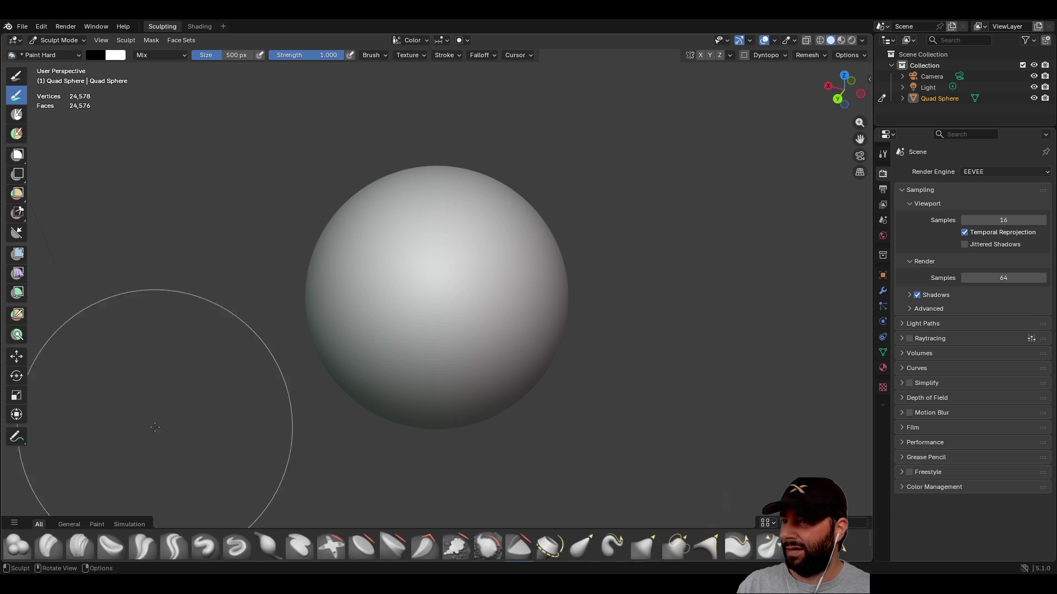
{"action": "left_click", "coordinate": [97, 524]}
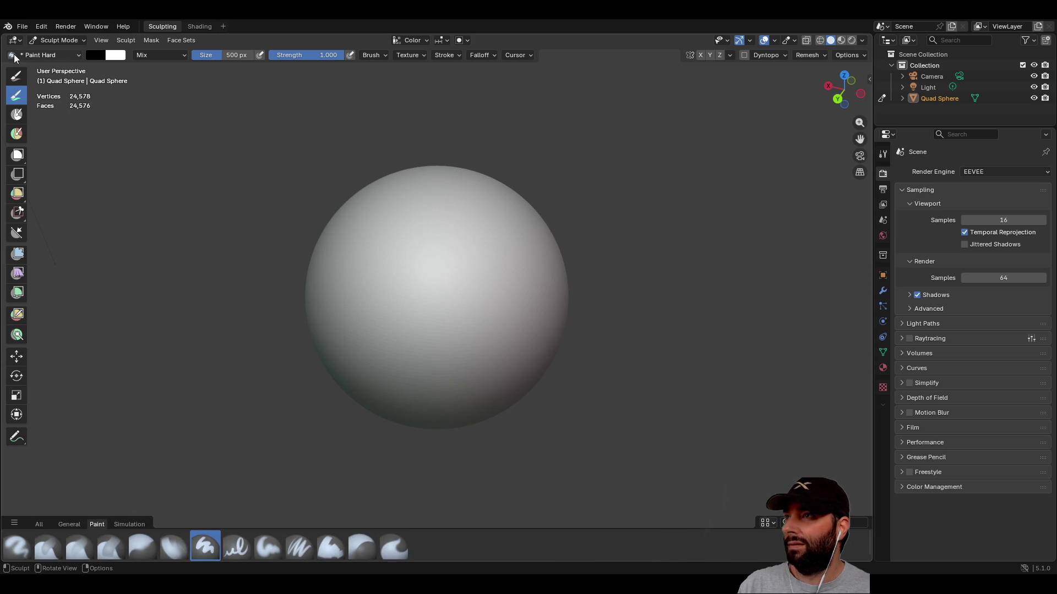
- Paint the sphere black with the Paint Hard brush
{"action": "left_click", "coordinate": [43, 56]}
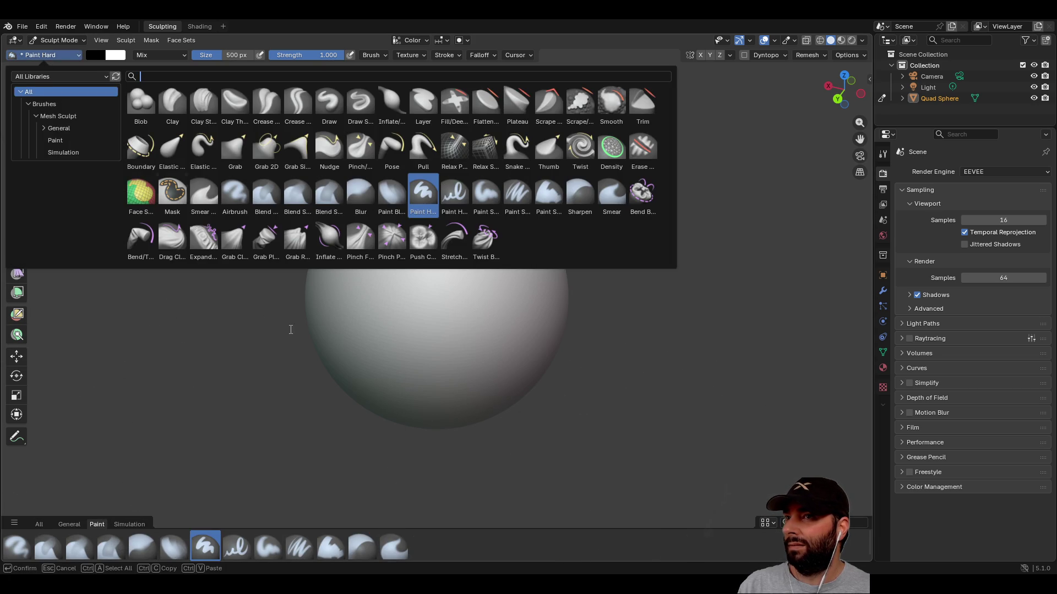
{"action": "mouse_move", "coordinate": [318, 306]}
{"action": "left_mouse_down"}
{"action": "mouse_move", "coordinate": [451, 298]}
{"action": "mouse_move", "coordinate": [357, 279]}
{"action": "mouse_move", "coordinate": [176, 69]}
{"action": "left_mouse_up"}
{"action": "left_click", "coordinate": [98, 55]}
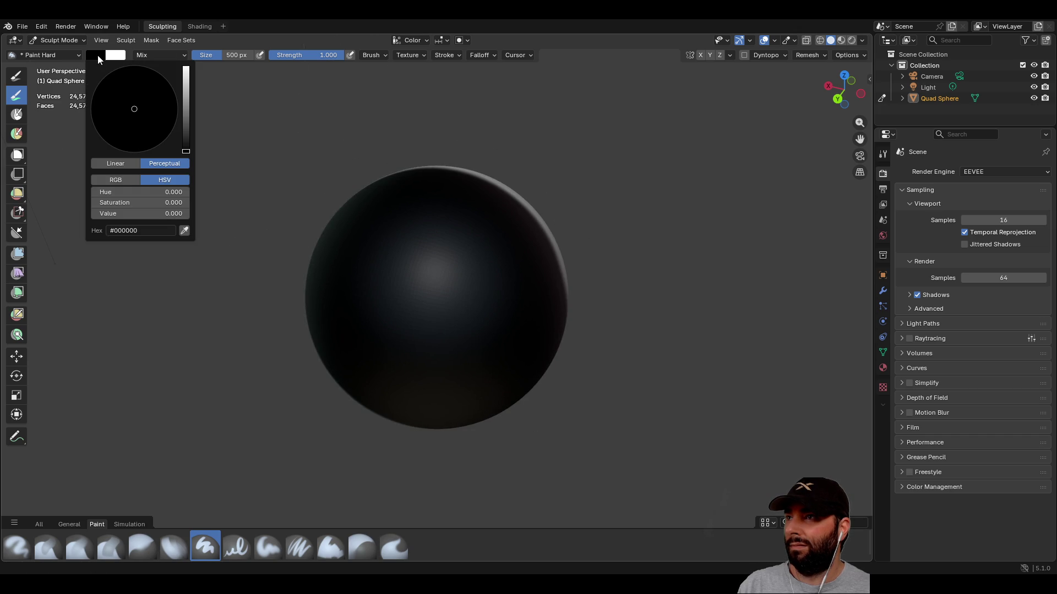
{"action": "left_click", "coordinate": [113, 57]}
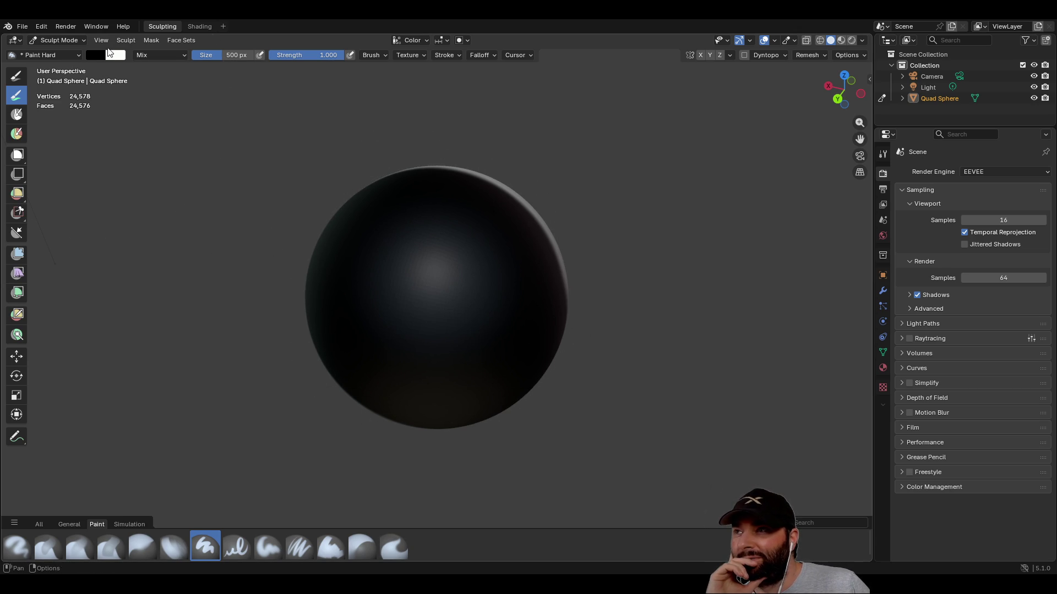
{"action": "right_click", "coordinate": [423, 266]}
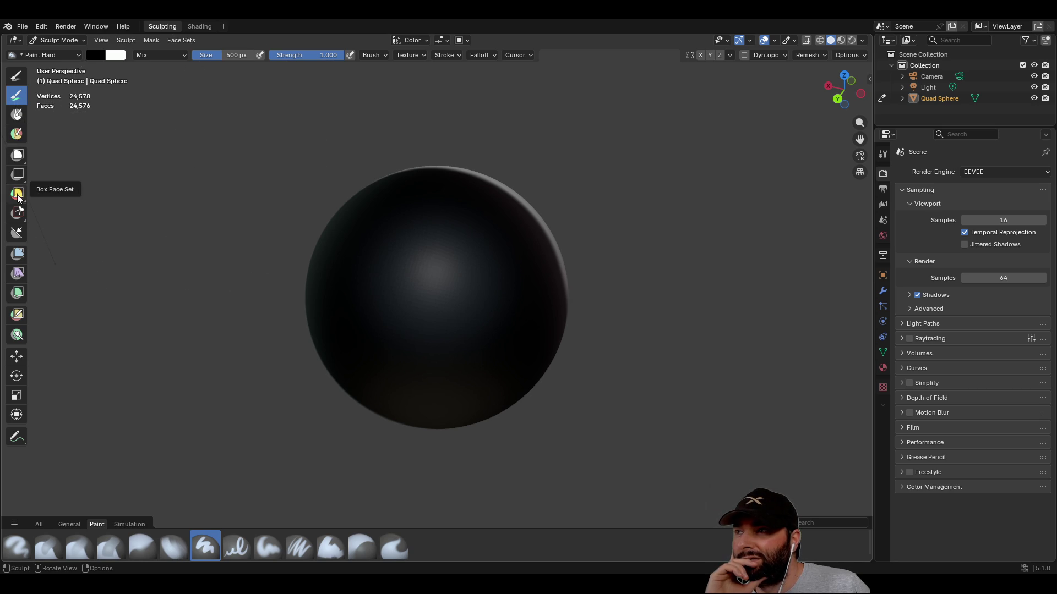
{"action": "left_click", "coordinate": [18, 116]}
{"action": "left_click", "coordinate": [16, 95]}
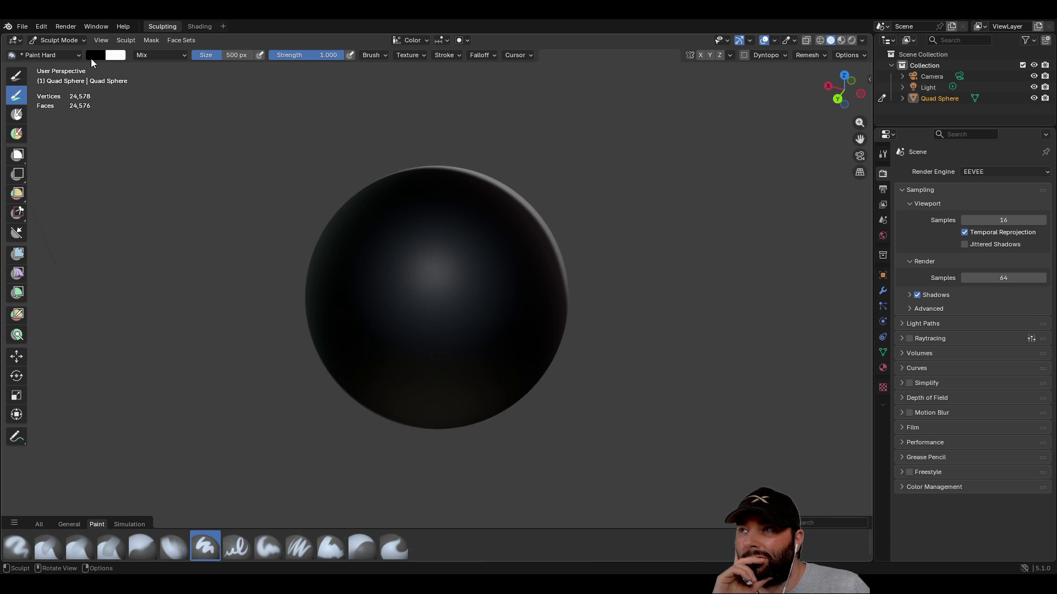
- Raise the primary colour's Value to 1.0 and repaint the sphere white
{"action": "left_click", "coordinate": [91, 55]}
{"action": "left_click_drag", "start_coordinate": [186, 150], "coordinate": [186, 67]}
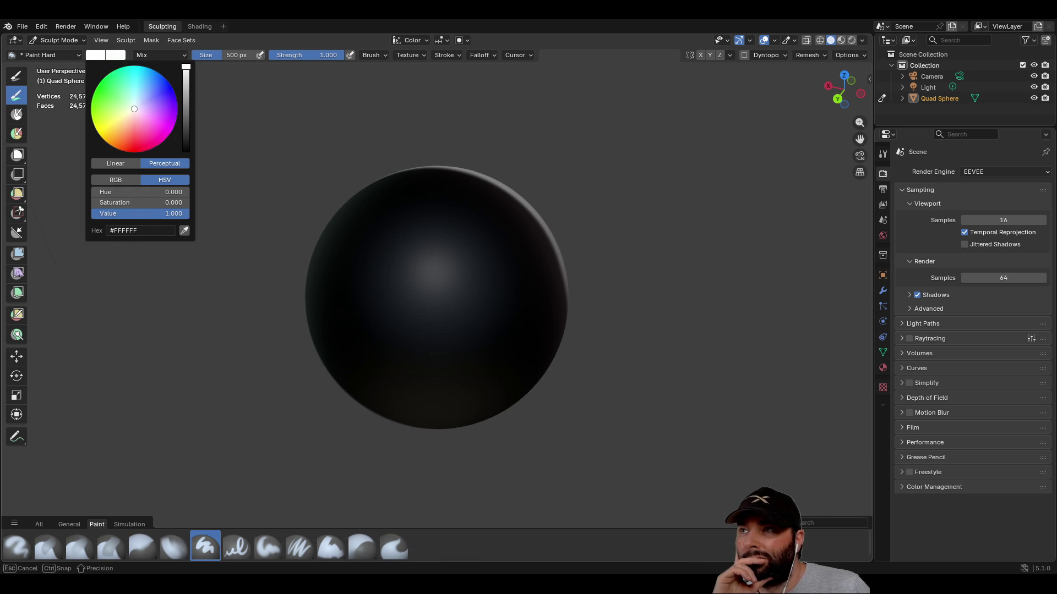
{"action": "mouse_move", "coordinate": [425, 289]}
{"action": "left_mouse_down"}
{"action": "mouse_move", "coordinate": [444, 245]}
{"action": "mouse_move", "coordinate": [412, 415]}
{"action": "left_mouse_up"}
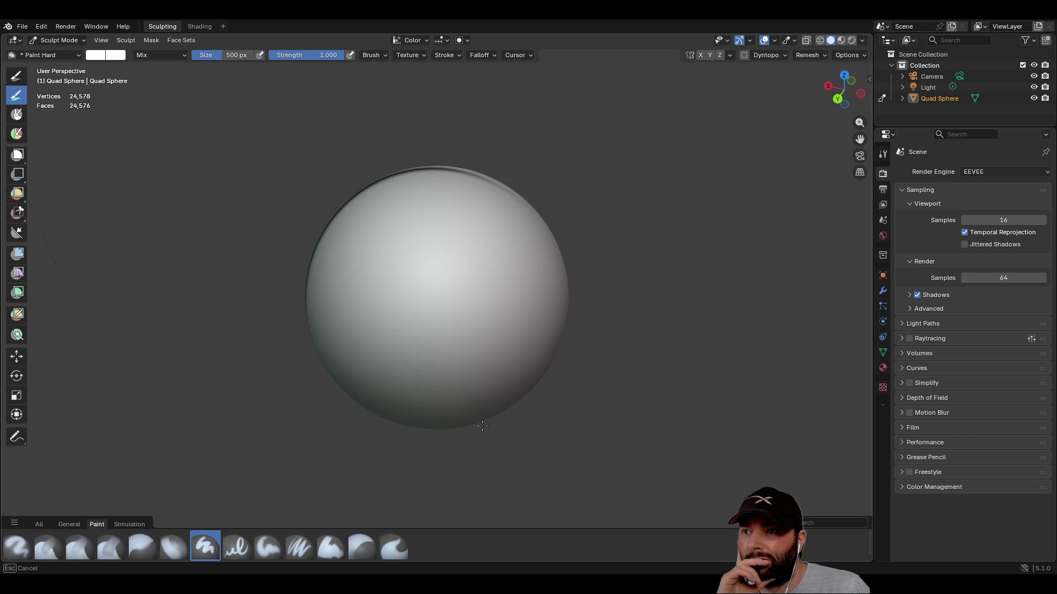
{"action": "mouse_move", "coordinate": [468, 376]}
{"action": "middle_mouse_down"}
{"action": "mouse_move", "coordinate": [335, 238]}
{"action": "mouse_move", "coordinate": [415, 265]}
{"action": "middle_mouse_up"}
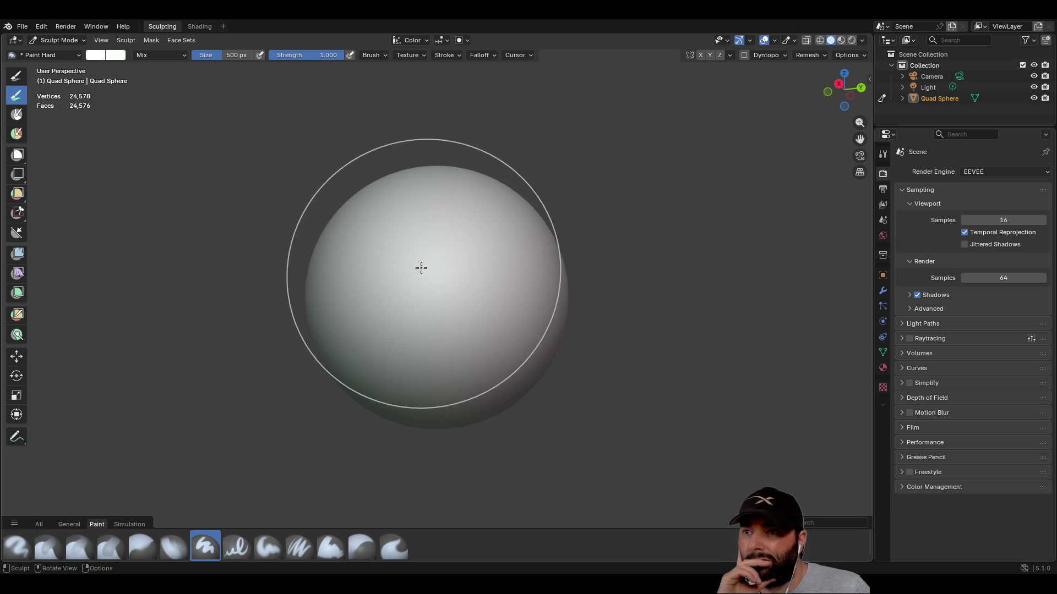
{"action": "mouse_move", "coordinate": [448, 222]}
{"action": "middle_mouse_down"}
{"action": "mouse_move", "coordinate": [328, 289]}
{"action": "mouse_move", "coordinate": [352, 281]}
{"action": "middle_mouse_up"}
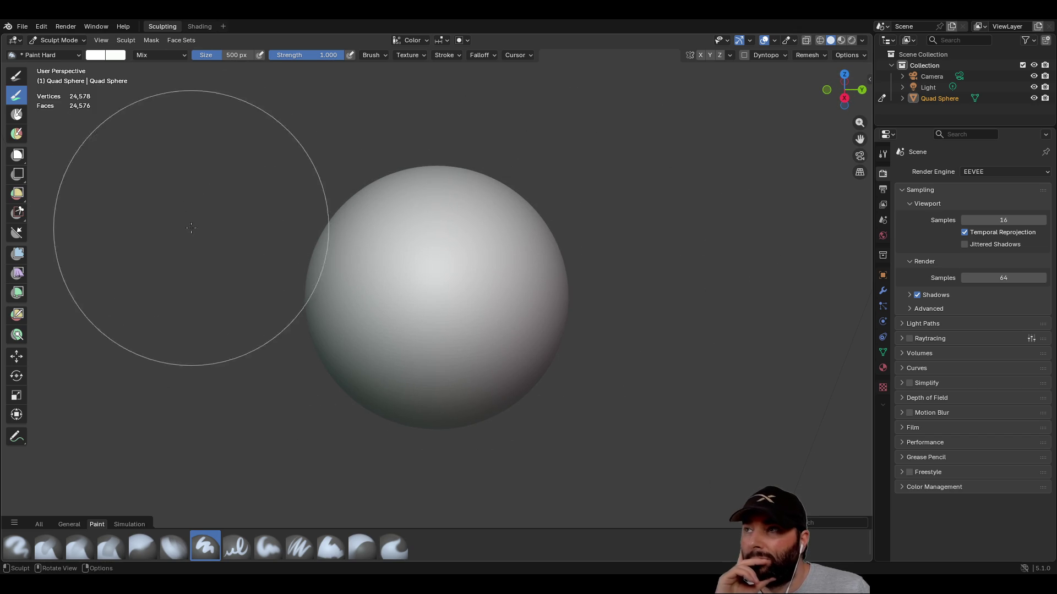
{"action": "left_click", "coordinate": [99, 57]}
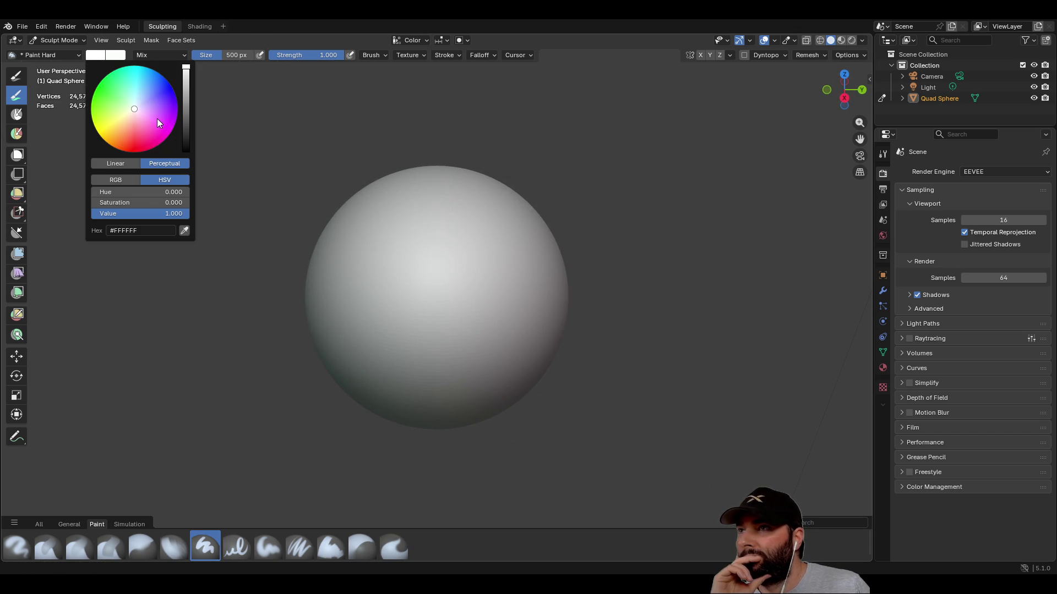
- Pick a blue brush colour and set the brush size to 250 px
{"action": "left_click_drag", "start_coordinate": [159, 120], "coordinate": [160, 91]}
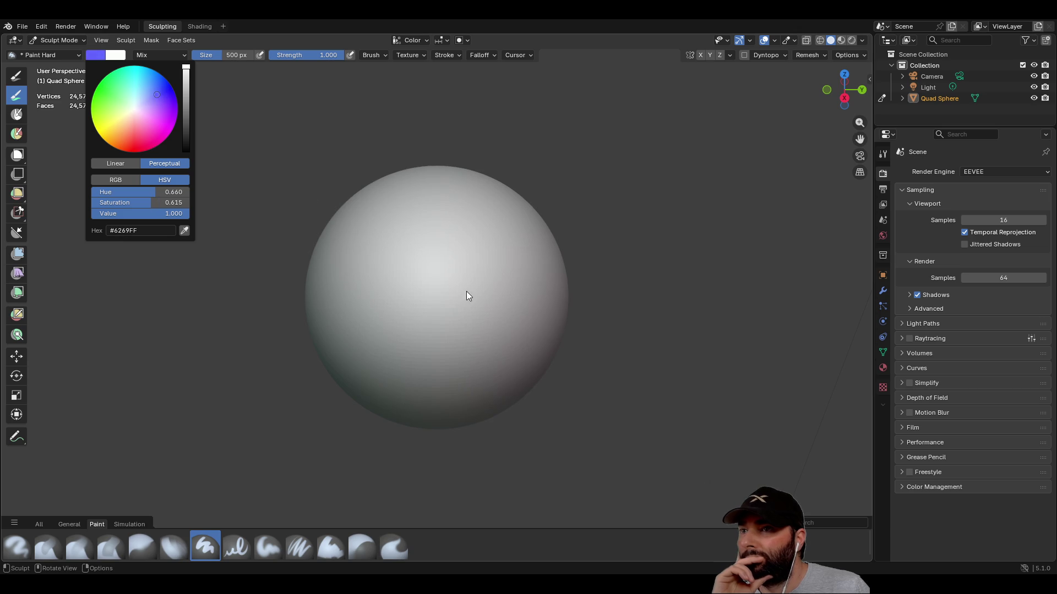
{"action": "middle_click_drag", "start_coordinate": [260, 283], "coordinate": [420, 309]}
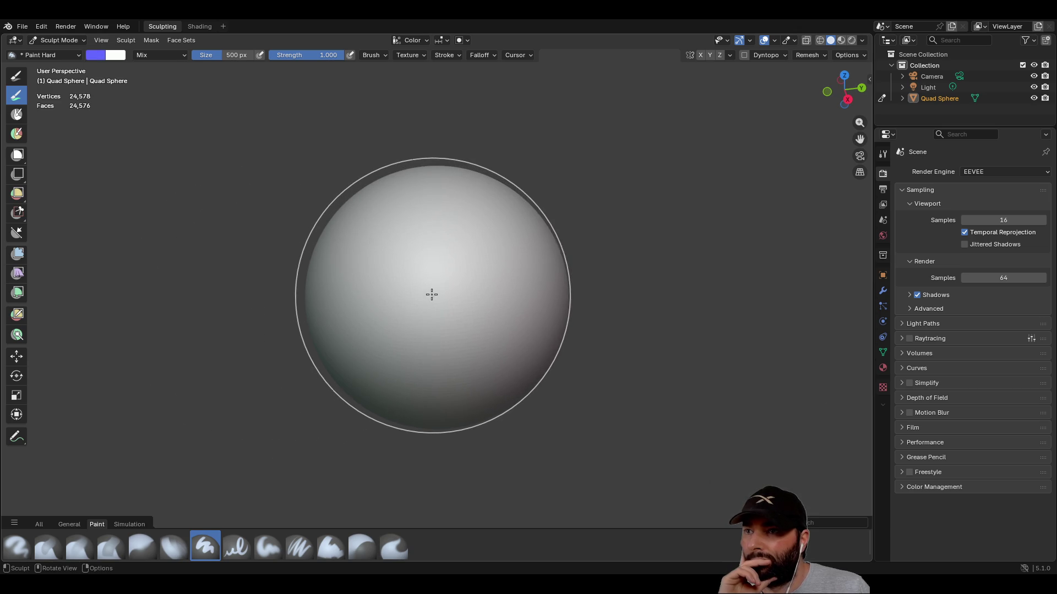
{"action": "left_click", "coordinate": [240, 55]}
{"action": "type", "text": "250"}
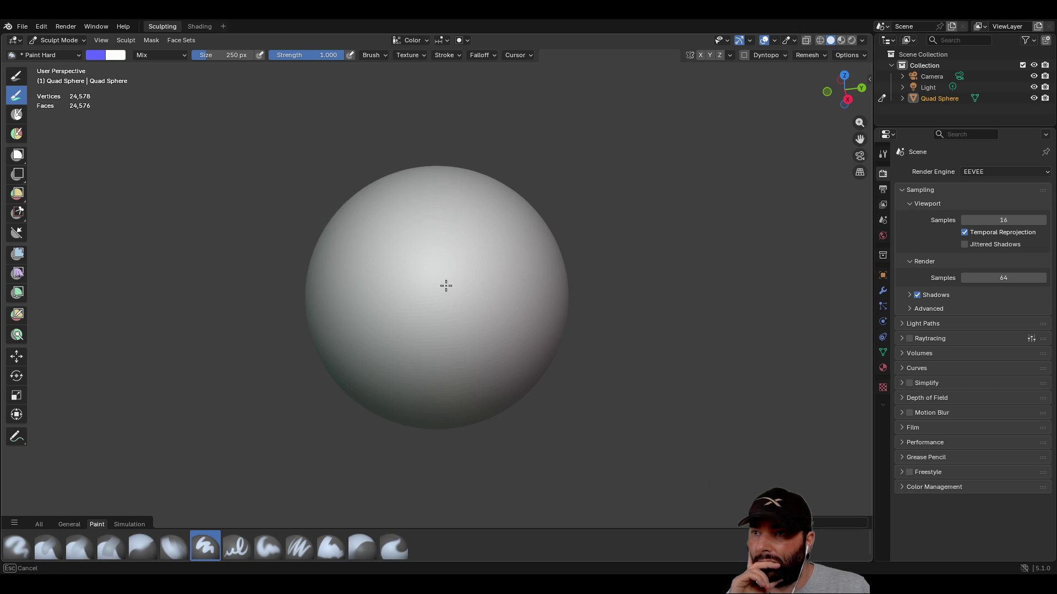
{"action": "left_click_drag", "start_coordinate": [450, 287], "coordinate": [449, 294]}
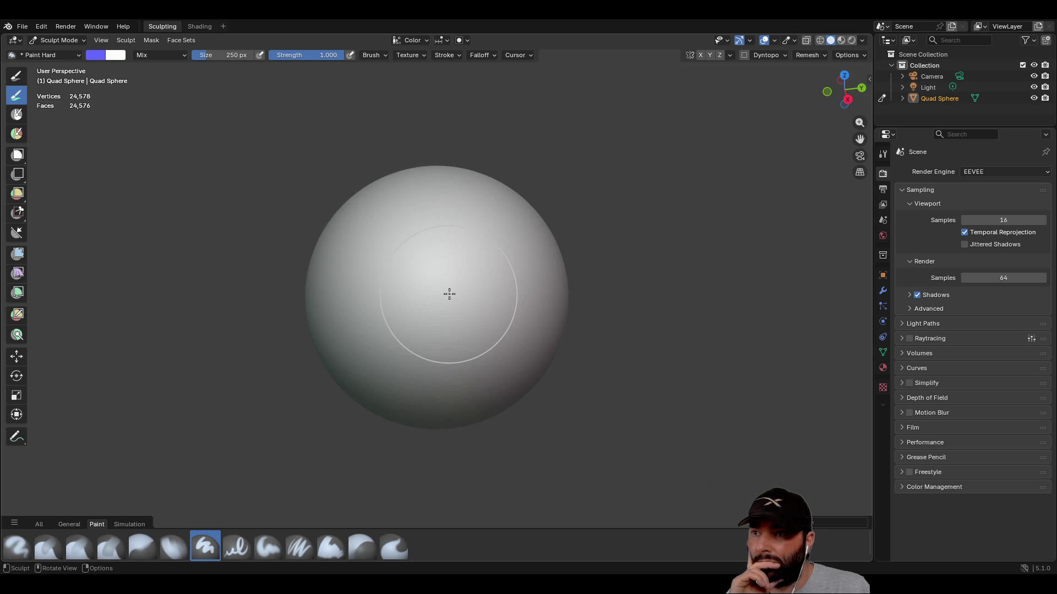
{"action": "middle_click_drag", "start_coordinate": [401, 260], "coordinate": [469, 292]}
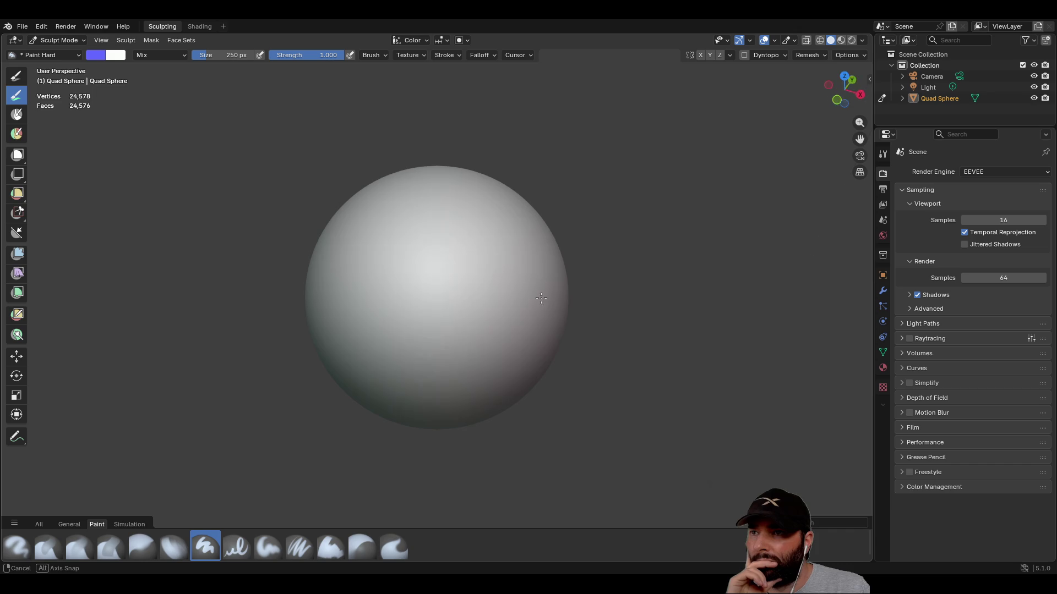
- Paint a large blue iris disc on the sphere's front, then set size to 50 px
{"action": "mouse_move", "coordinate": [451, 284]}
{"action": "left_mouse_down"}
{"action": "mouse_move", "coordinate": [444, 307]}
{"action": "mouse_move", "coordinate": [462, 291]}
{"action": "mouse_move", "coordinate": [440, 270]}
{"action": "left_mouse_up"}
{"action": "mouse_move", "coordinate": [433, 308]}
{"action": "left_mouse_down"}
{"action": "mouse_move", "coordinate": [475, 300]}
{"action": "mouse_move", "coordinate": [416, 305]}
{"action": "left_mouse_up"}
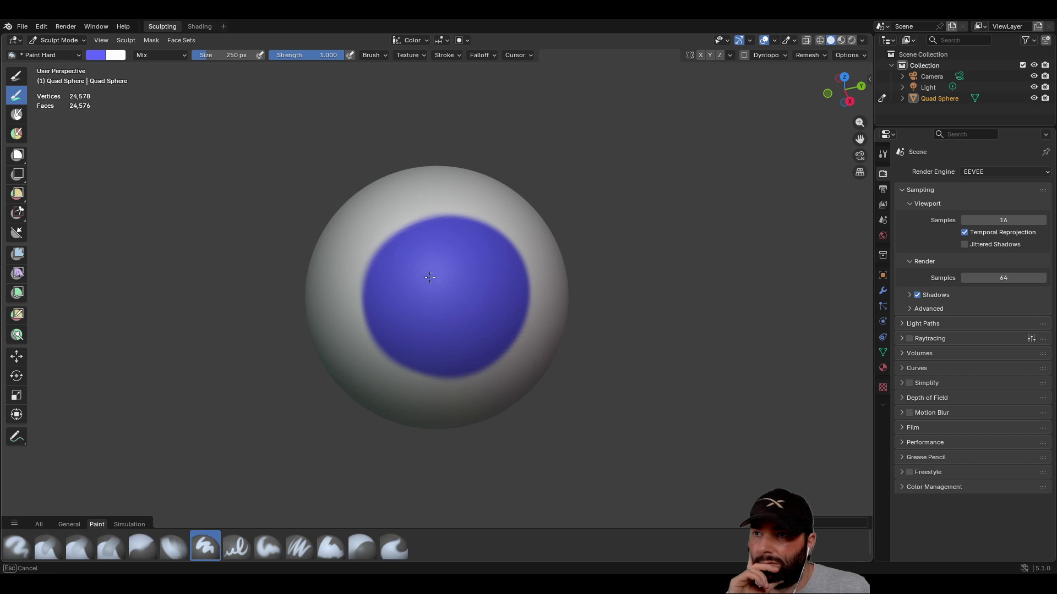
{"action": "left_click_drag", "start_coordinate": [457, 318], "coordinate": [457, 317]}
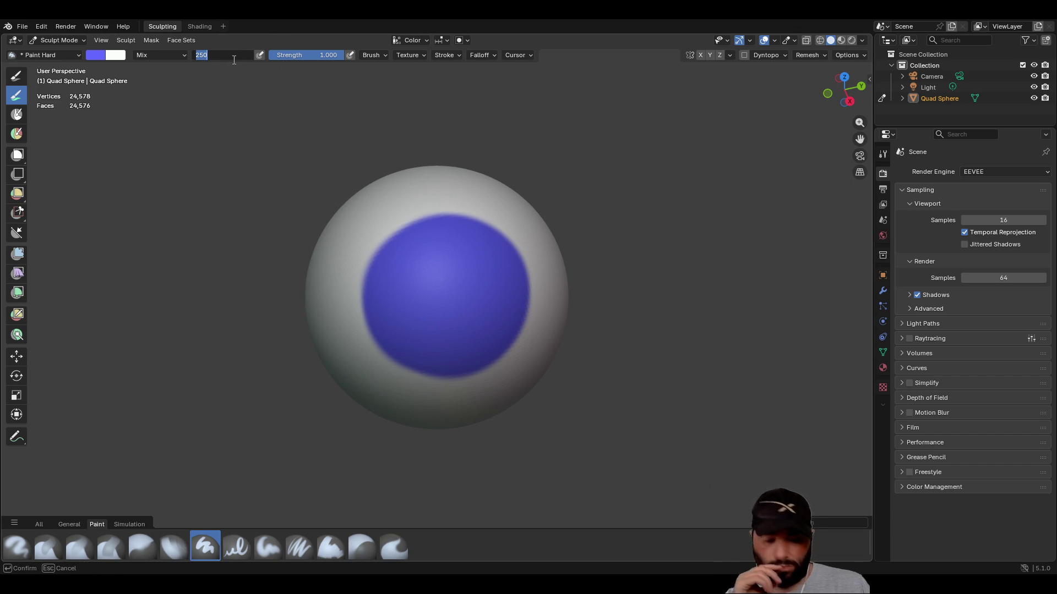
{"action": "type", "text": "50"}
{"action": "key", "text": "Return"}
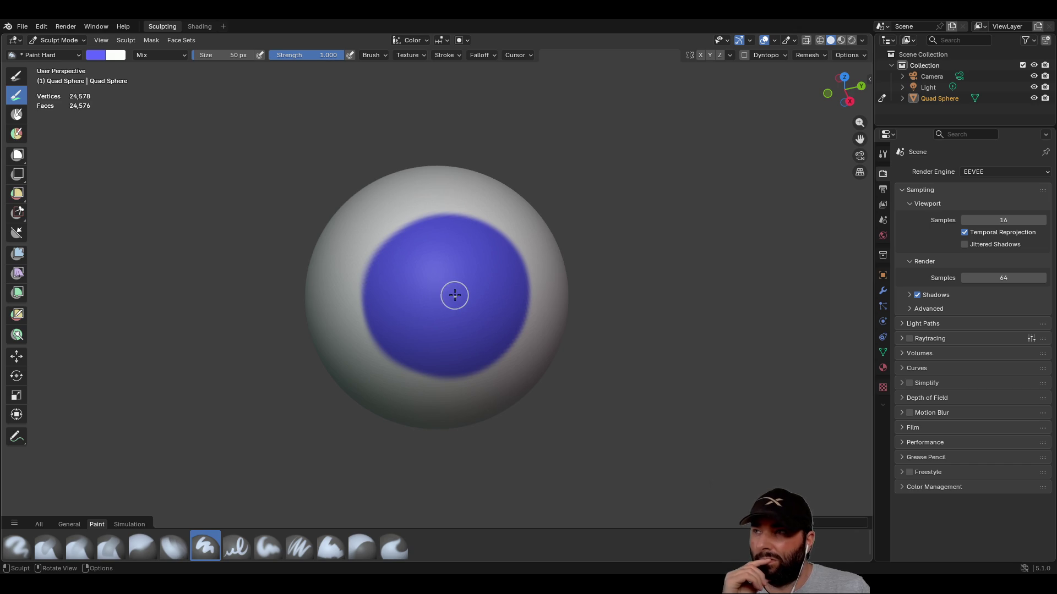
{"action": "left_click", "coordinate": [101, 57]}
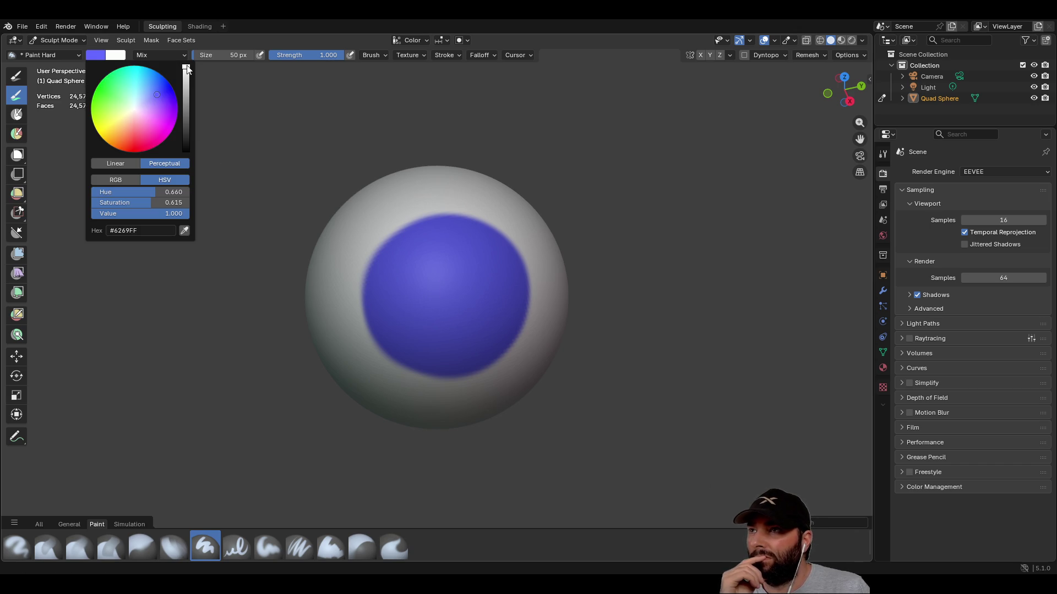
- Drop the colour Value to 0 and paint a black pupil at the iris centre
{"action": "left_click_drag", "start_coordinate": [186, 67], "coordinate": [186, 151]}
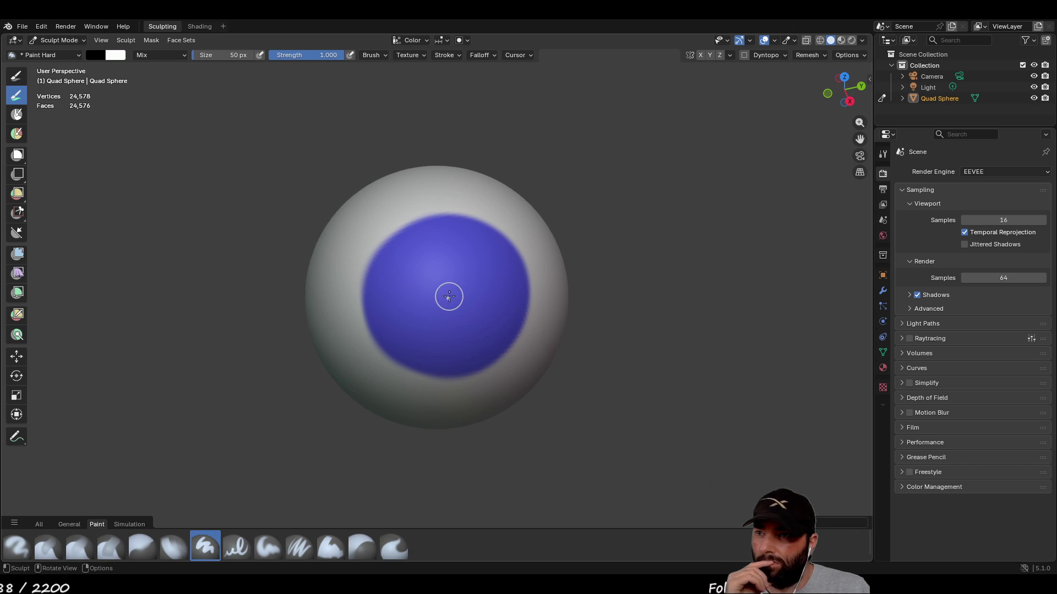
{"action": "left_click_drag", "start_coordinate": [446, 295], "coordinate": [452, 297]}
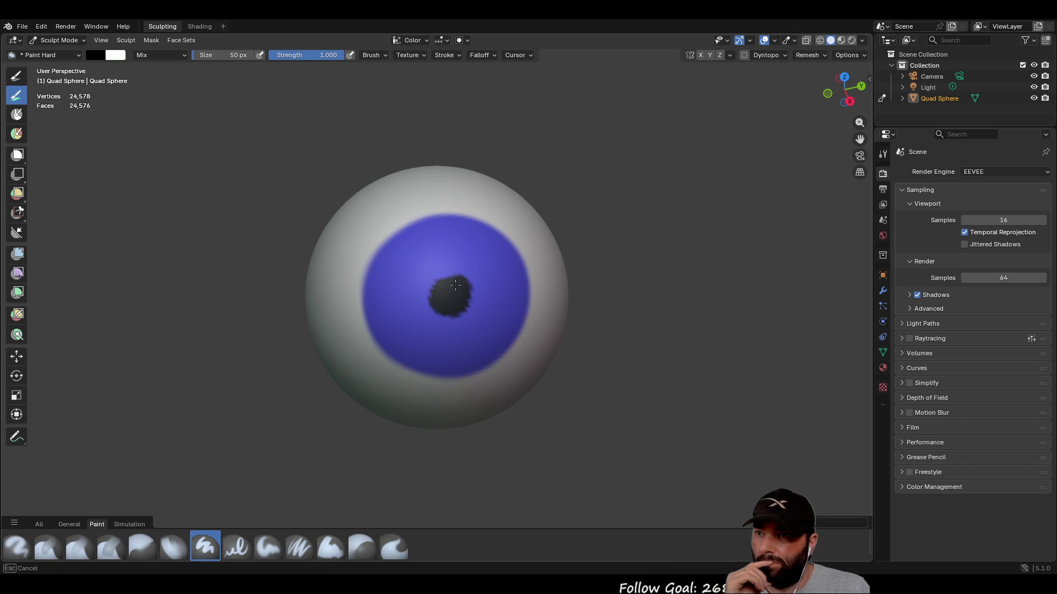
{"action": "mouse_move", "coordinate": [439, 288]}
{"action": "left_mouse_down"}
{"action": "mouse_move", "coordinate": [442, 277]}
{"action": "mouse_move", "coordinate": [453, 286]}
{"action": "left_mouse_up"}
{"action": "mouse_move", "coordinate": [470, 356]}
{"action": "middle_mouse_down"}
{"action": "mouse_move", "coordinate": [536, 357]}
{"action": "mouse_move", "coordinate": [528, 309]}
{"action": "mouse_move", "coordinate": [434, 385]}
{"action": "mouse_move", "coordinate": [413, 330]}
{"action": "mouse_move", "coordinate": [540, 353]}
{"action": "mouse_move", "coordinate": [341, 275]}
{"action": "middle_mouse_up"}
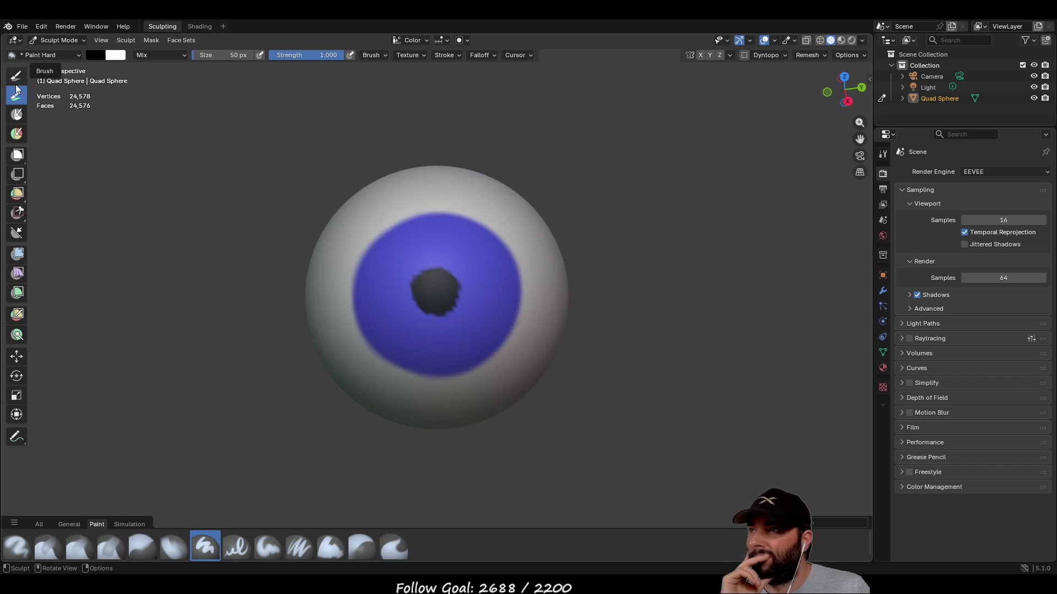
{"action": "left_click", "coordinate": [101, 56]}
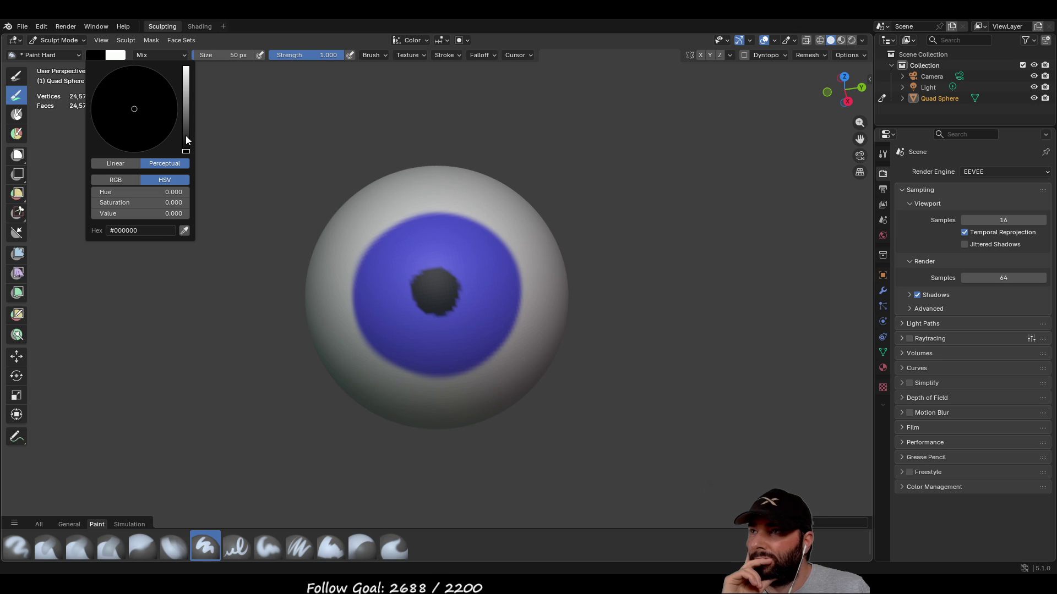
- Return the brush colour to the iris blue and set the size to 5 px
{"action": "mouse_move", "coordinate": [186, 151]}
{"action": "left_mouse_down"}
{"action": "mouse_move", "coordinate": [186, 66]}
{"action": "mouse_move", "coordinate": [160, 93]}
{"action": "left_mouse_up"}
{"action": "left_click", "coordinate": [162, 93]}
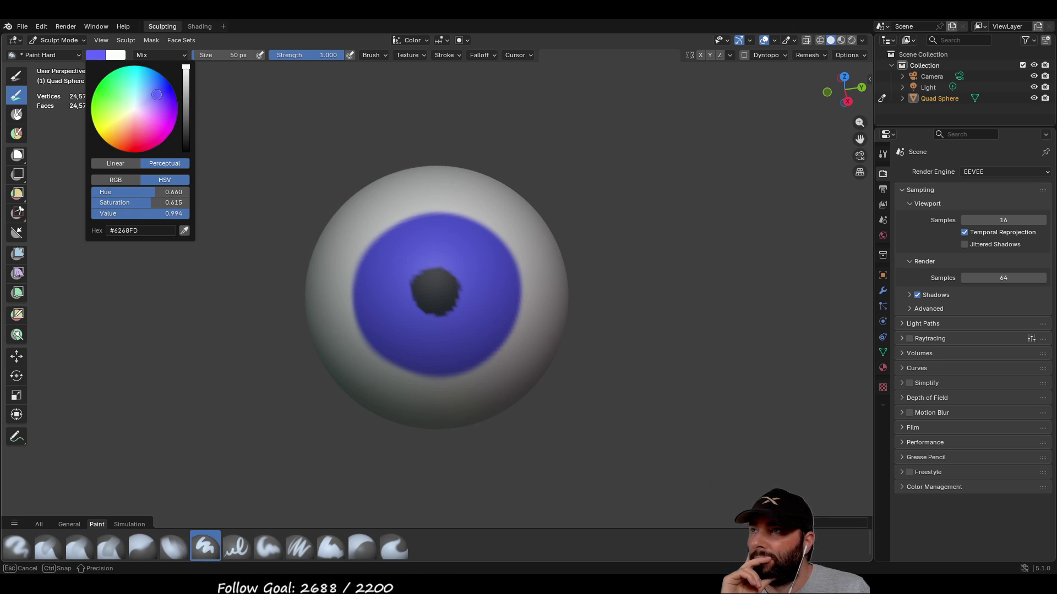
{"action": "left_click", "coordinate": [231, 57]}
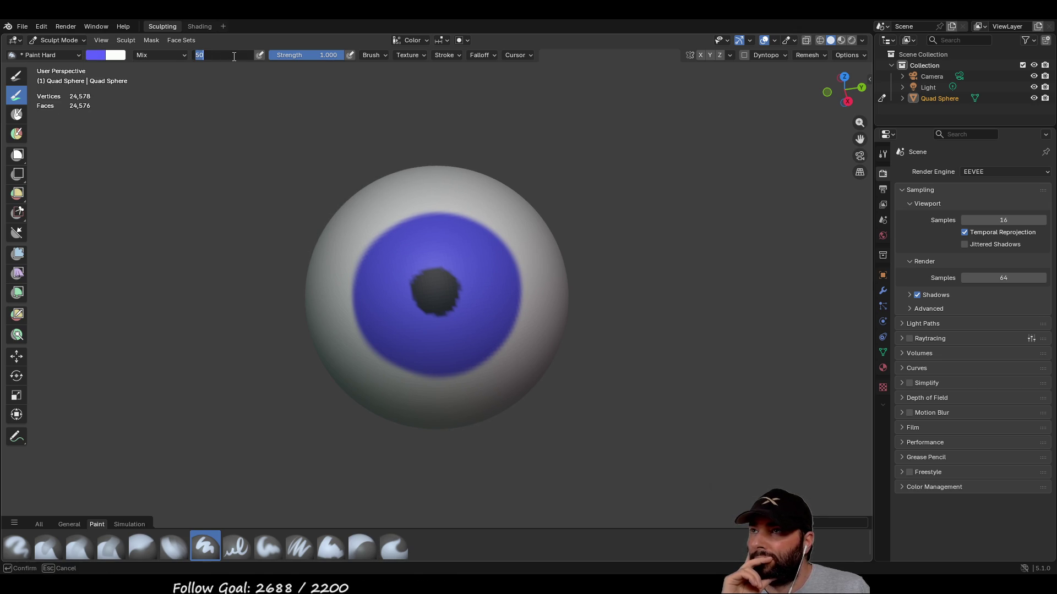
{"action": "type", "text": "5"}
{"action": "key", "text": "Return"}
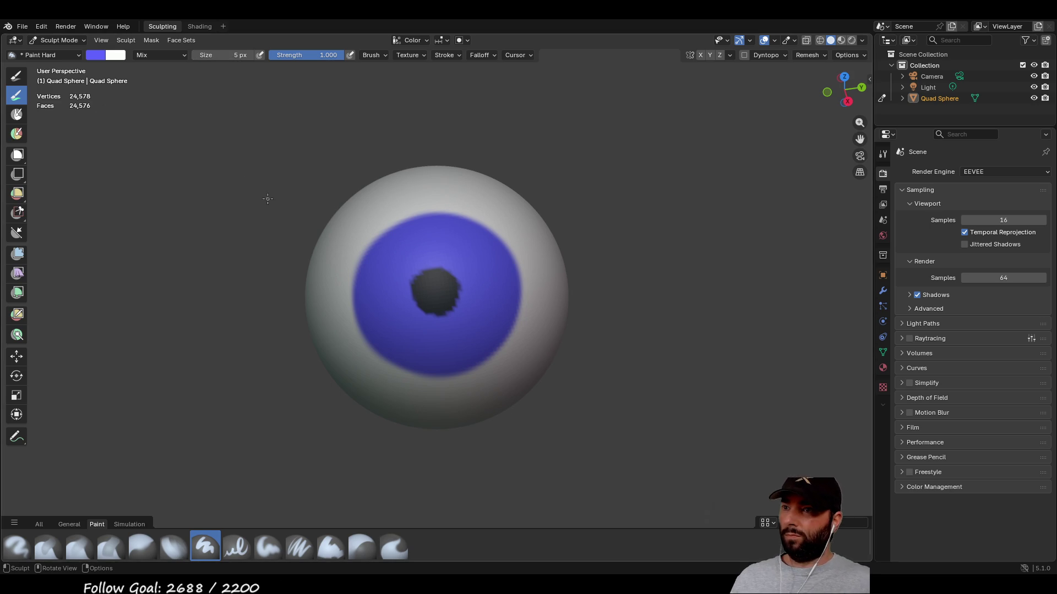
- Tidy the pupil edge with fine blue strokes, then pick a pink-red colour
{"action": "mouse_move", "coordinate": [424, 265]}
{"action": "left_mouse_down"}
{"action": "mouse_move", "coordinate": [400, 242]}
{"action": "mouse_move", "coordinate": [391, 287]}
{"action": "mouse_move", "coordinate": [400, 312]}
{"action": "mouse_move", "coordinate": [409, 307]}
{"action": "mouse_move", "coordinate": [394, 345]}
{"action": "mouse_move", "coordinate": [423, 325]}
{"action": "mouse_move", "coordinate": [443, 344]}
{"action": "mouse_move", "coordinate": [467, 343]}
{"action": "mouse_move", "coordinate": [455, 274]}
{"action": "mouse_move", "coordinate": [478, 237]}
{"action": "mouse_move", "coordinate": [440, 247]}
{"action": "mouse_move", "coordinate": [437, 235]}
{"action": "mouse_move", "coordinate": [387, 327]}
{"action": "left_mouse_up"}
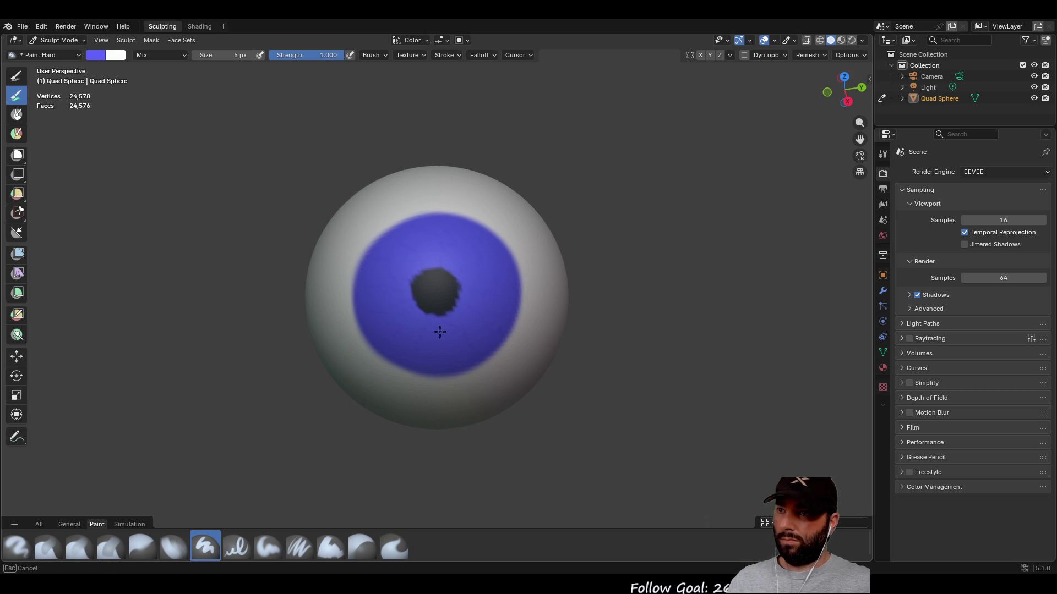
{"action": "mouse_move", "coordinate": [487, 267]}
{"action": "middle_mouse_down"}
{"action": "mouse_move", "coordinate": [662, 301]}
{"action": "mouse_move", "coordinate": [556, 255]}
{"action": "middle_mouse_up"}
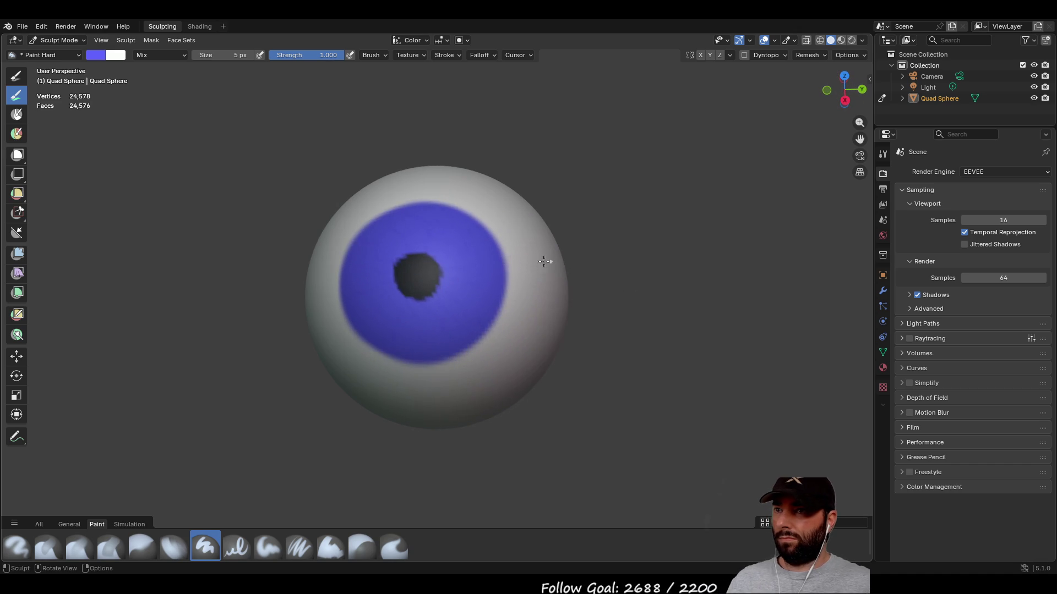
{"action": "left_click", "coordinate": [102, 56]}
{"action": "mouse_move", "coordinate": [137, 104]}
{"action": "left_mouse_down"}
{"action": "mouse_move", "coordinate": [154, 143]}
{"action": "mouse_move", "coordinate": [142, 147]}
{"action": "left_mouse_up"}
- Paint red vein strokes across the right and upper white of the eyeball
{"action": "middle_click_drag", "start_coordinate": [484, 253], "coordinate": [477, 290]}
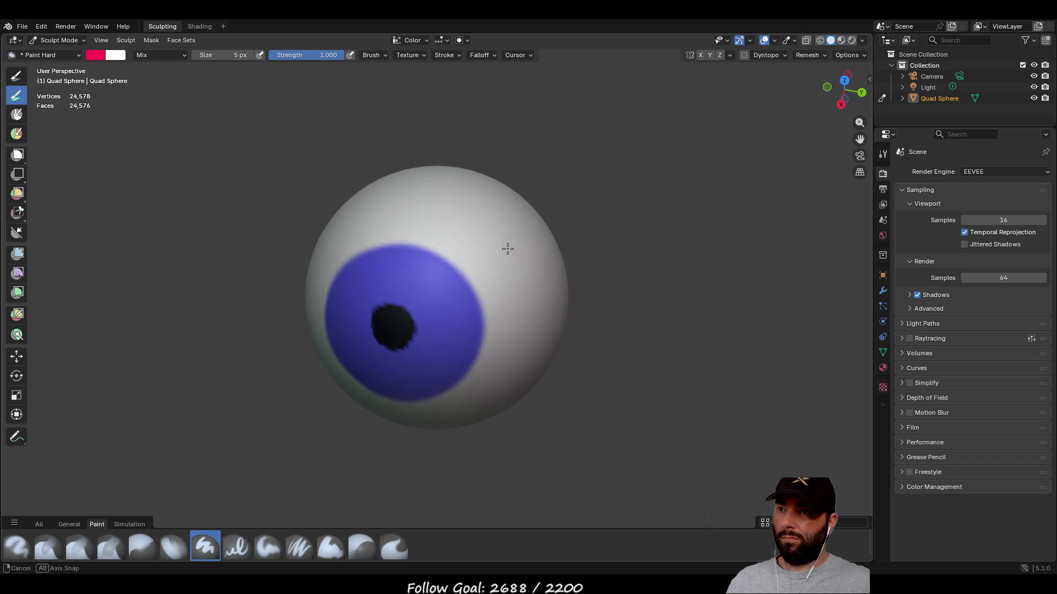
{"action": "left_click_drag", "start_coordinate": [483, 292], "coordinate": [542, 263]}
{"action": "mouse_move", "coordinate": [488, 337]}
{"action": "left_mouse_down"}
{"action": "mouse_move", "coordinate": [511, 374]}
{"action": "mouse_move", "coordinate": [539, 379]}
{"action": "left_mouse_up"}
{"action": "left_click_drag", "start_coordinate": [459, 397], "coordinate": [484, 418]}
{"action": "mouse_move", "coordinate": [454, 267]}
{"action": "left_mouse_down"}
{"action": "mouse_move", "coordinate": [493, 219]}
{"action": "mouse_move", "coordinate": [494, 197]}
{"action": "left_mouse_up"}
{"action": "mouse_move", "coordinate": [437, 167]}
{"action": "left_mouse_down"}
{"action": "mouse_move", "coordinate": [427, 241]}
{"action": "mouse_move", "coordinate": [389, 240]}
{"action": "left_mouse_up"}
{"action": "middle_click_drag", "start_coordinate": [339, 222], "coordinate": [420, 228]}
- Add more red veins across the lower and left parts of the eyeball
{"action": "middle_click_drag", "start_coordinate": [342, 329], "coordinate": [380, 259]}
{"action": "left_click_drag", "start_coordinate": [382, 258], "coordinate": [348, 338]}
{"action": "left_click_drag", "start_coordinate": [436, 348], "coordinate": [439, 368]}
{"action": "left_click_drag", "start_coordinate": [485, 302], "coordinate": [488, 315]}
{"action": "left_click_drag", "start_coordinate": [480, 362], "coordinate": [488, 388]}
{"action": "middle_click_drag", "start_coordinate": [473, 358], "coordinate": [484, 336]}
{"action": "mouse_move", "coordinate": [306, 351]}
{"action": "middle_mouse_down"}
{"action": "mouse_move", "coordinate": [529, 349]}
{"action": "mouse_move", "coordinate": [498, 366]}
{"action": "middle_mouse_up"}
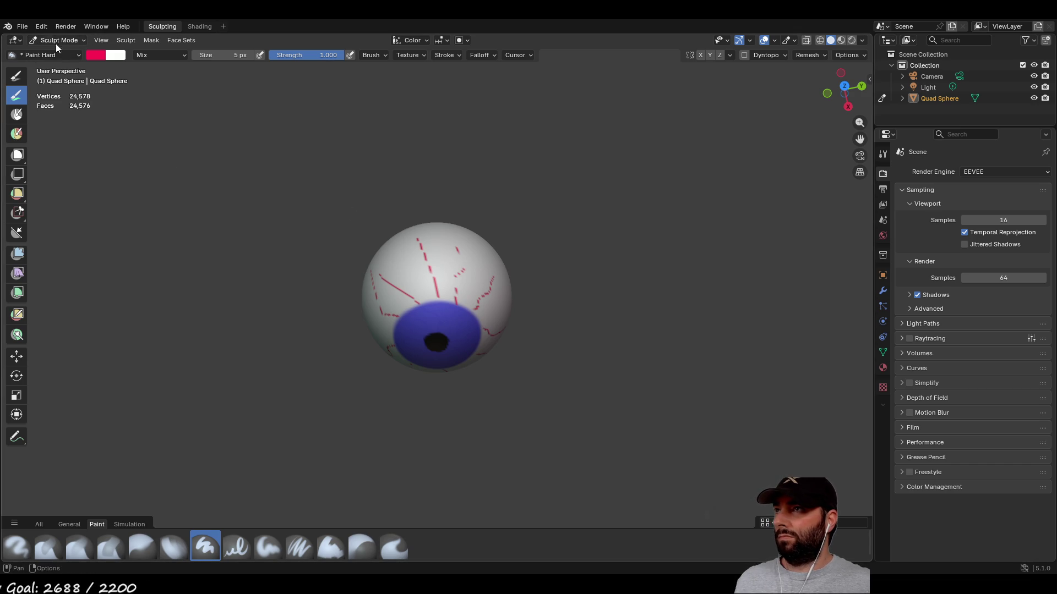
{"action": "left_click", "coordinate": [73, 40]}
- Copy the eyeball in Object Mode, load the character file without saving, and paste it
{"action": "left_click", "coordinate": [71, 54]}
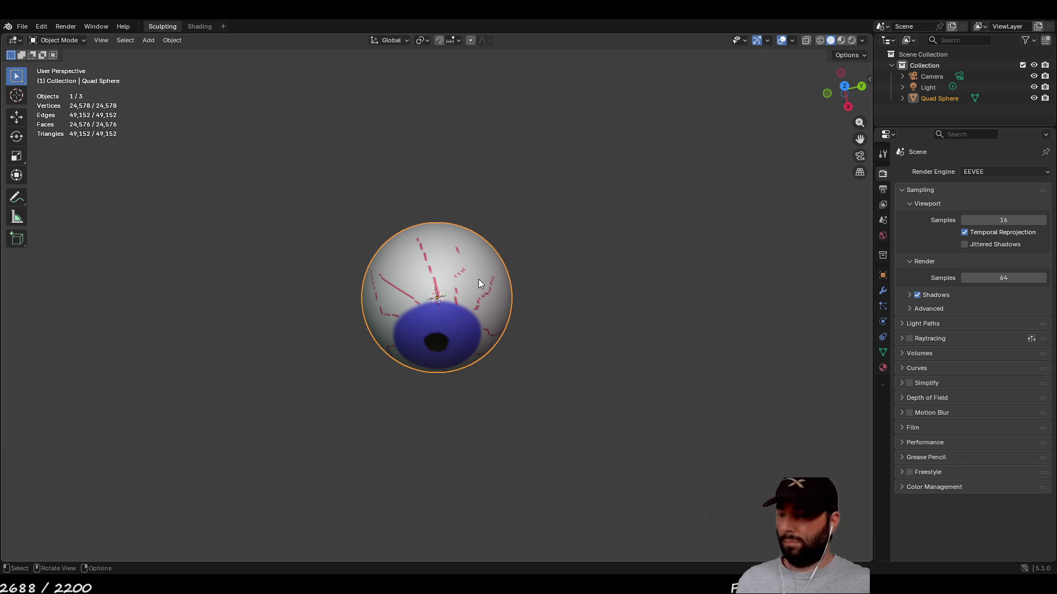
{"action": "key", "text": "ctrl+c"}
{"action": "left_click", "coordinate": [25, 26]}
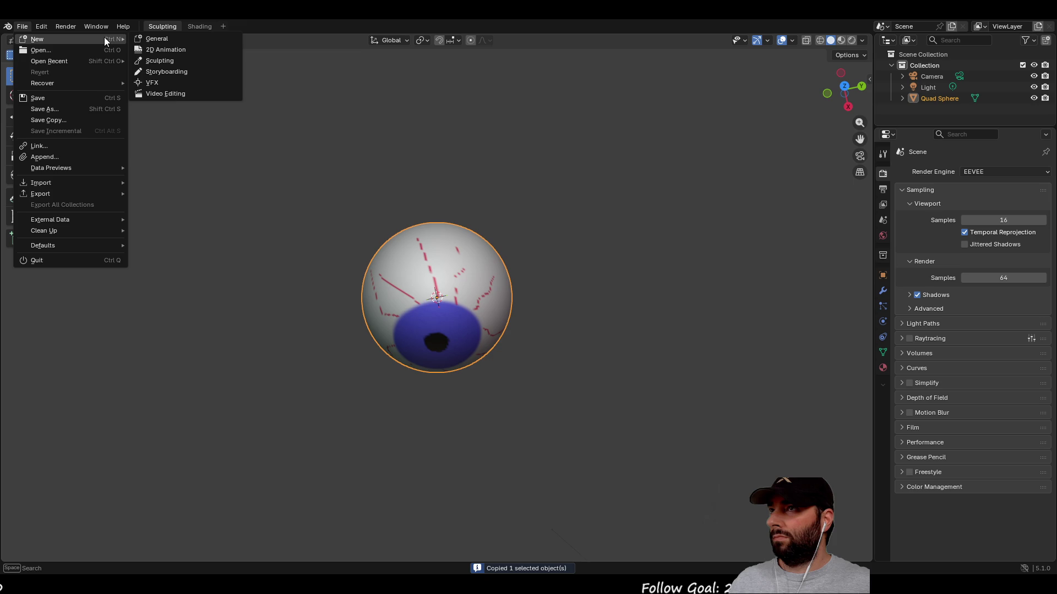
{"action": "left_click", "coordinate": [44, 40]}
{"action": "left_click", "coordinate": [523, 313]}
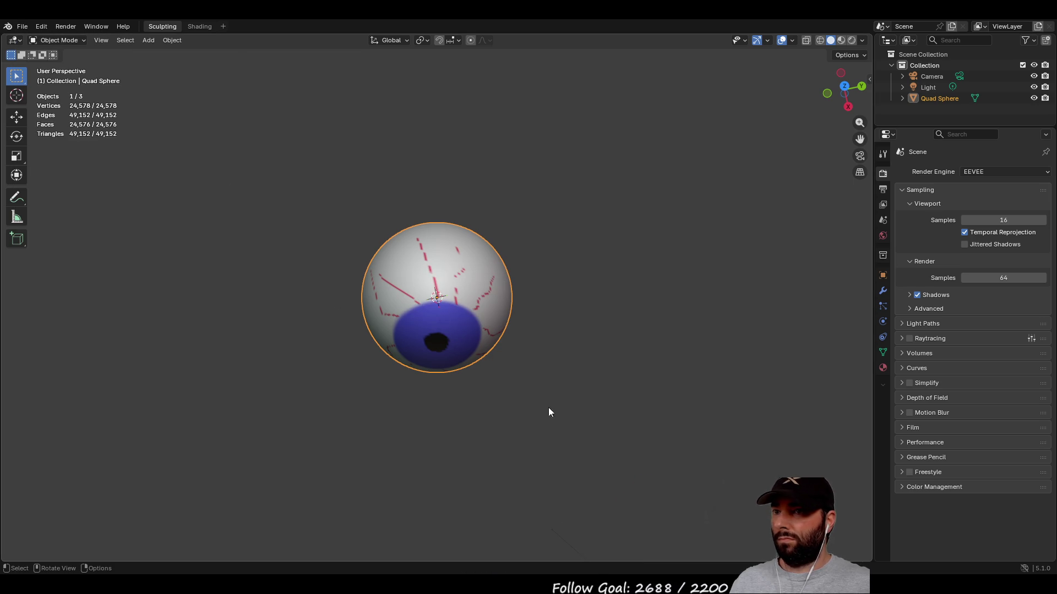
{"action": "middle_click_drag", "start_coordinate": [558, 290], "coordinate": [478, 309]}
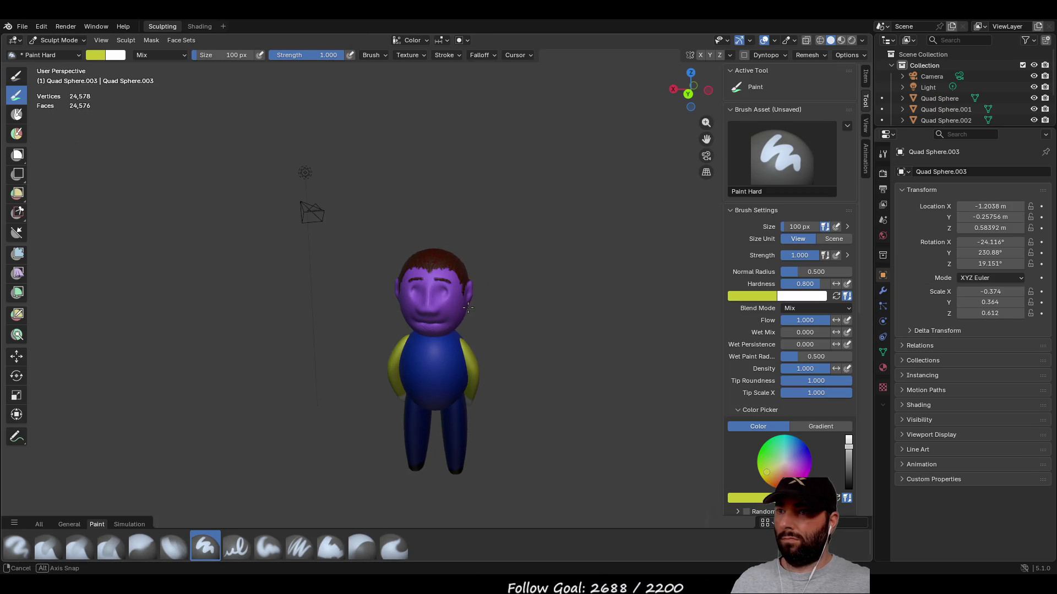
{"action": "key", "text": "ctrl+v"}
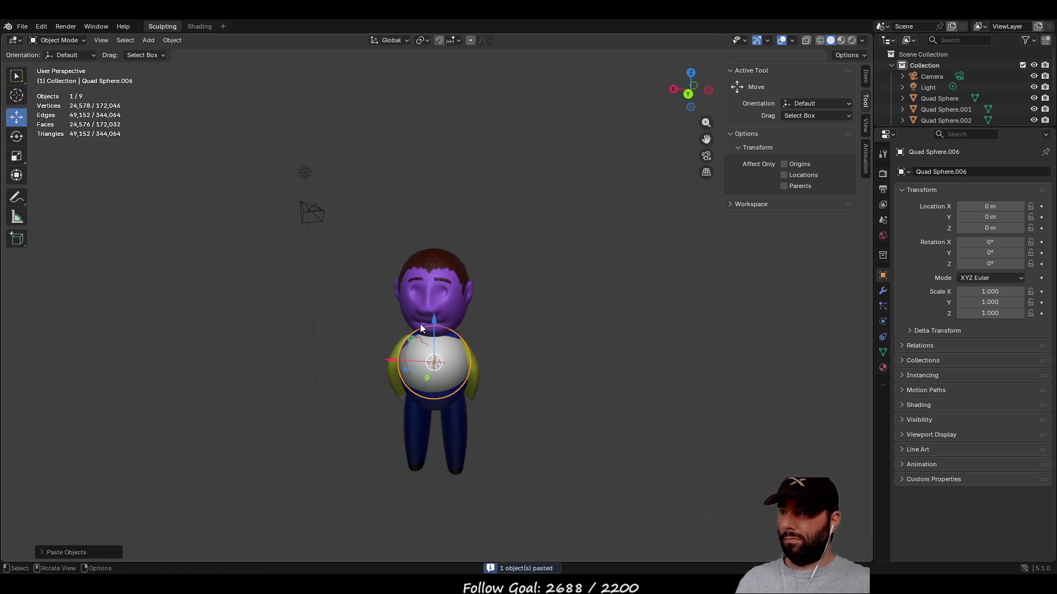
- Rotate the pasted eyeball around Y and shrink it to 0.228 scale
{"action": "mouse_move", "coordinate": [398, 359]}
{"action": "left_mouse_down"}
{"action": "mouse_move", "coordinate": [306, 349]}
{"action": "mouse_move", "coordinate": [446, 350]}
{"action": "left_mouse_up"}
{"action": "middle_click_drag", "start_coordinate": [446, 350], "coordinate": [448, 349]}
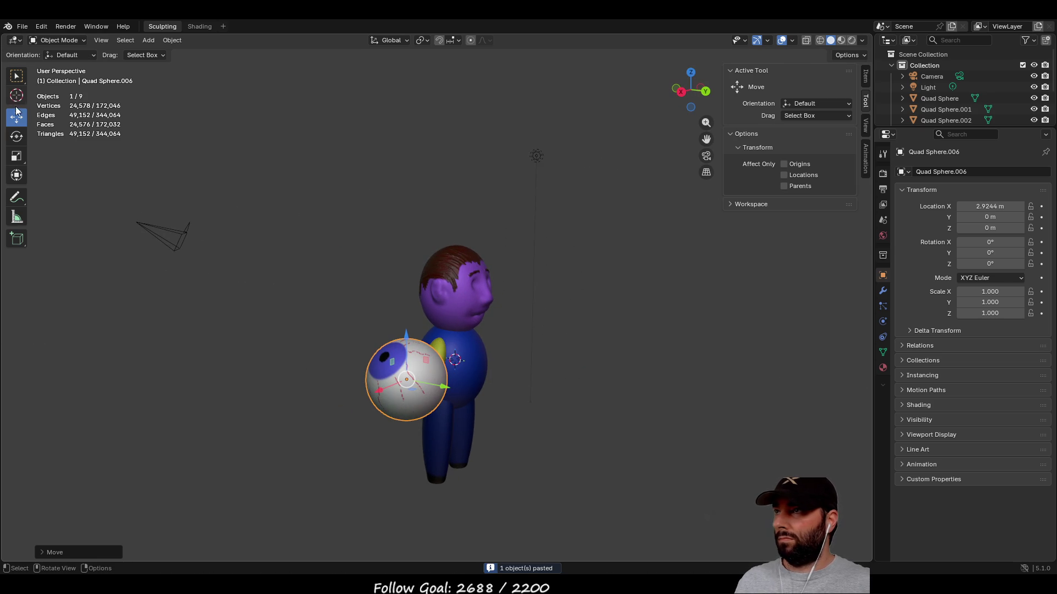
{"action": "left_click", "coordinate": [16, 141]}
{"action": "mouse_move", "coordinate": [392, 351]}
{"action": "left_mouse_down"}
{"action": "mouse_move", "coordinate": [385, 387]}
{"action": "mouse_move", "coordinate": [380, 375]}
{"action": "left_mouse_up"}
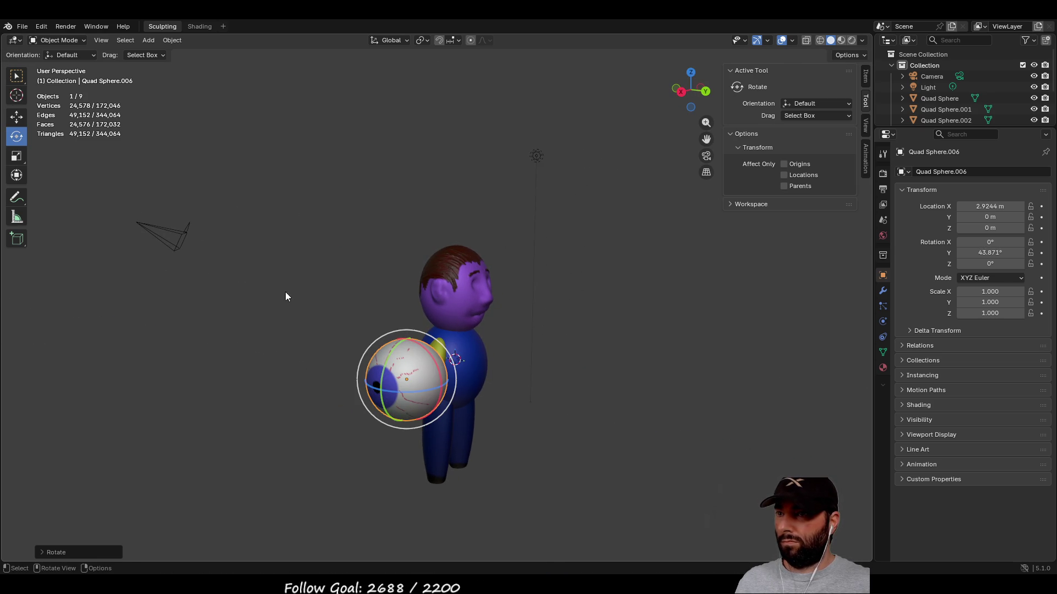
{"action": "left_click", "coordinate": [16, 155]}
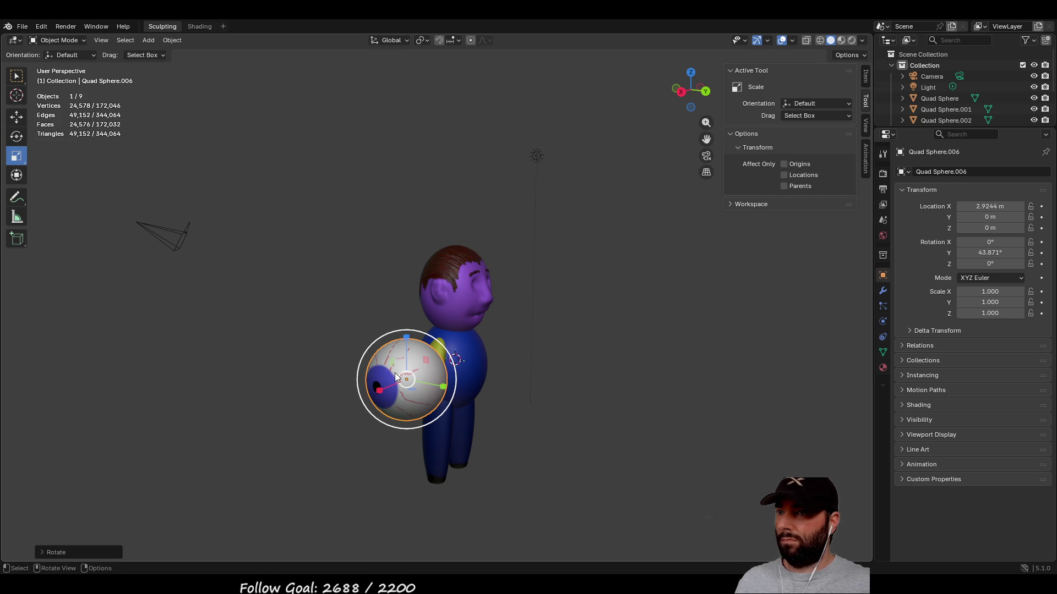
{"action": "left_click_drag", "start_coordinate": [374, 341], "coordinate": [398, 368]}
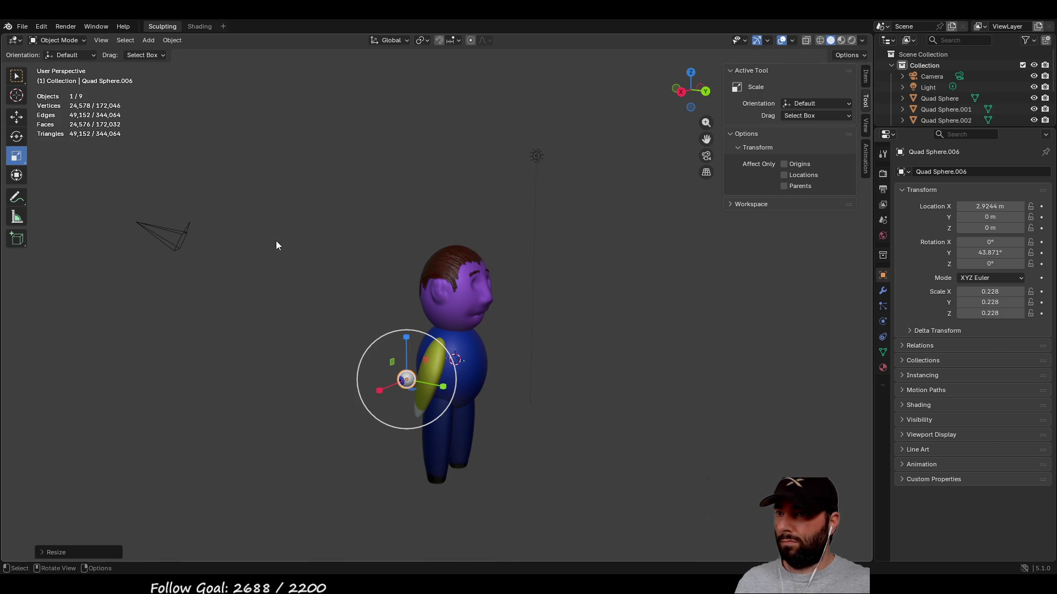
- Move the shrunken eyeball up to head height and onto the character's face
{"action": "key", "text": "shift+space"}
{"action": "key", "text": "g"}
{"action": "scroll", "coordinate": [374, 396], "scroll_direction": "up", "scroll_amount": 2}
{"action": "left_click_drag", "start_coordinate": [363, 435], "coordinate": [518, 361]}
{"action": "mouse_move", "coordinate": [527, 312]}
{"action": "left_mouse_down"}
{"action": "mouse_move", "coordinate": [528, 267]}
{"action": "mouse_move", "coordinate": [547, 246]}
{"action": "left_mouse_up"}
{"action": "mouse_move", "coordinate": [548, 246]}
{"action": "middle_mouse_down"}
{"action": "mouse_move", "coordinate": [696, 323]}
{"action": "mouse_move", "coordinate": [566, 366]}
{"action": "middle_mouse_up"}
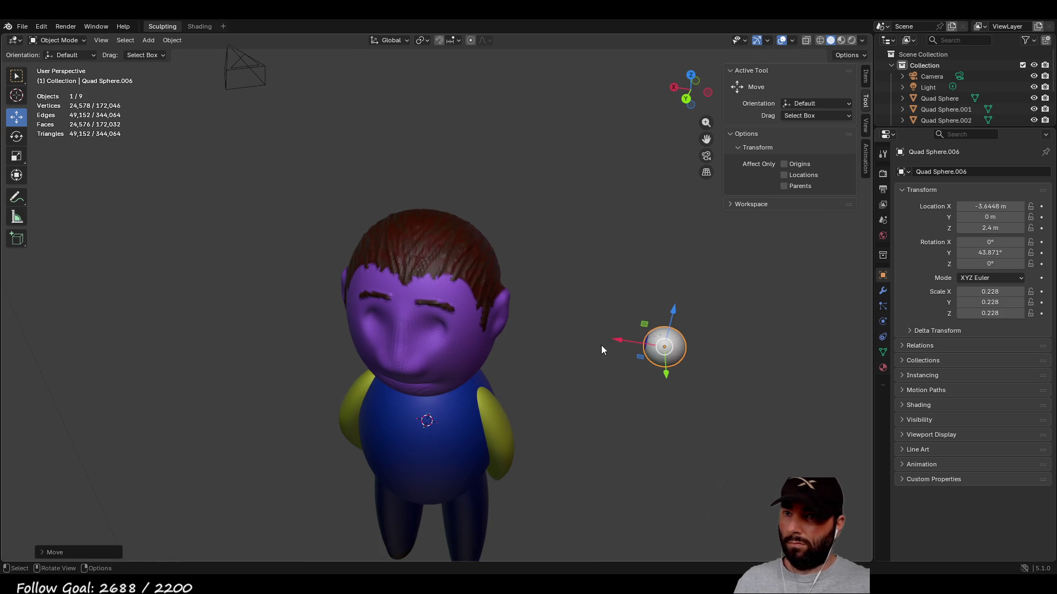
{"action": "mouse_move", "coordinate": [619, 340]}
{"action": "left_mouse_down"}
{"action": "mouse_move", "coordinate": [319, 330]}
{"action": "mouse_move", "coordinate": [339, 330]}
{"action": "left_mouse_up"}
- Raise the eyeball to eye level and turn it so the iris faces forward
{"action": "left_click_drag", "start_coordinate": [379, 301], "coordinate": [377, 283]}
{"action": "mouse_move", "coordinate": [312, 296]}
{"action": "middle_mouse_down"}
{"action": "mouse_move", "coordinate": [196, 299]}
{"action": "mouse_move", "coordinate": [297, 241]}
{"action": "mouse_move", "coordinate": [203, 249]}
{"action": "middle_mouse_up"}
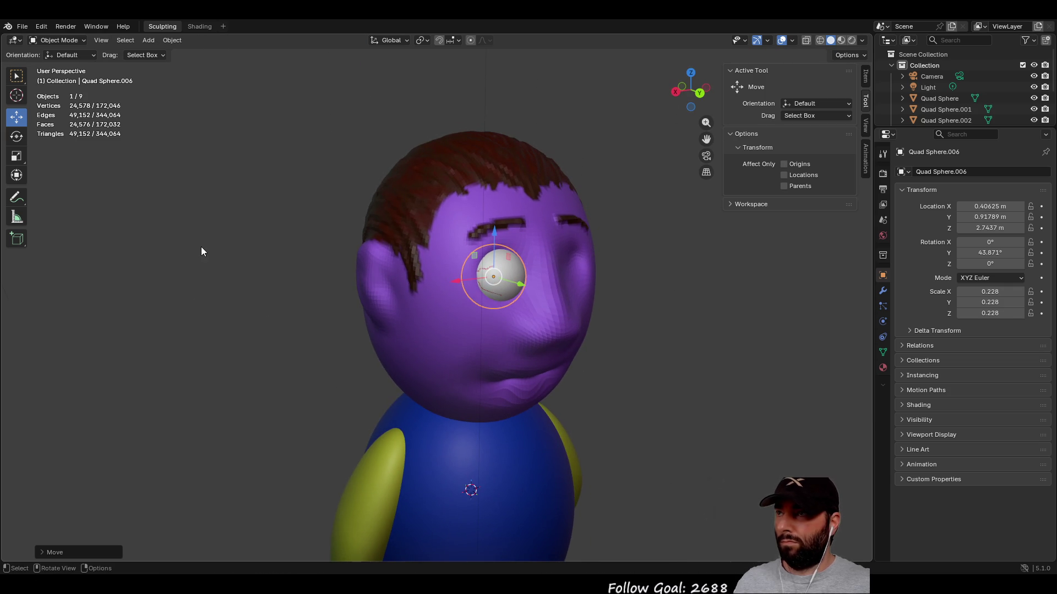
{"action": "left_click", "coordinate": [18, 137]}
{"action": "mouse_move", "coordinate": [236, 202]}
{"action": "middle_mouse_down"}
{"action": "mouse_move", "coordinate": [329, 249]}
{"action": "mouse_move", "coordinate": [440, 330]}
{"action": "middle_mouse_up"}
{"action": "left_click_drag", "start_coordinate": [439, 332], "coordinate": [492, 336]}
{"action": "mouse_move", "coordinate": [492, 332]}
{"action": "middle_mouse_down"}
{"action": "mouse_move", "coordinate": [499, 250]}
{"action": "mouse_move", "coordinate": [484, 270]}
{"action": "middle_mouse_up"}
{"action": "left_click_drag", "start_coordinate": [481, 273], "coordinate": [476, 278]}
{"action": "middle_click_drag", "start_coordinate": [295, 237], "coordinate": [256, 236]}
- Move the eyeball up and into the face so it sits under the left brow
{"action": "key", "text": "shift+space"}
{"action": "key", "text": "g"}
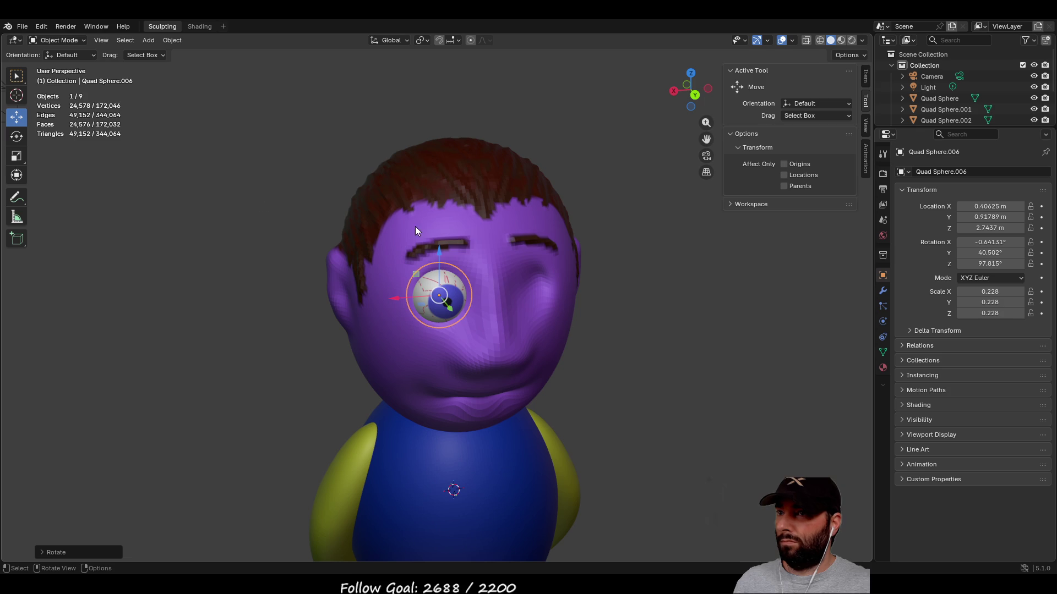
{"action": "left_click_drag", "start_coordinate": [438, 250], "coordinate": [438, 244]}
{"action": "middle_click_drag", "start_coordinate": [439, 245], "coordinate": [592, 306]}
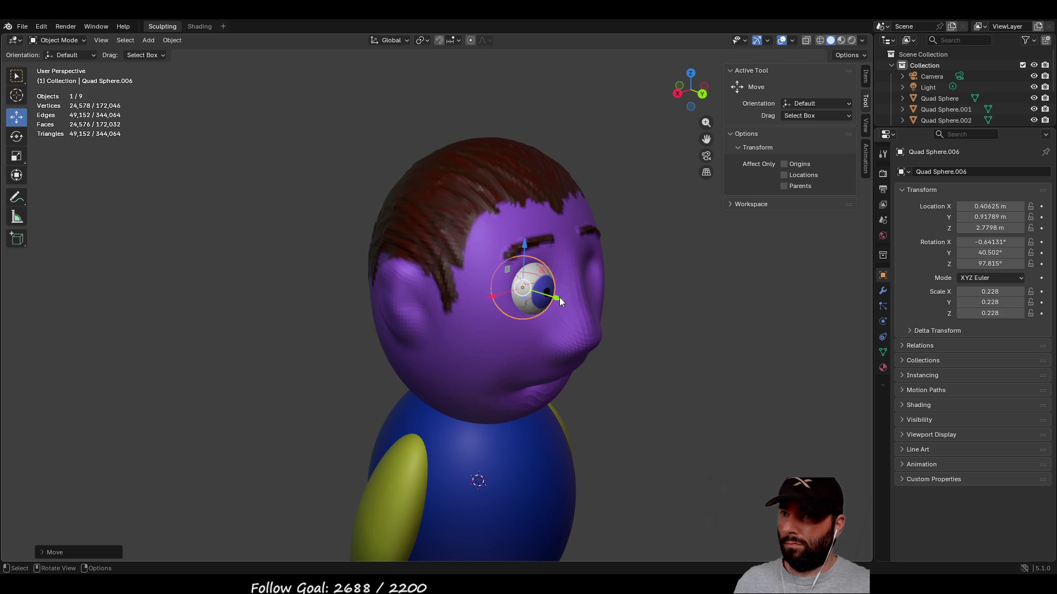
{"action": "left_click_drag", "start_coordinate": [557, 297], "coordinate": [549, 297]}
{"action": "middle_click_drag", "start_coordinate": [579, 266], "coordinate": [534, 266]}
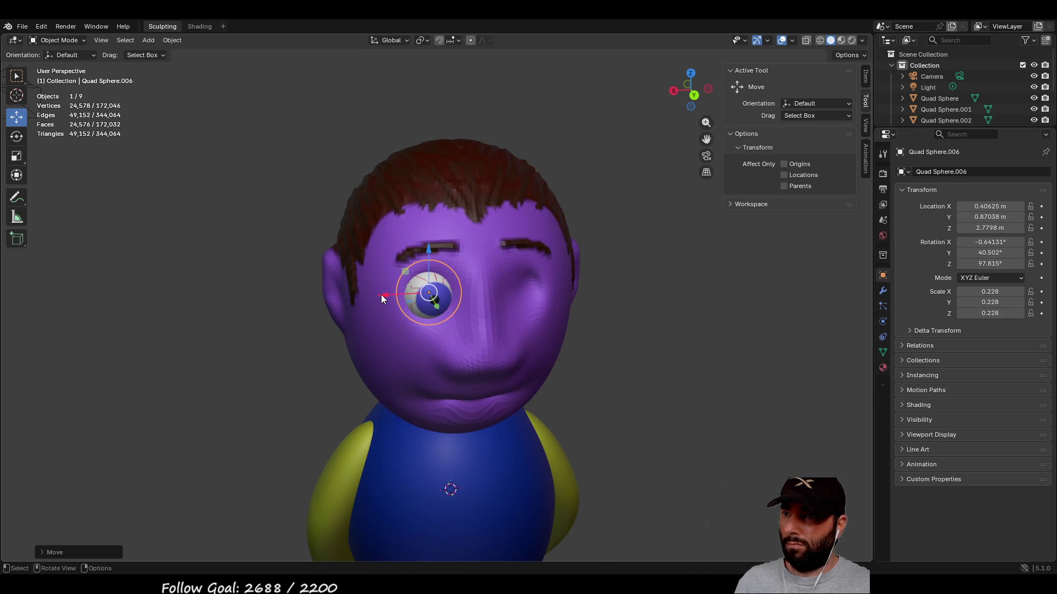
{"action": "left_click_drag", "start_coordinate": [380, 295], "coordinate": [378, 297]}
{"action": "left_click_drag", "start_coordinate": [427, 248], "coordinate": [430, 243]}
{"action": "mouse_move", "coordinate": [295, 217]}
{"action": "middle_mouse_down"}
{"action": "mouse_move", "coordinate": [266, 208]}
{"action": "mouse_move", "coordinate": [276, 172]}
{"action": "mouse_move", "coordinate": [275, 247]}
{"action": "middle_mouse_up"}
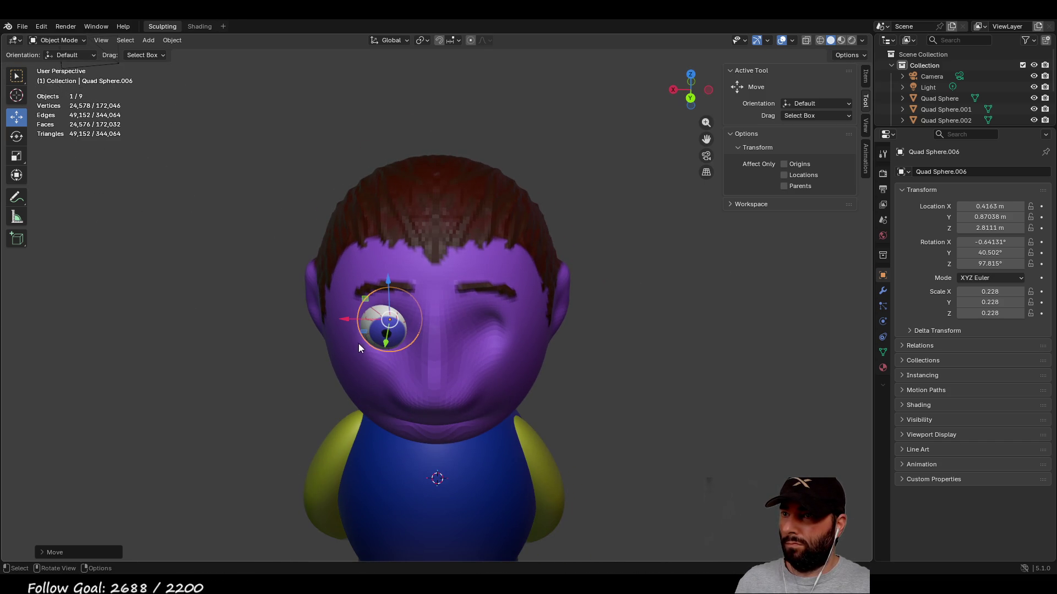
{"action": "left_click_drag", "start_coordinate": [385, 345], "coordinate": [384, 349]}
{"action": "mouse_move", "coordinate": [650, 382]}
{"action": "middle_mouse_down"}
{"action": "mouse_move", "coordinate": [690, 335]}
{"action": "mouse_move", "coordinate": [654, 347]}
{"action": "mouse_move", "coordinate": [667, 369]}
{"action": "middle_mouse_up"}
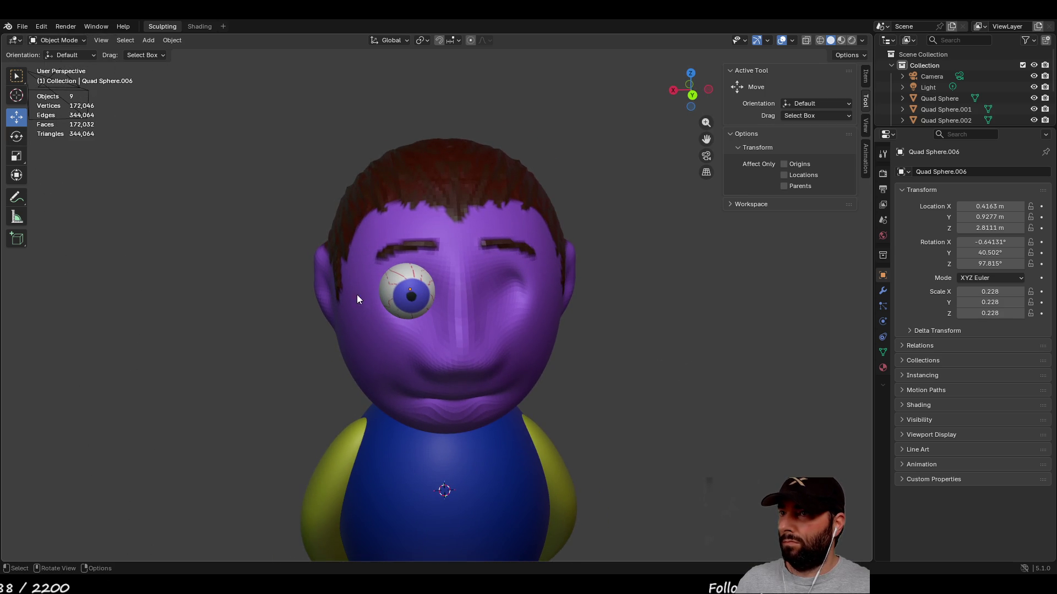
- Turn the eye slightly to straighten the iris, then deselect and reselect it
{"action": "left_click", "coordinate": [16, 137]}
{"action": "left_click", "coordinate": [410, 295]}
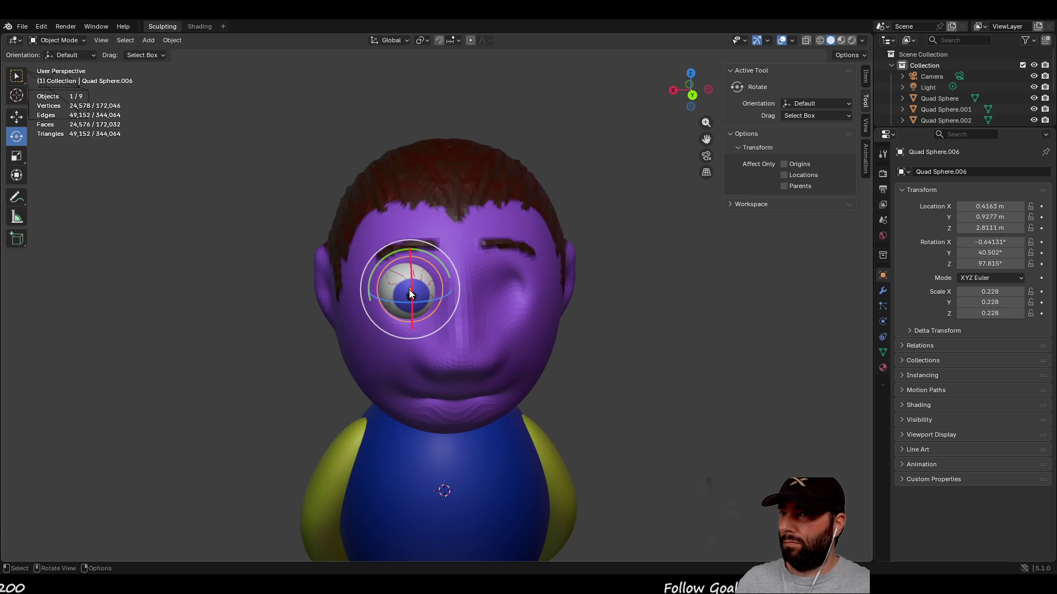
{"action": "left_click_drag", "start_coordinate": [421, 301], "coordinate": [418, 300]}
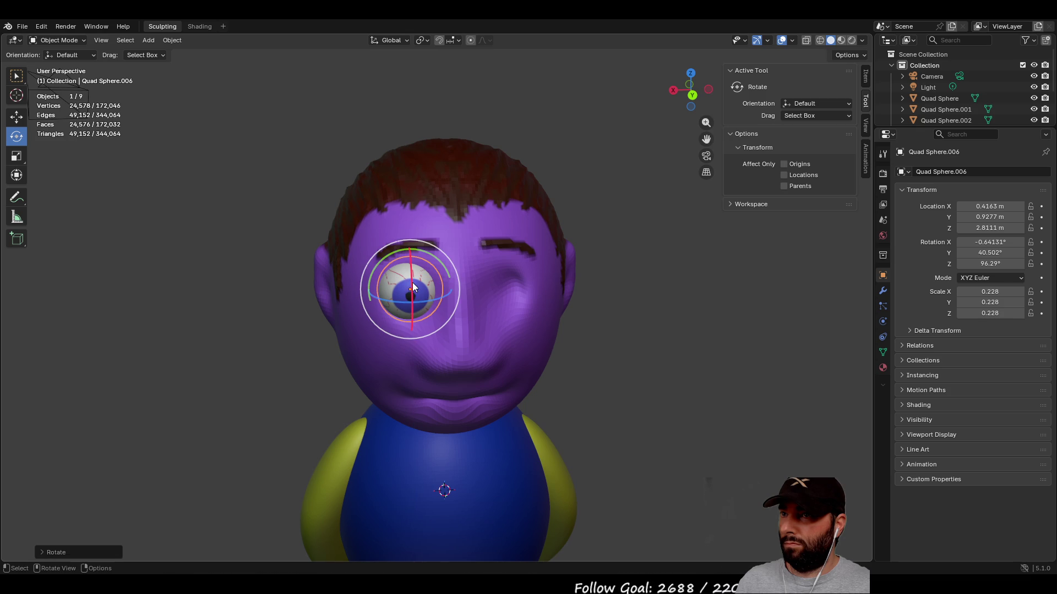
{"action": "left_click", "coordinate": [672, 328]}
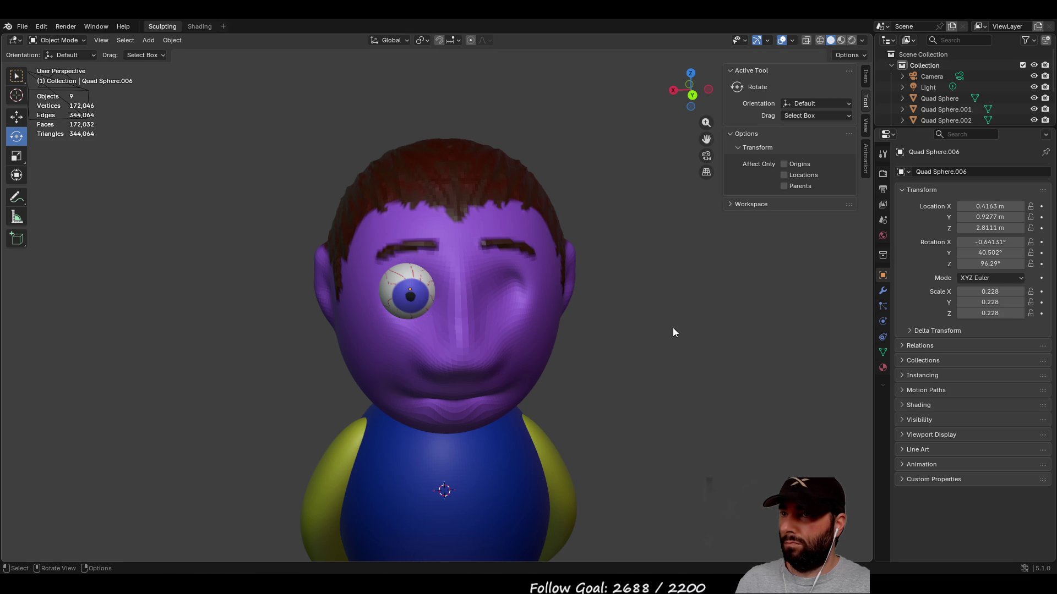
{"action": "left_click", "coordinate": [16, 76]}
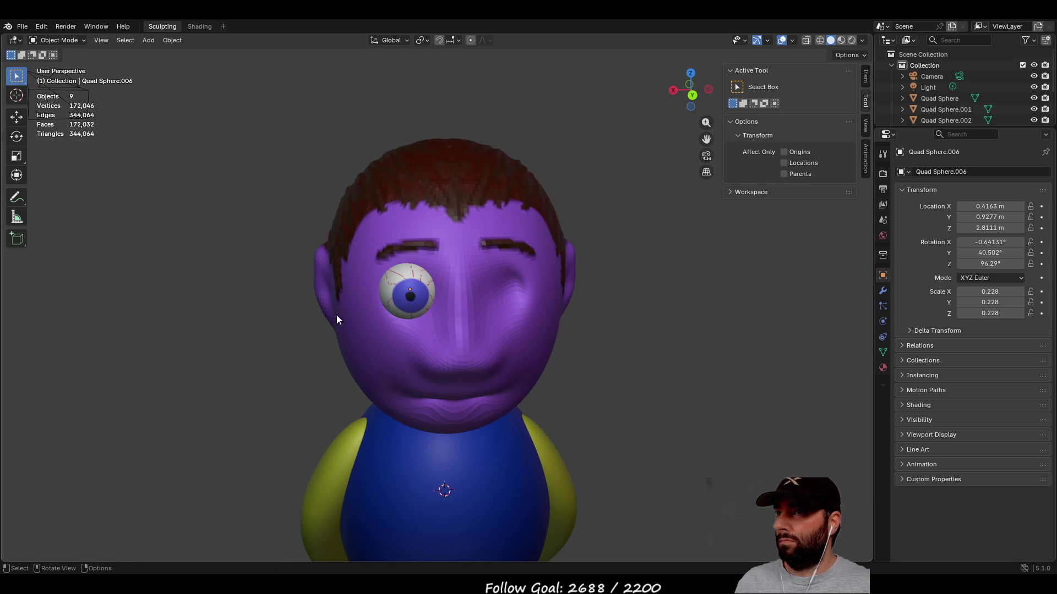
{"action": "left_click", "coordinate": [403, 283]}
- Paste a copy of the eye and slide it along X under the right brow
{"action": "key", "text": "ctrl+c"}
{"action": "key", "text": "ctrl+v"}
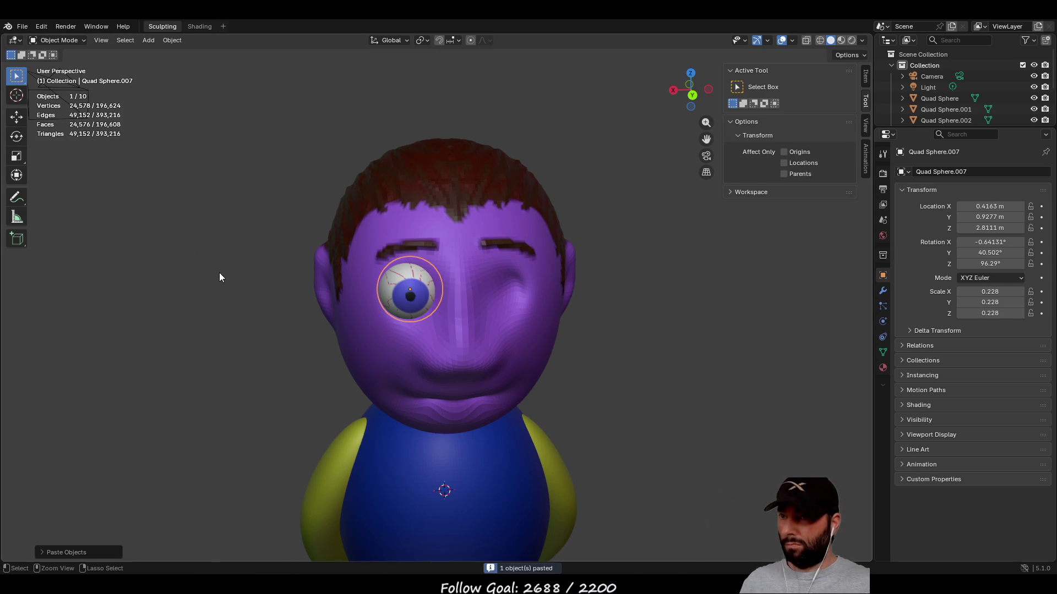
{"action": "left_click", "coordinate": [17, 116]}
{"action": "left_click_drag", "start_coordinate": [366, 290], "coordinate": [453, 281]}
{"action": "mouse_move", "coordinate": [550, 346]}
{"action": "middle_mouse_down"}
{"action": "mouse_move", "coordinate": [619, 352]}
{"action": "mouse_move", "coordinate": [591, 335]}
{"action": "mouse_move", "coordinate": [553, 358]}
{"action": "mouse_move", "coordinate": [620, 381]}
{"action": "mouse_move", "coordinate": [550, 363]}
{"action": "middle_mouse_up"}
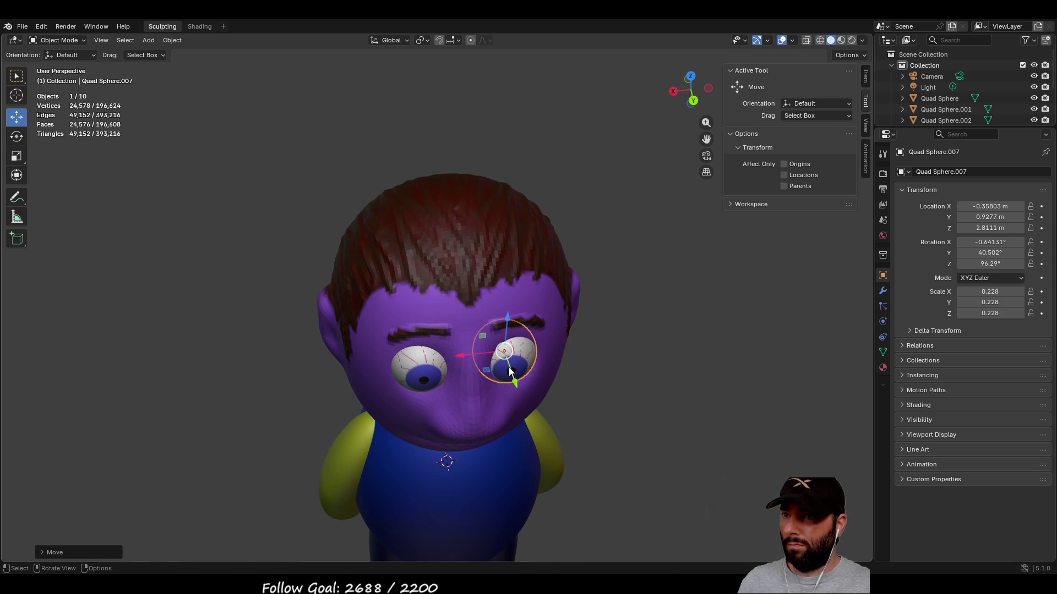
{"action": "left_click_drag", "start_coordinate": [460, 354], "coordinate": [464, 355]}
{"action": "mouse_move", "coordinate": [698, 405]}
{"action": "middle_mouse_down"}
{"action": "mouse_move", "coordinate": [626, 372]}
{"action": "mouse_move", "coordinate": [407, 382]}
{"action": "mouse_move", "coordinate": [620, 385]}
{"action": "mouse_move", "coordinate": [741, 412]}
{"action": "middle_mouse_up"}
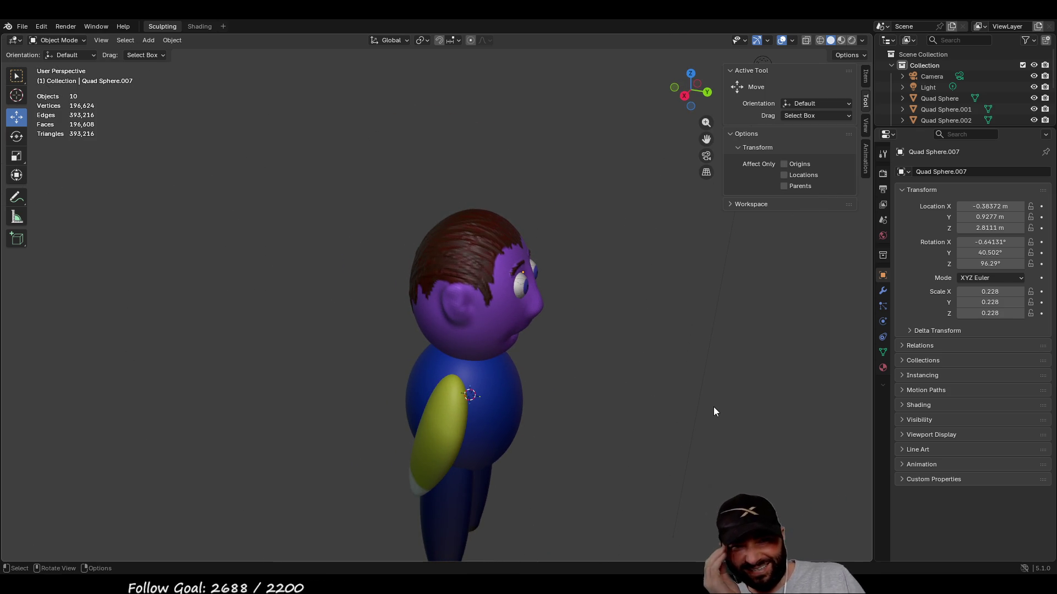
{"action": "mouse_move", "coordinate": [621, 354]}
{"action": "middle_mouse_down"}
{"action": "mouse_move", "coordinate": [559, 283]}
{"action": "mouse_move", "coordinate": [570, 341]}
{"action": "mouse_move", "coordinate": [406, 323]}
{"action": "mouse_move", "coordinate": [584, 343]}
{"action": "mouse_move", "coordinate": [593, 406]}
{"action": "mouse_move", "coordinate": [721, 311]}
{"action": "mouse_move", "coordinate": [672, 349]}
{"action": "mouse_move", "coordinate": [404, 359]}
{"action": "mouse_move", "coordinate": [672, 356]}
{"action": "mouse_move", "coordinate": [569, 370]}
{"action": "mouse_move", "coordinate": [596, 335]}
{"action": "mouse_move", "coordinate": [703, 369]}
{"action": "mouse_move", "coordinate": [717, 385]}
{"action": "mouse_move", "coordinate": [708, 469]}
{"action": "mouse_move", "coordinate": [688, 378]}
{"action": "mouse_move", "coordinate": [650, 358]}
{"action": "mouse_move", "coordinate": [616, 359]}
{"action": "mouse_move", "coordinate": [609, 265]}
{"action": "mouse_move", "coordinate": [683, 370]}
{"action": "middle_mouse_up"}
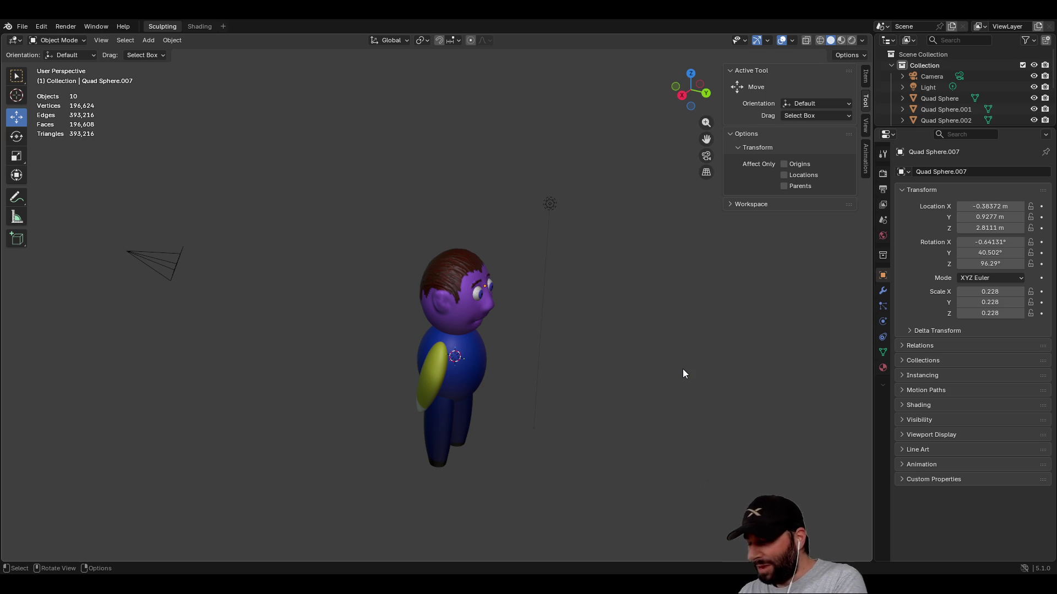
{"action": "middle_click_drag", "start_coordinate": [672, 343], "coordinate": [510, 238]}
{"action": "left_click_drag", "start_coordinate": [462, 195], "coordinate": [520, 197]}
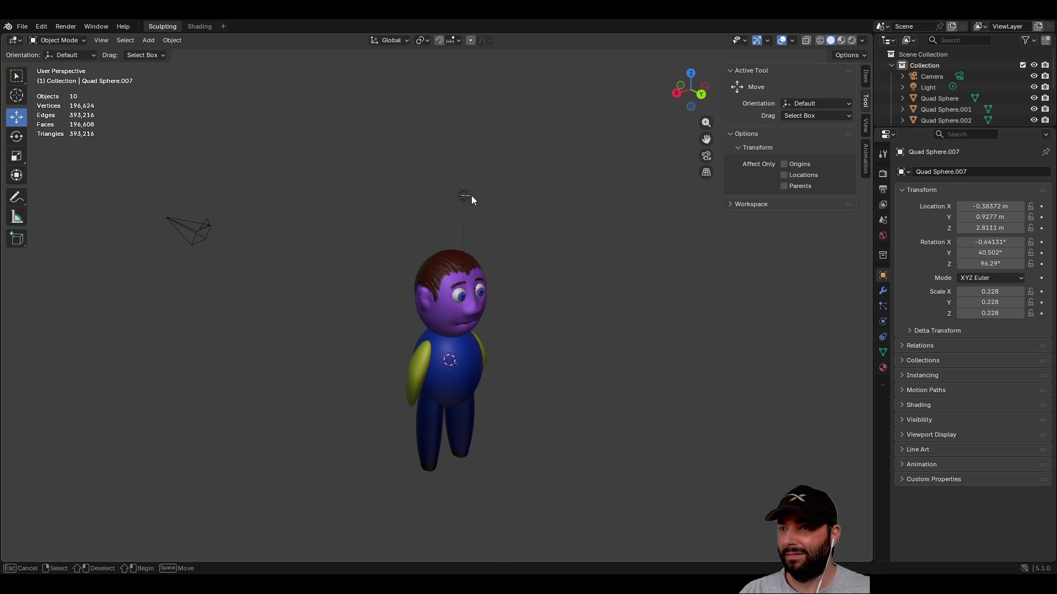
{"action": "left_click", "coordinate": [199, 228]}
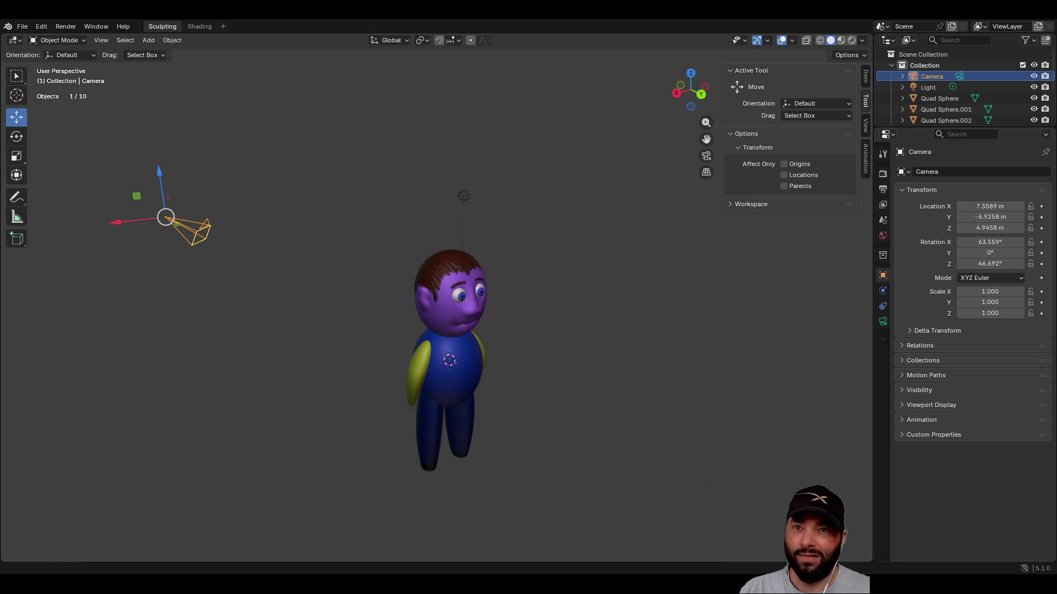
- Zero the camera's X, Y and Z values in the Transform panel
{"action": "left_click", "coordinate": [987, 206]}
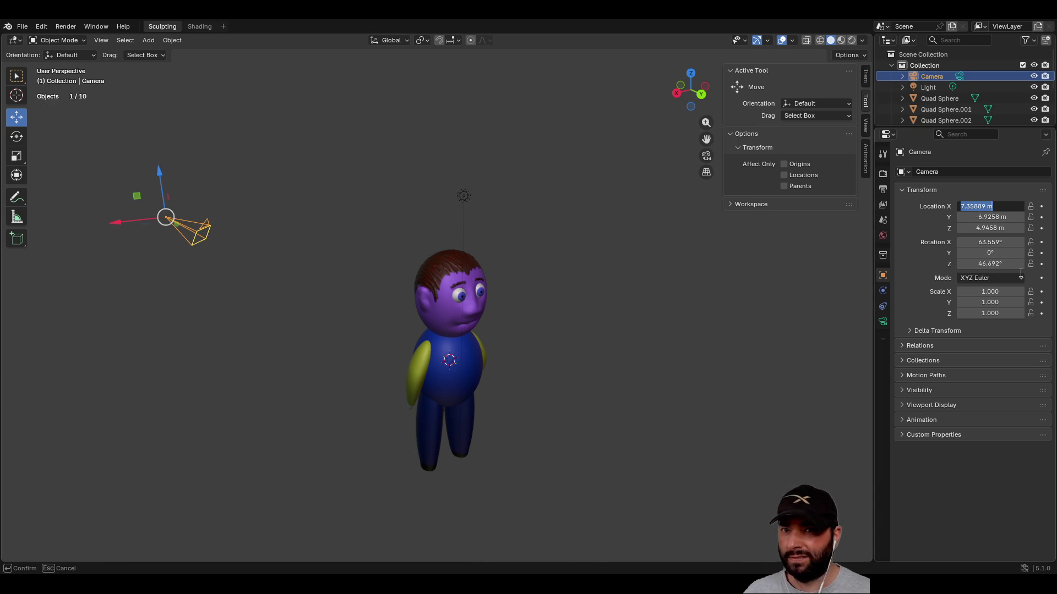
{"action": "type", "text": "0"}
{"action": "key", "text": "Return"}
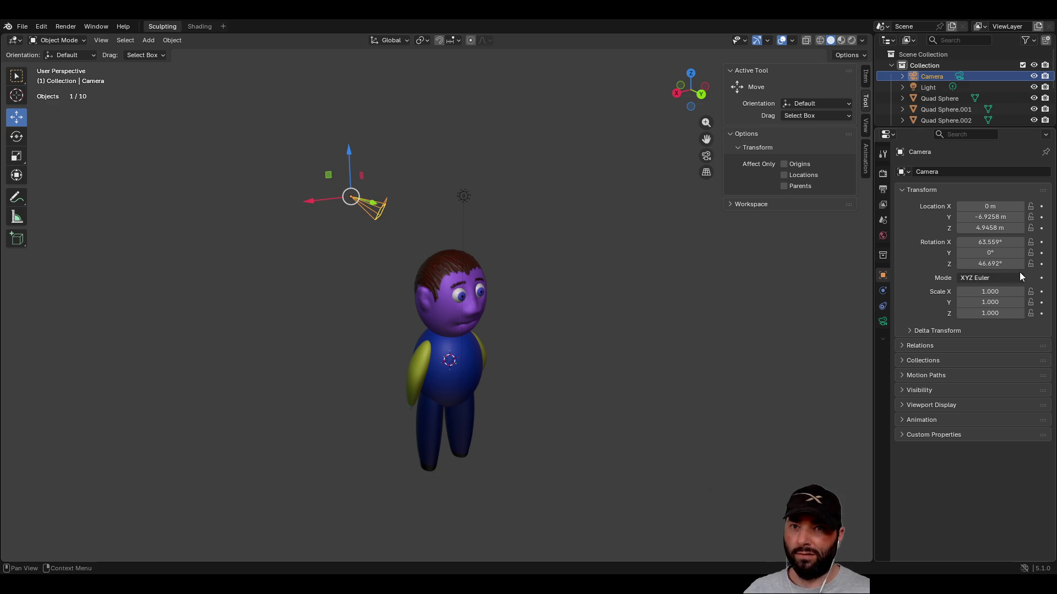
{"action": "left_click", "coordinate": [1002, 219]}
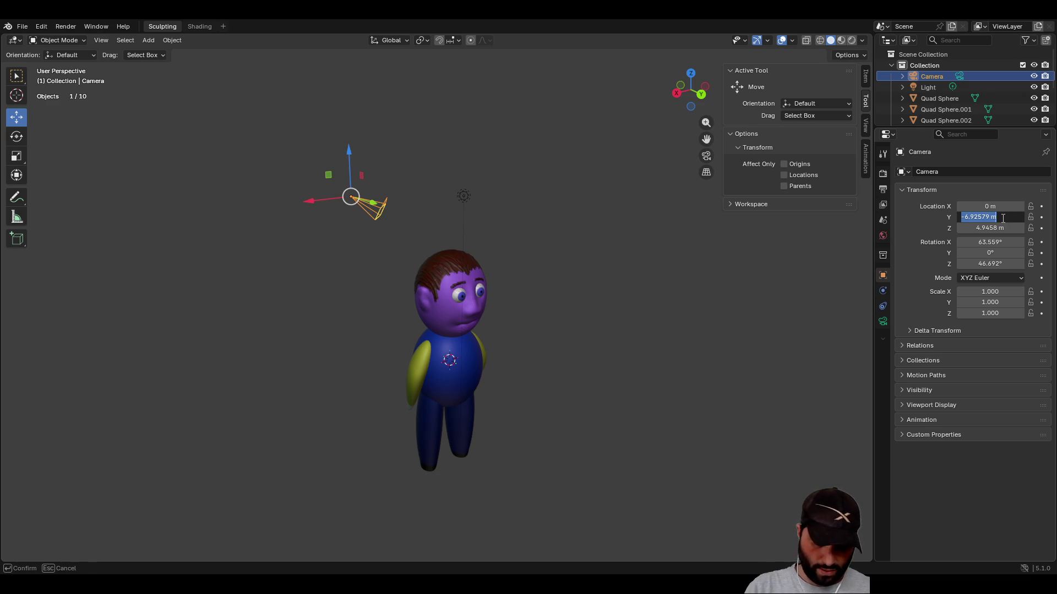
{"action": "key", "text": "Return"}
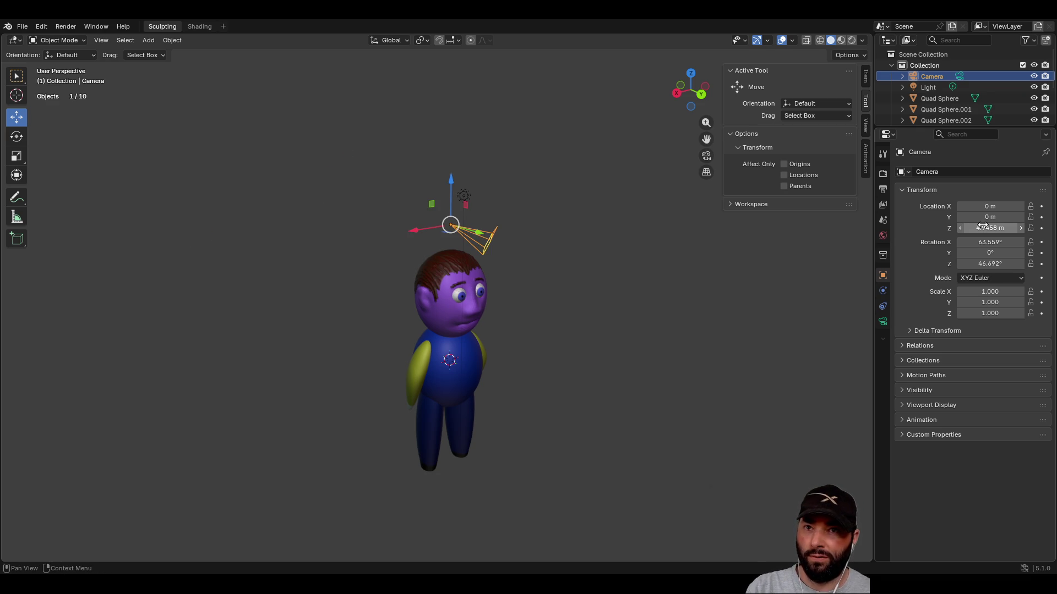
{"action": "type", "text": "0"}
{"action": "key", "text": "Return"}
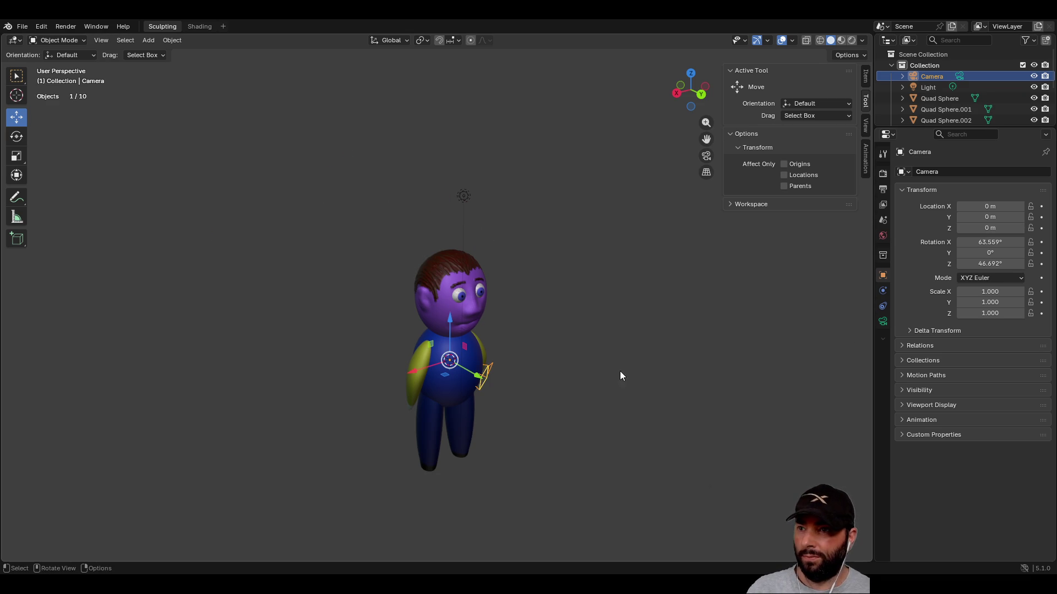
{"action": "scroll", "coordinate": [531, 370], "scroll_direction": "up", "scroll_amount": 3}
{"action": "mouse_move", "coordinate": [531, 370]}
{"action": "middle_mouse_down"}
{"action": "mouse_move", "coordinate": [684, 295]}
{"action": "mouse_move", "coordinate": [659, 326]}
{"action": "mouse_move", "coordinate": [611, 331]}
{"action": "middle_mouse_up"}
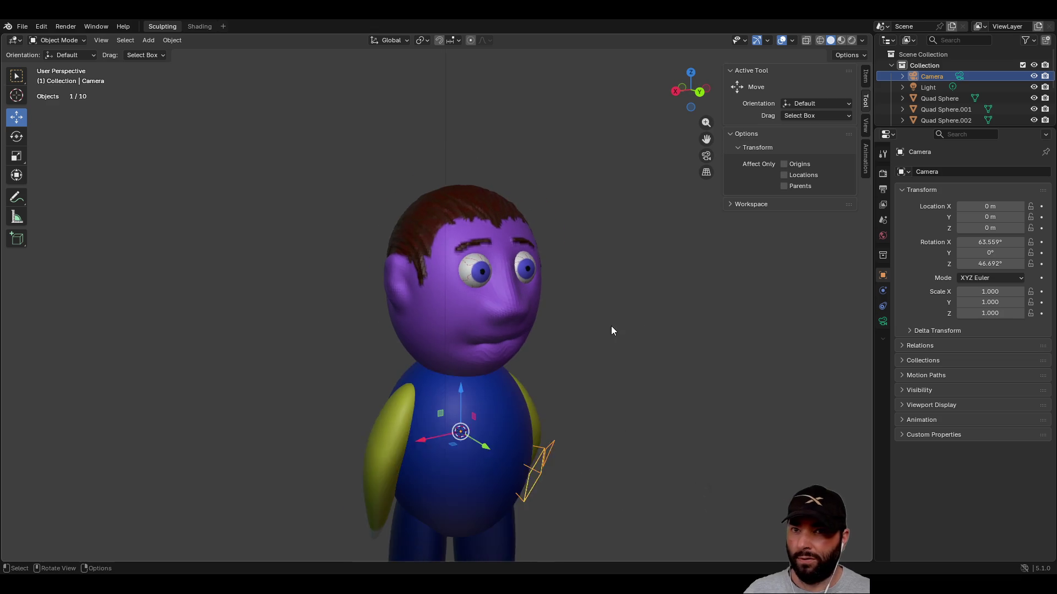
{"action": "scroll", "coordinate": [611, 331], "scroll_direction": "down", "scroll_amount": 1}
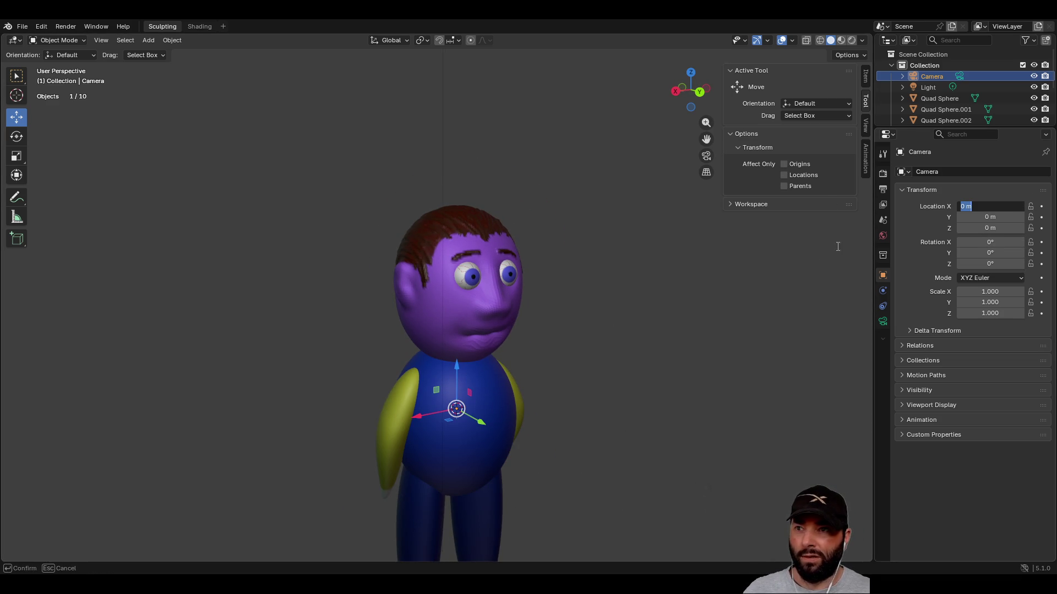
{"action": "key", "text": "Return"}
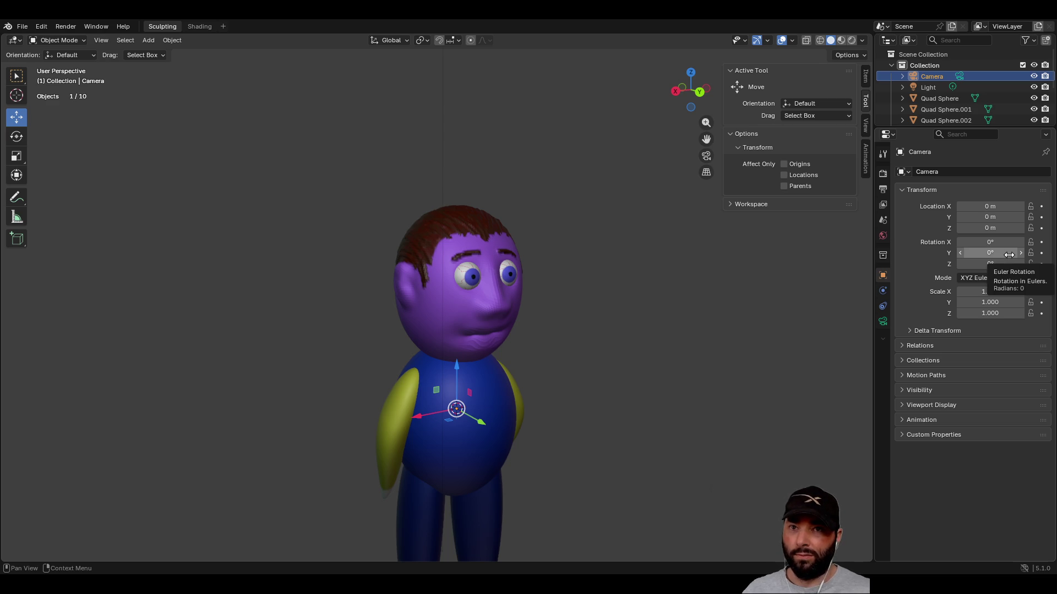
- Set the camera's Location Y to 100 m and bring the distant camera into view
{"action": "left_click_drag", "start_coordinate": [1007, 217], "coordinate": [1007, 217]}
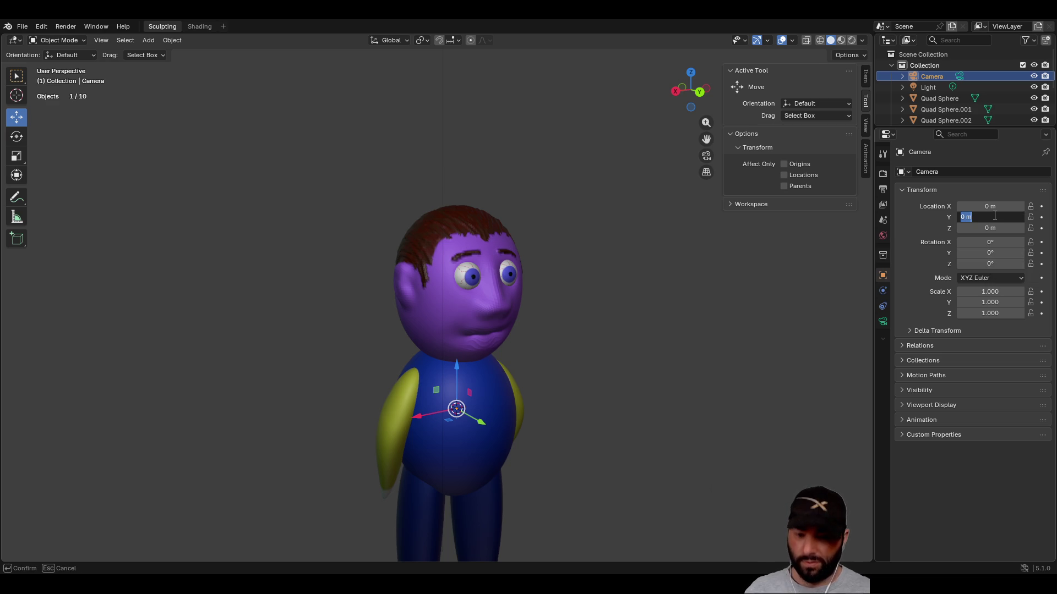
{"action": "type", "text": "100"}
{"action": "key", "text": "Return"}
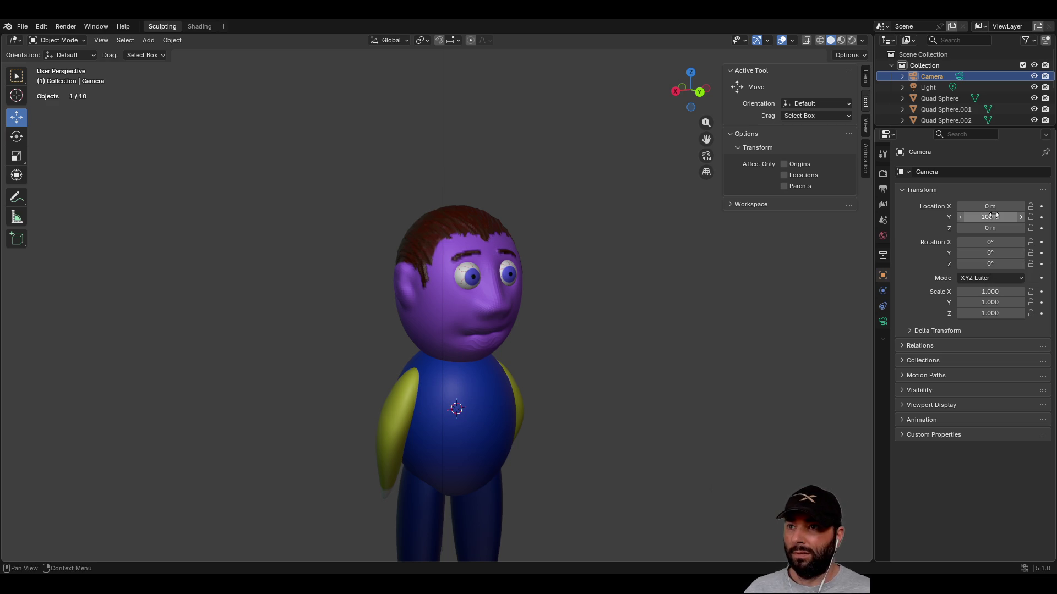
{"action": "scroll", "coordinate": [602, 275], "scroll_direction": "down", "scroll_amount": 10}
{"action": "middle_click_drag", "start_coordinate": [506, 281], "coordinate": [579, 302]}
{"action": "mouse_move", "coordinate": [654, 291]}
{"action": "middle_mouse_down"}
{"action": "mouse_move", "coordinate": [630, 352]}
{"action": "mouse_move", "coordinate": [614, 311]}
{"action": "middle_mouse_up"}
{"action": "mouse_move", "coordinate": [536, 305]}
{"action": "middle_mouse_down"}
{"action": "mouse_move", "coordinate": [508, 304]}
{"action": "mouse_move", "coordinate": [704, 313]}
{"action": "middle_mouse_up"}
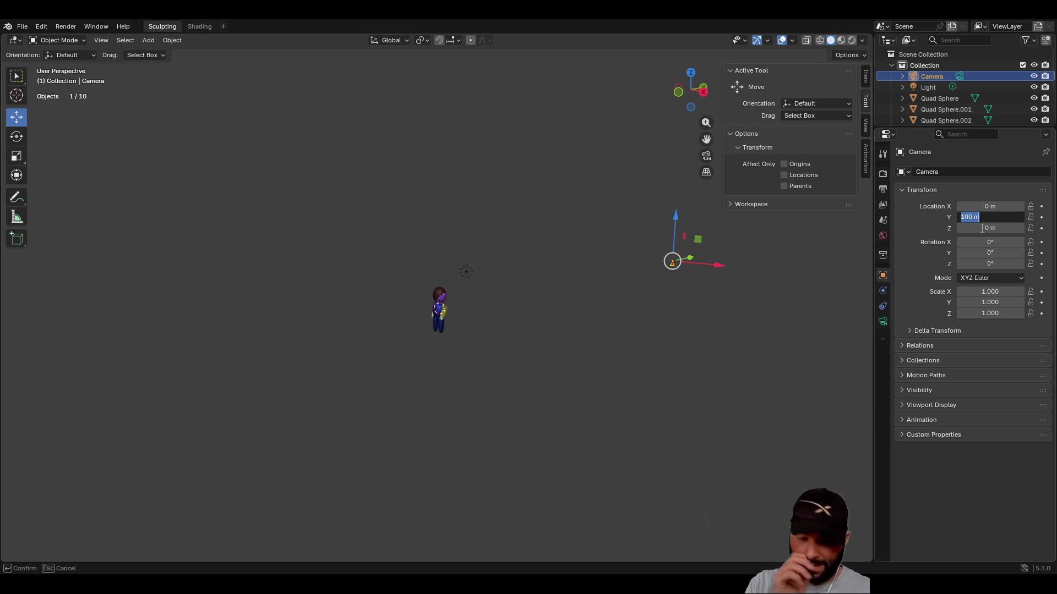
{"action": "type", "text": "0"}
- Try the camera at Y 1 m, then set Z to 10 m and reset Y to 0 m
{"action": "key", "text": "Return"}
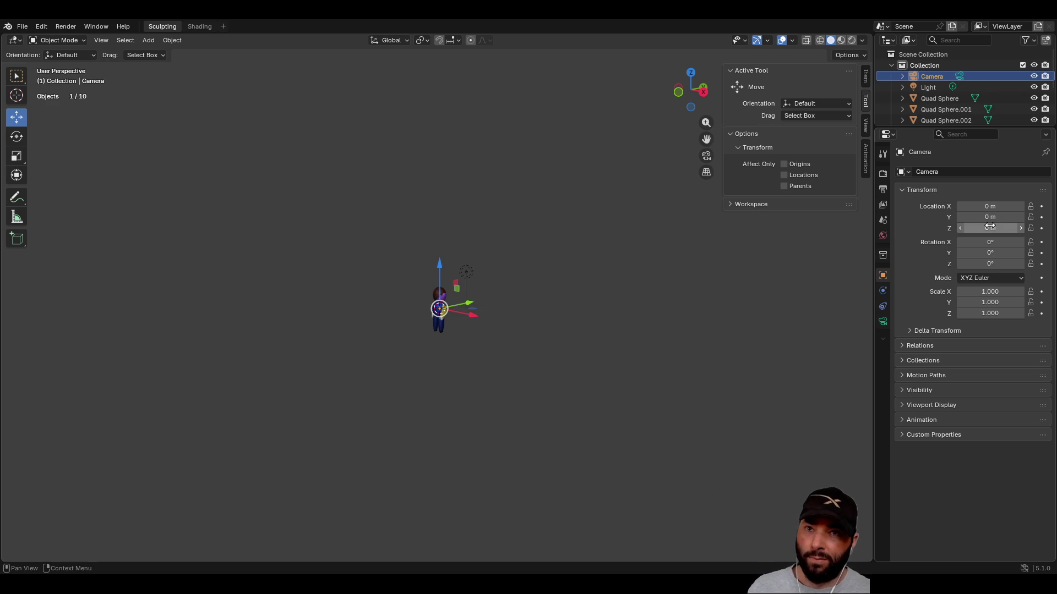
{"action": "left_click", "coordinate": [990, 217]}
{"action": "type", "text": "1"}
{"action": "key", "text": "Return"}
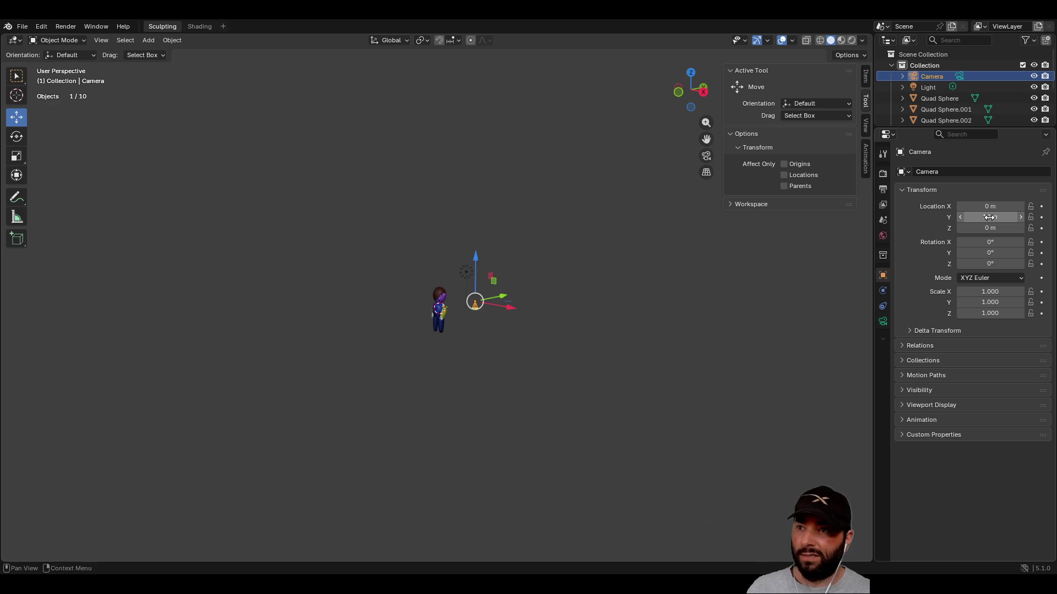
{"action": "mouse_move", "coordinate": [666, 315]}
{"action": "middle_mouse_down"}
{"action": "mouse_move", "coordinate": [662, 299]}
{"action": "mouse_move", "coordinate": [561, 306]}
{"action": "mouse_move", "coordinate": [570, 287]}
{"action": "mouse_move", "coordinate": [555, 308]}
{"action": "mouse_move", "coordinate": [576, 347]}
{"action": "middle_mouse_up"}
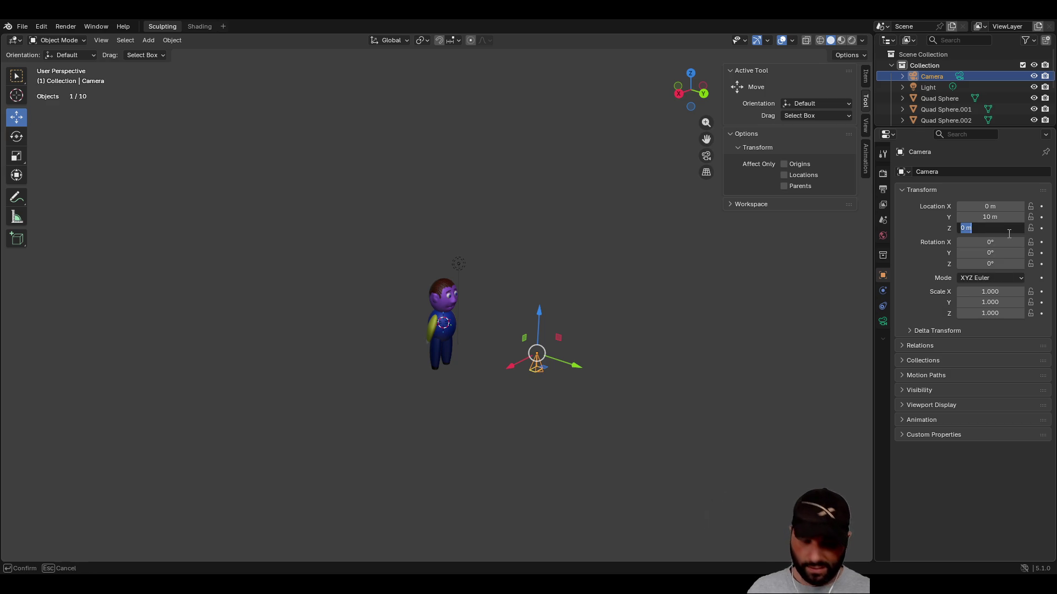
{"action": "type", "text": "10"}
{"action": "key", "text": "Return"}
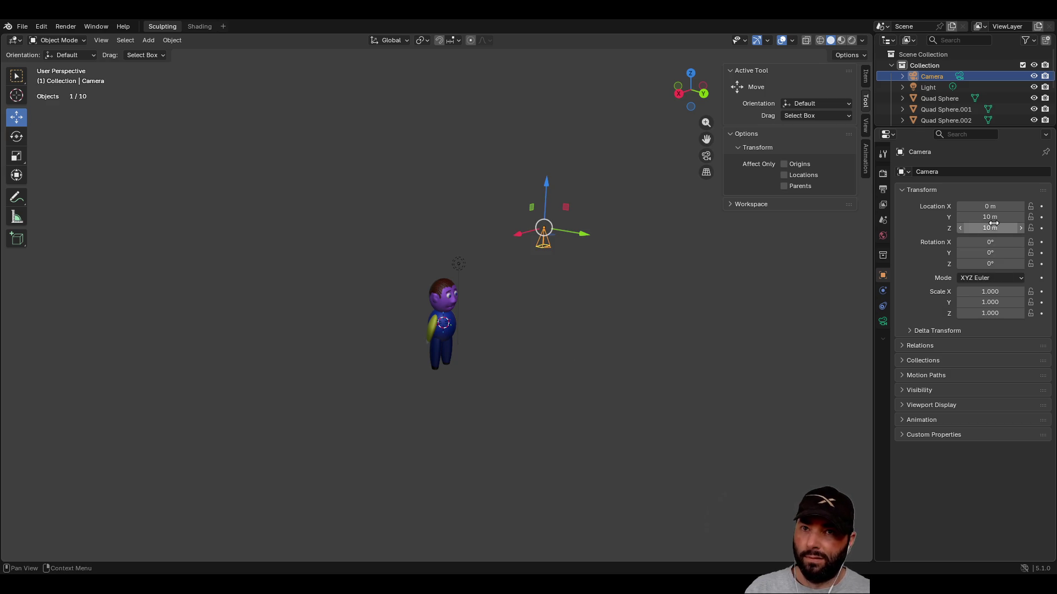
{"action": "left_click", "coordinate": [994, 218]}
{"action": "type", "text": "0"}
{"action": "key", "text": "Return"}
- Reset the camera's X location to 0 m and set Y to 10 m
{"action": "mouse_move", "coordinate": [656, 254]}
{"action": "middle_mouse_down"}
{"action": "mouse_move", "coordinate": [571, 312]}
{"action": "mouse_move", "coordinate": [592, 196]}
{"action": "mouse_move", "coordinate": [606, 358]}
{"action": "mouse_move", "coordinate": [606, 344]}
{"action": "middle_mouse_up"}
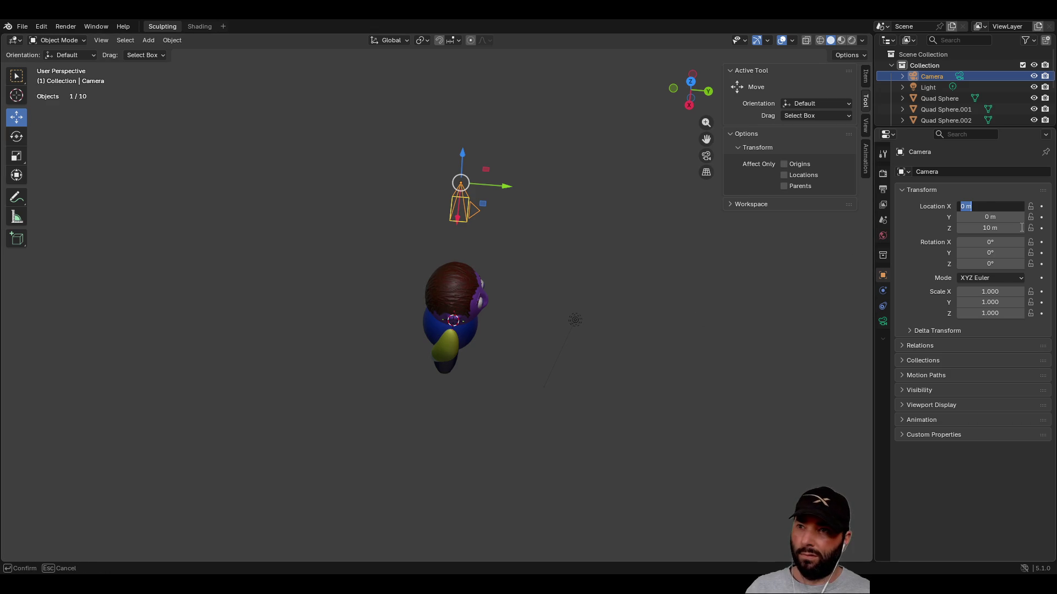
{"action": "type", "text": "10"}
{"action": "key", "text": "Return"}
{"action": "middle_click_drag", "start_coordinate": [629, 357], "coordinate": [609, 296]}
{"action": "mouse_move", "coordinate": [516, 296]}
{"action": "middle_mouse_down"}
{"action": "mouse_move", "coordinate": [475, 311]}
{"action": "mouse_move", "coordinate": [486, 408]}
{"action": "mouse_move", "coordinate": [493, 346]}
{"action": "middle_mouse_up"}
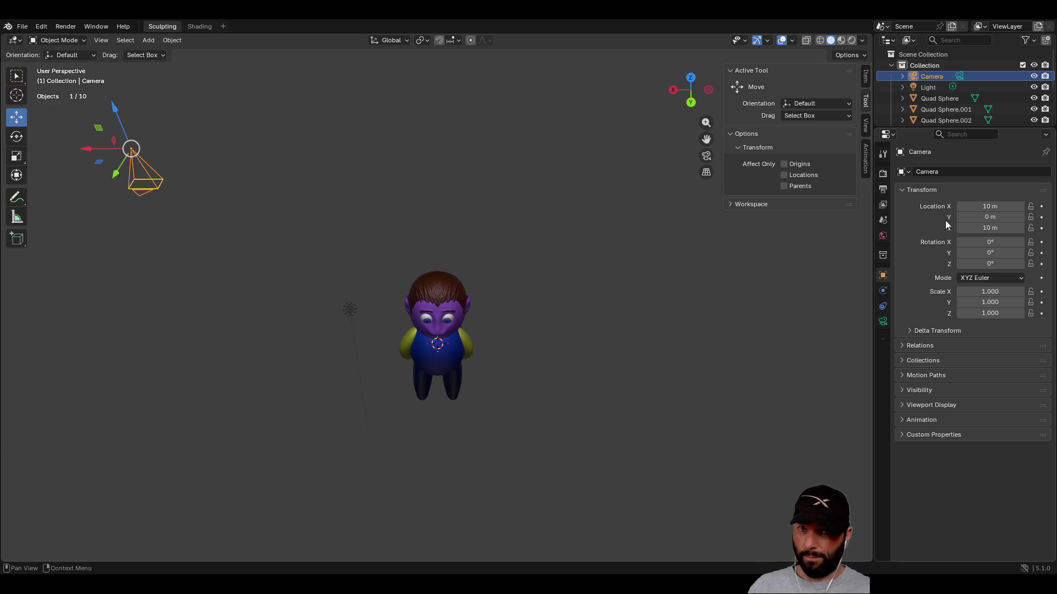
{"action": "type", "text": "0"}
{"action": "key", "text": "Return"}
{"action": "left_click", "coordinate": [993, 217]}
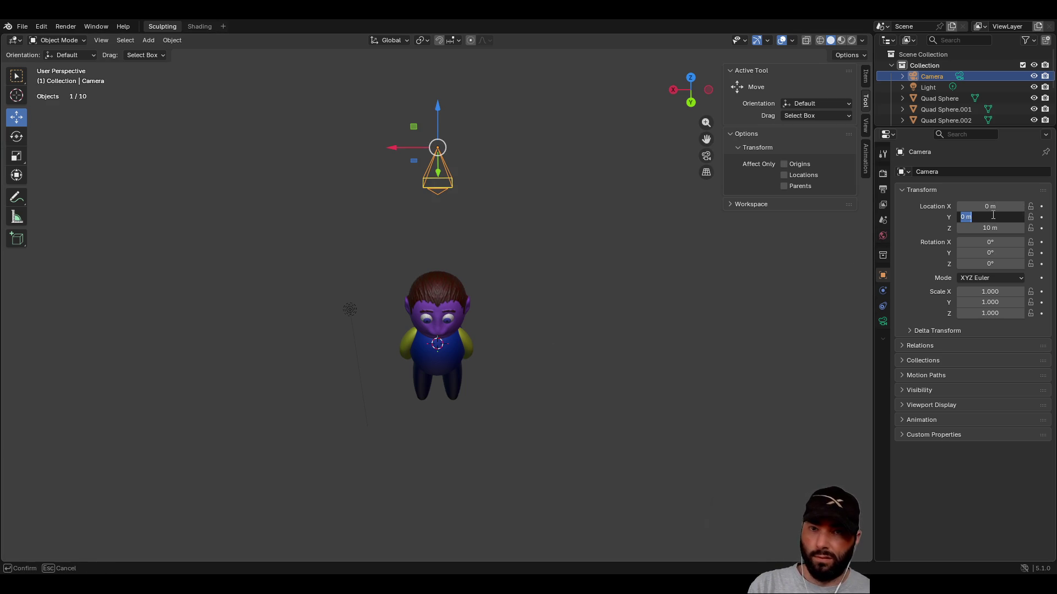
{"action": "type", "text": "10"}
{"action": "key", "text": "Return"}
{"action": "mouse_move", "coordinate": [446, 318]}
{"action": "middle_mouse_down"}
{"action": "mouse_move", "coordinate": [507, 257]}
{"action": "mouse_move", "coordinate": [513, 275]}
{"action": "mouse_move", "coordinate": [471, 281]}
{"action": "mouse_move", "coordinate": [448, 319]}
{"action": "mouse_move", "coordinate": [528, 275]}
{"action": "mouse_move", "coordinate": [616, 291]}
{"action": "mouse_move", "coordinate": [712, 290]}
{"action": "mouse_move", "coordinate": [651, 295]}
{"action": "mouse_move", "coordinate": [590, 340]}
{"action": "mouse_move", "coordinate": [575, 328]}
{"action": "middle_mouse_up"}
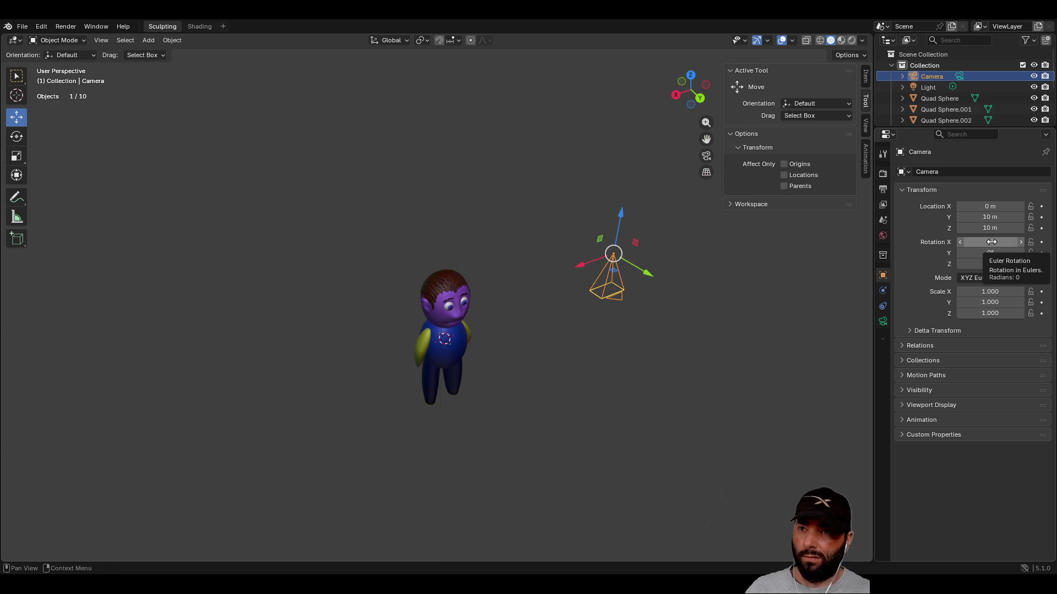
- Rotate the camera to X 45°, Y 0° and Z 180°, after briefly trying Y at 180°
{"action": "mouse_move", "coordinate": [688, 311]}
{"action": "middle_mouse_down"}
{"action": "mouse_move", "coordinate": [631, 324]}
{"action": "mouse_move", "coordinate": [667, 302]}
{"action": "mouse_move", "coordinate": [771, 283]}
{"action": "mouse_move", "coordinate": [652, 316]}
{"action": "middle_mouse_up"}
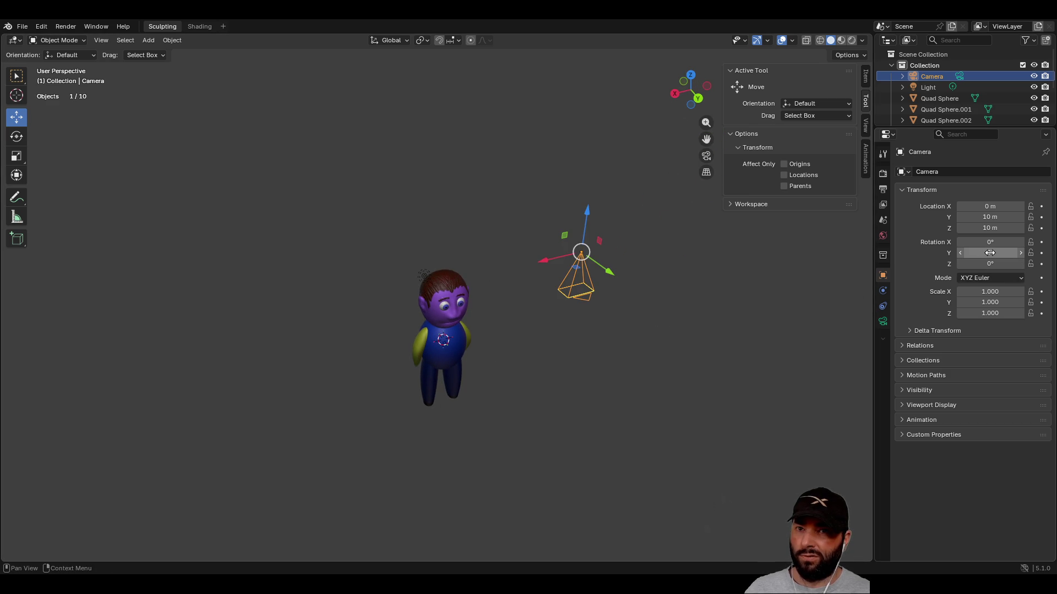
{"action": "type", "text": "45"}
{"action": "key", "text": "Return"}
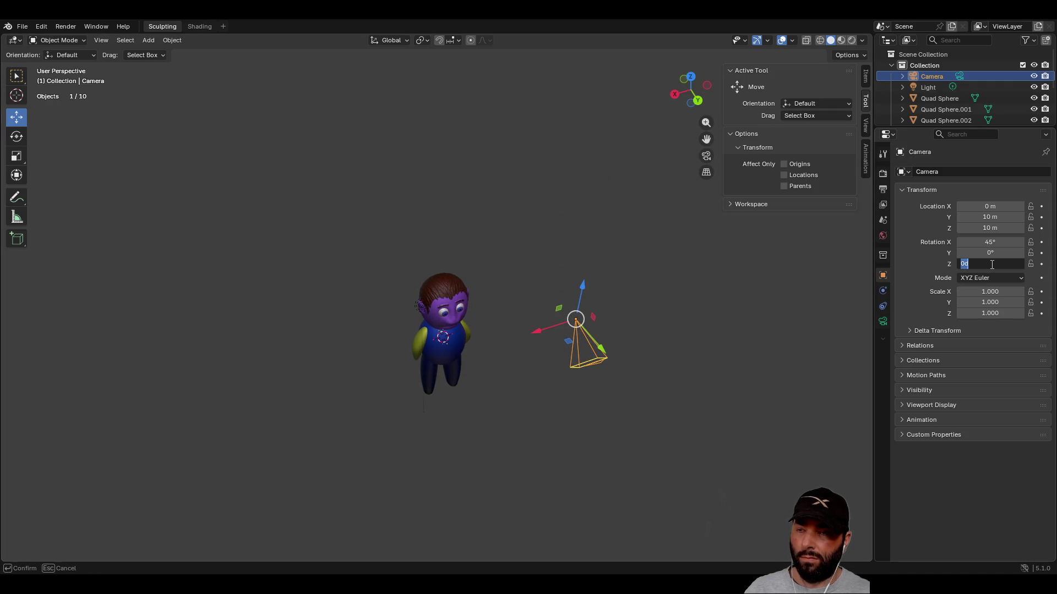
{"action": "key", "text": "Return"}
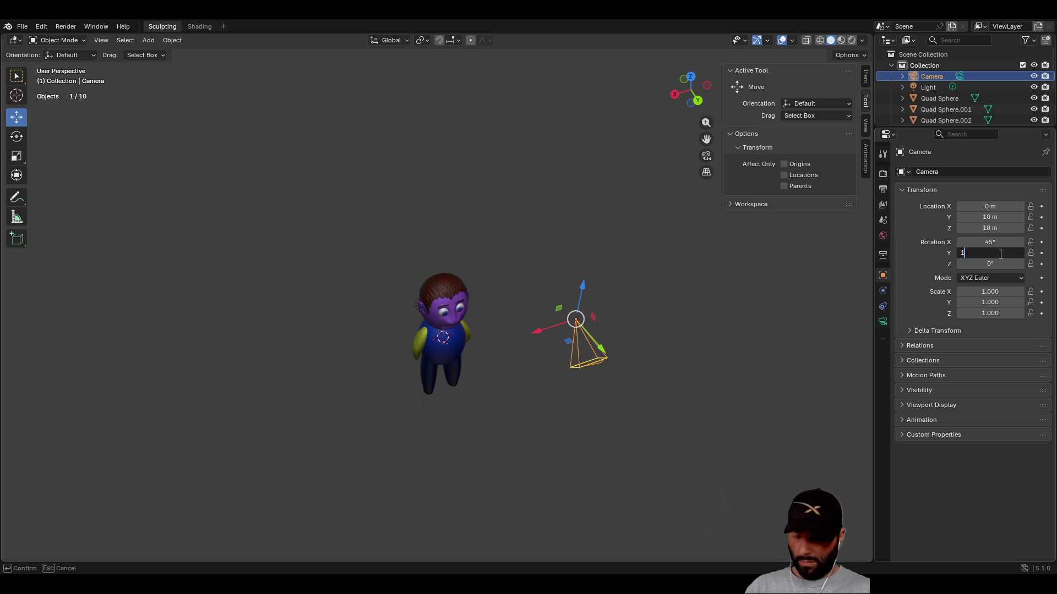
{"action": "key", "text": "Return"}
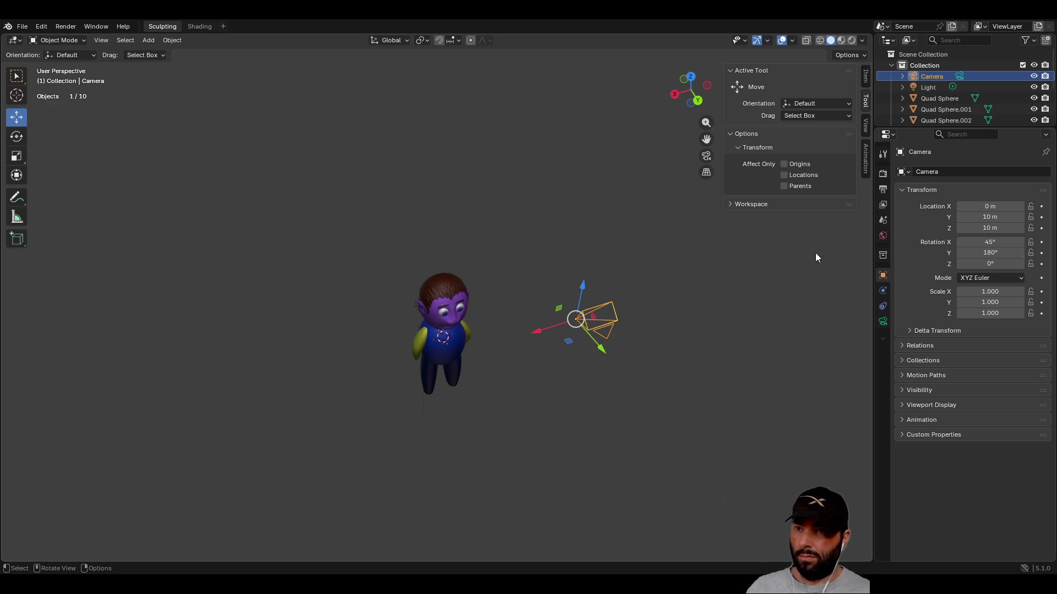
{"action": "scroll", "coordinate": [660, 319], "scroll_direction": "up", "scroll_amount": 4}
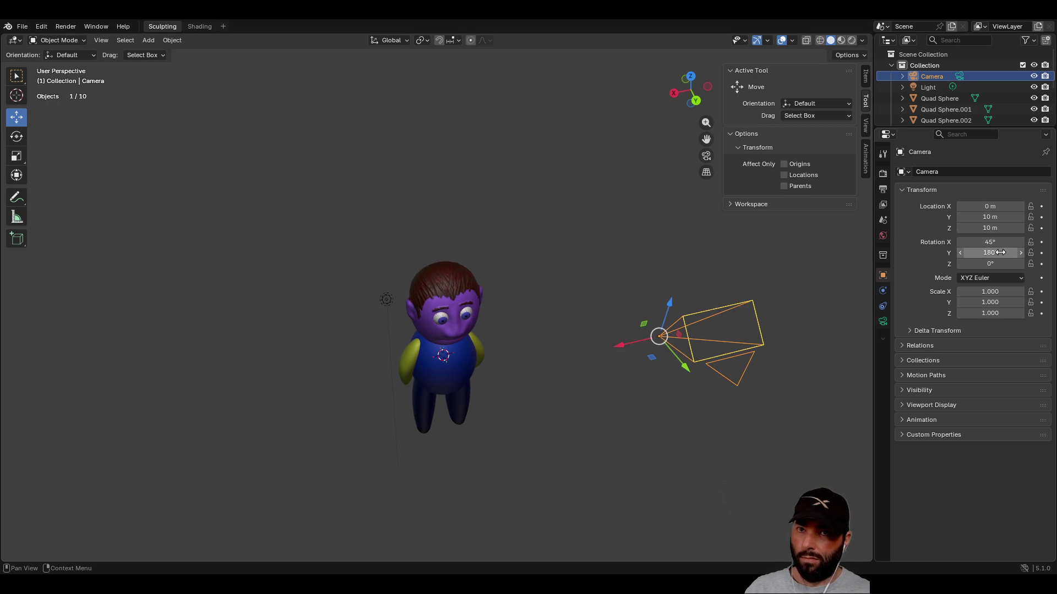
{"action": "type", "text": "0"}
{"action": "key", "text": "Return"}
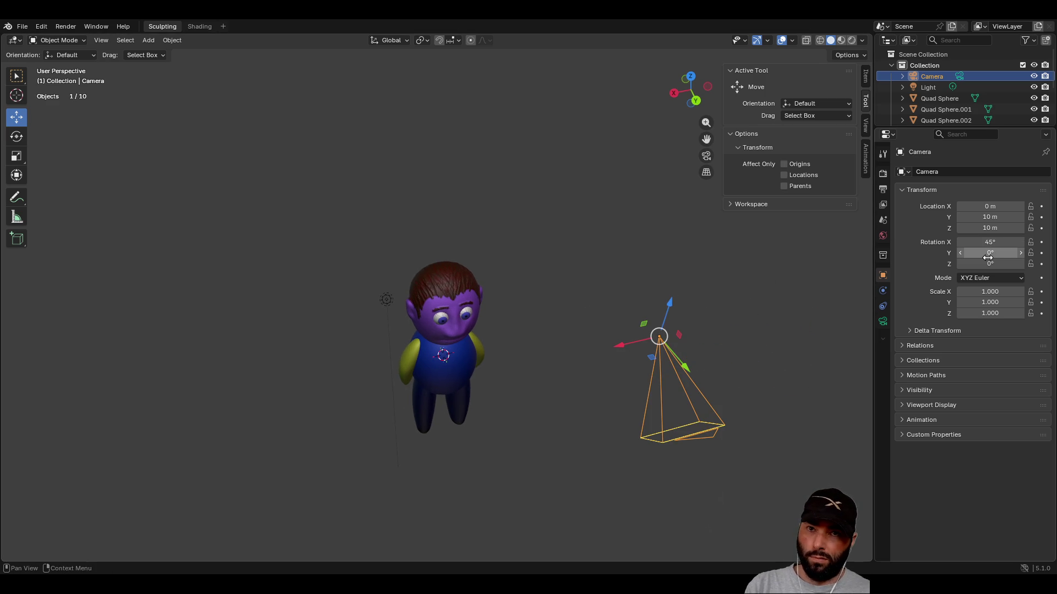
{"action": "left_click_drag", "start_coordinate": [988, 263], "coordinate": [989, 264]}
{"action": "type", "text": "180"}
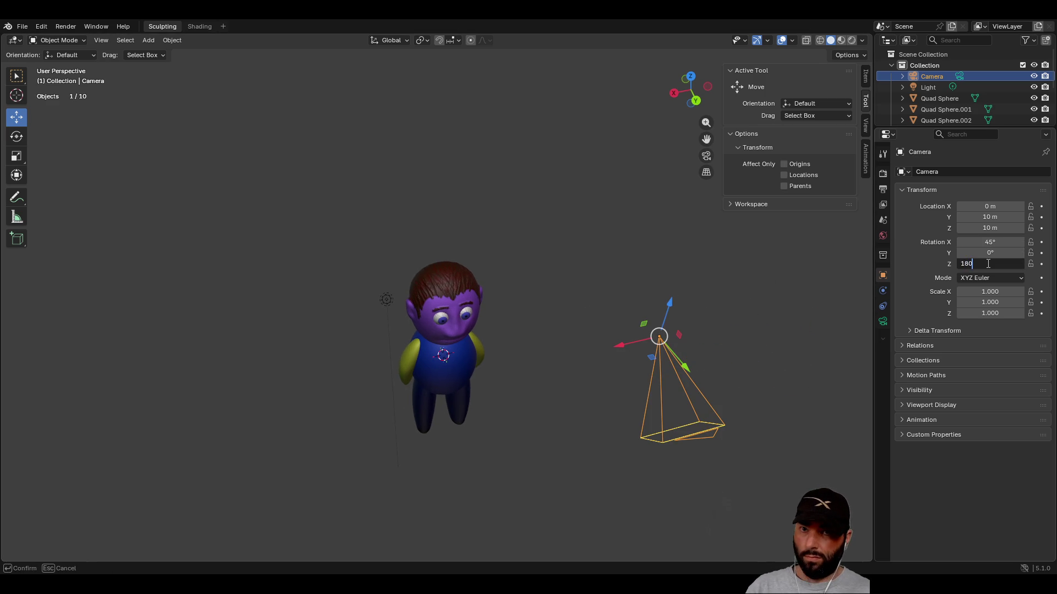
{"action": "key", "text": "Return"}
{"action": "mouse_move", "coordinate": [534, 372]}
{"action": "middle_mouse_down"}
{"action": "mouse_move", "coordinate": [616, 348]}
{"action": "mouse_move", "coordinate": [527, 364]}
{"action": "mouse_move", "coordinate": [670, 348]}
{"action": "mouse_move", "coordinate": [735, 317]}
{"action": "mouse_move", "coordinate": [550, 369]}
{"action": "middle_mouse_up"}
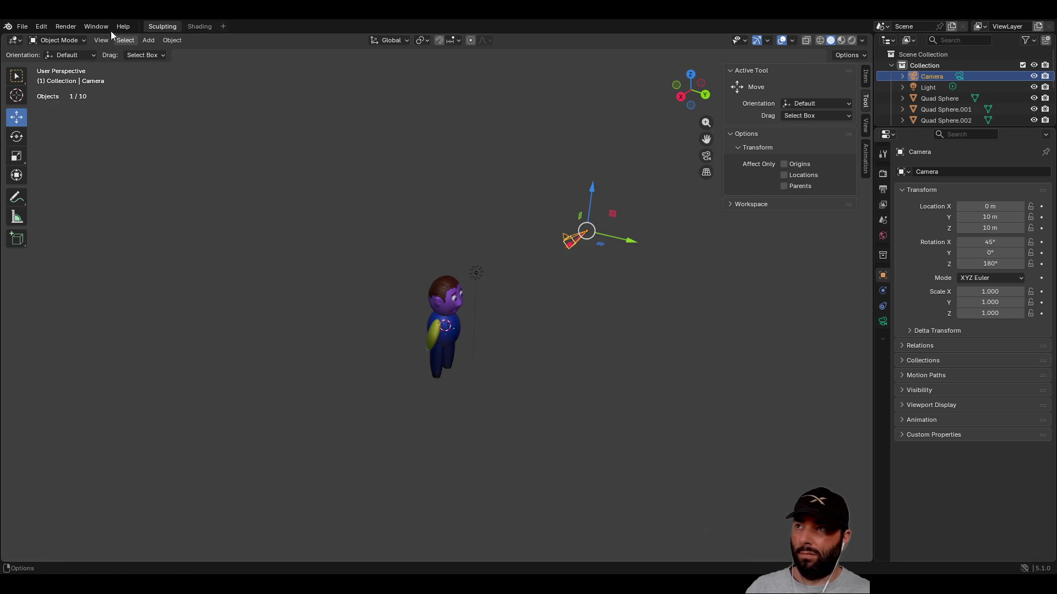
{"action": "left_click", "coordinate": [66, 28]}
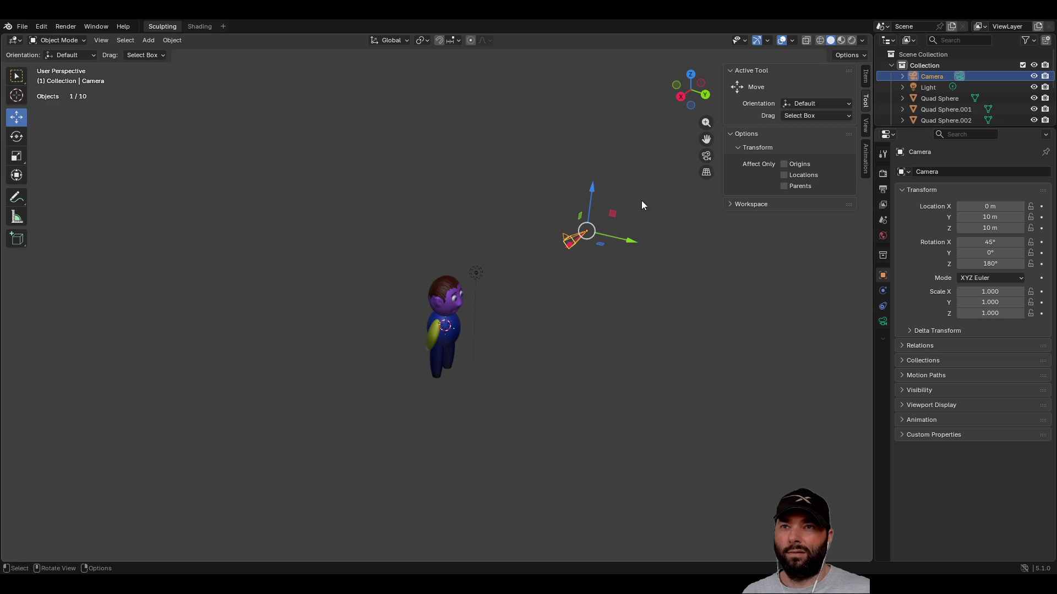
- Switch the 3D viewport to Rendered shading so the character shows plain grey
{"action": "left_click", "coordinate": [852, 42]}
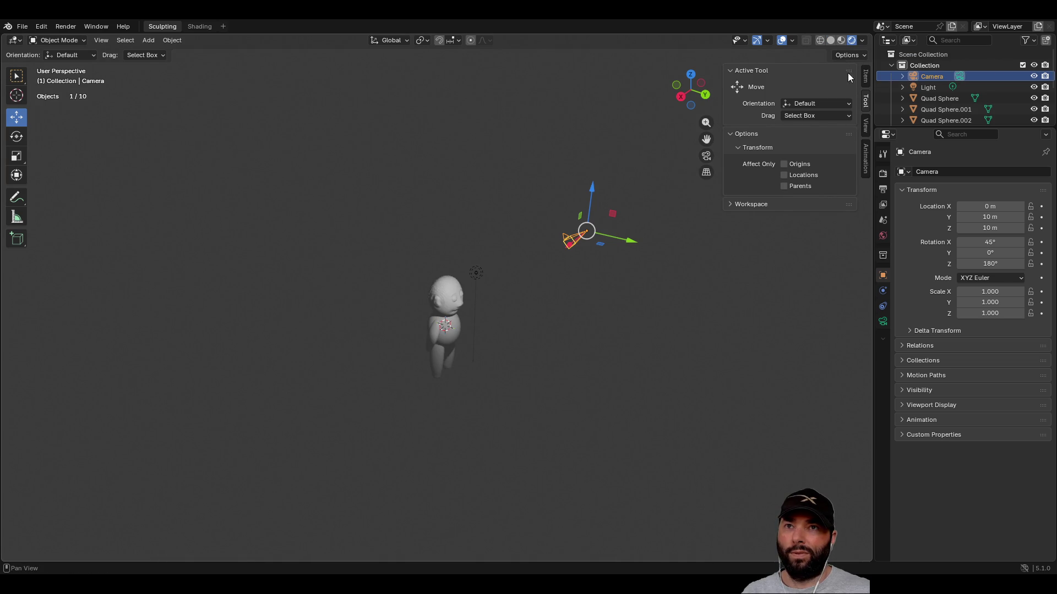
{"action": "left_click", "coordinate": [87, 29]}
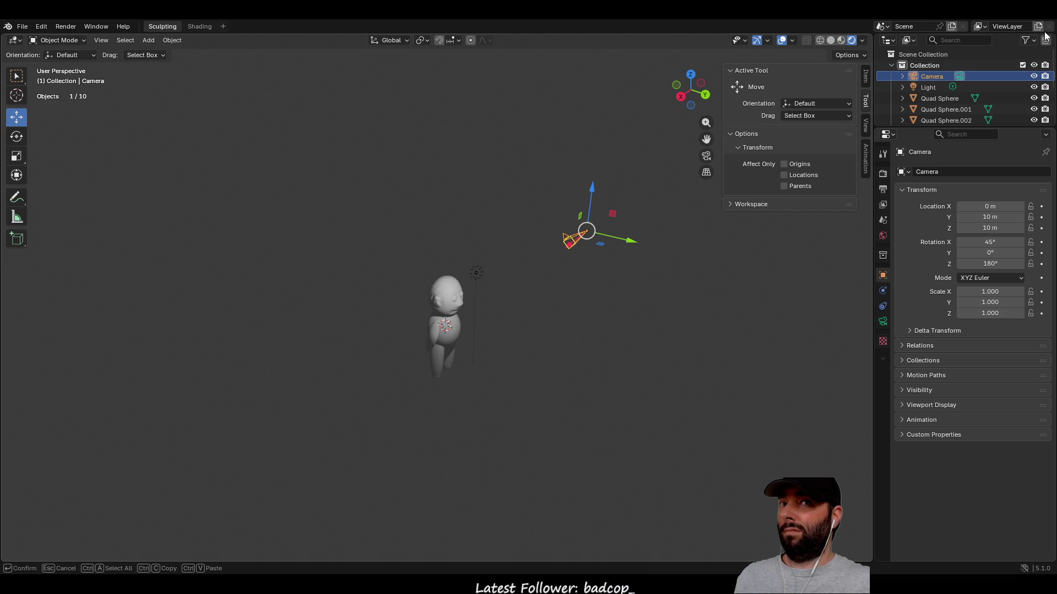
{"action": "mouse_move", "coordinate": [543, 255]}
{"action": "middle_mouse_down"}
{"action": "mouse_move", "coordinate": [572, 275]}
{"action": "mouse_move", "coordinate": [556, 268]}
{"action": "mouse_move", "coordinate": [651, 262]}
{"action": "mouse_move", "coordinate": [589, 264]}
{"action": "mouse_move", "coordinate": [609, 262]}
{"action": "middle_mouse_up"}
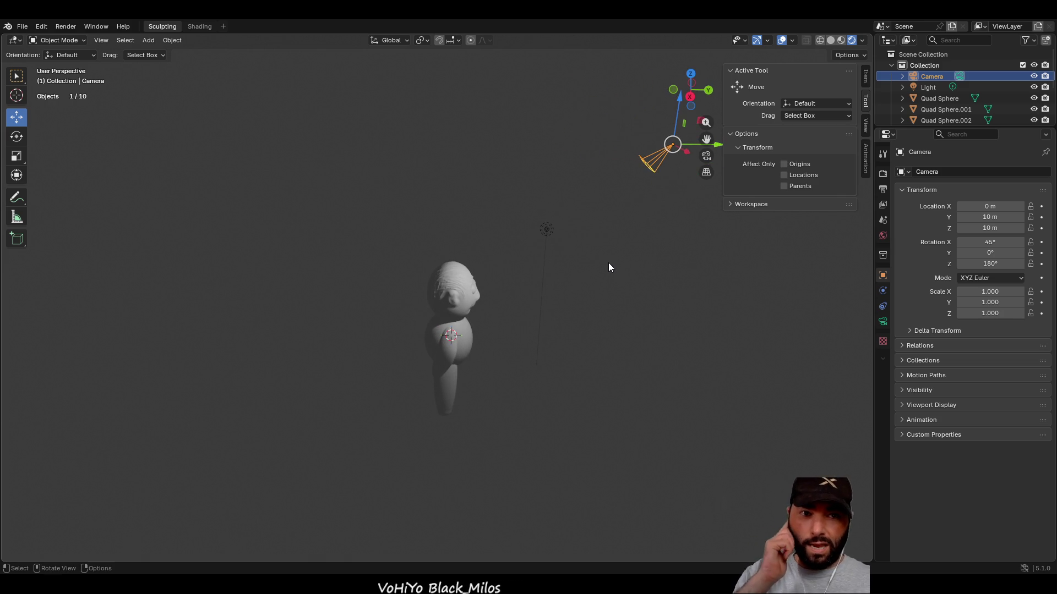
- Tilt the camera's X rotation to 60°, after first trying 30°
{"action": "left_click", "coordinate": [989, 242]}
{"action": "type", "text": "30"}
{"action": "key", "text": "Return"}
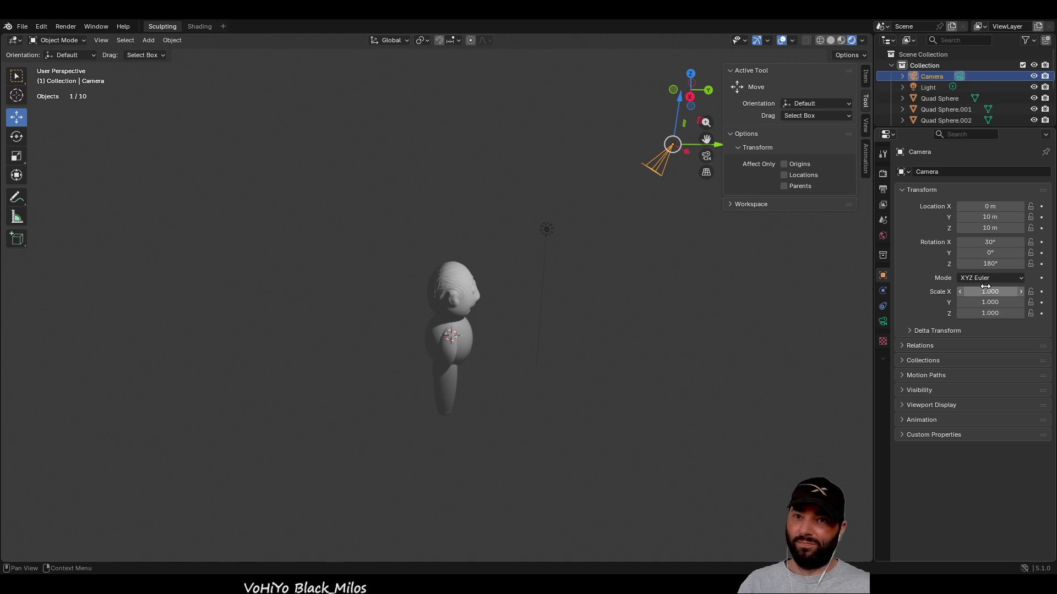
{"action": "left_click_drag", "start_coordinate": [989, 243], "coordinate": [982, 246]}
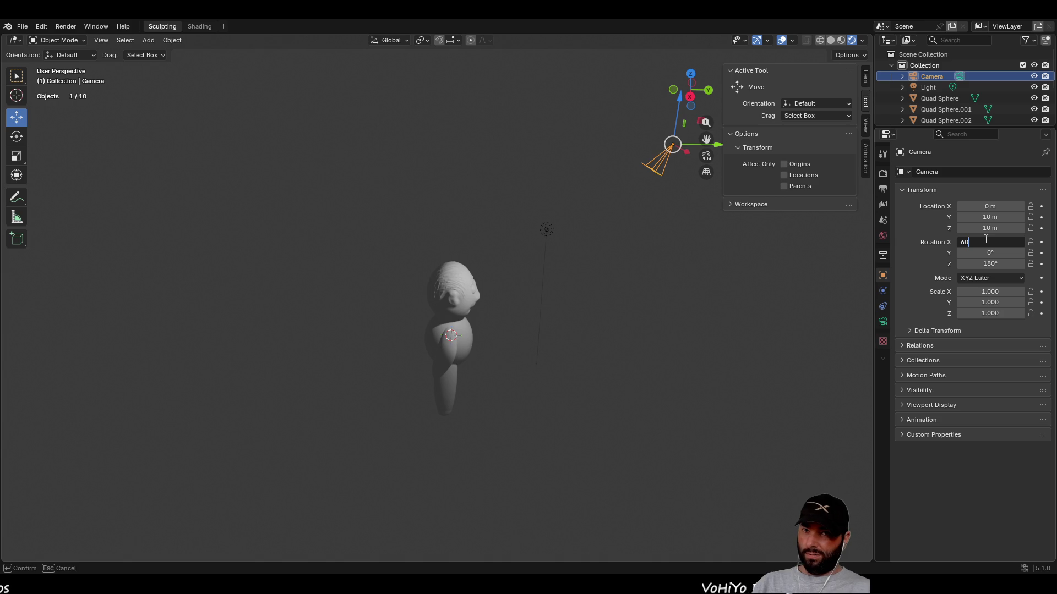
{"action": "key", "text": "Return"}
{"action": "mouse_move", "coordinate": [748, 312]}
{"action": "middle_mouse_down"}
{"action": "mouse_move", "coordinate": [762, 382]}
{"action": "mouse_move", "coordinate": [768, 322]}
{"action": "middle_mouse_up"}
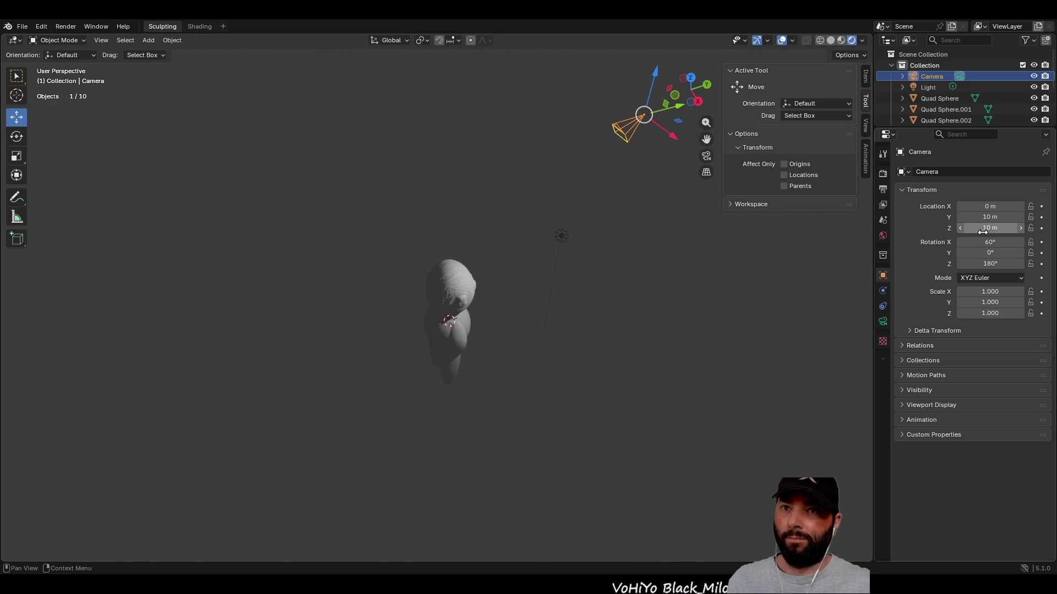
{"action": "mouse_move", "coordinate": [771, 278]}
{"action": "middle_mouse_down"}
{"action": "mouse_move", "coordinate": [709, 296]}
{"action": "mouse_move", "coordinate": [594, 278]}
{"action": "mouse_move", "coordinate": [597, 292]}
{"action": "middle_mouse_up"}
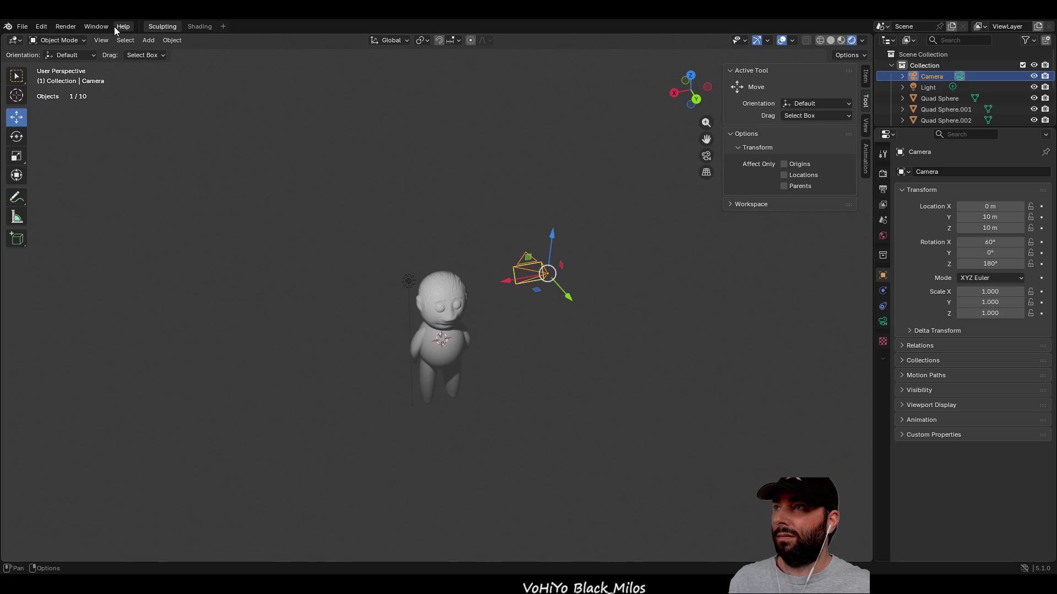
- Render the camera view with F12, which frames only the character's head
{"action": "left_click", "coordinate": [74, 27]}
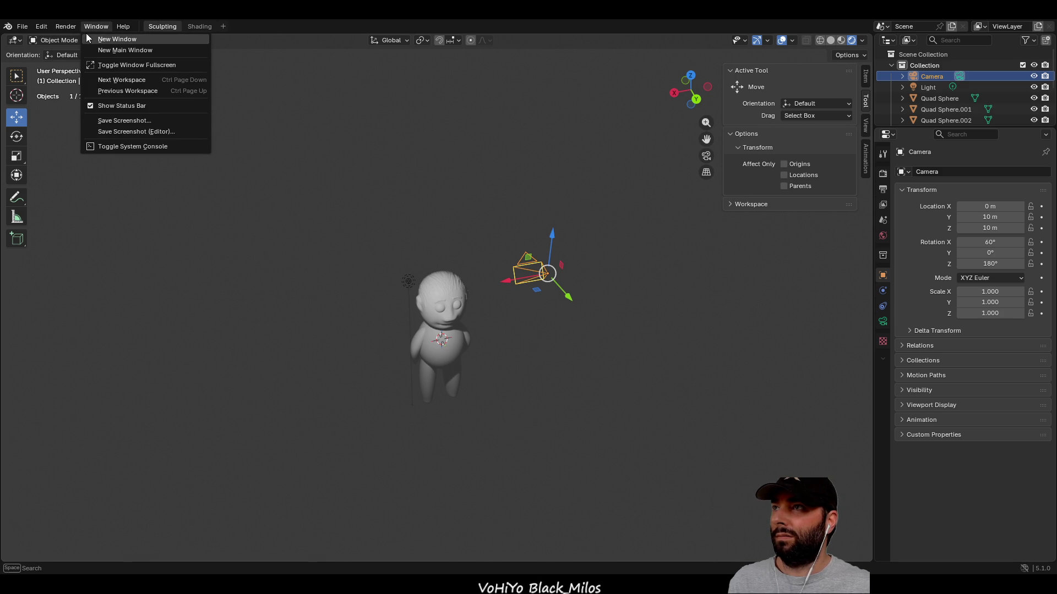
{"action": "left_click", "coordinate": [64, 27]}
{"action": "left_click", "coordinate": [64, 28]}
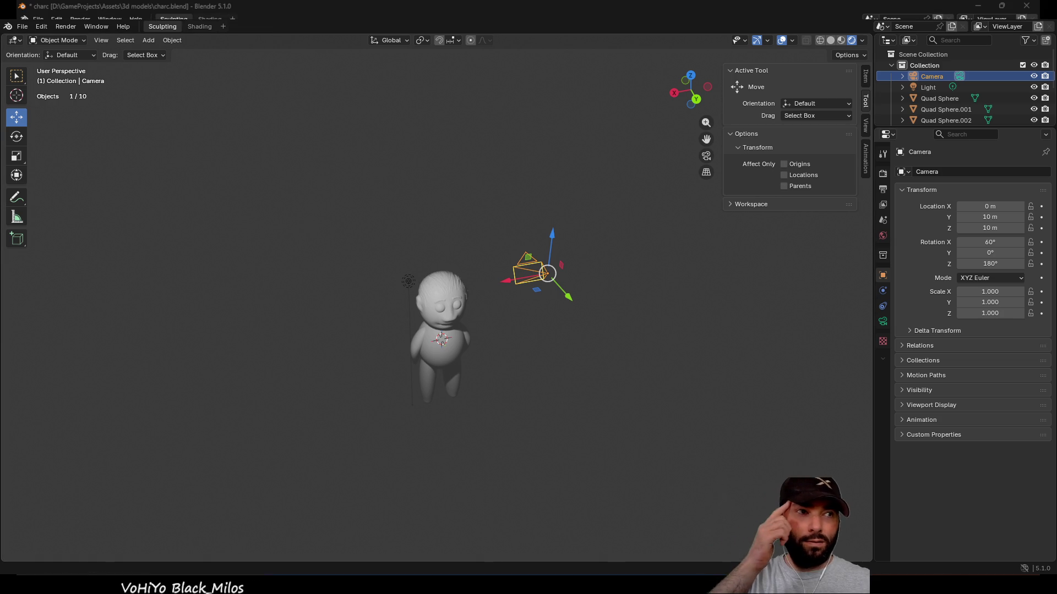
{"action": "key", "text": "F12"}
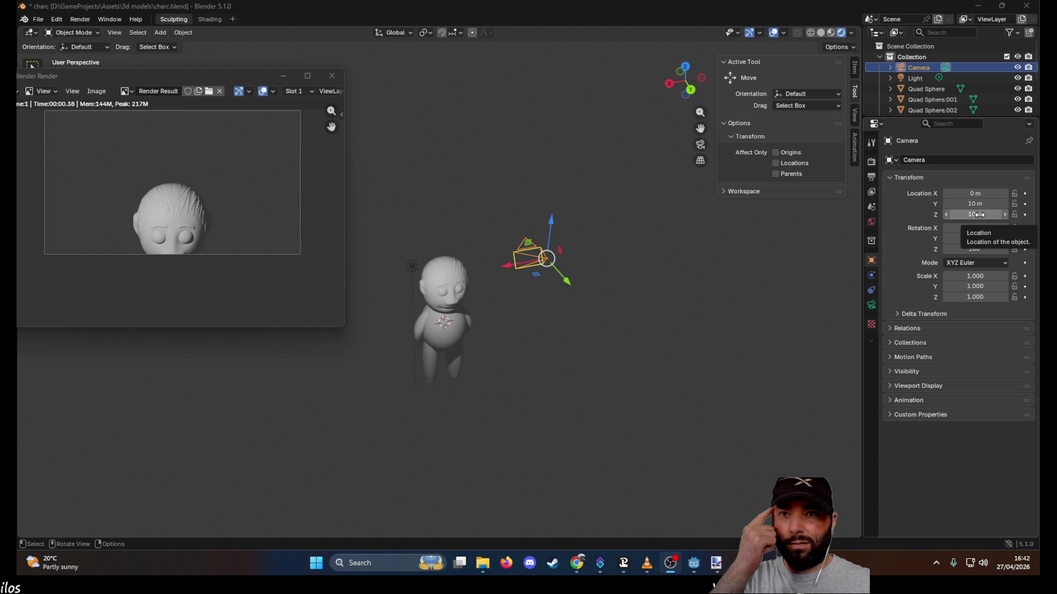
- Push the camera back to Y 14.07 m and render the camera view again
{"action": "left_click", "coordinate": [975, 204]}
{"action": "left_click_drag", "start_coordinate": [974, 204], "coordinate": [1013, 204]}
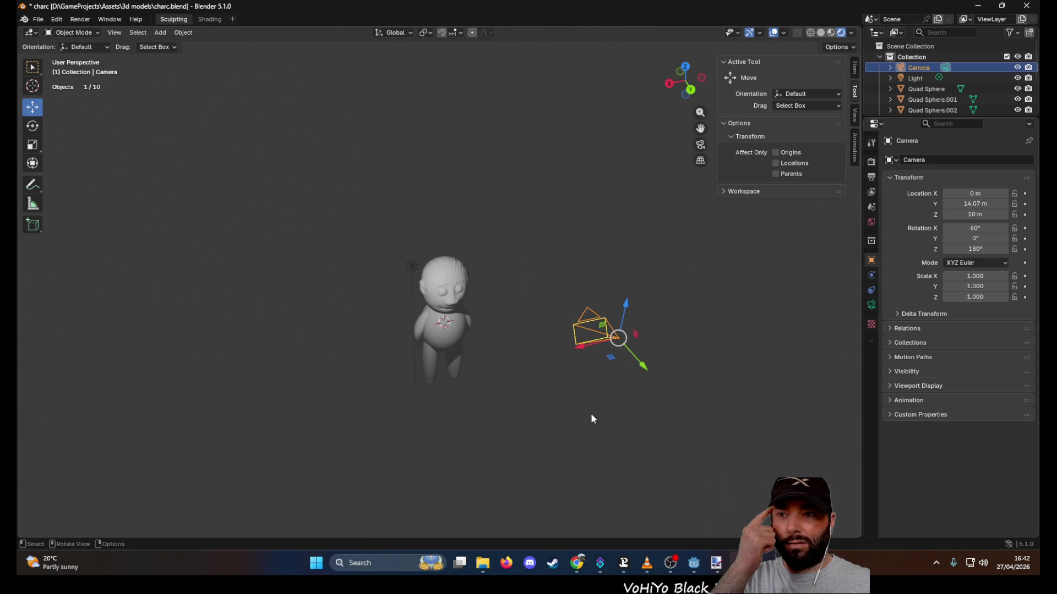
{"action": "mouse_move", "coordinate": [739, 563]}
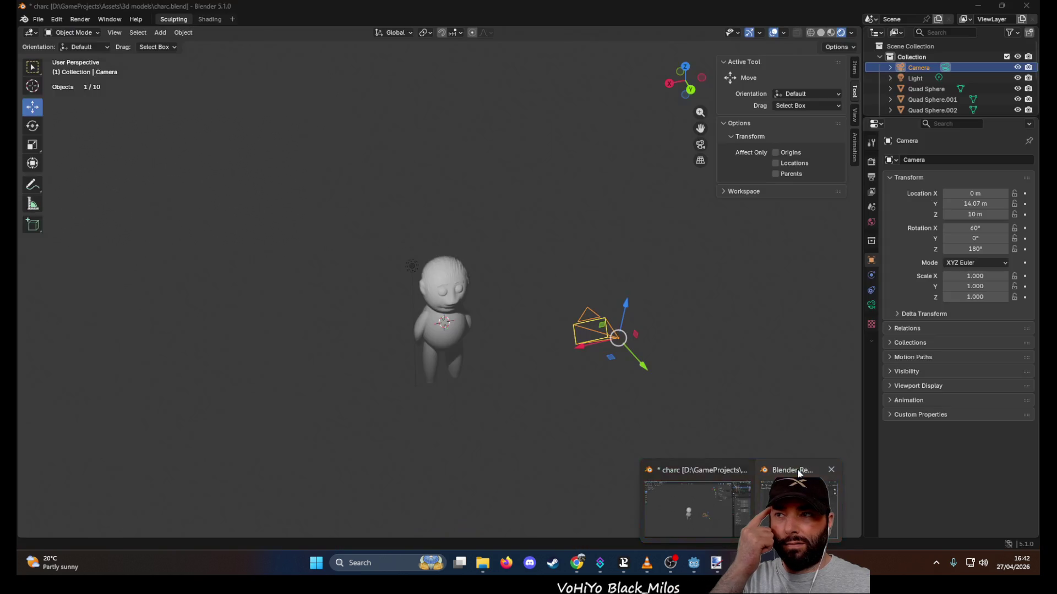
{"action": "left_click", "coordinate": [793, 503]}
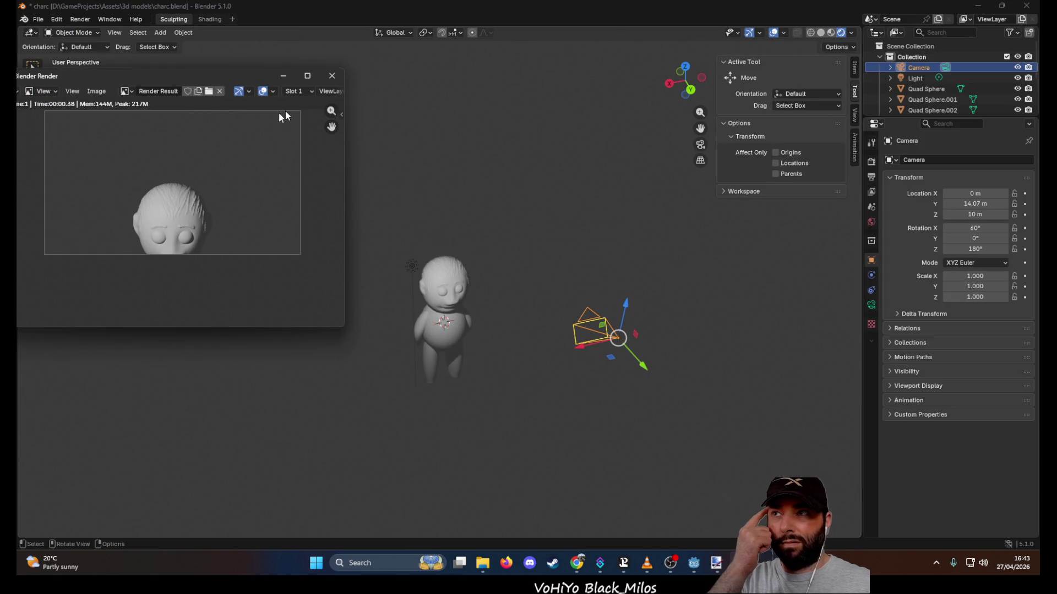
{"action": "left_click_drag", "start_coordinate": [83, 82], "coordinate": [137, 77]}
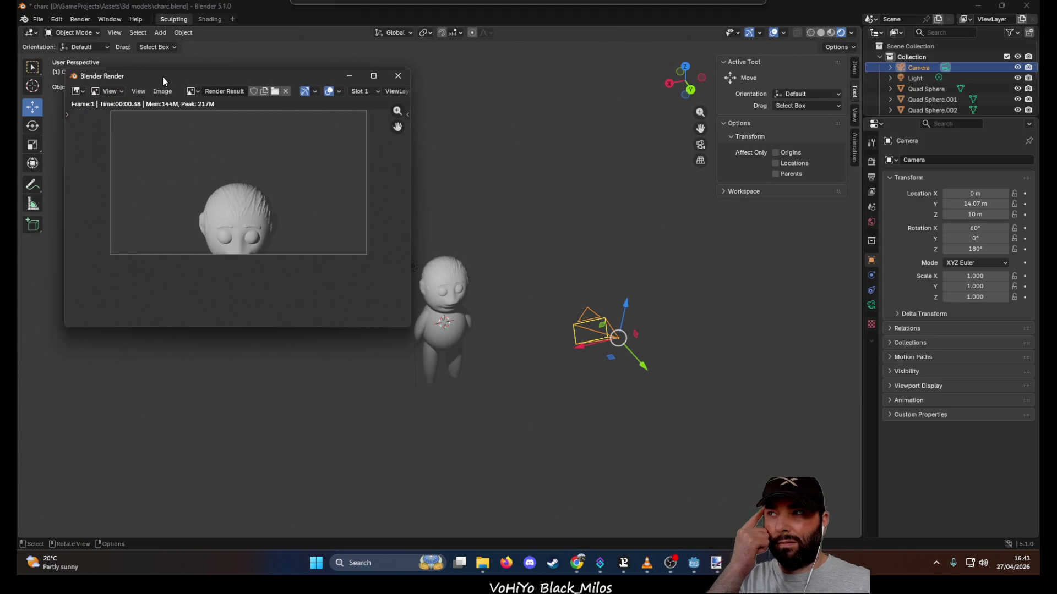
{"action": "left_click", "coordinate": [385, 75]}
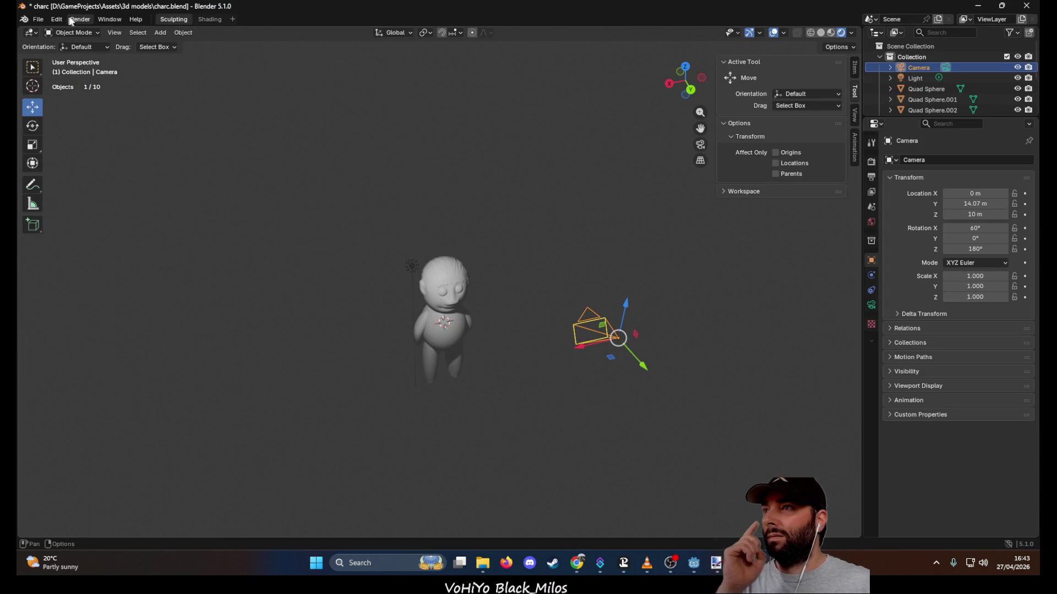
{"action": "left_click", "coordinate": [79, 19]}
{"action": "left_click", "coordinate": [97, 32]}
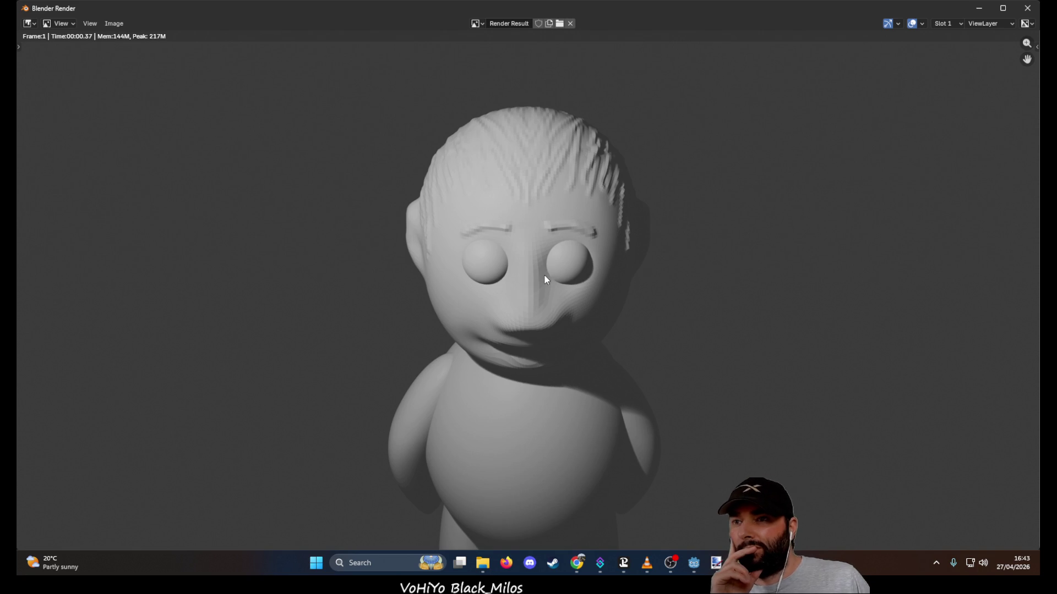
{"action": "left_click", "coordinate": [1027, 8]}
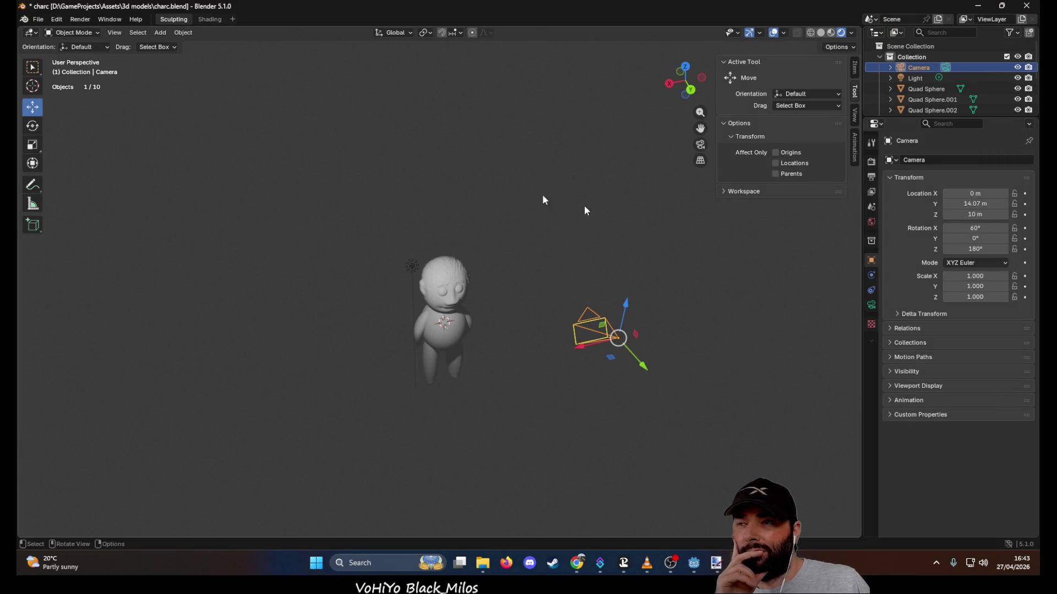
- Move the camera back to Y 25.358 m, raise it to Z 12.433 m, and re-render
{"action": "left_click_drag", "start_coordinate": [644, 365], "coordinate": [762, 449]}
{"action": "mouse_move", "coordinate": [534, 312]}
{"action": "middle_mouse_down"}
{"action": "mouse_move", "coordinate": [503, 275]}
{"action": "mouse_move", "coordinate": [507, 295]}
{"action": "mouse_move", "coordinate": [580, 300]}
{"action": "mouse_move", "coordinate": [547, 272]}
{"action": "middle_mouse_up"}
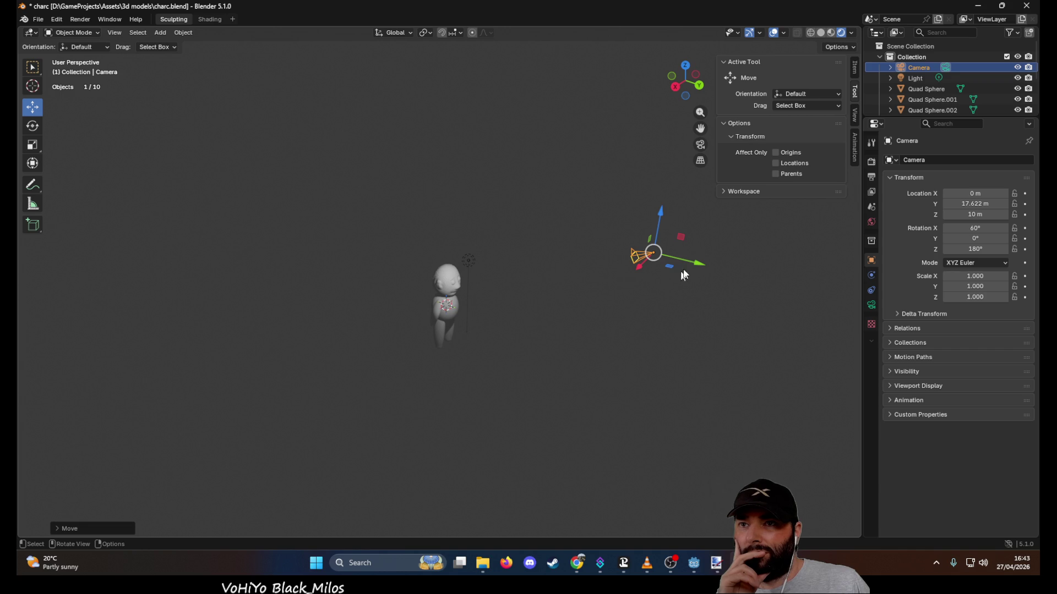
{"action": "left_click_drag", "start_coordinate": [693, 265], "coordinate": [819, 307]}
{"action": "left_click_drag", "start_coordinate": [789, 248], "coordinate": [800, 212]}
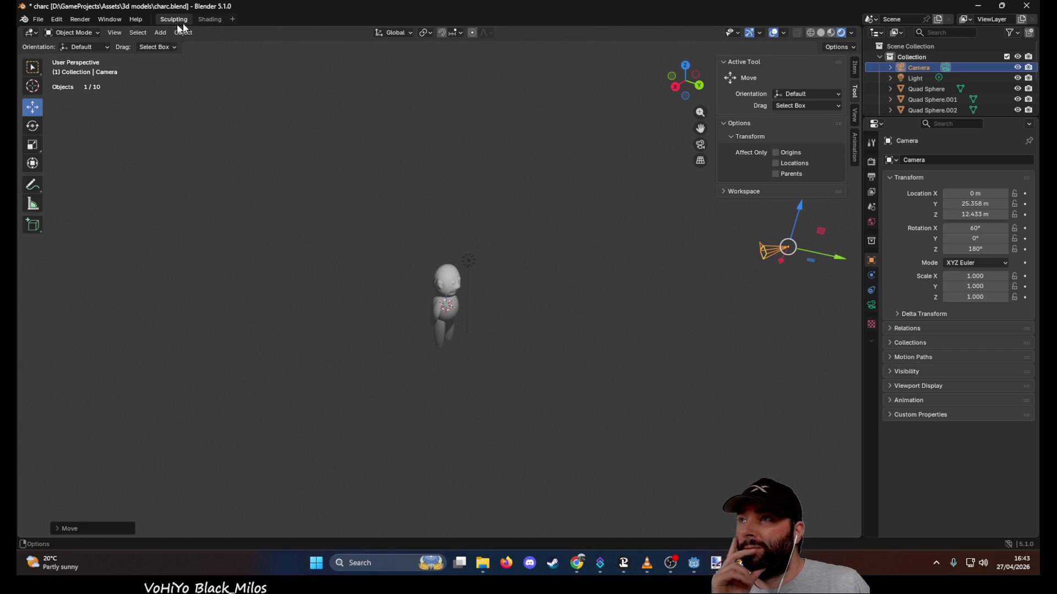
{"action": "left_click", "coordinate": [80, 19]}
{"action": "left_click", "coordinate": [84, 31]}
{"action": "mouse_move", "coordinate": [633, 242]}
{"action": "middle_mouse_down"}
{"action": "mouse_move", "coordinate": [596, 299]}
{"action": "mouse_move", "coordinate": [639, 266]}
{"action": "middle_mouse_up"}
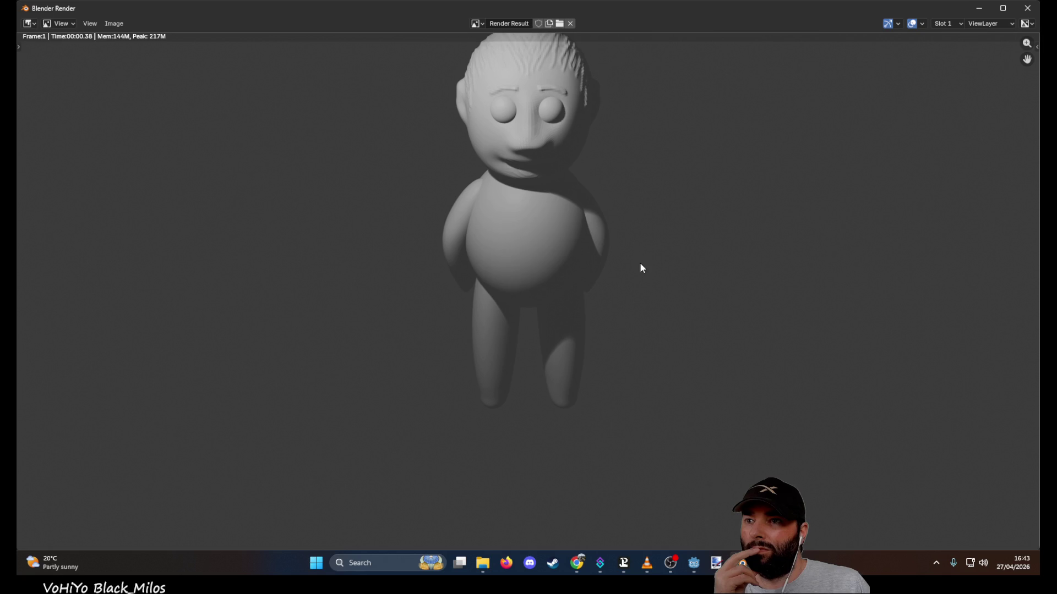
{"action": "left_click", "coordinate": [1027, 9]}
- Raise the camera to Z 17.309 m, move it further back, and render again
{"action": "left_click_drag", "start_coordinate": [610, 226], "coordinate": [622, 197]}
{"action": "left_click_drag", "start_coordinate": [655, 242], "coordinate": [695, 249]}
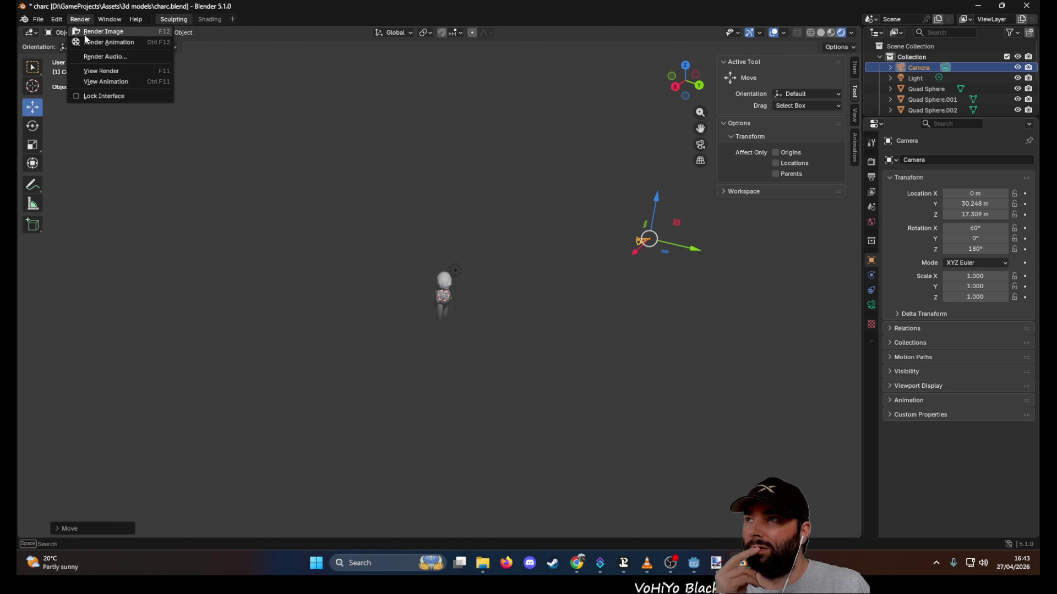
{"action": "left_click", "coordinate": [100, 32]}
{"action": "mouse_move", "coordinate": [654, 389]}
{"action": "middle_mouse_down"}
{"action": "mouse_move", "coordinate": [639, 344]}
{"action": "mouse_move", "coordinate": [583, 325]}
{"action": "mouse_move", "coordinate": [632, 362]}
{"action": "middle_mouse_up"}
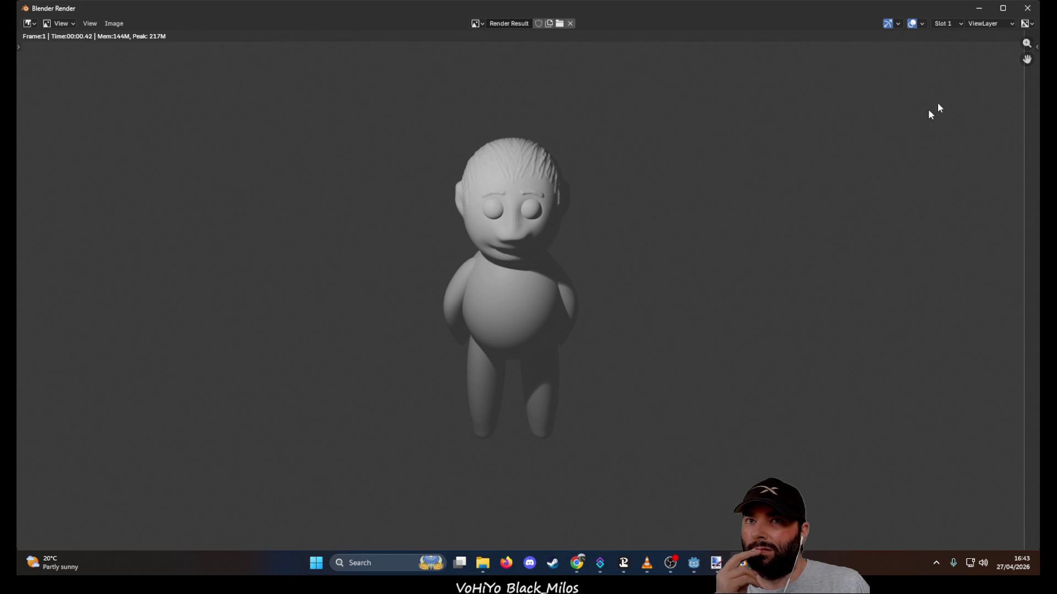
{"action": "left_click", "coordinate": [1027, 8]}
- Set the camera to Y 30 m and Z 17.5 m and render the whole character
{"action": "left_click", "coordinate": [975, 204]}
{"action": "type", "text": "30"}
{"action": "key", "text": "Return"}
{"action": "left_click", "coordinate": [974, 215]}
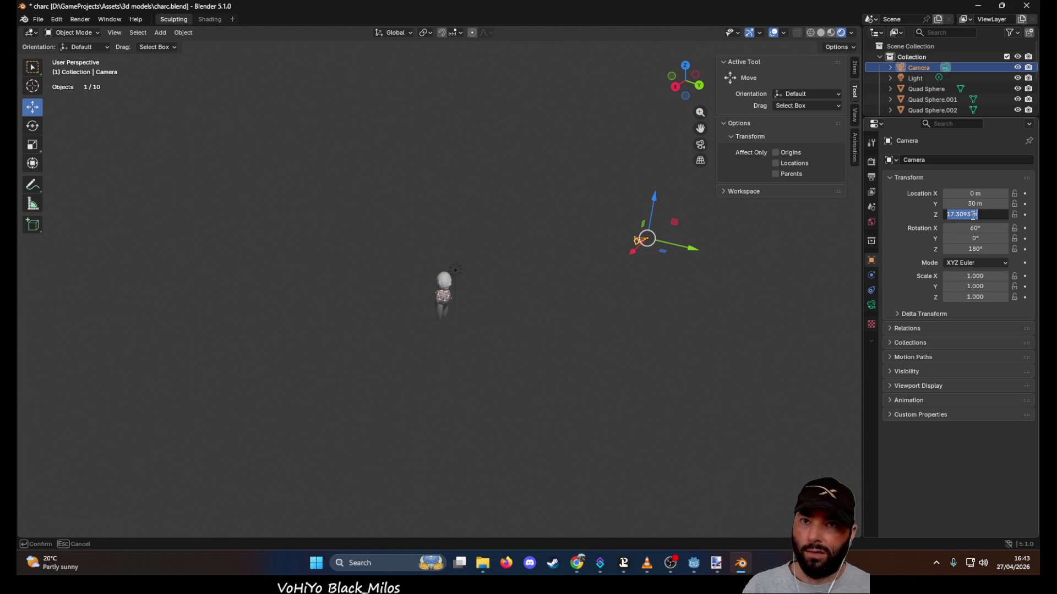
{"action": "type", "text": "17.5"}
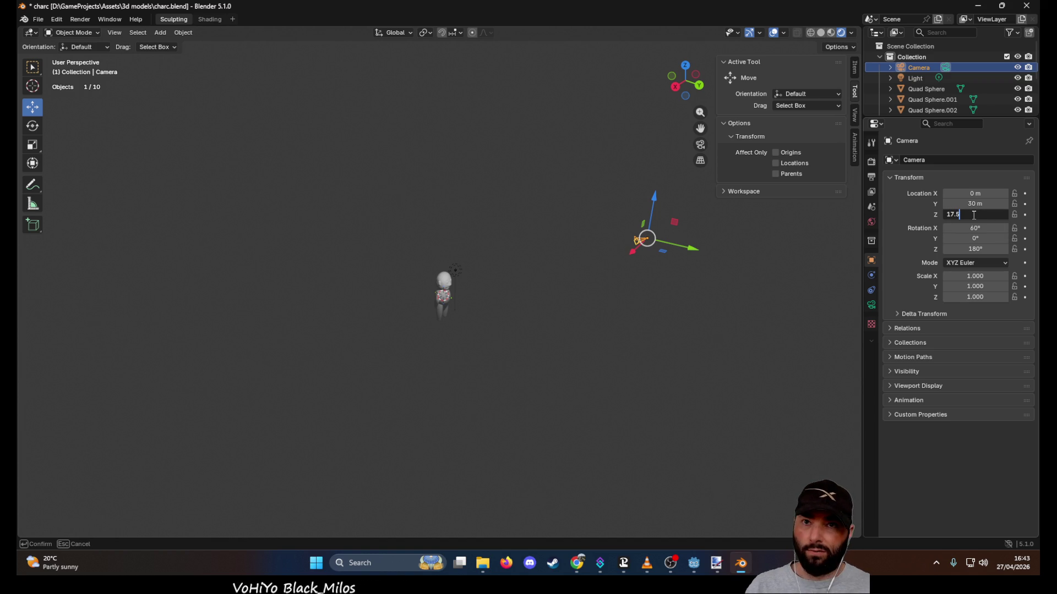
{"action": "key", "text": "Return"}
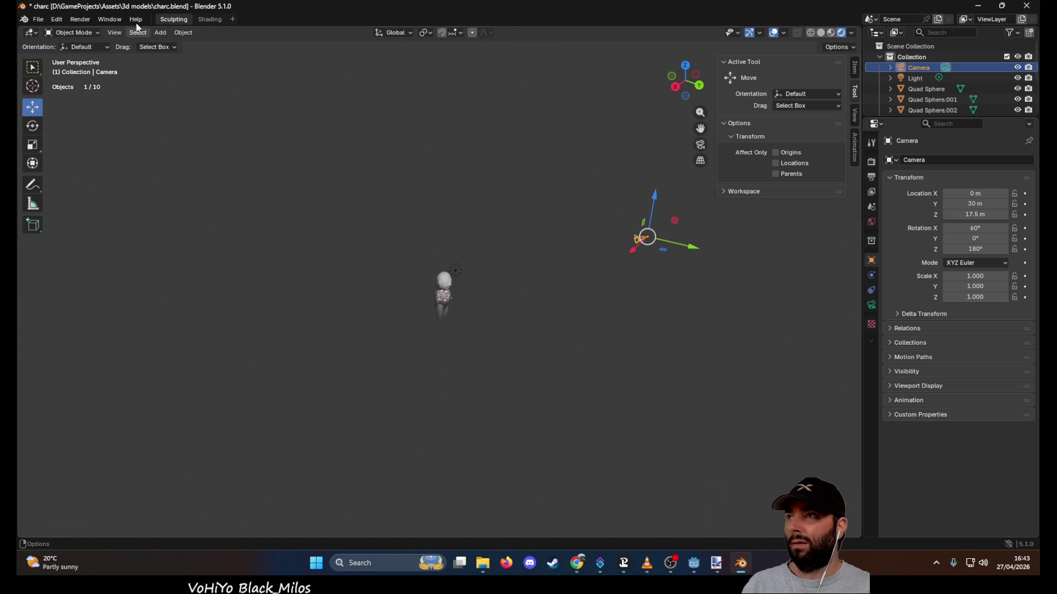
{"action": "left_click", "coordinate": [80, 19]}
{"action": "left_click", "coordinate": [105, 31]}
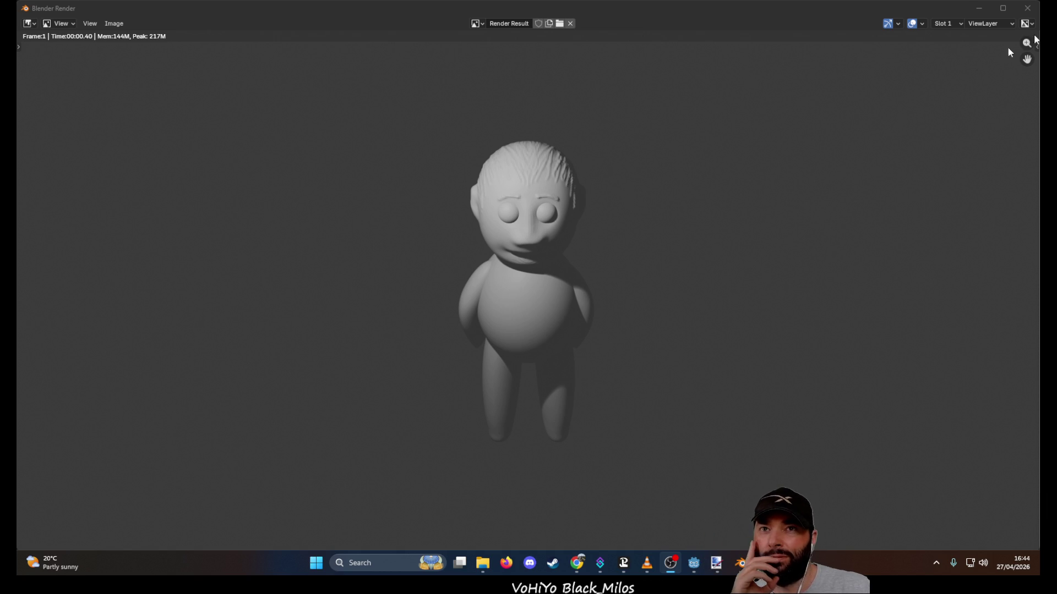
{"action": "left_click", "coordinate": [1027, 8]}
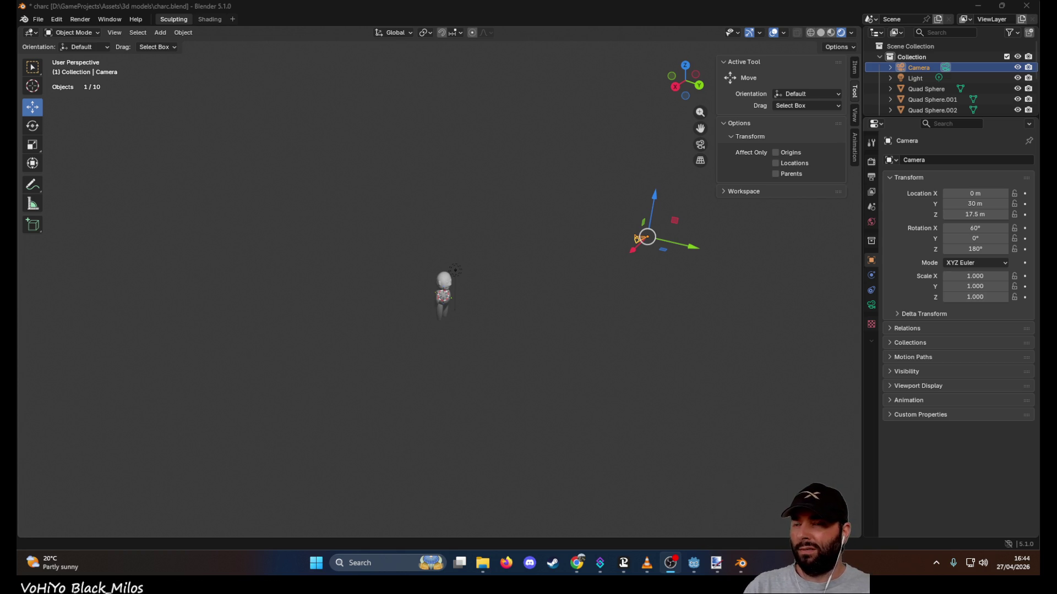
- Zoom in on the character and toggle viewport shading from Solid back to Rendered
{"action": "scroll", "coordinate": [639, 346], "scroll_direction": "up", "scroll_amount": 8}
{"action": "mouse_move", "coordinate": [603, 347]}
{"action": "middle_mouse_down"}
{"action": "mouse_move", "coordinate": [502, 286]}
{"action": "mouse_move", "coordinate": [553, 321]}
{"action": "mouse_move", "coordinate": [627, 331]}
{"action": "mouse_move", "coordinate": [488, 310]}
{"action": "mouse_move", "coordinate": [670, 328]}
{"action": "mouse_move", "coordinate": [467, 284]}
{"action": "middle_mouse_up"}
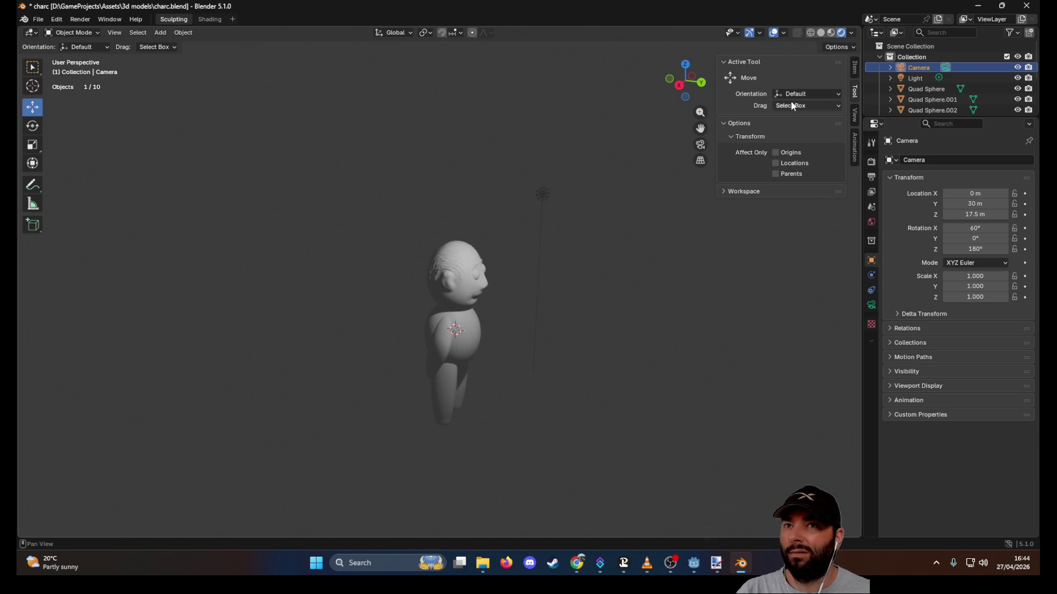
{"action": "left_click", "coordinate": [830, 33]}
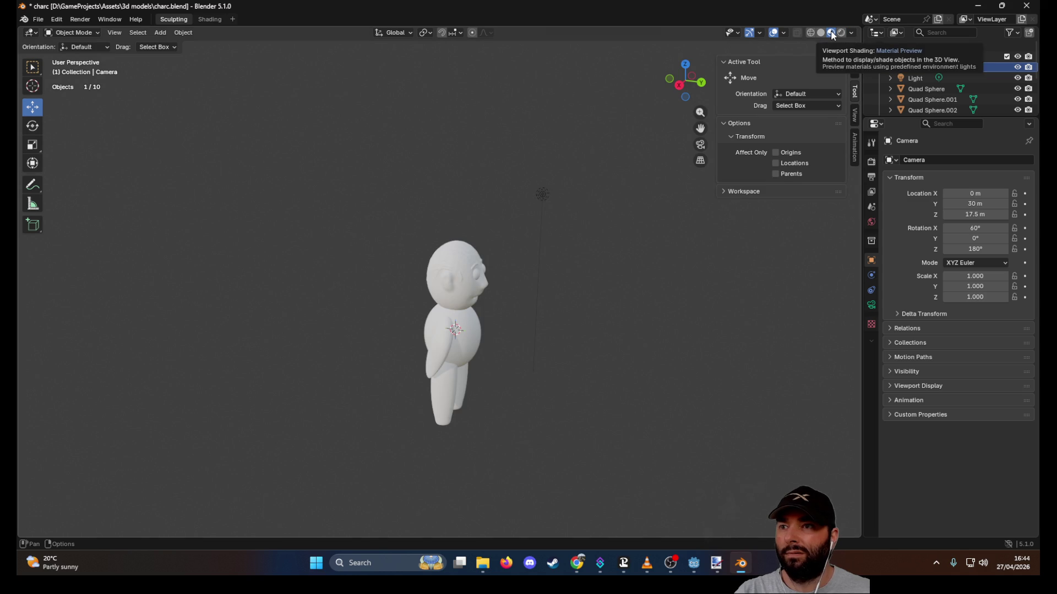
{"action": "left_click", "coordinate": [838, 33]}
{"action": "mouse_move", "coordinate": [666, 199]}
{"action": "middle_mouse_down"}
{"action": "mouse_move", "coordinate": [521, 257]}
{"action": "mouse_move", "coordinate": [473, 179]}
{"action": "mouse_move", "coordinate": [490, 219]}
{"action": "mouse_move", "coordinate": [564, 264]}
{"action": "mouse_move", "coordinate": [306, 164]}
{"action": "middle_mouse_up"}
- Select the character's head, Quad Sphere.001, and put it in Sculpt Mode
{"action": "left_click", "coordinate": [94, 31]}
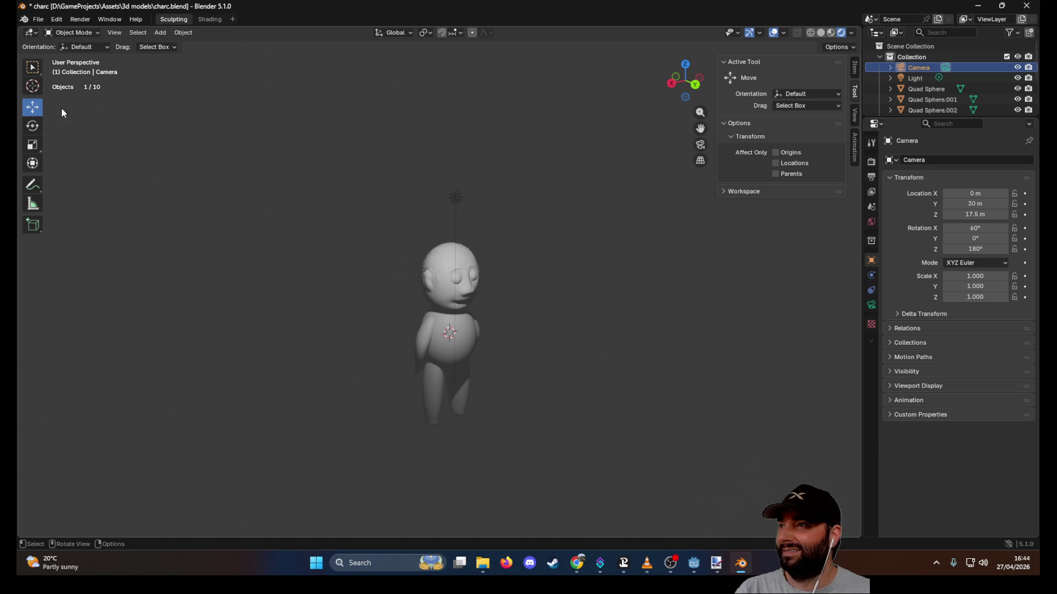
{"action": "key", "text": "w"}
{"action": "left_click", "coordinate": [447, 282]}
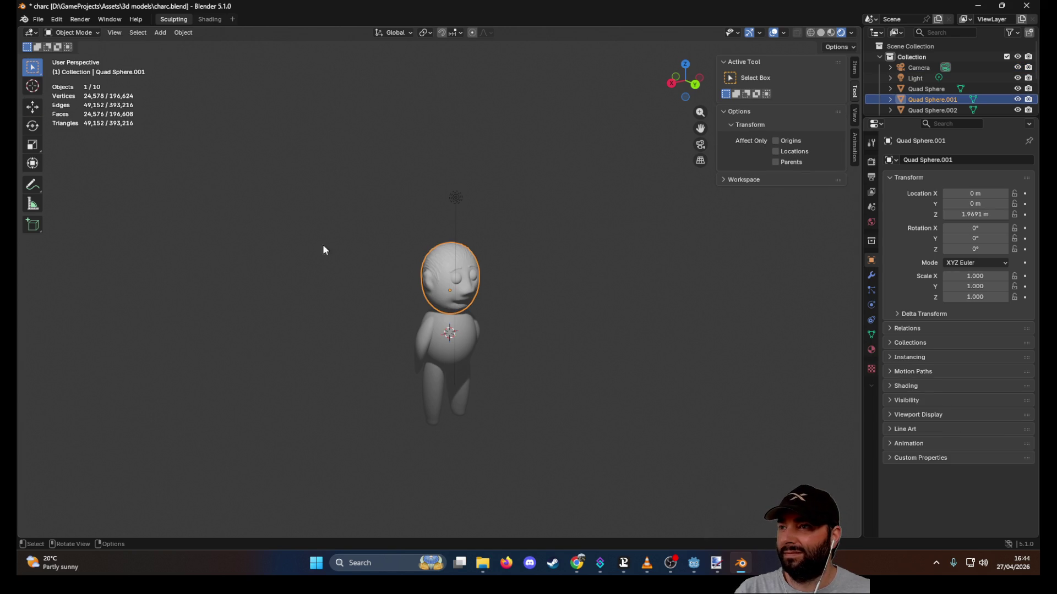
{"action": "left_click", "coordinate": [83, 32]}
{"action": "left_click", "coordinate": [81, 71]}
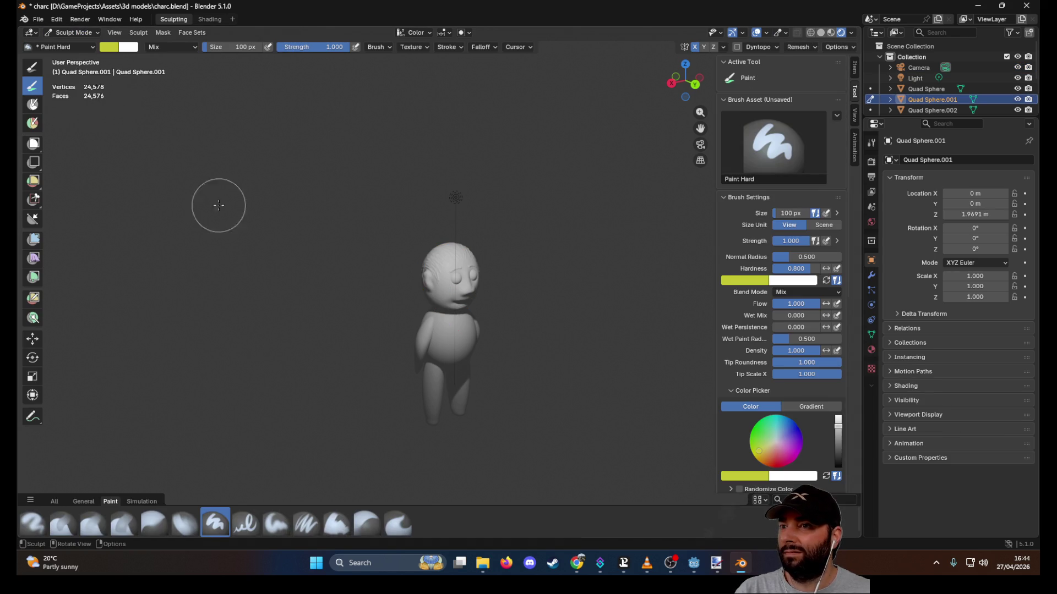
{"action": "scroll", "coordinate": [514, 312], "scroll_direction": "up", "scroll_amount": 5}
{"action": "mouse_move", "coordinate": [594, 330]}
{"action": "middle_mouse_down"}
{"action": "mouse_move", "coordinate": [573, 259]}
{"action": "mouse_move", "coordinate": [404, 328]}
{"action": "mouse_move", "coordinate": [493, 299]}
{"action": "mouse_move", "coordinate": [675, 315]}
{"action": "mouse_move", "coordinate": [418, 291]}
{"action": "mouse_move", "coordinate": [496, 300]}
{"action": "mouse_move", "coordinate": [441, 283]}
{"action": "middle_mouse_up"}
{"action": "scroll", "coordinate": [523, 304], "scroll_direction": "down", "scroll_amount": 4}
{"action": "middle_click_drag", "start_coordinate": [348, 246], "coordinate": [496, 286]}
{"action": "scroll", "coordinate": [593, 301], "scroll_direction": "up", "scroll_amount": 5}
{"action": "mouse_move", "coordinate": [594, 301]}
{"action": "middle_mouse_down"}
{"action": "mouse_move", "coordinate": [592, 212]}
{"action": "mouse_move", "coordinate": [633, 236]}
{"action": "mouse_move", "coordinate": [553, 265]}
{"action": "middle_mouse_up"}
{"action": "scroll", "coordinate": [553, 265], "scroll_direction": "down", "scroll_amount": 4}
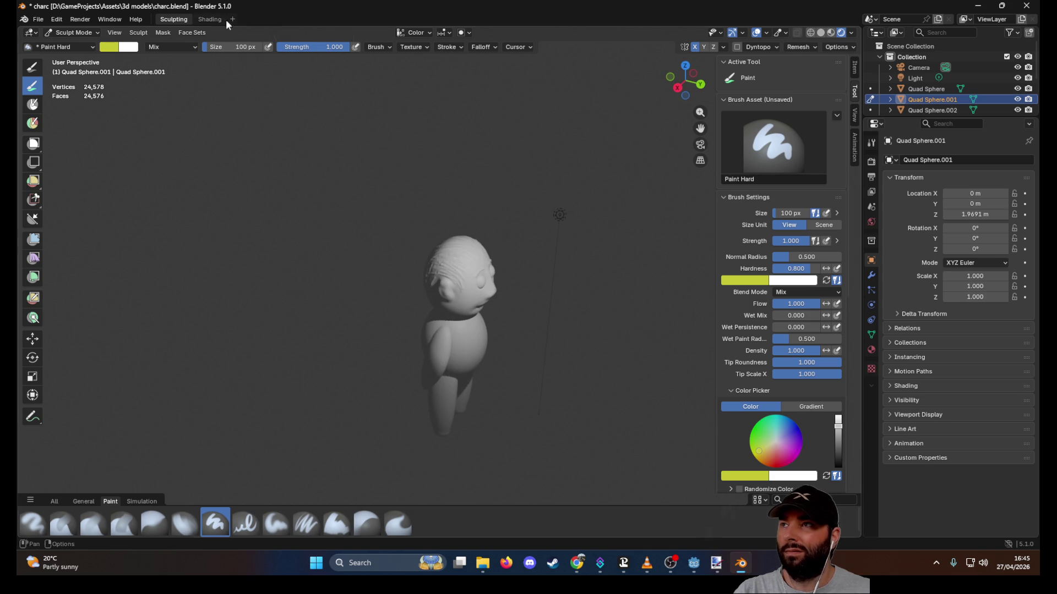
{"action": "left_click", "coordinate": [80, 19]}
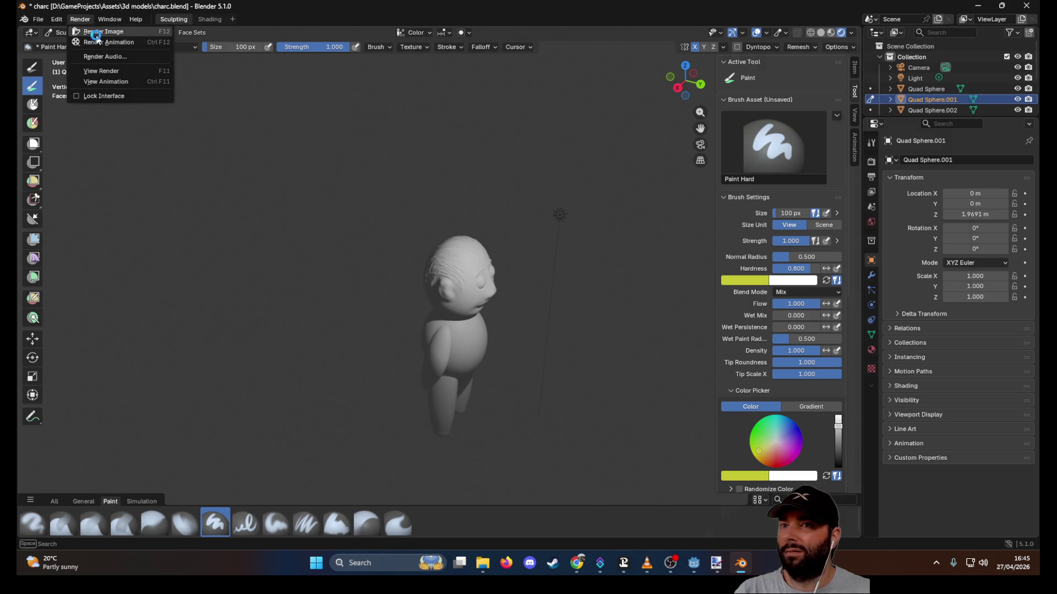
{"action": "left_click", "coordinate": [96, 33]}
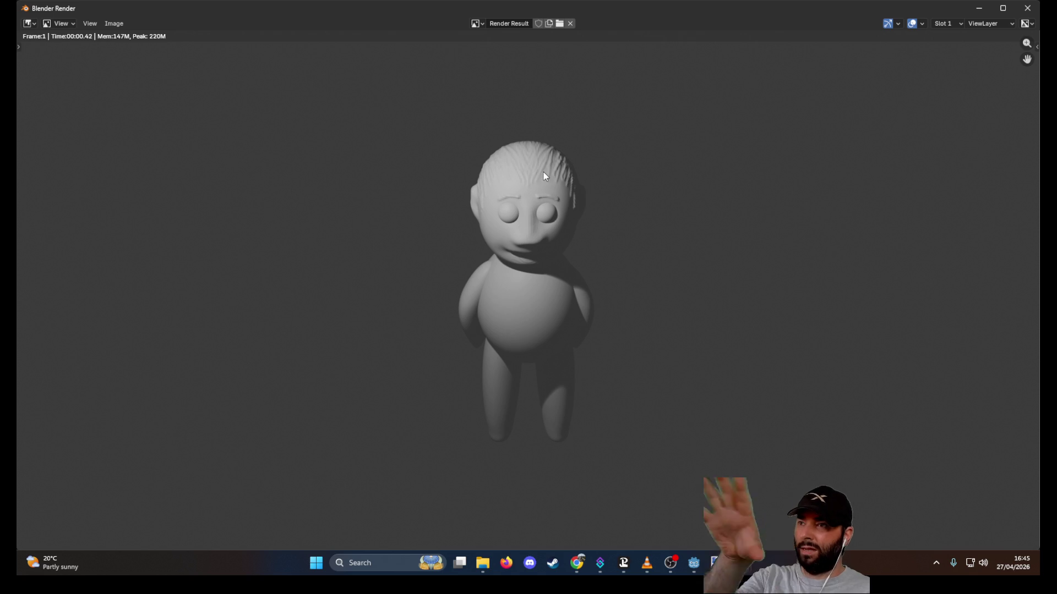
{"action": "left_click", "coordinate": [117, 25]}
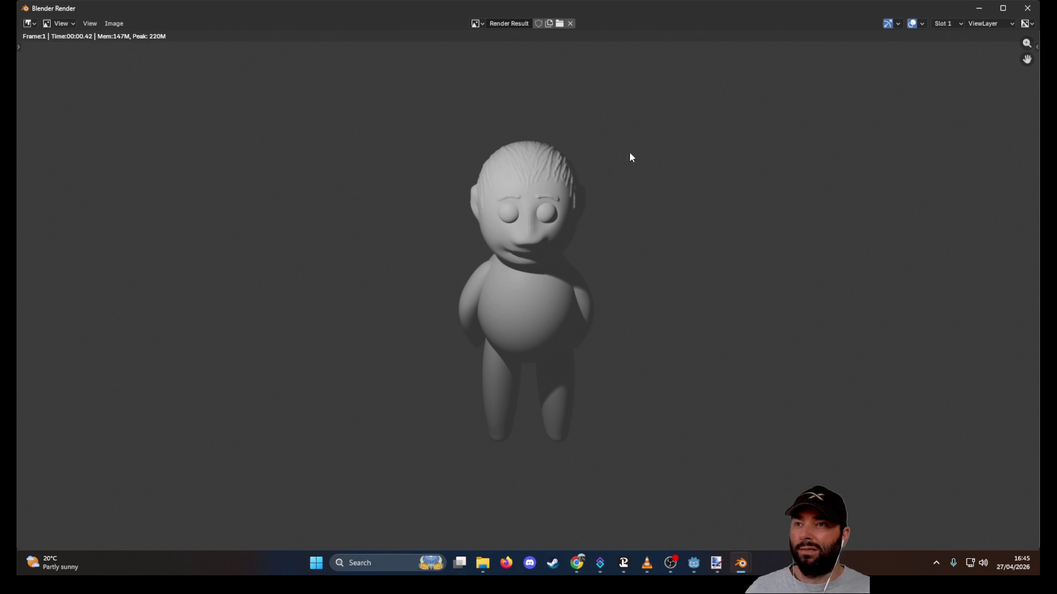
{"action": "left_click", "coordinate": [1028, 9]}
{"action": "mouse_move", "coordinate": [483, 241]}
{"action": "middle_mouse_down"}
{"action": "mouse_move", "coordinate": [479, 267]}
{"action": "mouse_move", "coordinate": [497, 289]}
{"action": "mouse_move", "coordinate": [104, 228]}
{"action": "middle_mouse_up"}
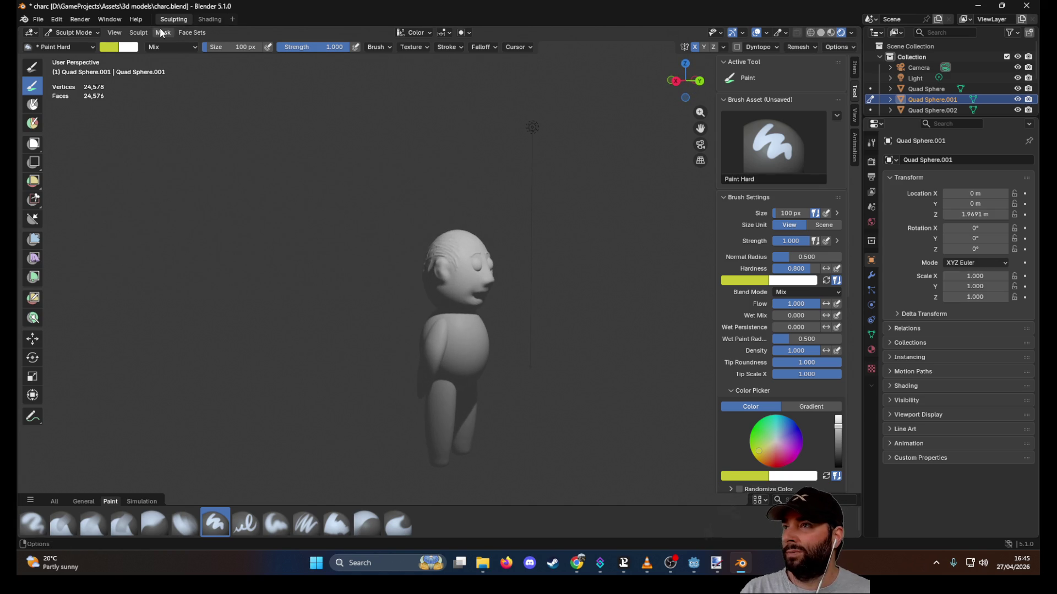
- Return to Object Mode and add an armature to the scene
{"action": "left_click", "coordinate": [97, 33]}
{"action": "left_click", "coordinate": [83, 45]}
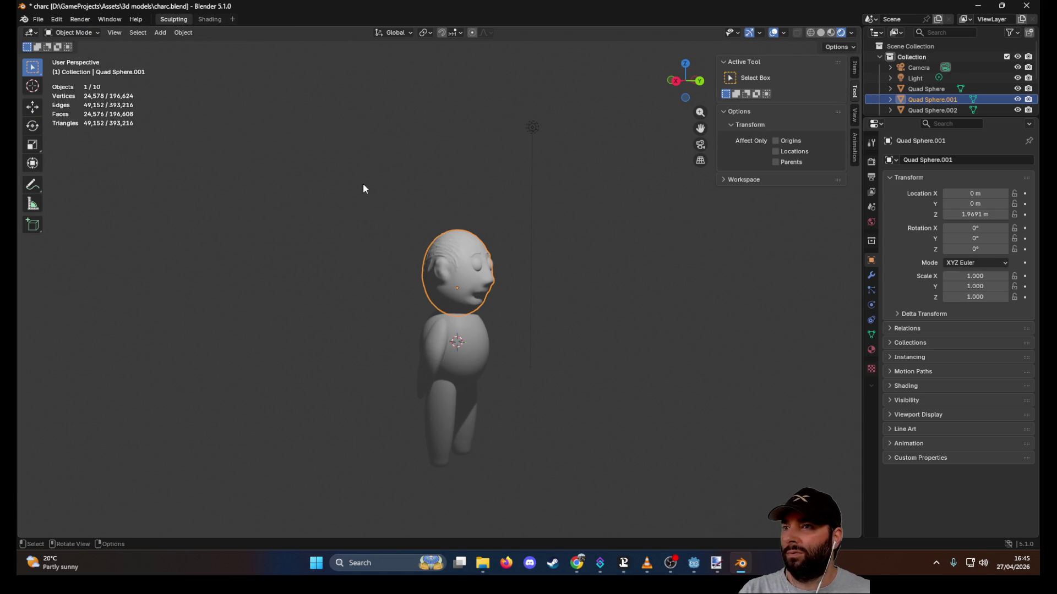
{"action": "left_click", "coordinate": [185, 34]}
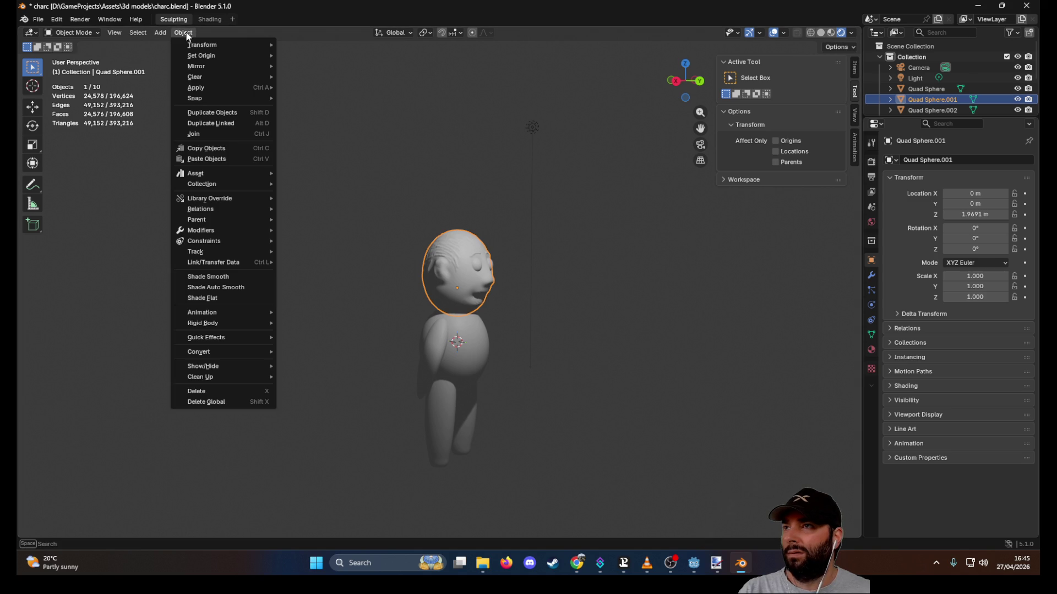
{"action": "mouse_move", "coordinate": [158, 36]}
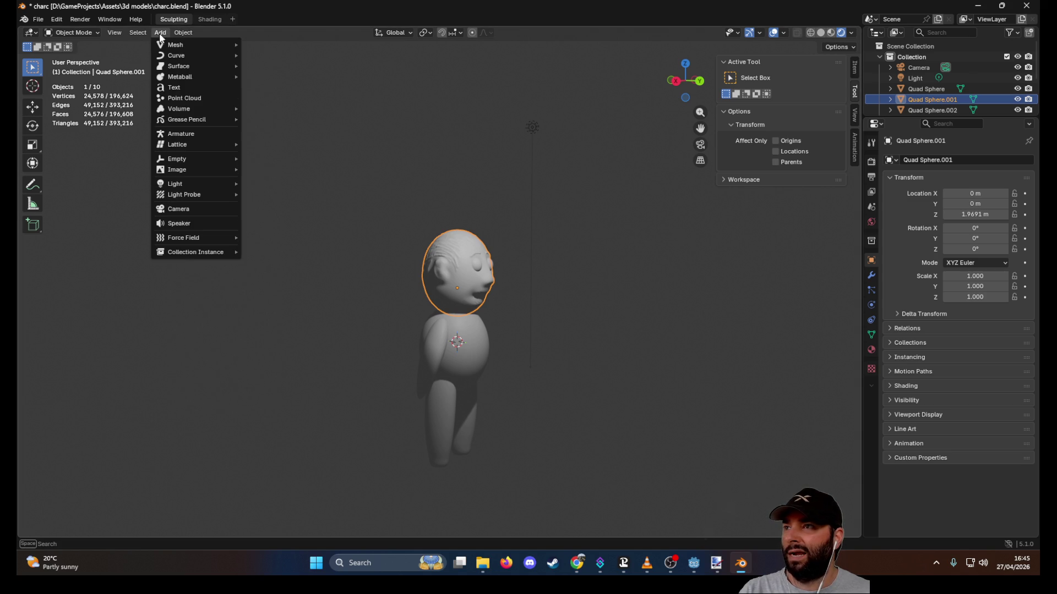
{"action": "left_click", "coordinate": [194, 137]}
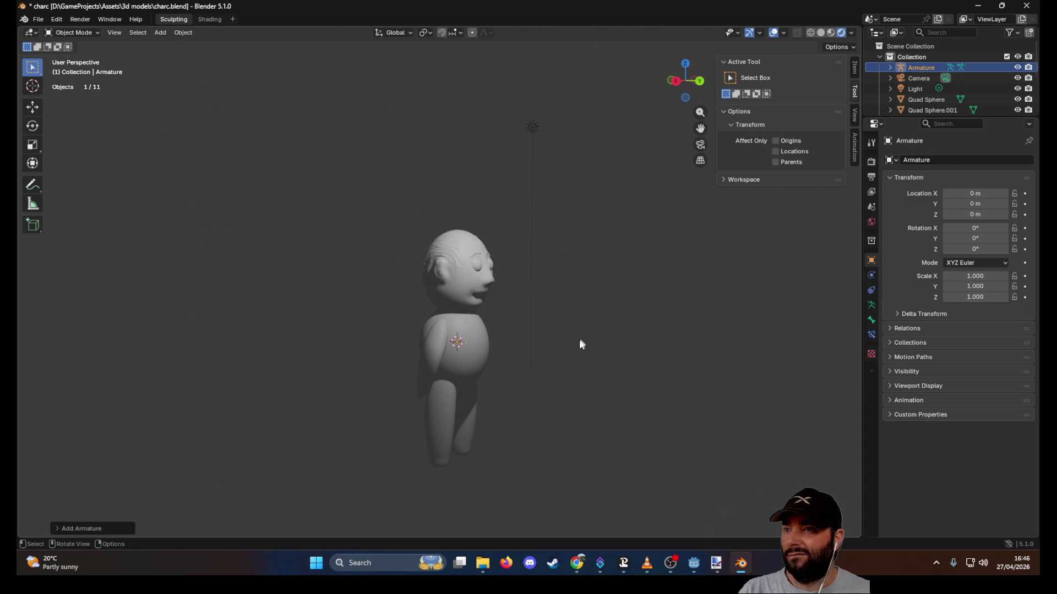
- Slide the armature back along Y with the Move tool
{"action": "scroll", "coordinate": [582, 335], "scroll_direction": "up", "scroll_amount": 10}
{"action": "scroll", "coordinate": [648, 332], "scroll_direction": "down", "scroll_amount": 15}
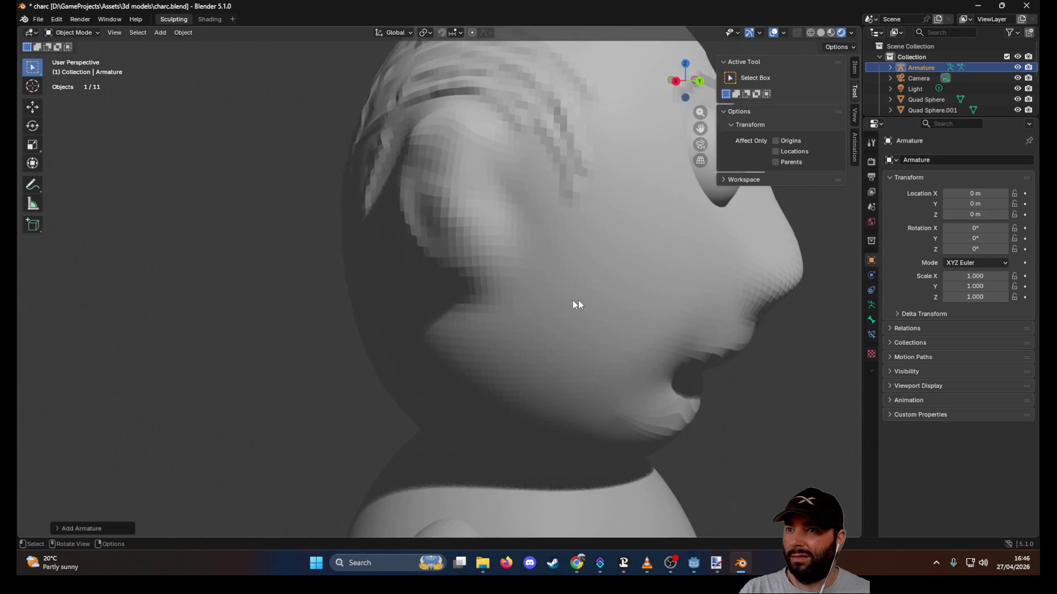
{"action": "mouse_move", "coordinate": [533, 296]}
{"action": "middle_mouse_down"}
{"action": "mouse_move", "coordinate": [508, 325]}
{"action": "mouse_move", "coordinate": [463, 336]}
{"action": "middle_mouse_up"}
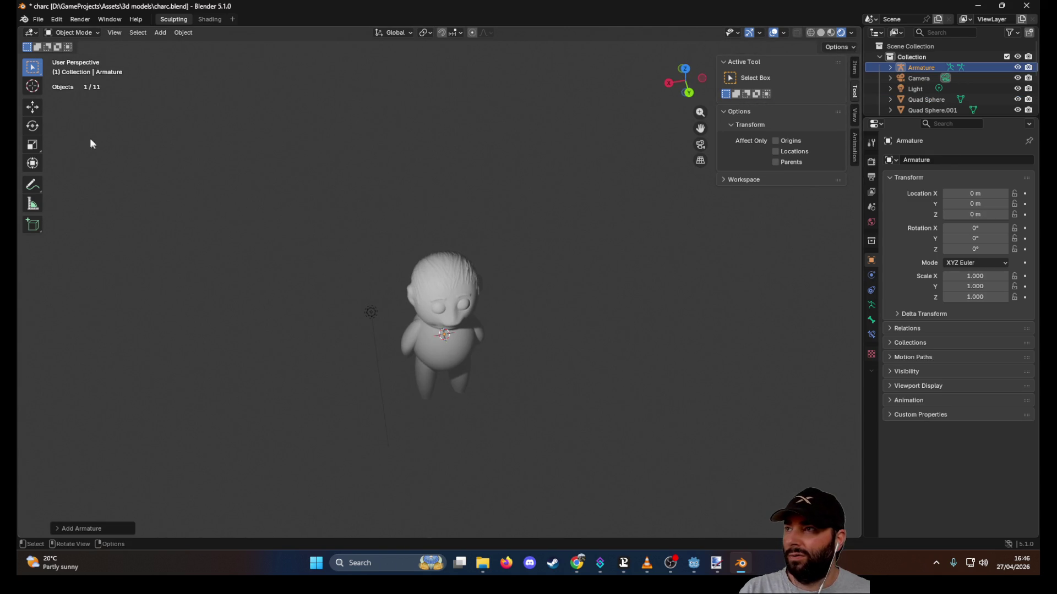
{"action": "left_click", "coordinate": [33, 107]}
{"action": "middle_click_drag", "start_coordinate": [378, 236], "coordinate": [489, 302]}
{"action": "left_click_drag", "start_coordinate": [501, 315], "coordinate": [415, 371]}
{"action": "scroll", "coordinate": [415, 370], "scroll_direction": "up", "scroll_amount": 3}
{"action": "middle_click_drag", "start_coordinate": [342, 382], "coordinate": [408, 266]}
{"action": "scroll", "coordinate": [418, 263], "scroll_direction": "up", "scroll_amount": 2}
{"action": "scroll", "coordinate": [418, 263], "scroll_direction": "up", "scroll_amount": 2}
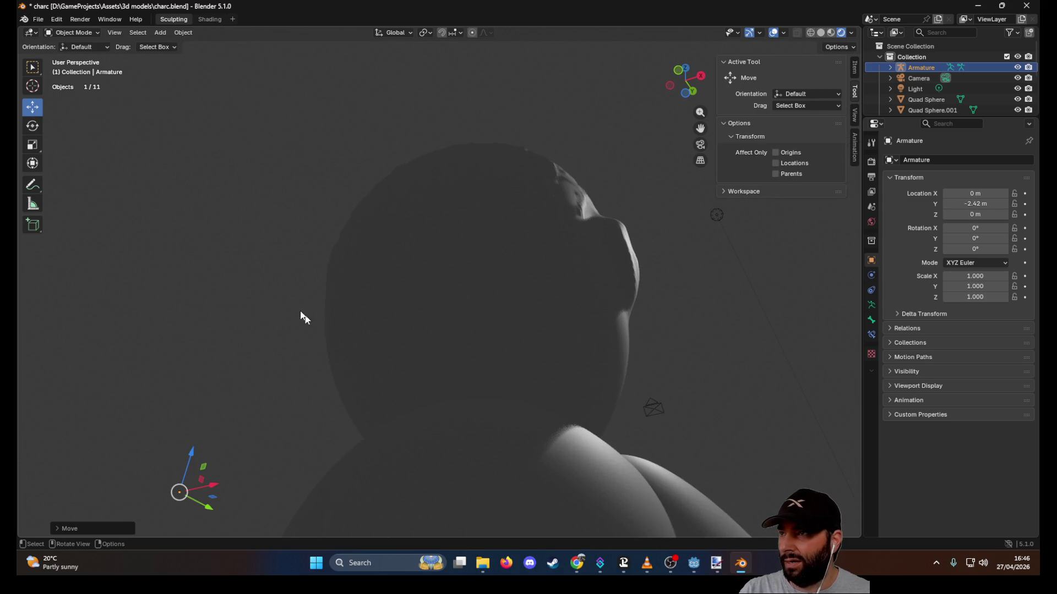
{"action": "scroll", "coordinate": [320, 331], "scroll_direction": "down", "scroll_amount": 3}
{"action": "mouse_move", "coordinate": [611, 291]}
{"action": "middle_mouse_down"}
{"action": "mouse_move", "coordinate": [615, 328]}
{"action": "mouse_move", "coordinate": [510, 361]}
{"action": "middle_mouse_up"}
- Inspect the armature's outliner entries, then undo until the armature is removed
{"action": "left_click", "coordinate": [890, 67]}
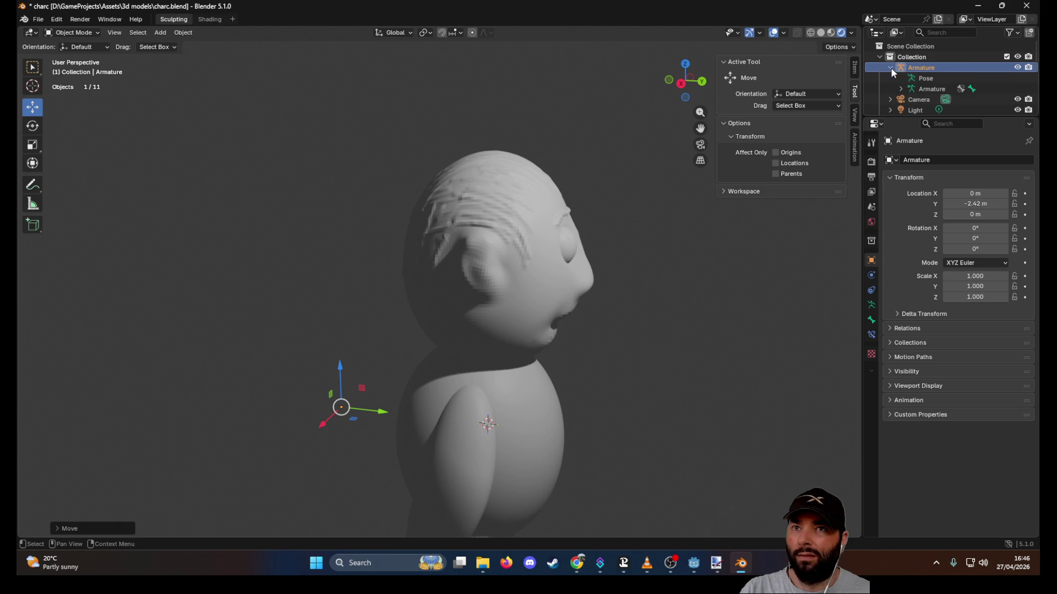
{"action": "left_click", "coordinate": [926, 77]}
{"action": "left_click", "coordinate": [926, 90]}
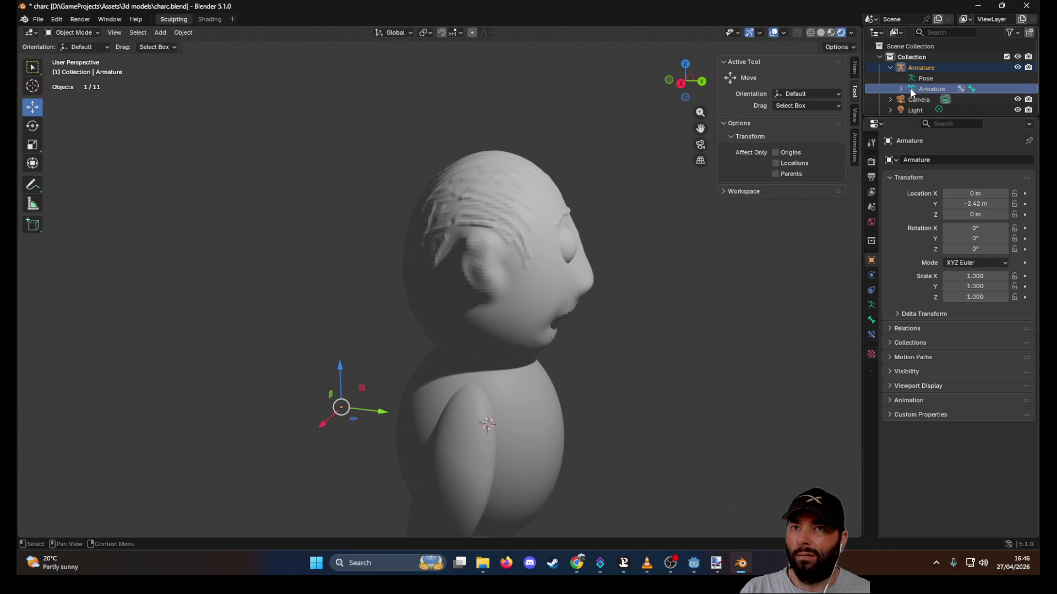
{"action": "right_click", "coordinate": [913, 87]}
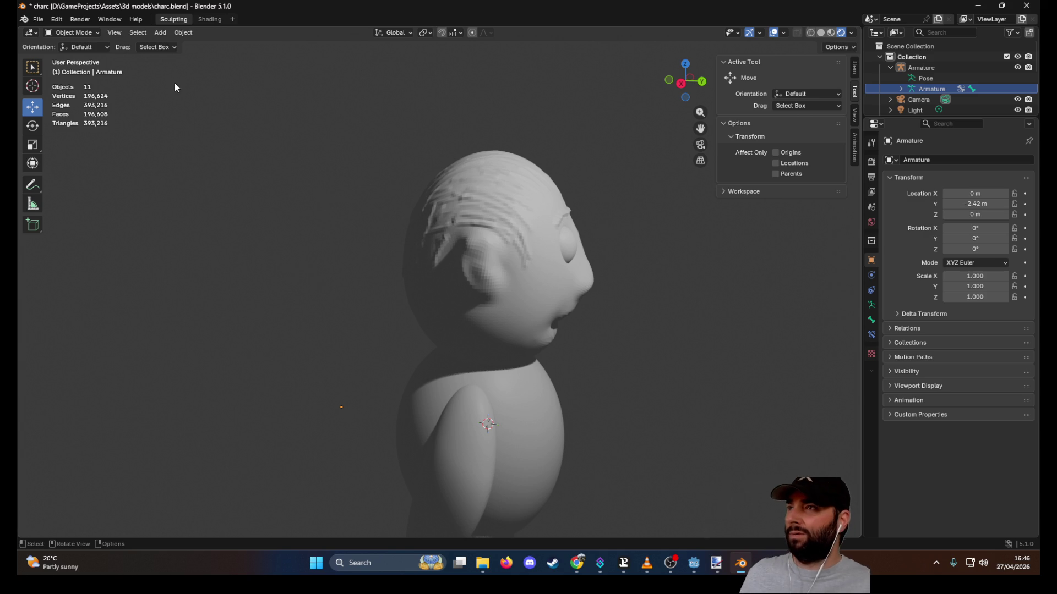
{"action": "key", "text": "ctrl+z"}
{"action": "key", "text": "ctrl+z"}
{"action": "key", "text": "ctrl+z"}
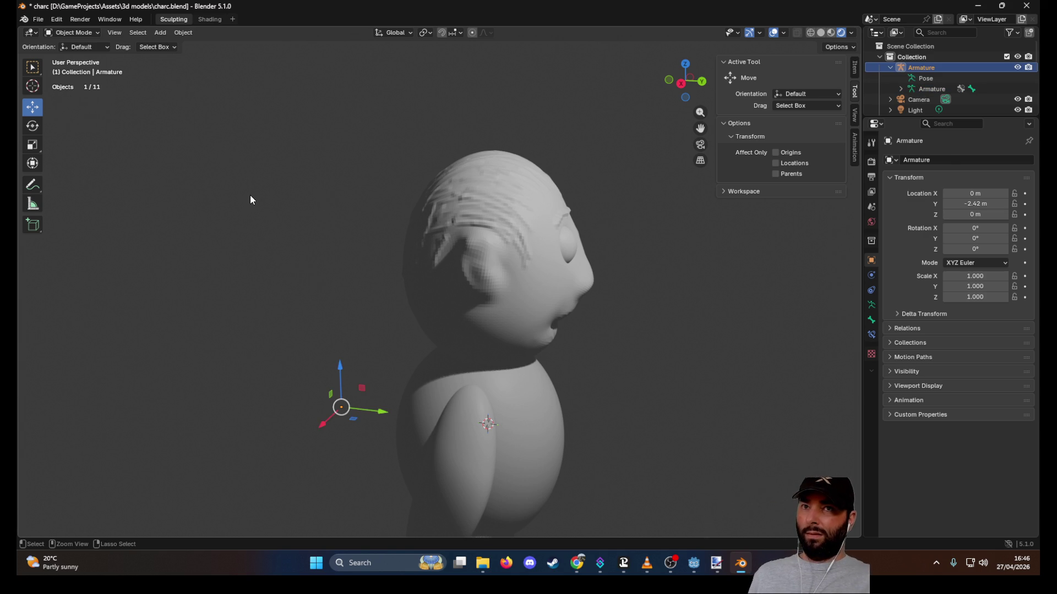
{"action": "left_click", "coordinate": [218, 204]}
{"action": "mouse_move", "coordinate": [224, 207]}
{"action": "middle_mouse_down"}
{"action": "mouse_move", "coordinate": [236, 158]}
{"action": "mouse_move", "coordinate": [359, 226]}
{"action": "mouse_move", "coordinate": [461, 311]}
{"action": "middle_mouse_up"}
{"action": "scroll", "coordinate": [359, 226], "scroll_direction": "down", "scroll_amount": 3}
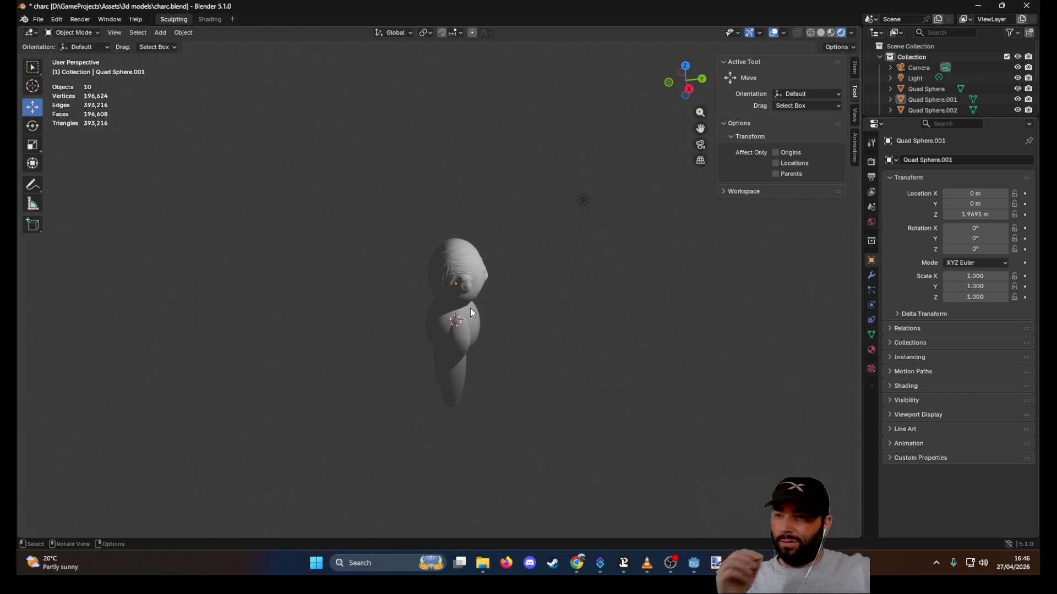
- Duplicate the character's left arm and mirror the copy along X to the other side
{"action": "mouse_move", "coordinate": [471, 309]}
{"action": "middle_mouse_down"}
{"action": "mouse_move", "coordinate": [503, 304]}
{"action": "mouse_move", "coordinate": [364, 280]}
{"action": "mouse_move", "coordinate": [420, 272]}
{"action": "middle_mouse_up"}
{"action": "left_click", "coordinate": [419, 330]}
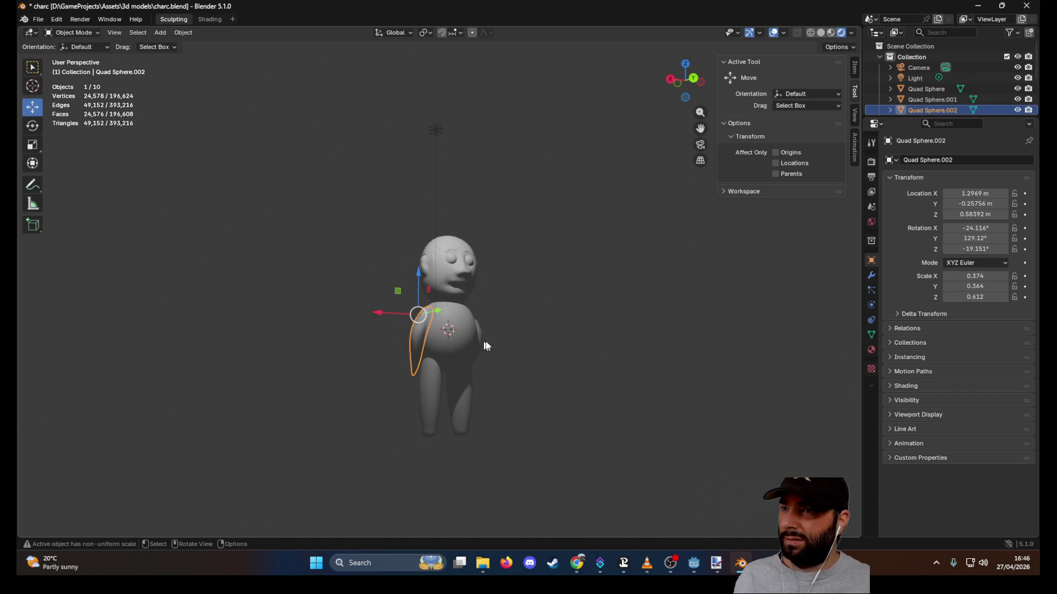
{"action": "key", "text": "shift+d"}
{"action": "key", "text": "Escape"}
{"action": "key", "text": "ctrl+m"}
{"action": "key", "text": "x"}
{"action": "key", "text": "Return"}
{"action": "mouse_move", "coordinate": [491, 391]}
{"action": "middle_mouse_down"}
{"action": "mouse_move", "coordinate": [452, 368]}
{"action": "mouse_move", "coordinate": [533, 384]}
{"action": "mouse_move", "coordinate": [581, 408]}
{"action": "mouse_move", "coordinate": [483, 396]}
{"action": "middle_mouse_up"}
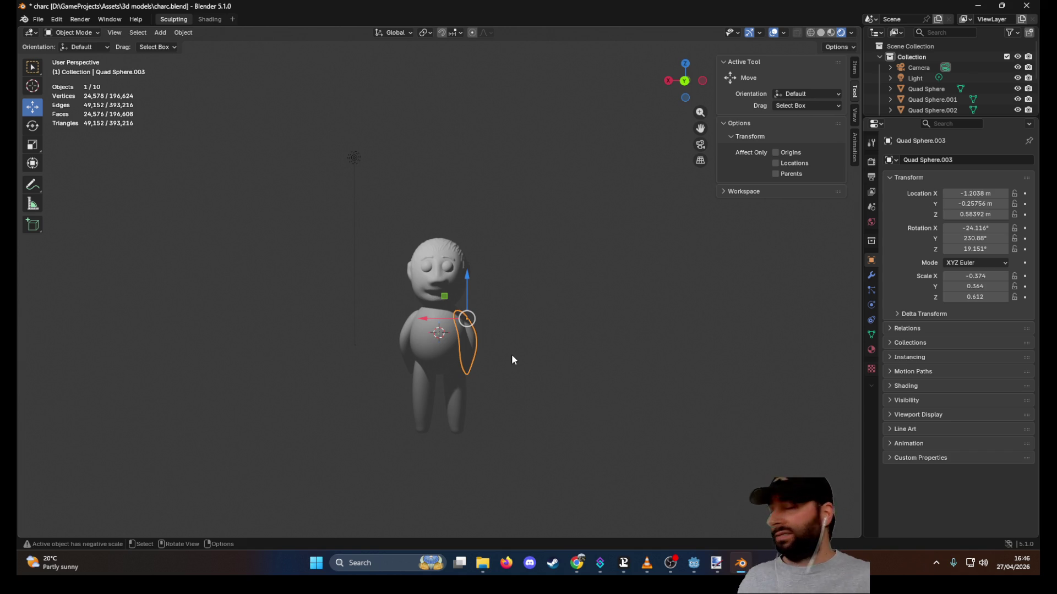
- Save the model, overwriting charc.blend
{"action": "left_click", "coordinate": [36, 19]}
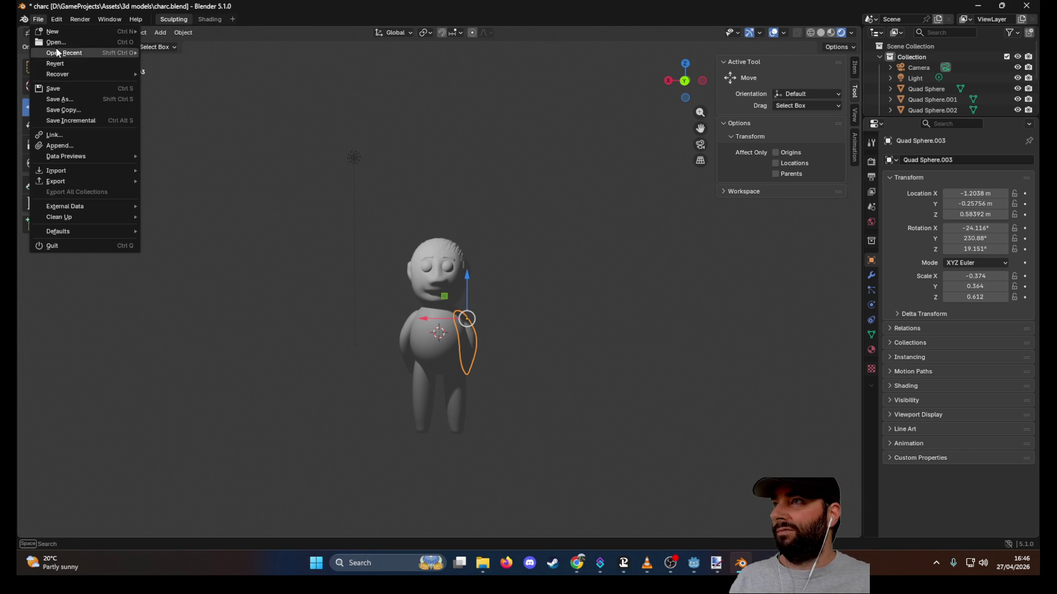
{"action": "left_click", "coordinate": [71, 102]}
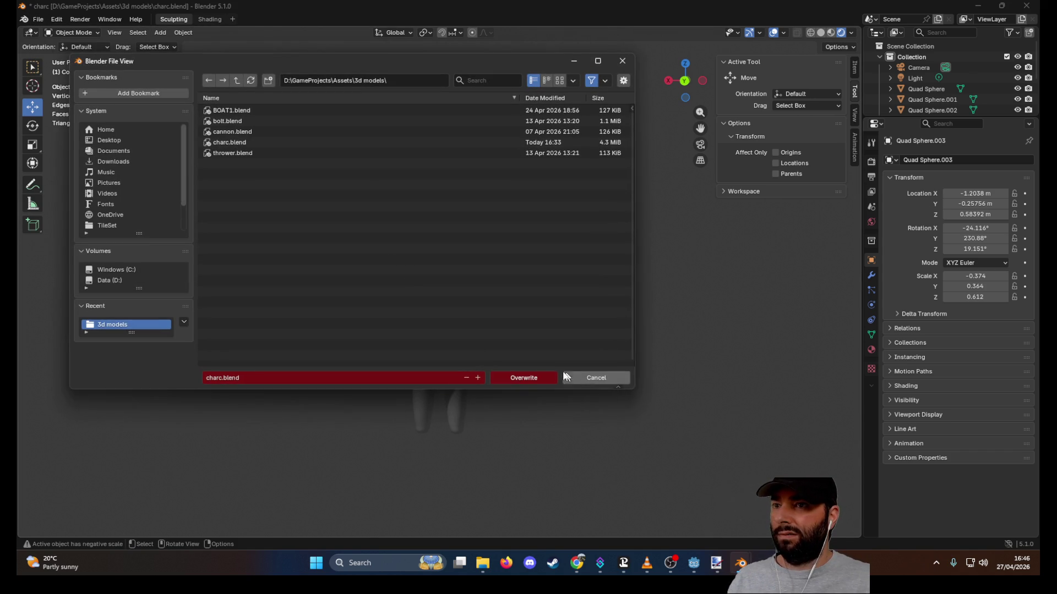
{"action": "left_click", "coordinate": [524, 379]}
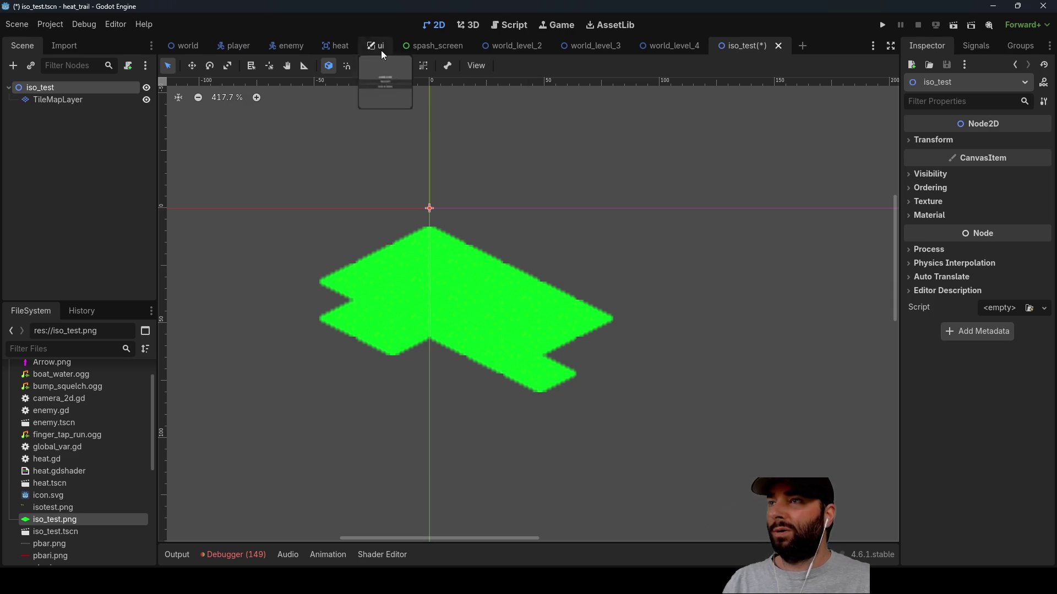
- Run heat_trail from the player scene and start level 3
{"action": "left_click", "coordinate": [238, 44]}
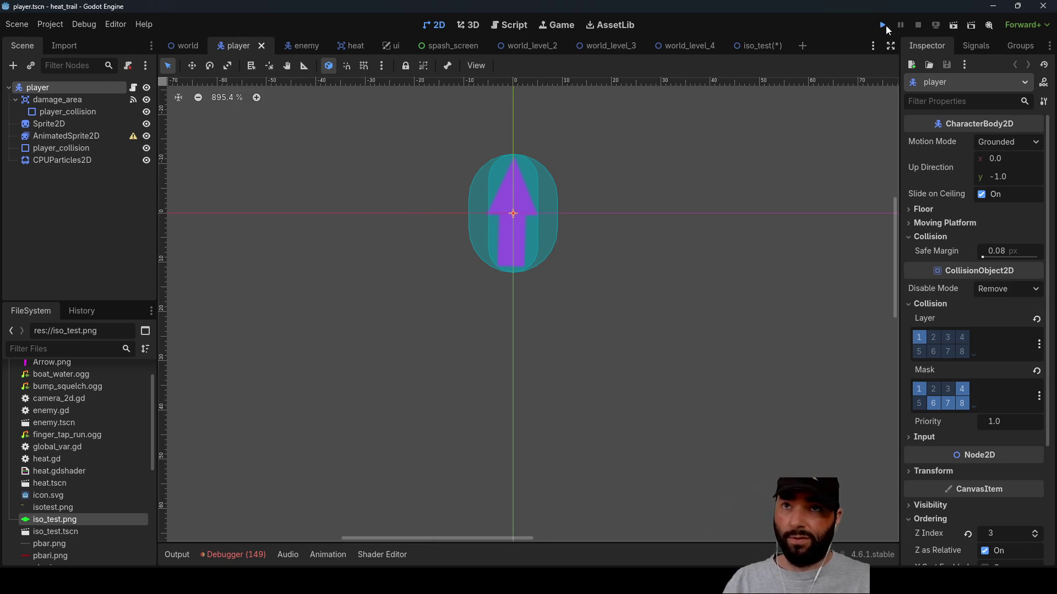
{"action": "left_click", "coordinate": [884, 26]}
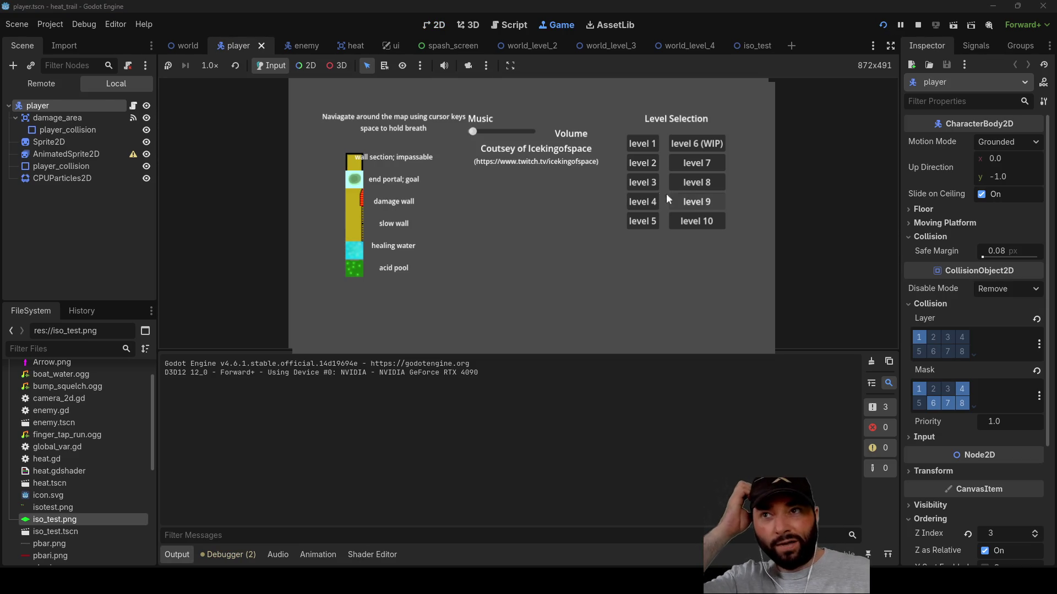
{"action": "left_click", "coordinate": [646, 185]}
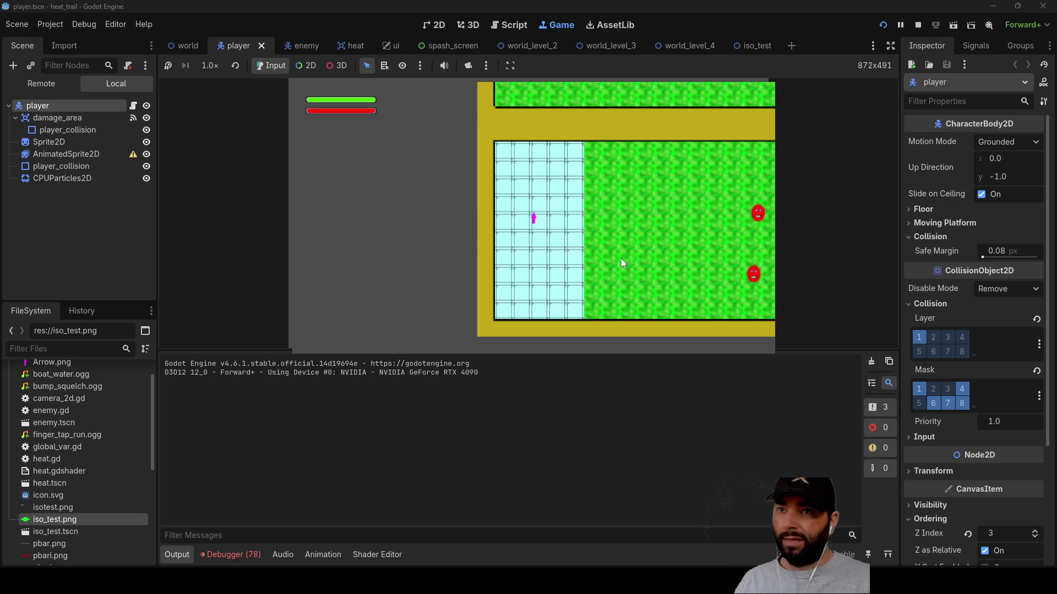
- Steer the player past enemies, the wall, the heal pool and tiled room into the end portal
{"action": "key", "text": "d"}
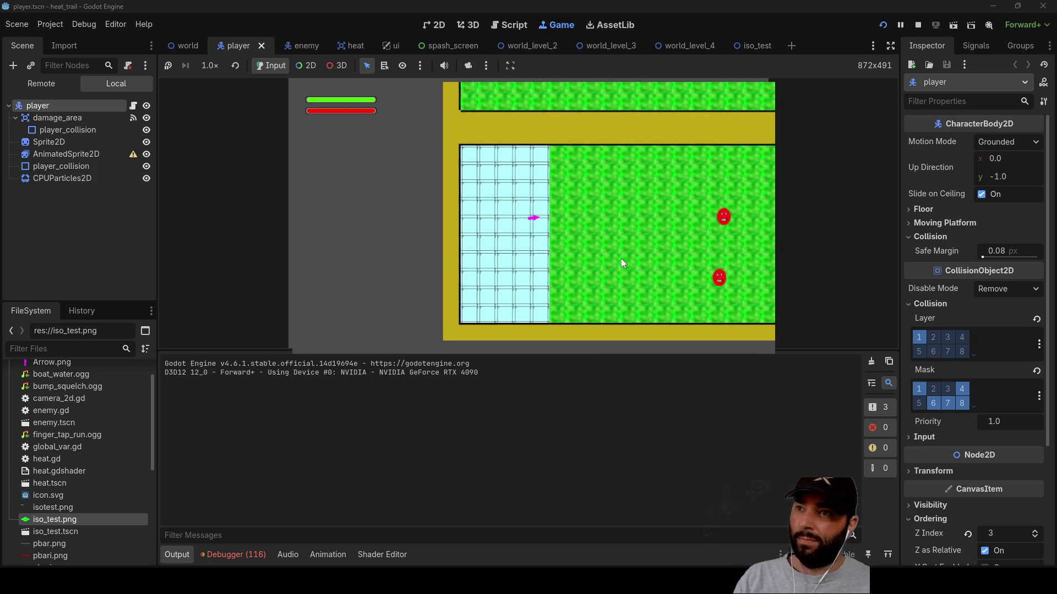
{"action": "scroll", "coordinate": [518, 227], "scroll_direction": "up", "scroll_amount": 2}
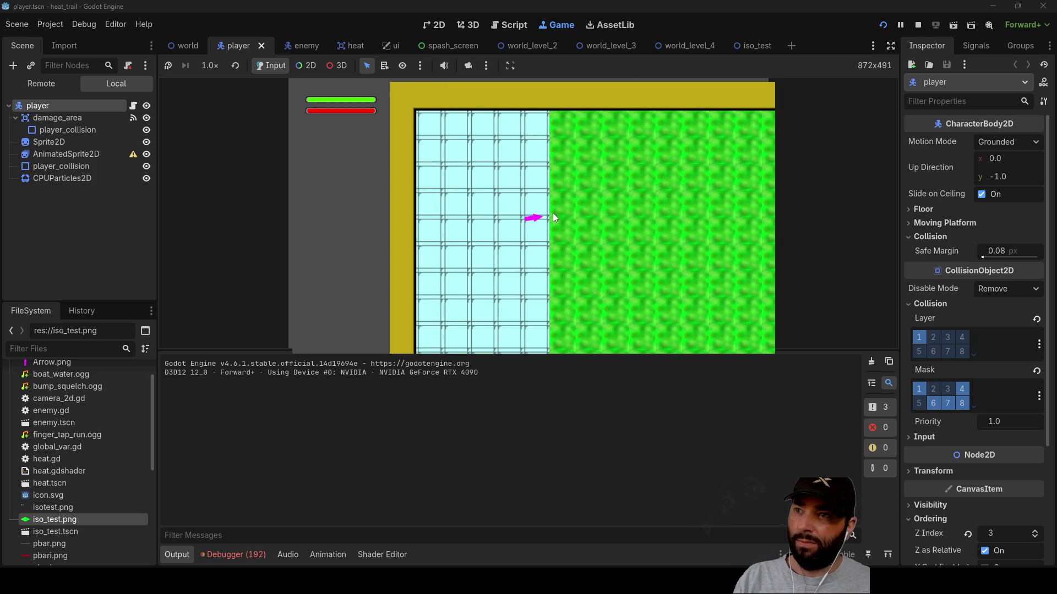
{"action": "key", "text": "d"}
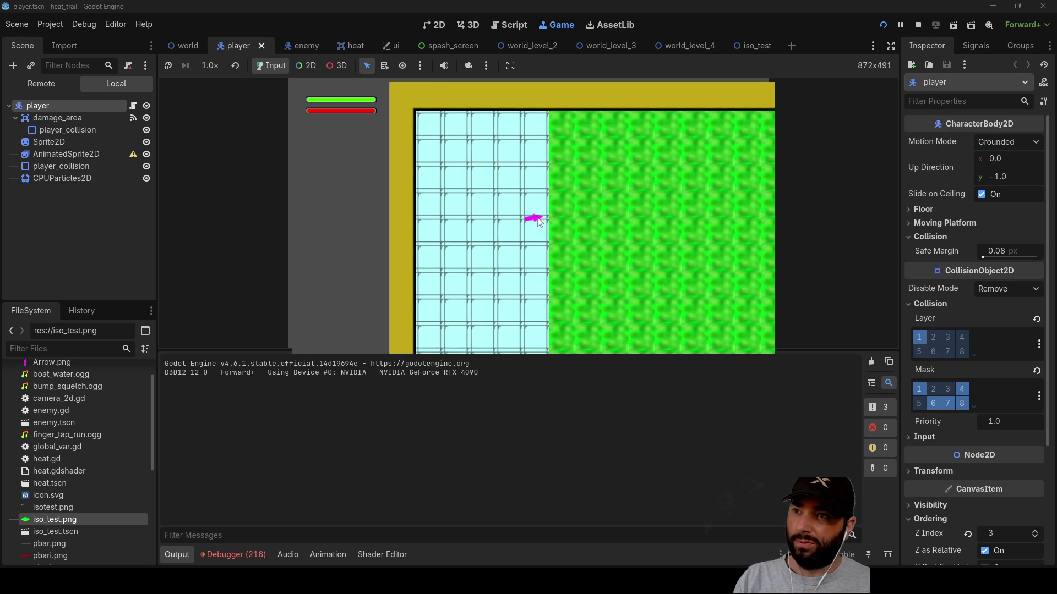
{"action": "key", "text": "w"}
{"action": "key", "text": "s"}
{"action": "key", "text": "d"}
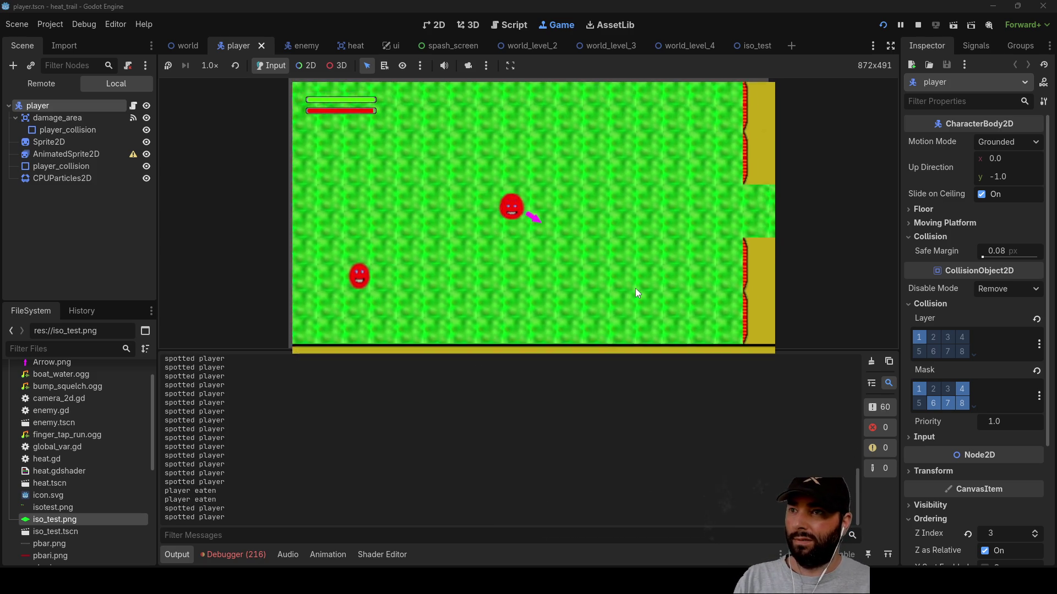
{"action": "key", "text": "s"}
{"action": "key", "text": "d"}
{"action": "key", "text": "w"}
{"action": "key", "text": "a"}
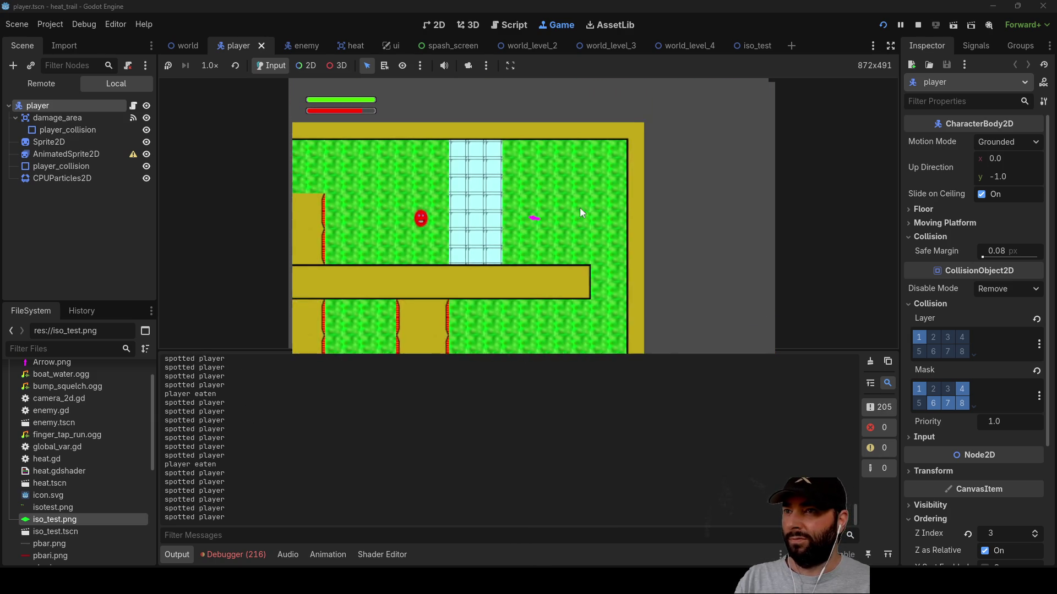
{"action": "key", "text": "s"}
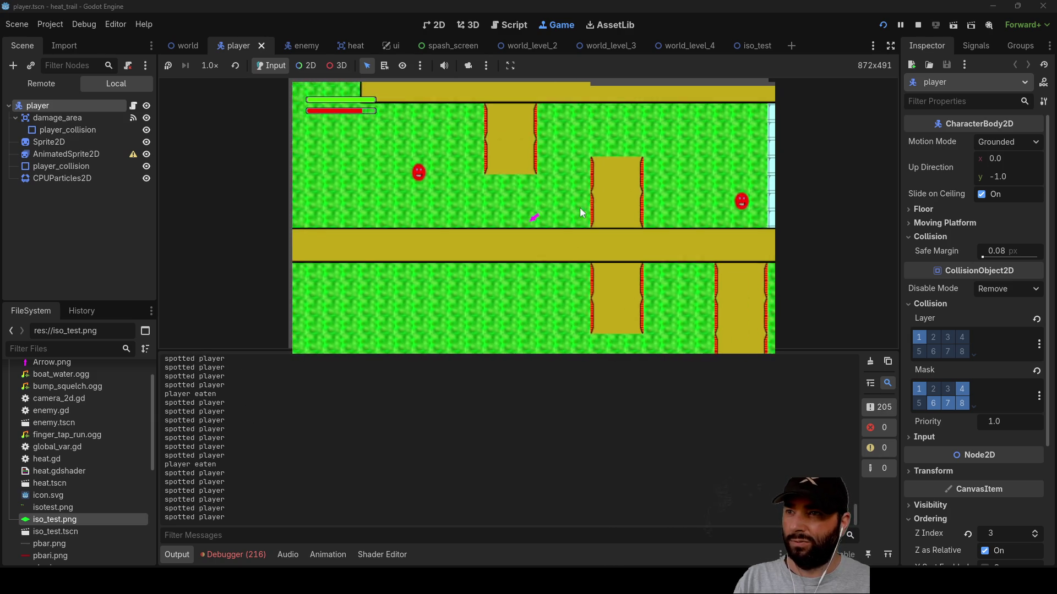
{"action": "key", "text": "w"}
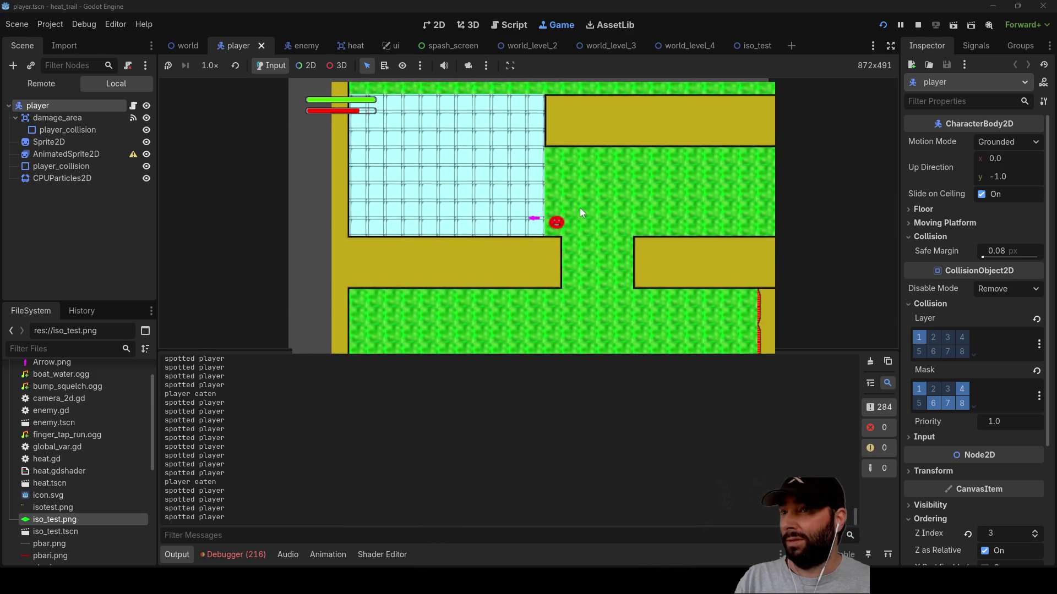
{"action": "key", "text": "d"}
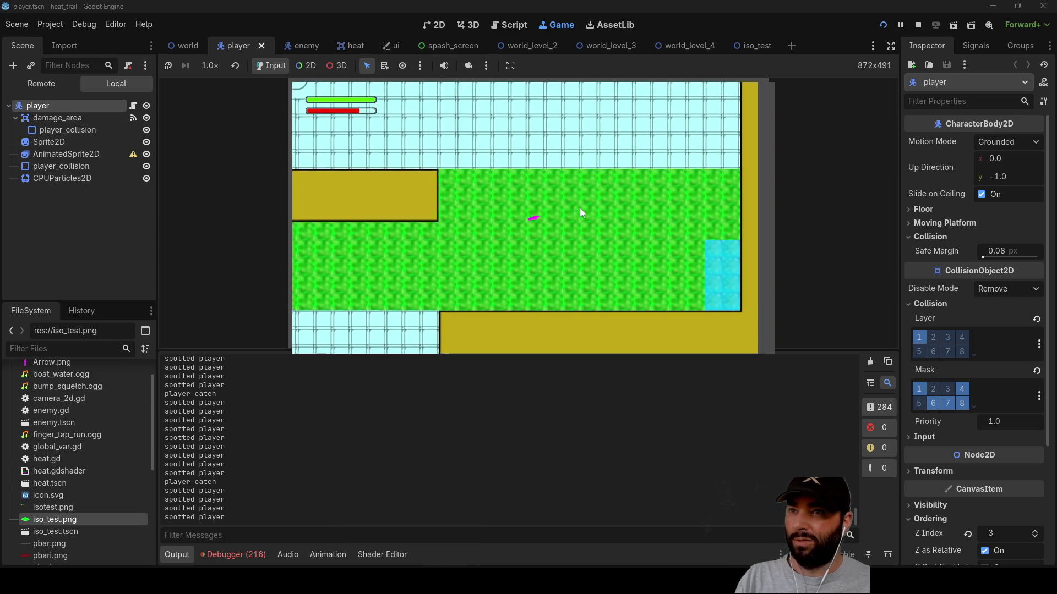
{"action": "key", "text": "w"}
{"action": "key", "text": "a"}
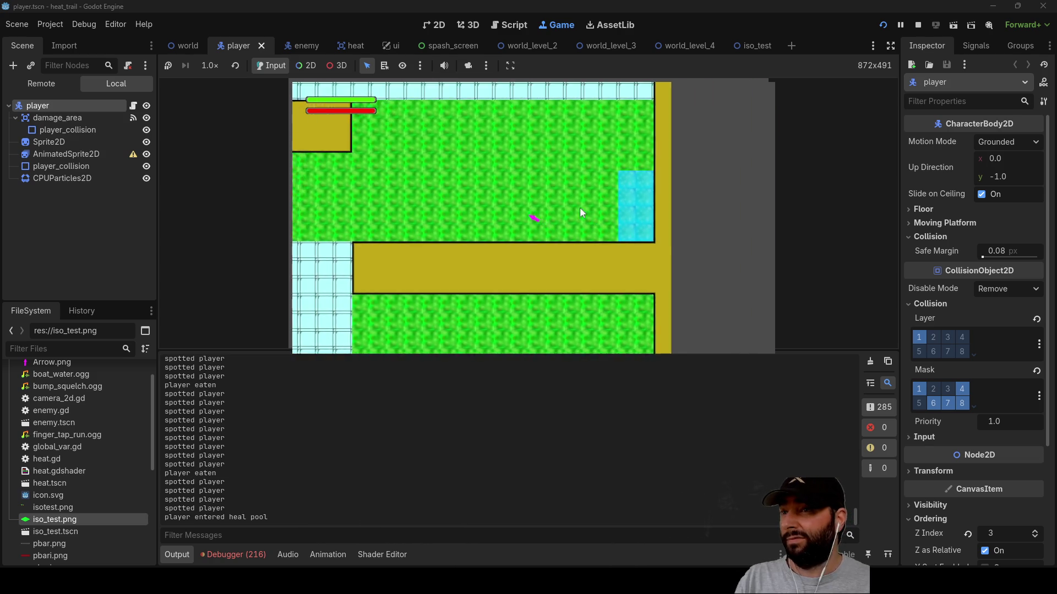
{"action": "key", "text": "a"}
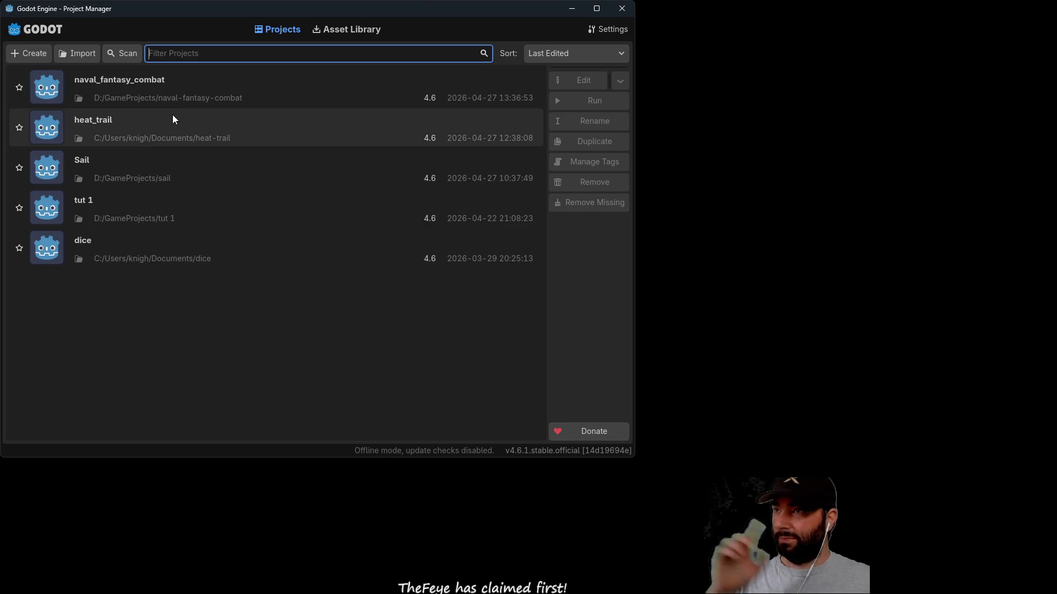
- Open the Sail project from the Project Manager and run it to its main menu
{"action": "double_click", "coordinate": [86, 171]}
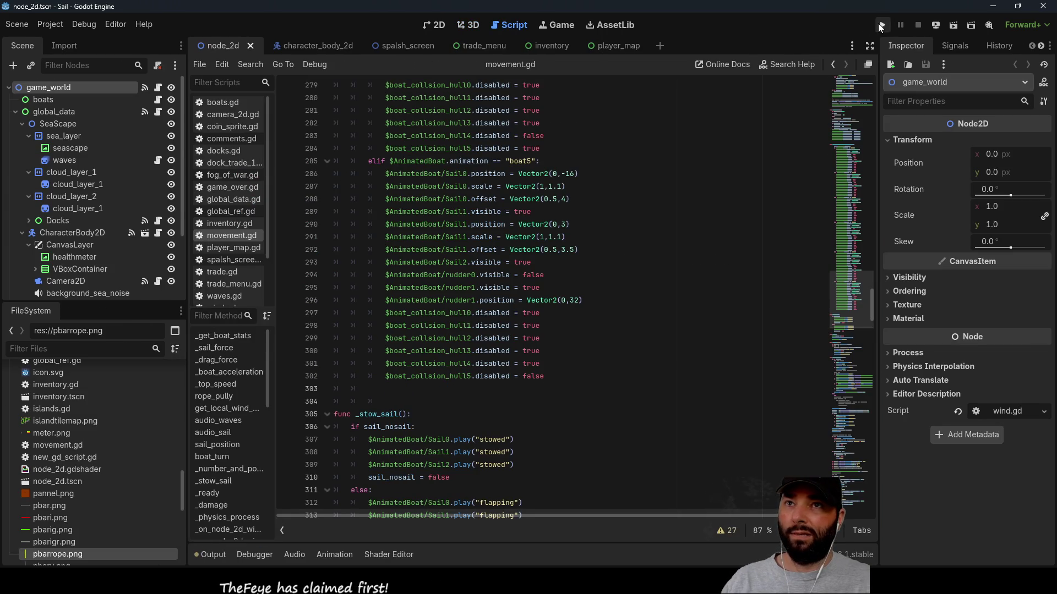
{"action": "left_click", "coordinate": [880, 24]}
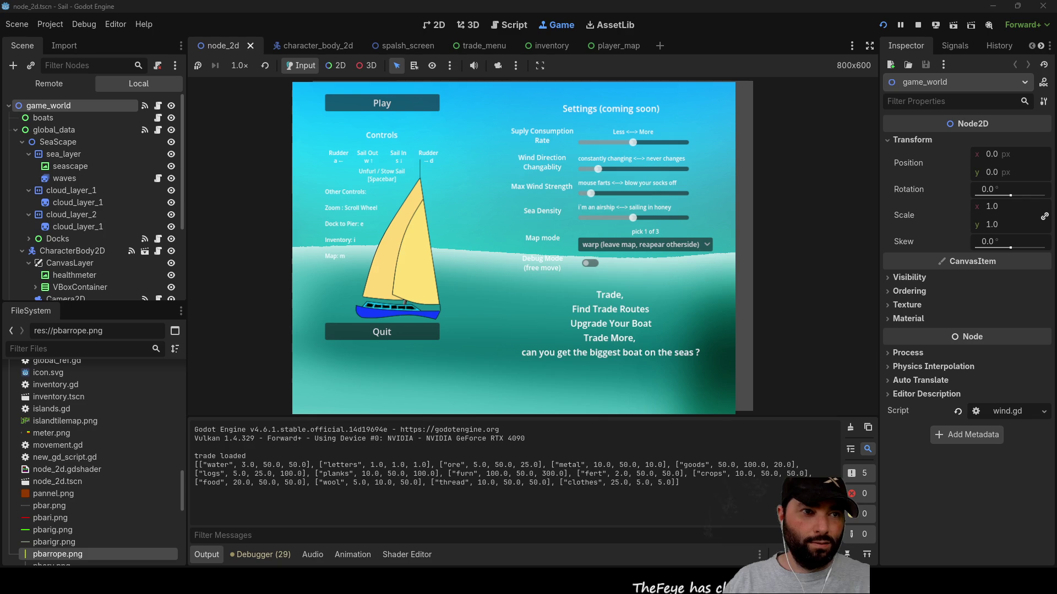
- Start Sail from its main menu, toggle the map on and off, and open the cargo inventory
{"action": "left_click", "coordinate": [384, 104]}
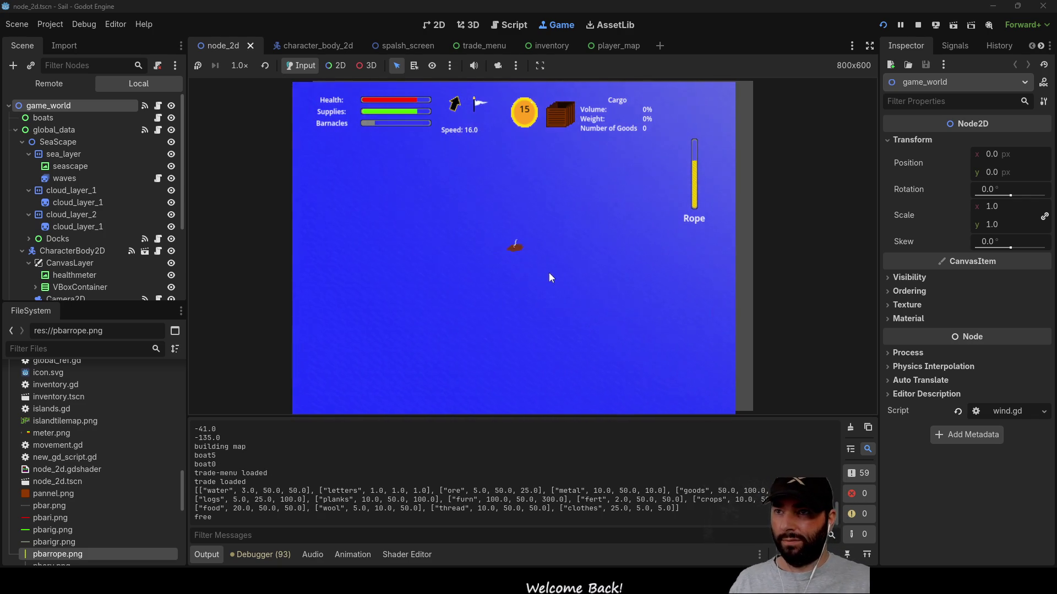
{"action": "key", "text": "m"}
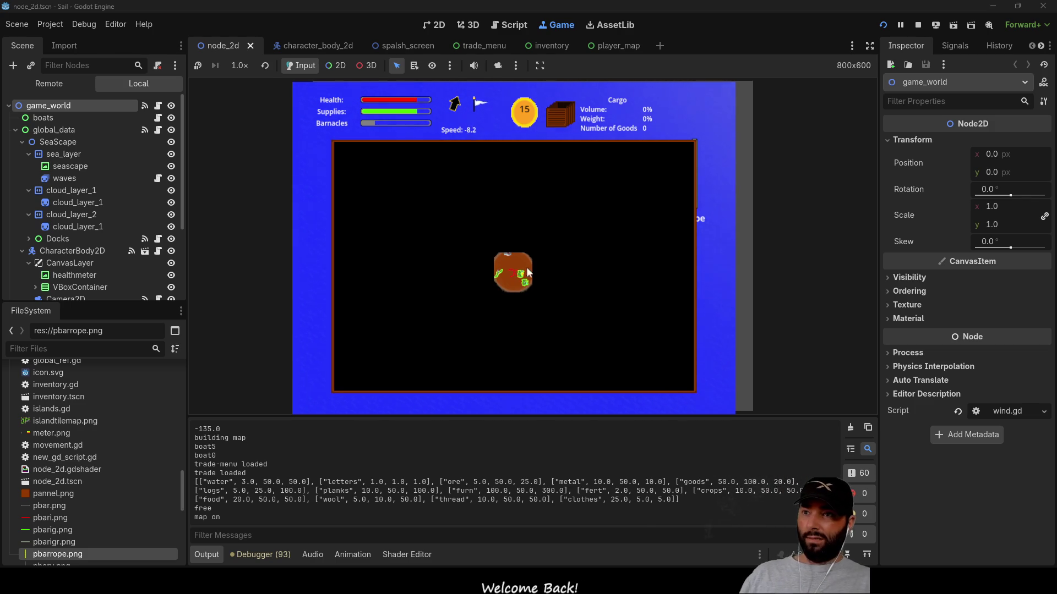
{"action": "key", "text": "m"}
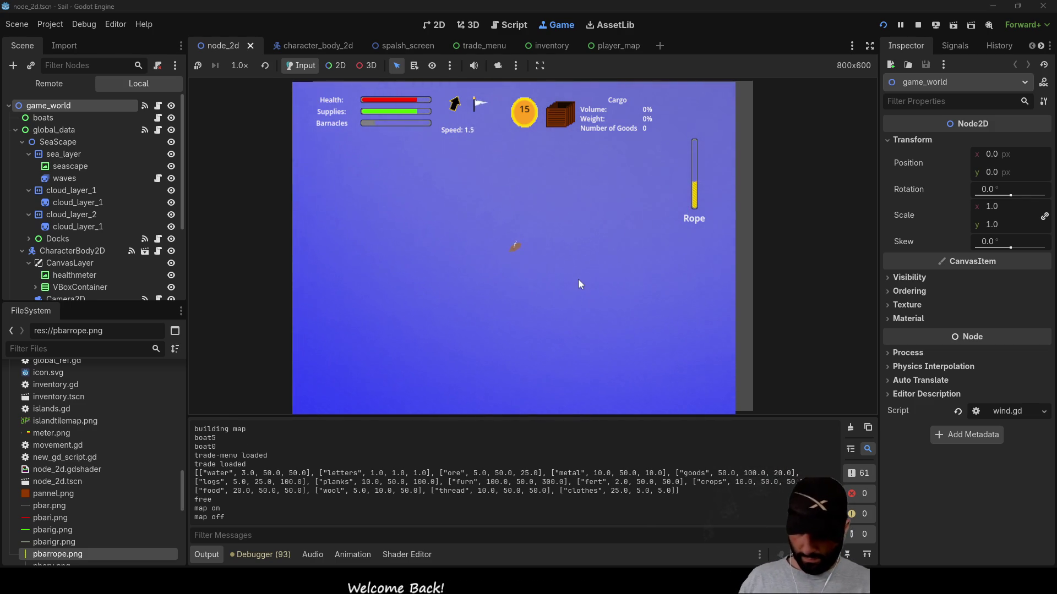
{"action": "key", "text": "i"}
{"action": "key", "text": "i"}
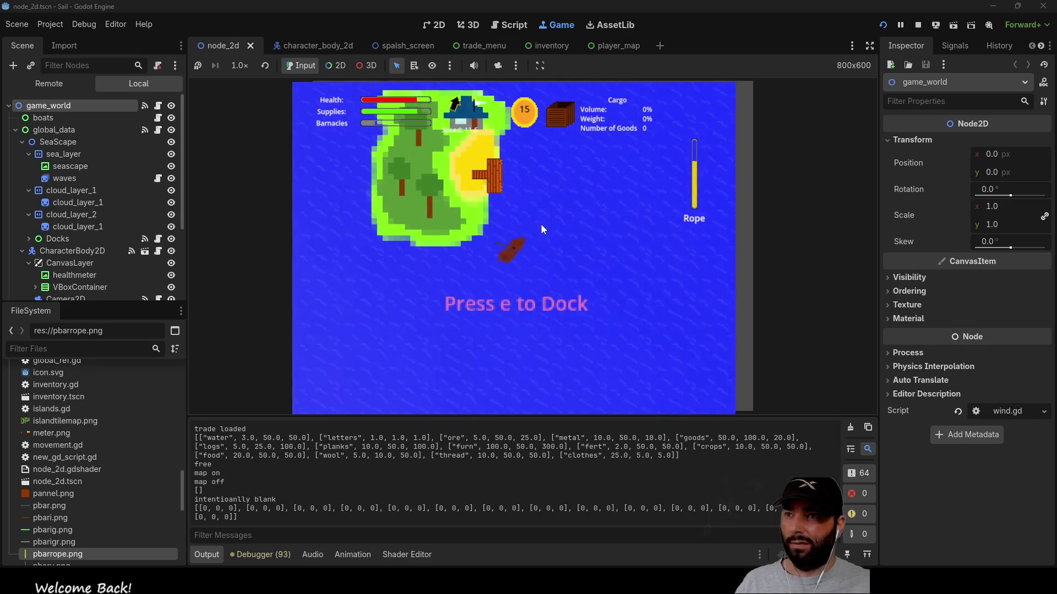
- Dock, buy the Mail and two units of Fertilizer, then exit the docks
{"action": "key", "text": "e"}
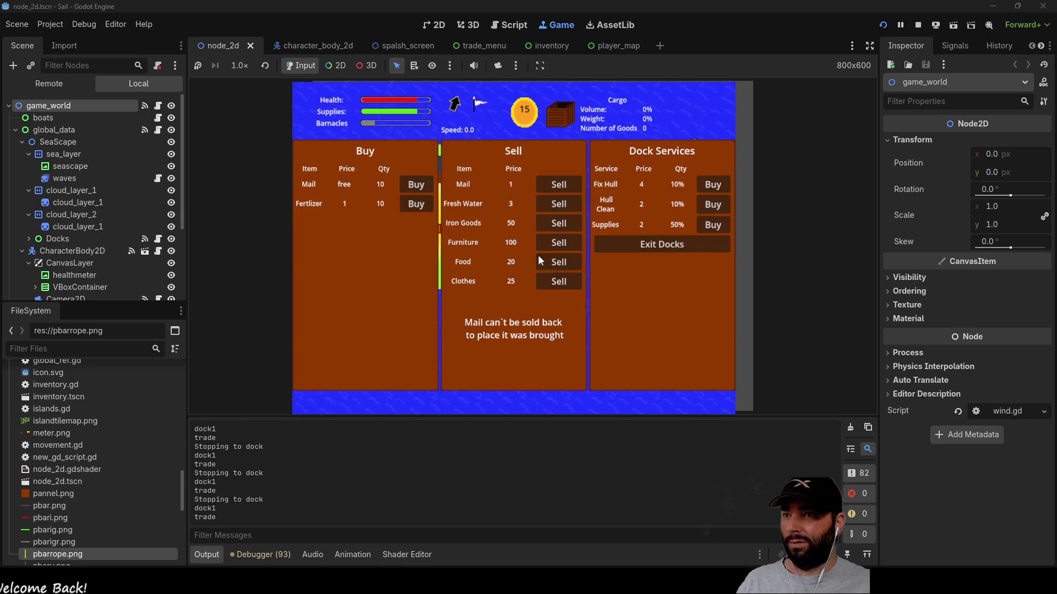
{"action": "left_click", "coordinate": [427, 186]}
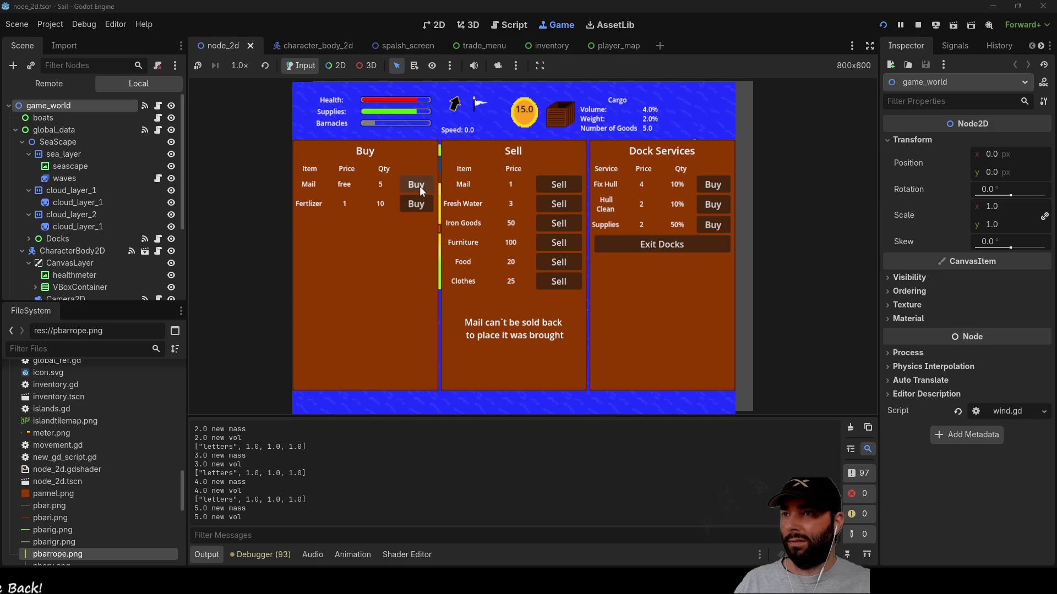
{"action": "left_click", "coordinate": [416, 204]}
{"action": "left_click", "coordinate": [416, 204]}
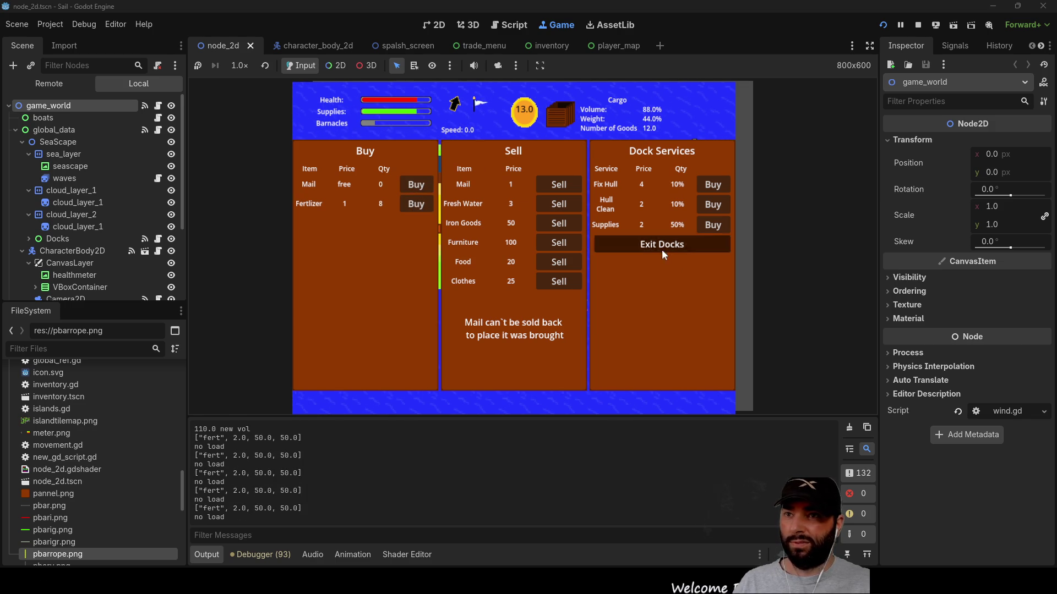
{"action": "left_click", "coordinate": [662, 249]}
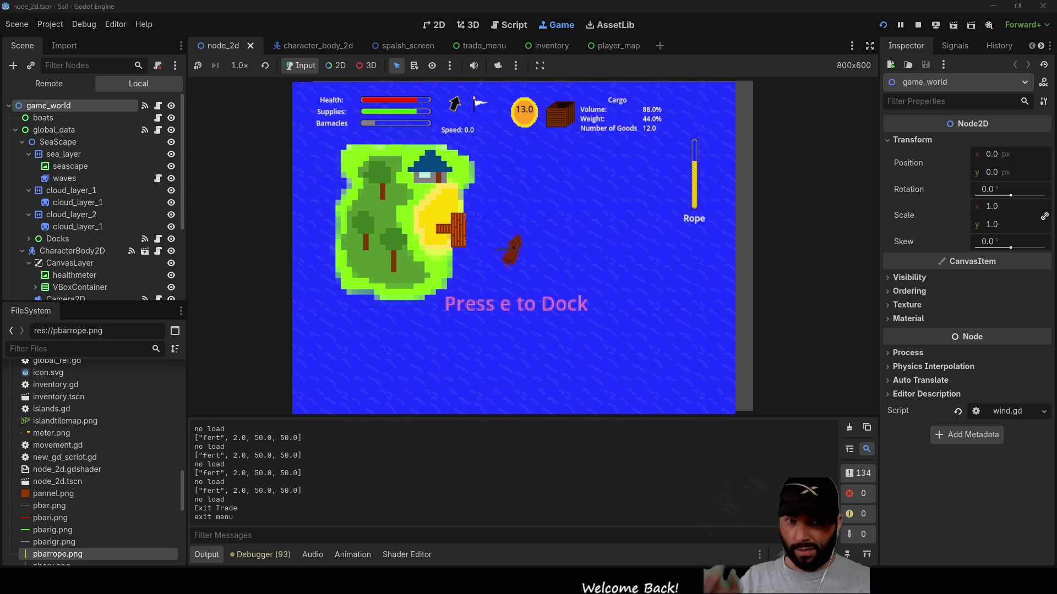
- Check the in-game map while sailing, then stop the Sail game
{"action": "scroll", "coordinate": [514, 248], "scroll_direction": "down", "scroll_amount": 5}
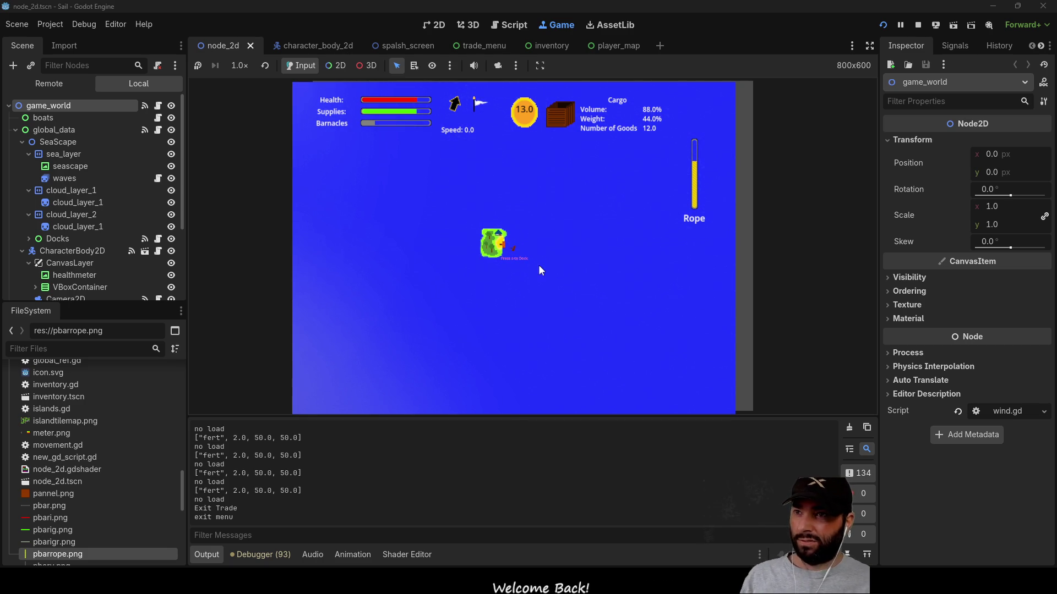
{"action": "key", "text": "m"}
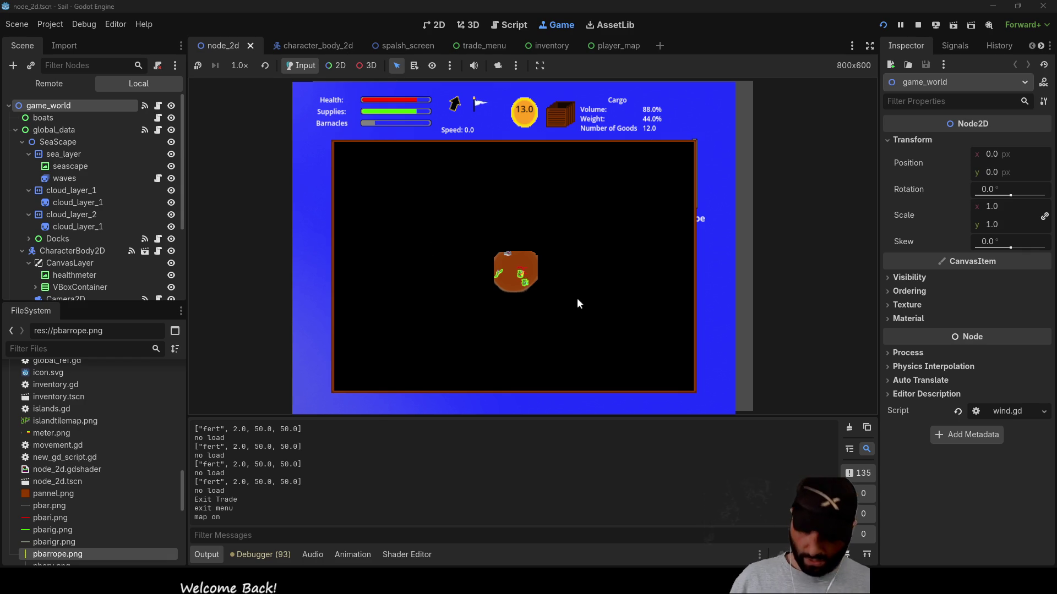
{"action": "key", "text": "m"}
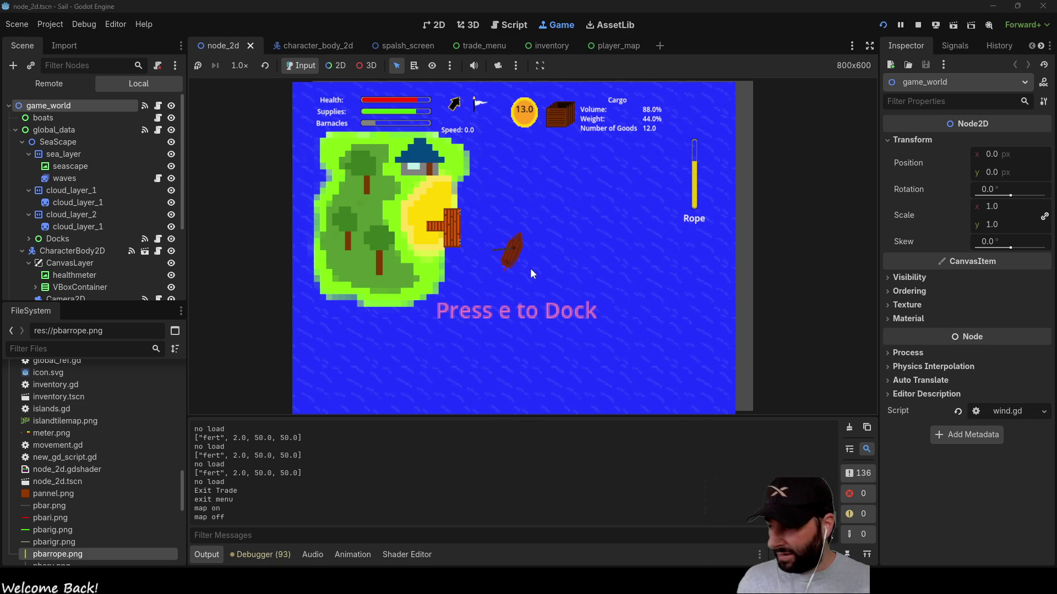
{"action": "scroll", "coordinate": [553, 270], "scroll_direction": "up", "scroll_amount": 2}
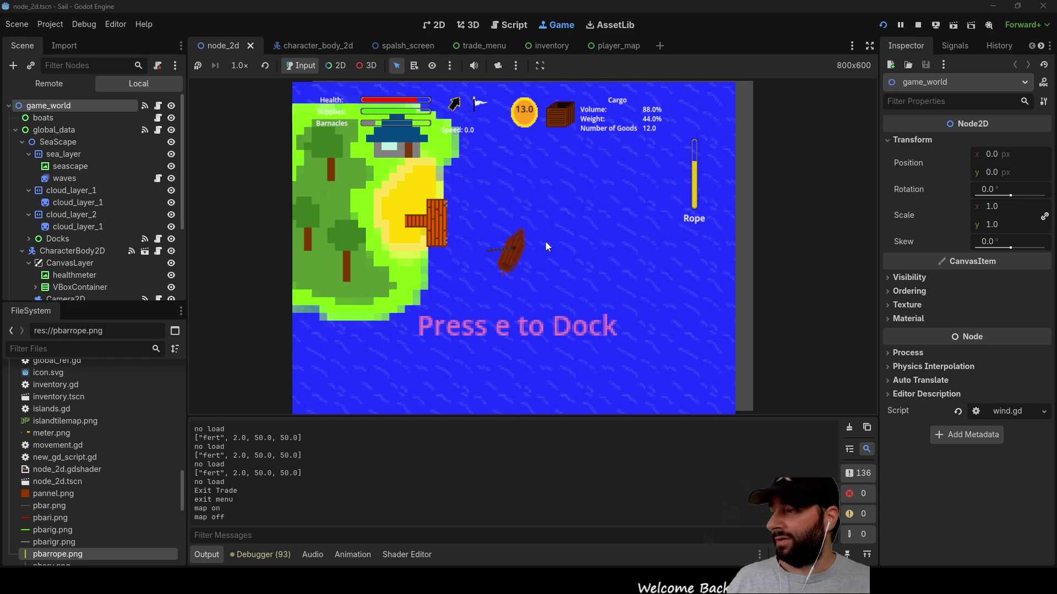
{"action": "scroll", "coordinate": [547, 246], "scroll_direction": "down", "scroll_amount": 2}
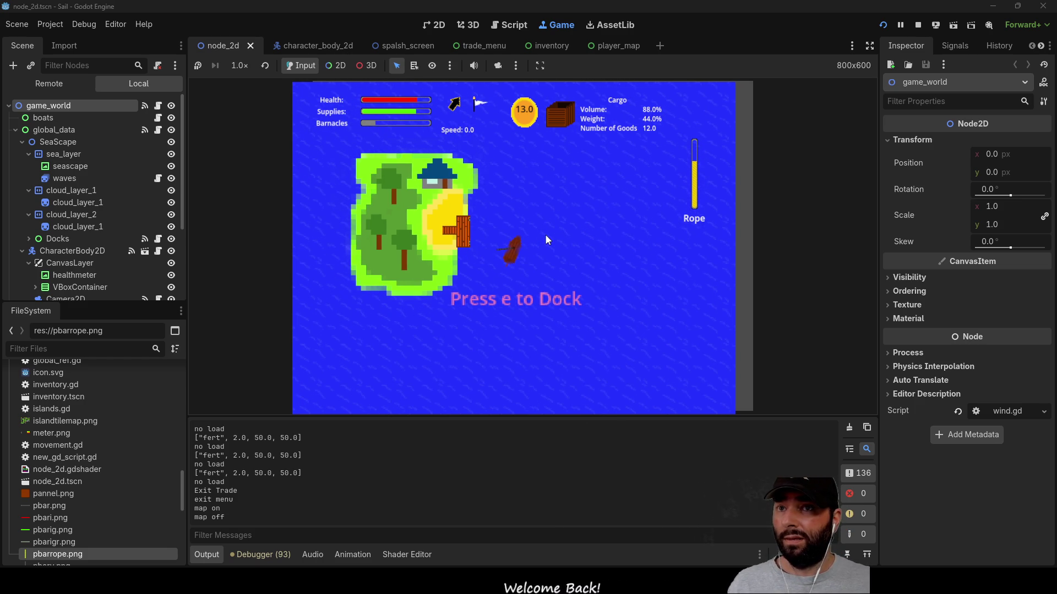
{"action": "left_click", "coordinate": [918, 25]}
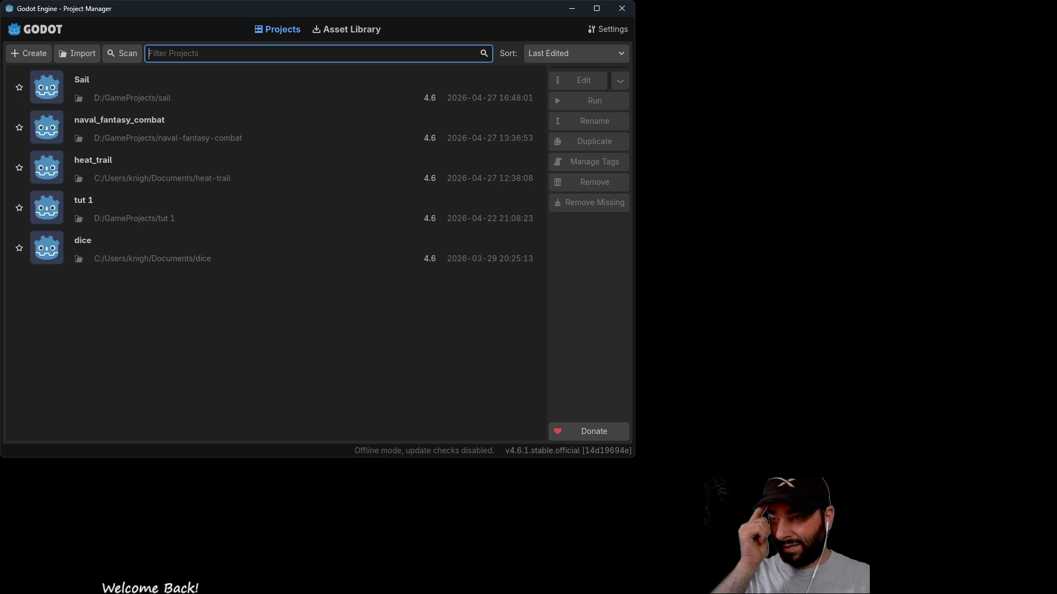
- Open naval_fantasy_combat from the Project Manager and run its battle_scape scene
{"action": "double_click", "coordinate": [113, 130]}
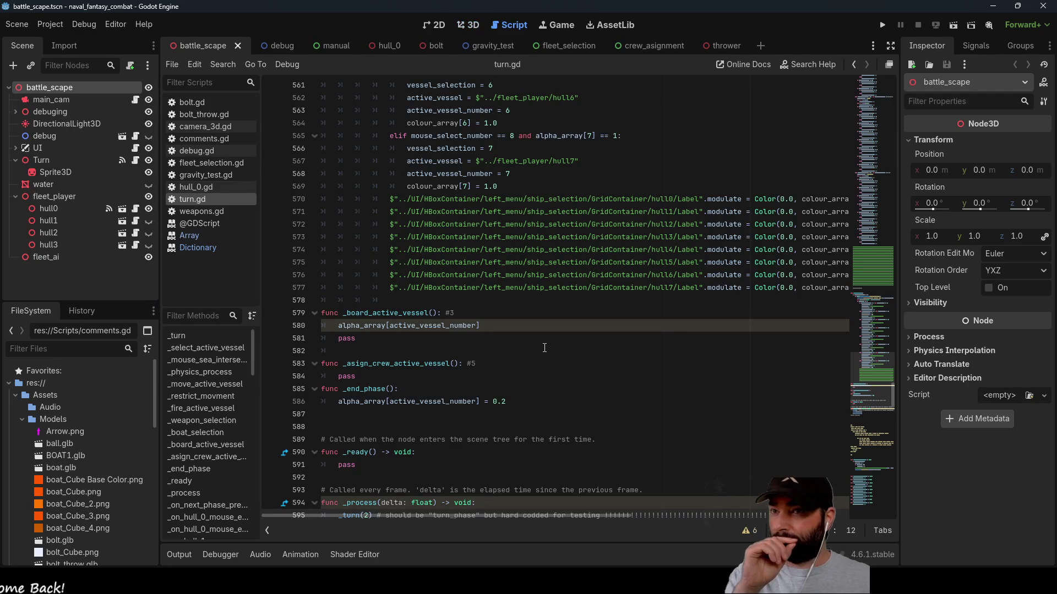
{"action": "left_click", "coordinate": [881, 25]}
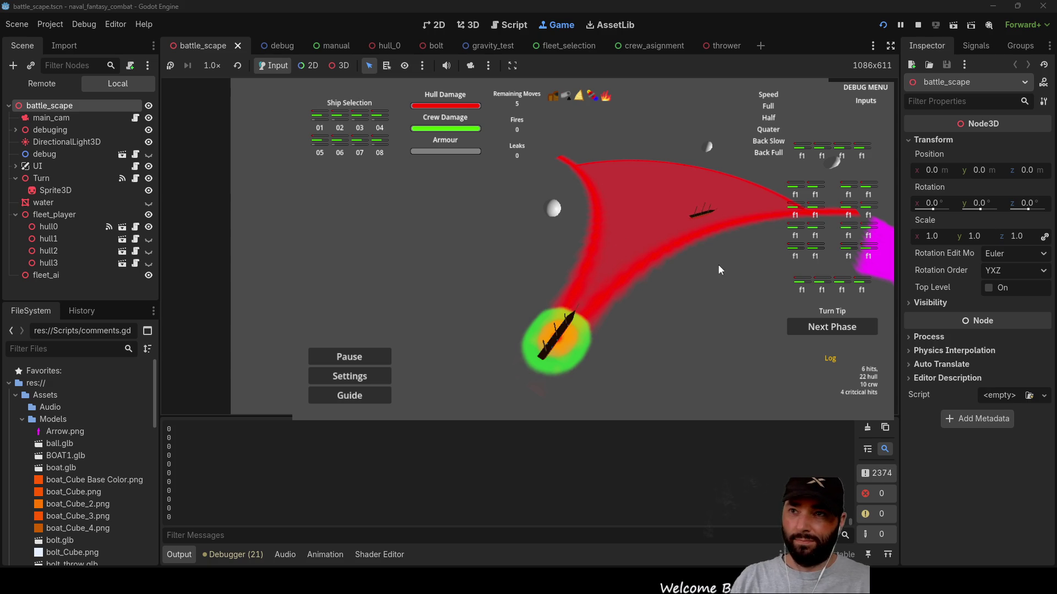
- Pan the battle camera, select the small upper-left ship, turn it left and right, then stop the game
{"action": "key", "text": "w"}
{"action": "key", "text": "a"}
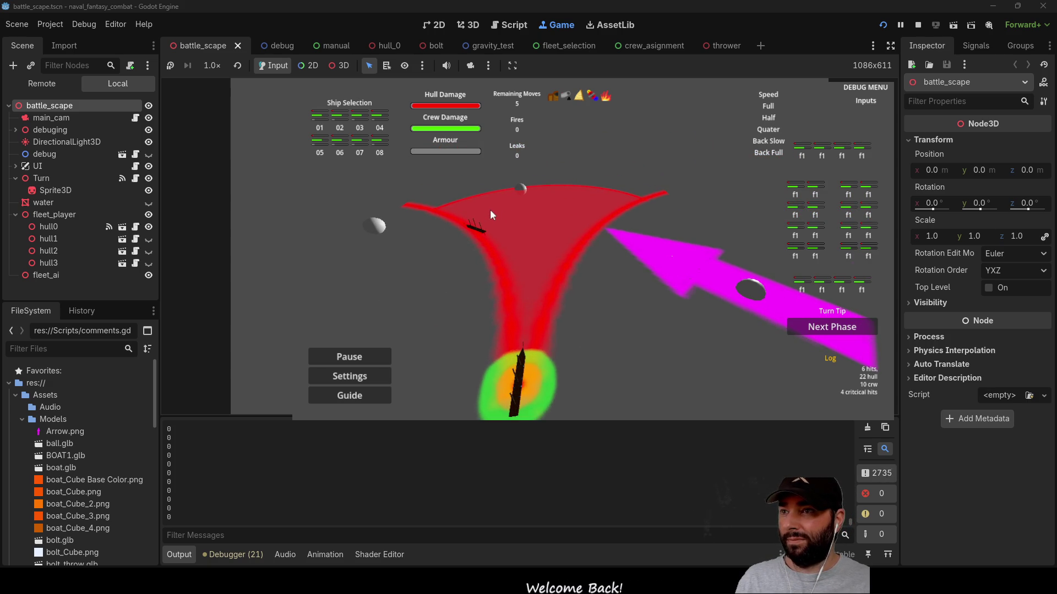
{"action": "left_click", "coordinate": [519, 189]}
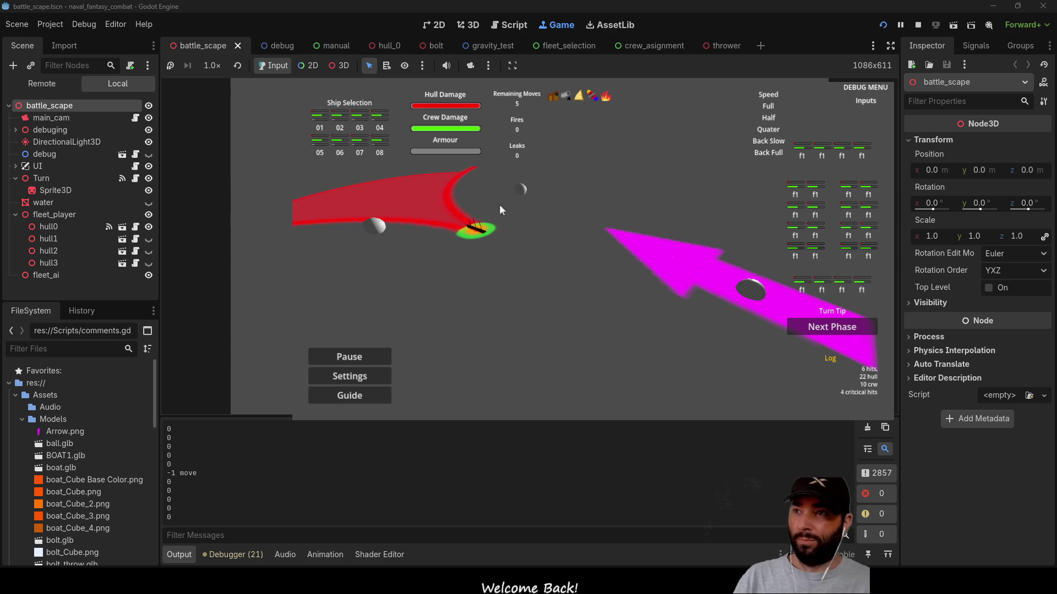
{"action": "key", "text": "w"}
{"action": "key", "text": "a"}
{"action": "key", "text": "d"}
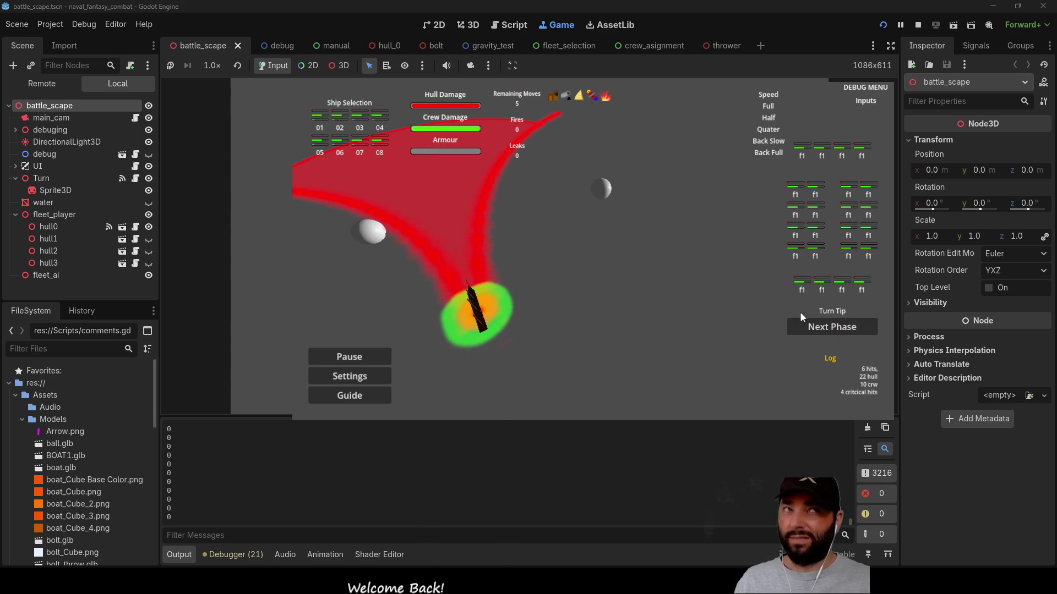
{"action": "key", "text": "d"}
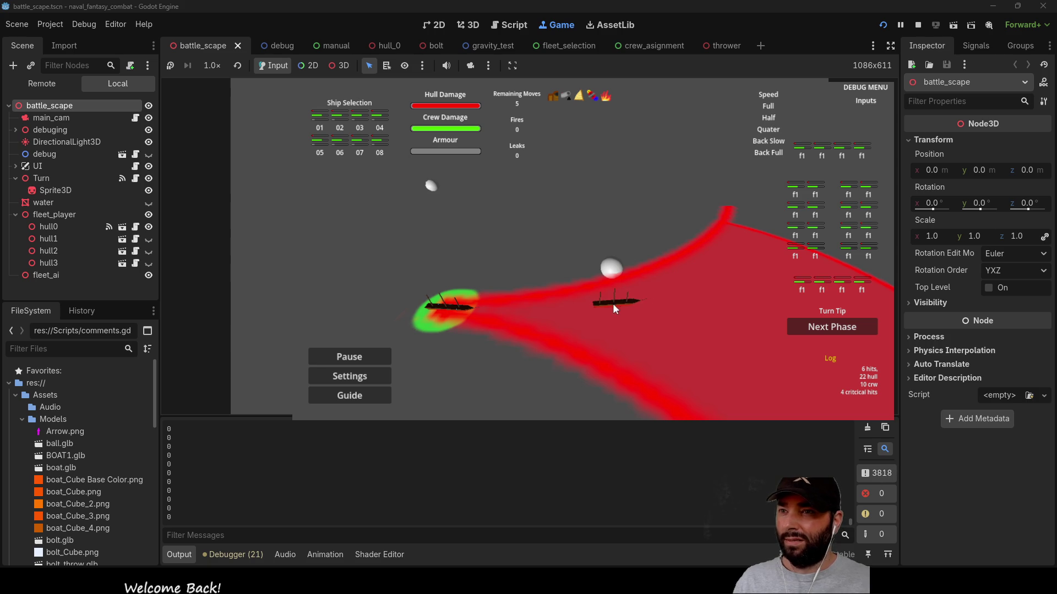
{"action": "key", "text": "a"}
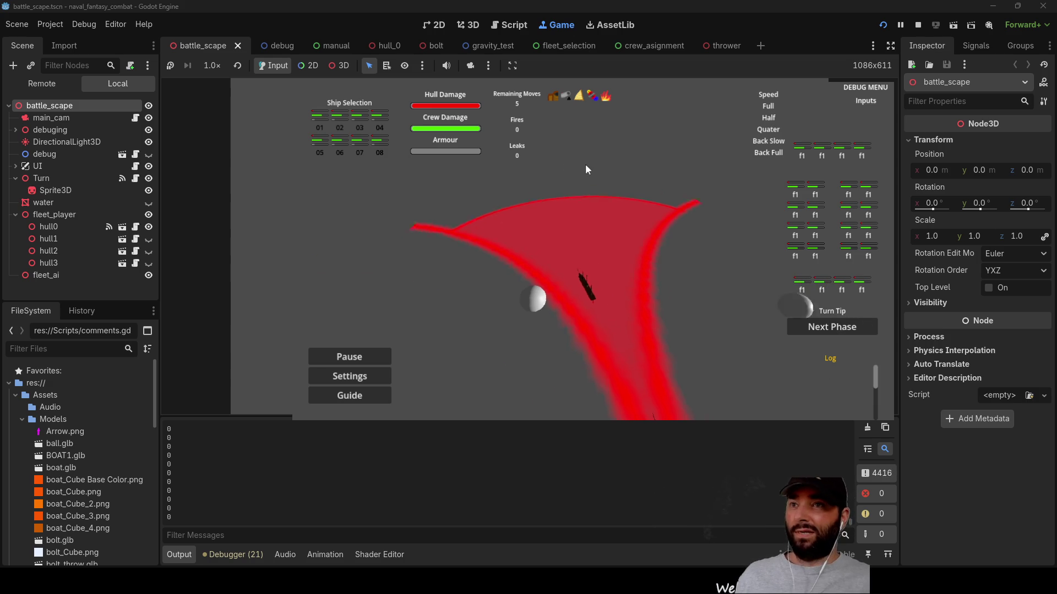
{"action": "left_click", "coordinate": [917, 25]}
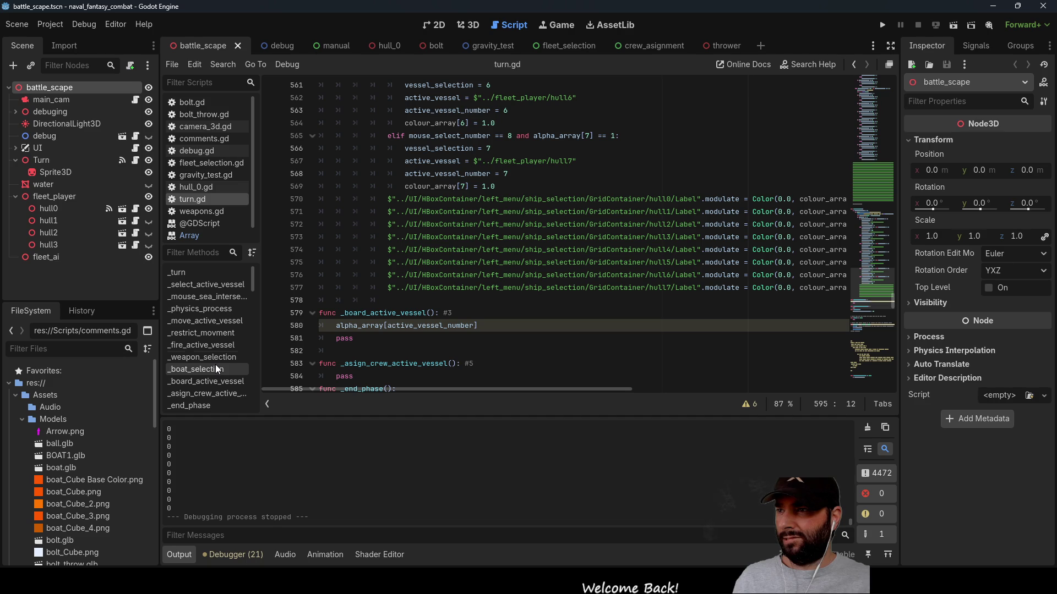
- Go to turn.gd's _process at line 595, where the call becomes _turn(3) instead of _turn(2)
{"action": "scroll", "coordinate": [204, 338], "scroll_direction": "down", "scroll_amount": 5}
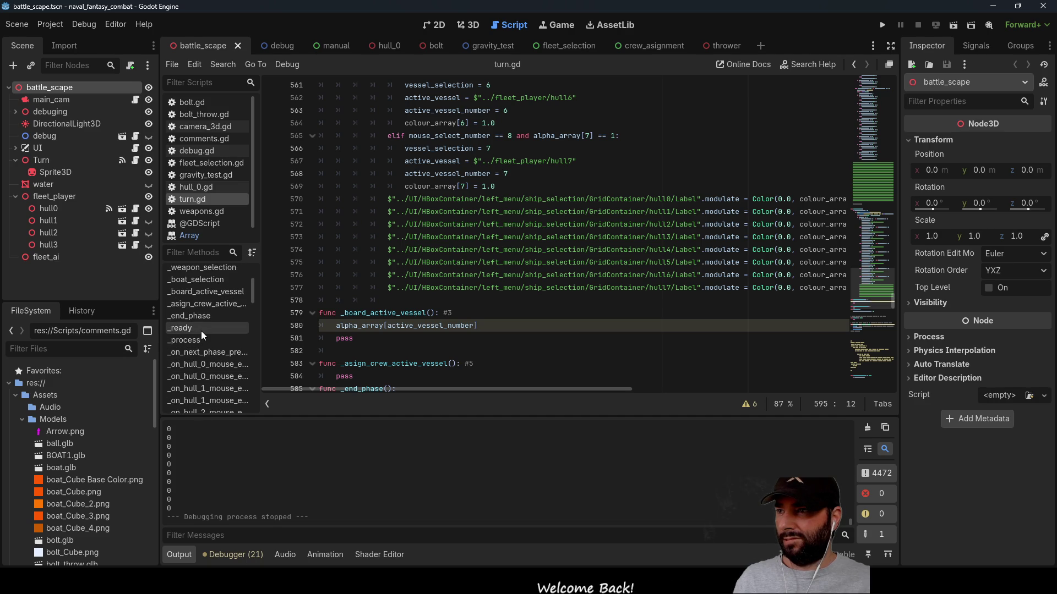
{"action": "left_click", "coordinate": [199, 340]}
{"action": "left_click", "coordinate": [378, 252]}
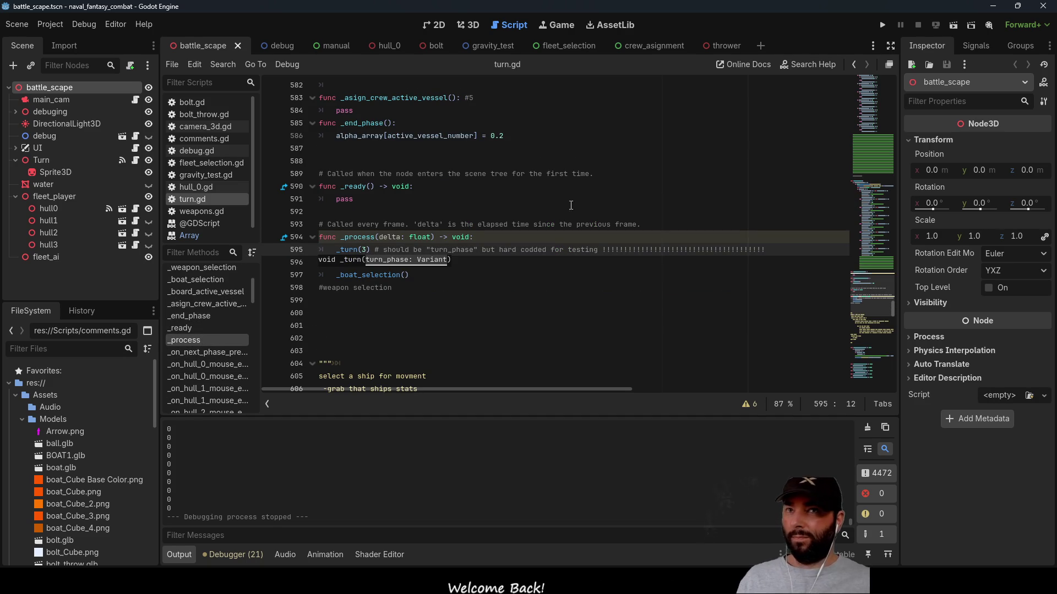
- Relaunch the battle, move the camera around the ship, and make the water visible
{"action": "left_click", "coordinate": [882, 25]}
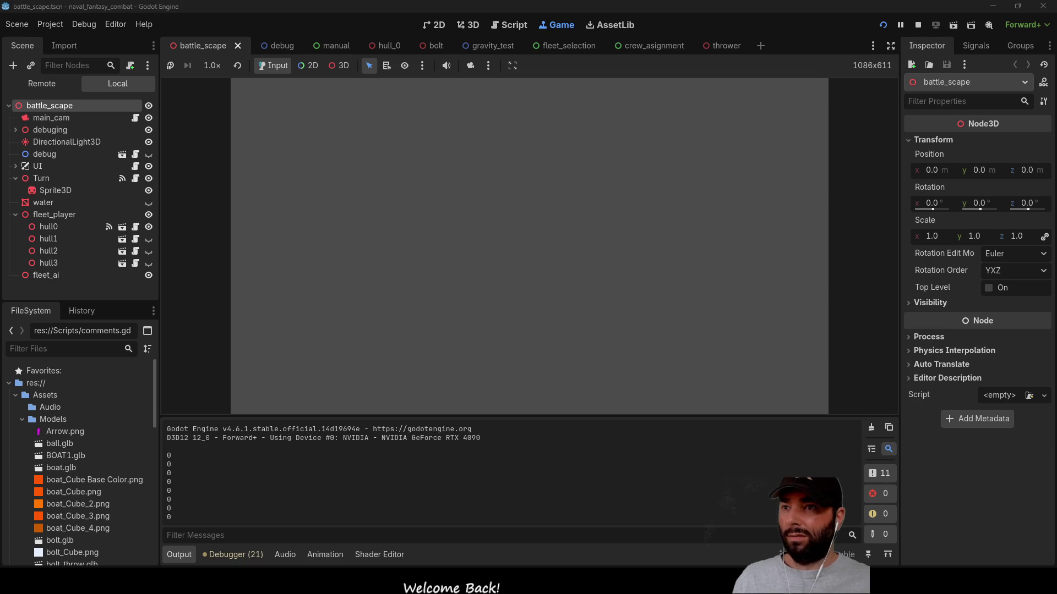
{"action": "key", "text": "w"}
{"action": "key", "text": "d"}
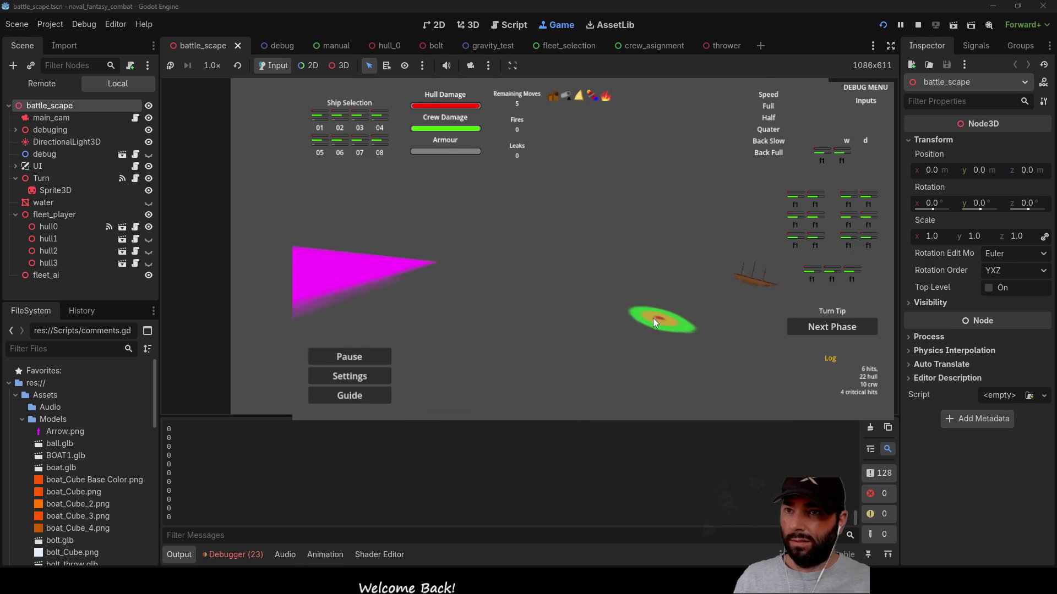
{"action": "key", "text": "w"}
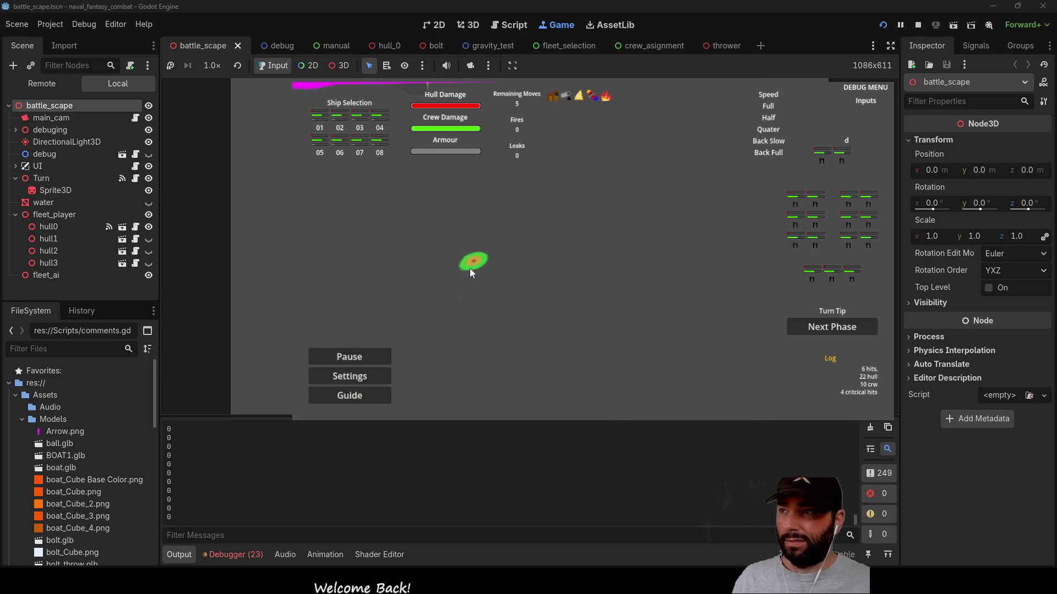
{"action": "left_click", "coordinate": [148, 202]}
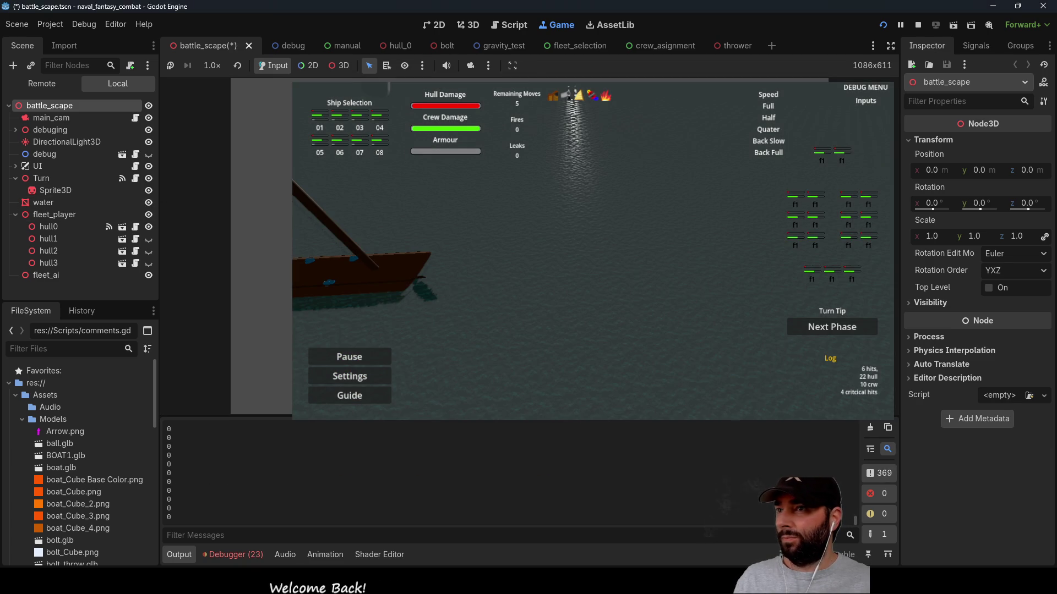
- Swing the camera around the ship and enlarge the Output panel to show boat-selection logs
{"action": "key", "text": "d"}
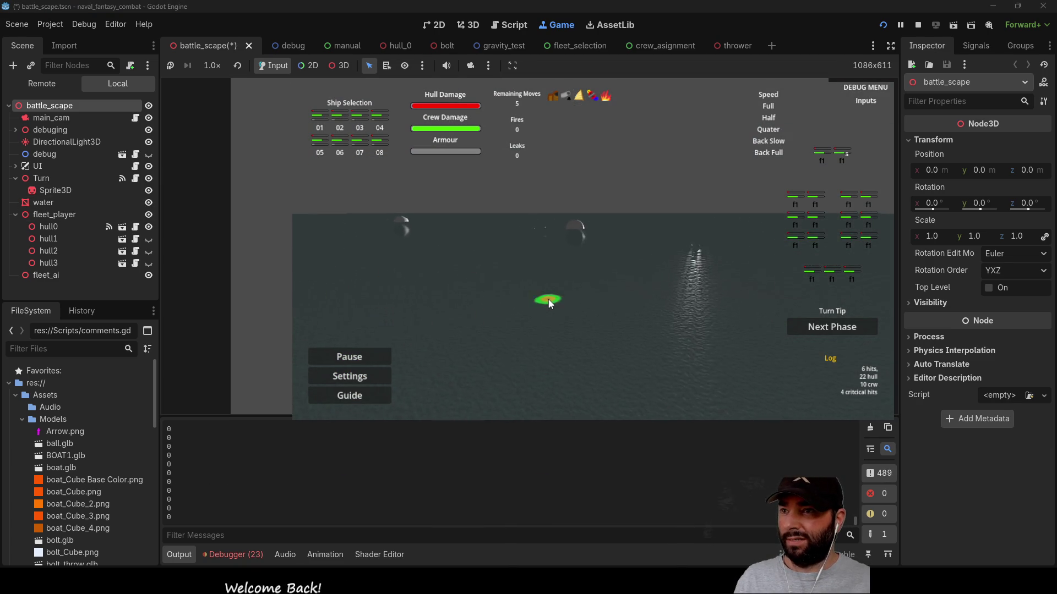
{"action": "key", "text": "a"}
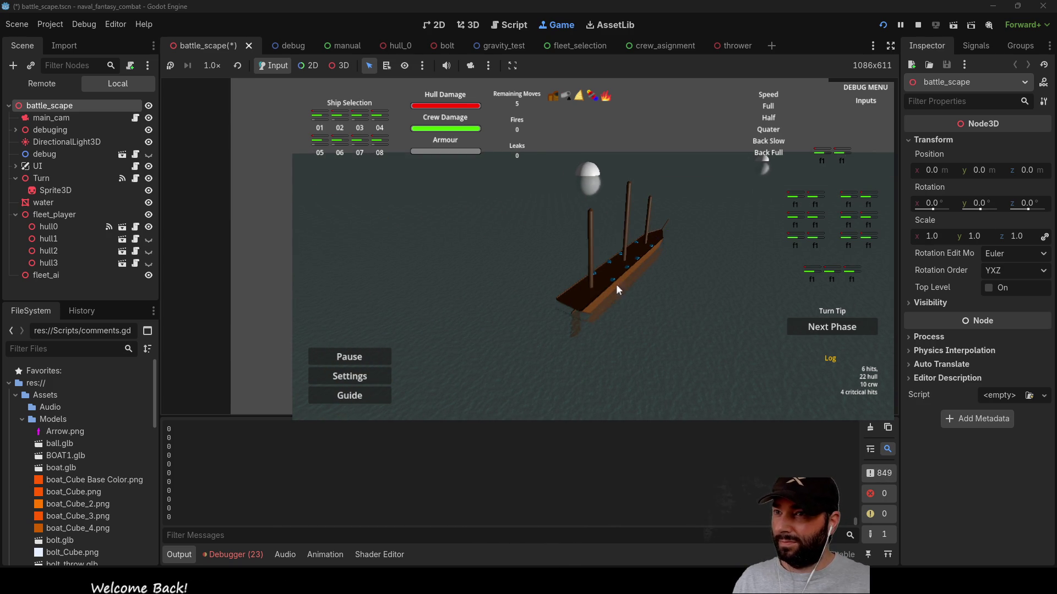
{"action": "key", "text": "a"}
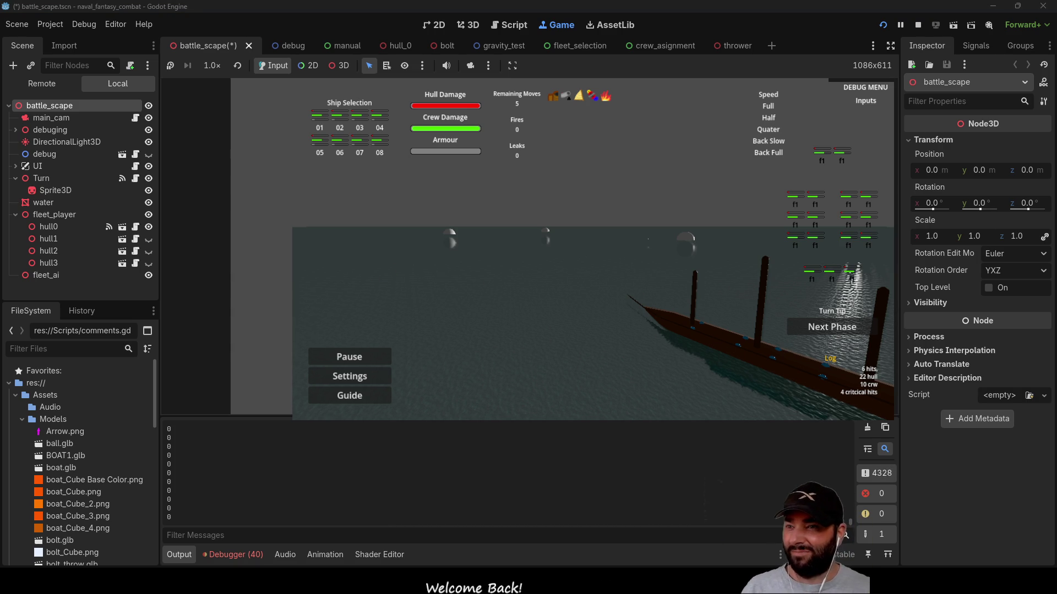
{"action": "mouse_move", "coordinate": [602, 421]}
{"action": "left_mouse_down"}
{"action": "mouse_move", "coordinate": [595, 330]}
{"action": "mouse_move", "coordinate": [591, 413]}
{"action": "mouse_move", "coordinate": [591, 350]}
{"action": "left_mouse_up"}
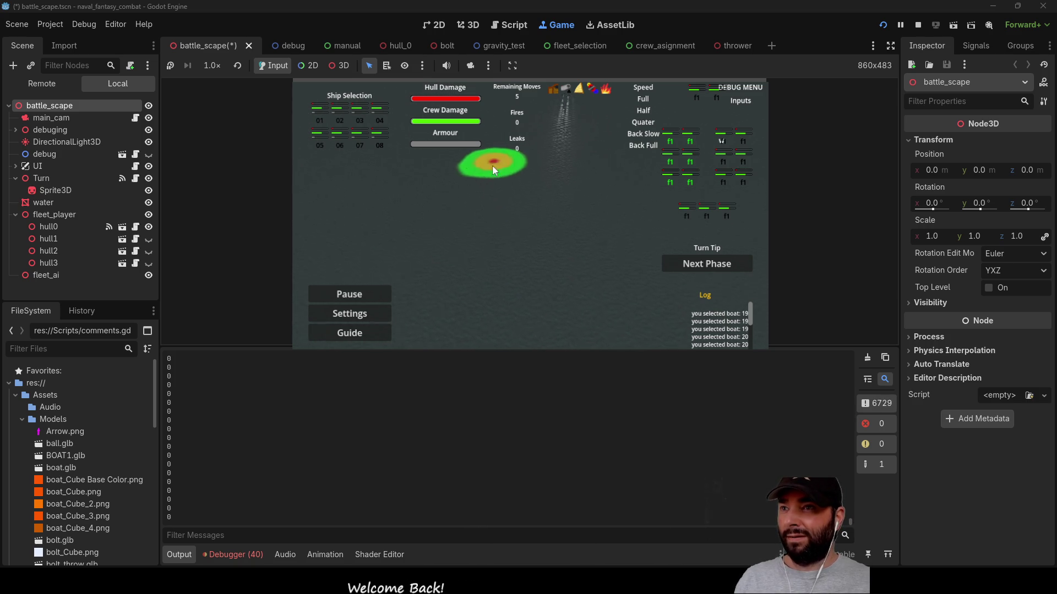
{"action": "scroll", "coordinate": [468, 267], "scroll_direction": "up", "scroll_amount": 3}
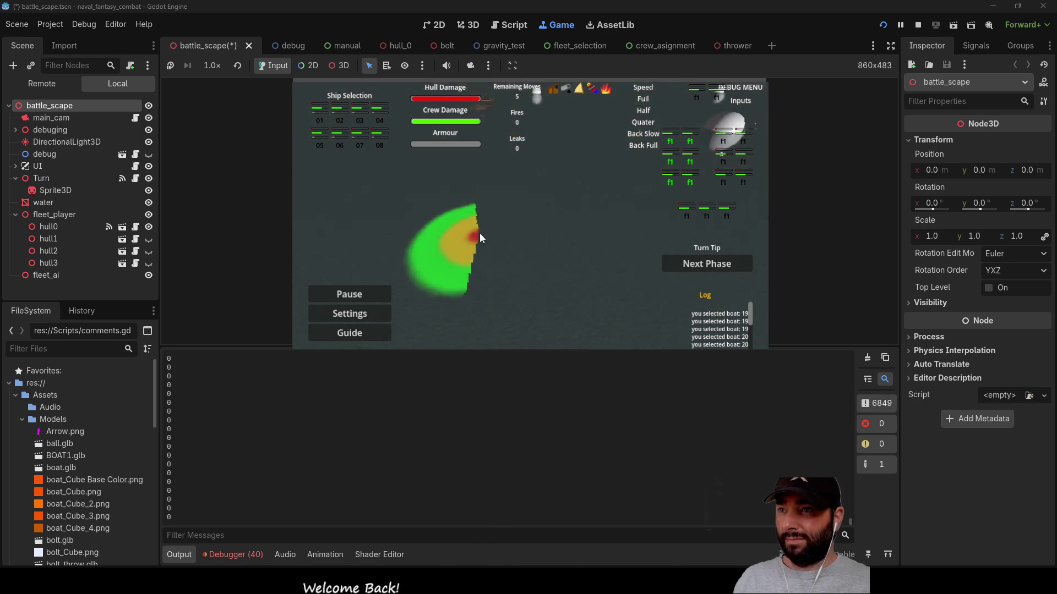